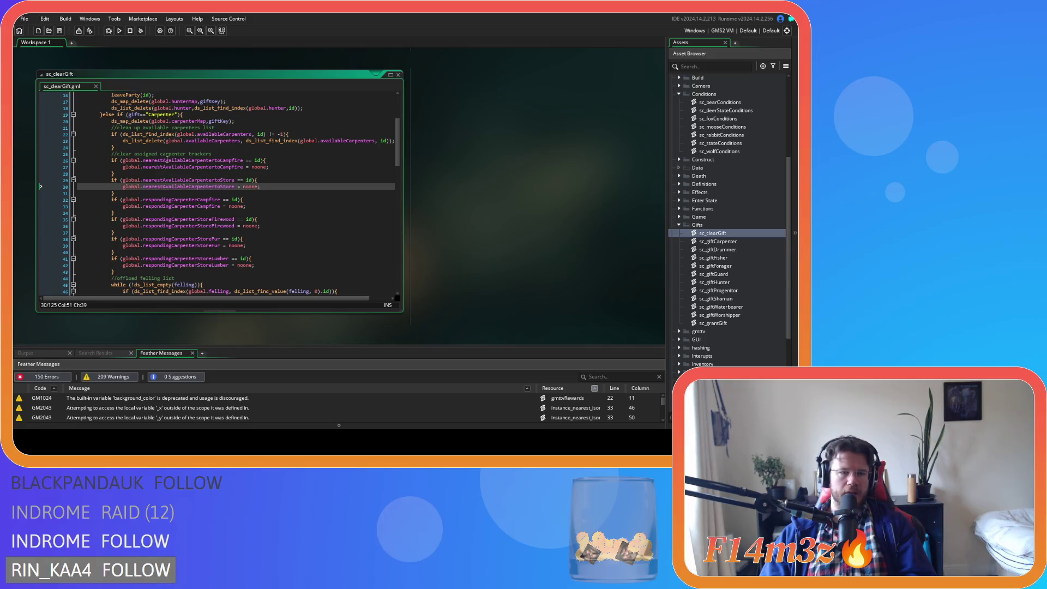
- Check the carpenter tracker names in sc_clearGift, then find the respondingCarpenterCampfire = id line in sc_stateConditions
{"action": "left_click_drag", "start_coordinate": [200, 161], "coordinate": [218, 162]}
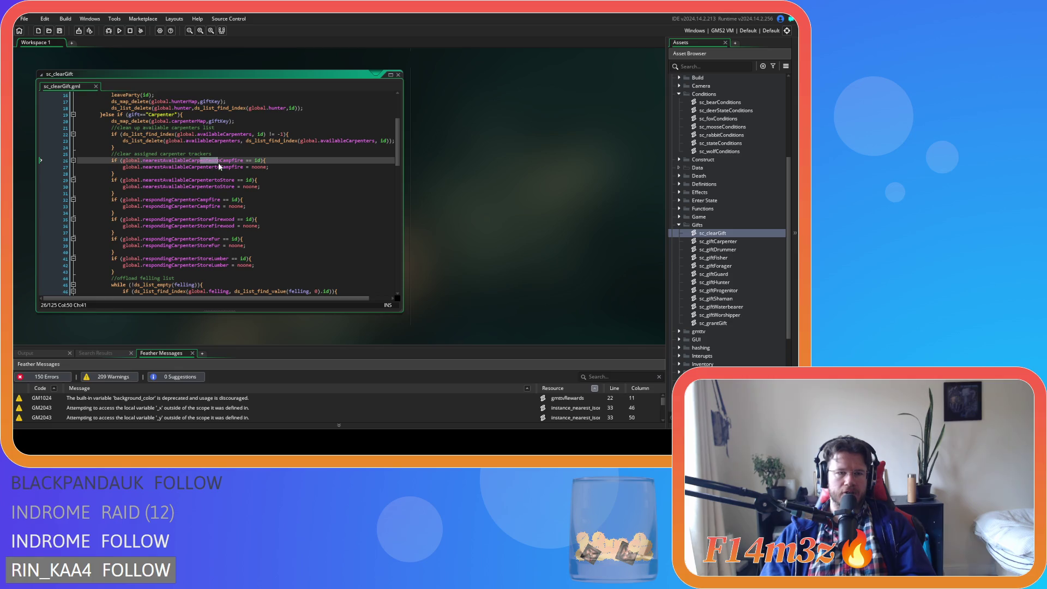
{"action": "left_click_drag", "start_coordinate": [180, 200], "coordinate": [260, 204]}
{"action": "left_click", "coordinate": [398, 74]}
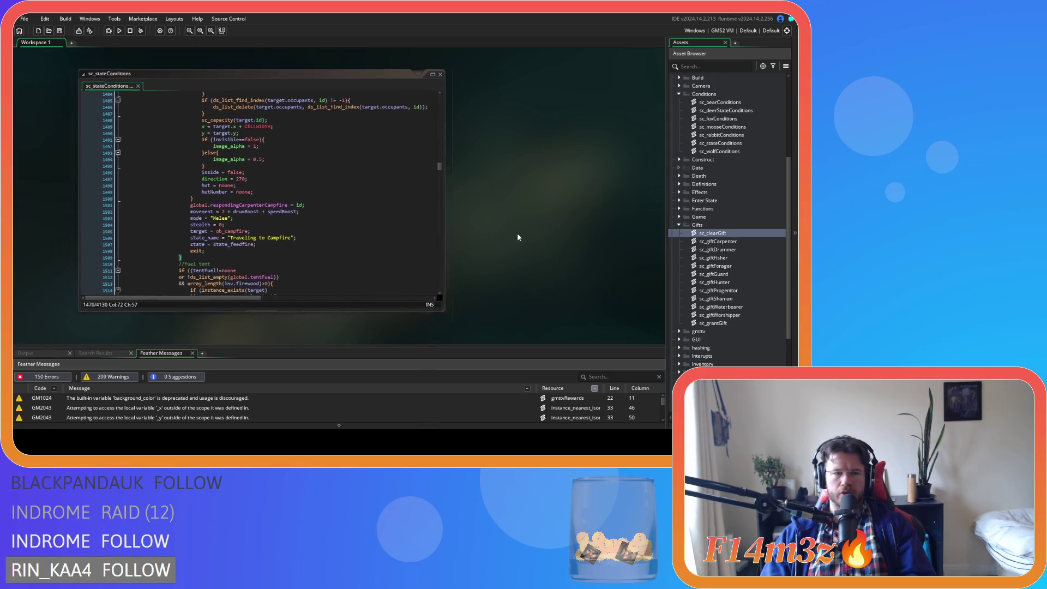
{"action": "left_click", "coordinate": [353, 211]}
{"action": "left_click_drag", "start_coordinate": [265, 205], "coordinate": [309, 204]}
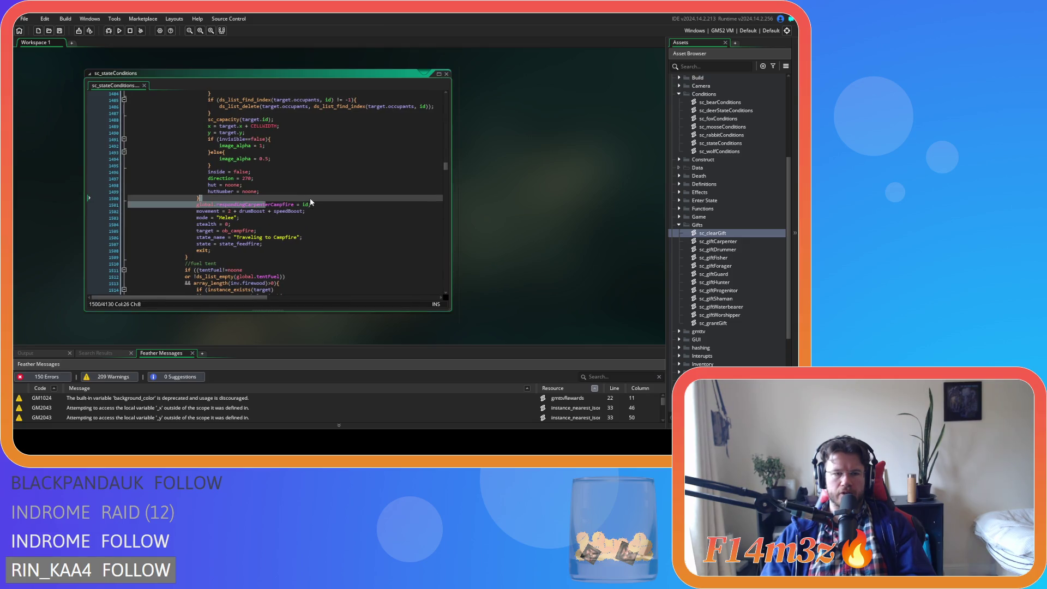
{"action": "left_click", "coordinate": [317, 204]}
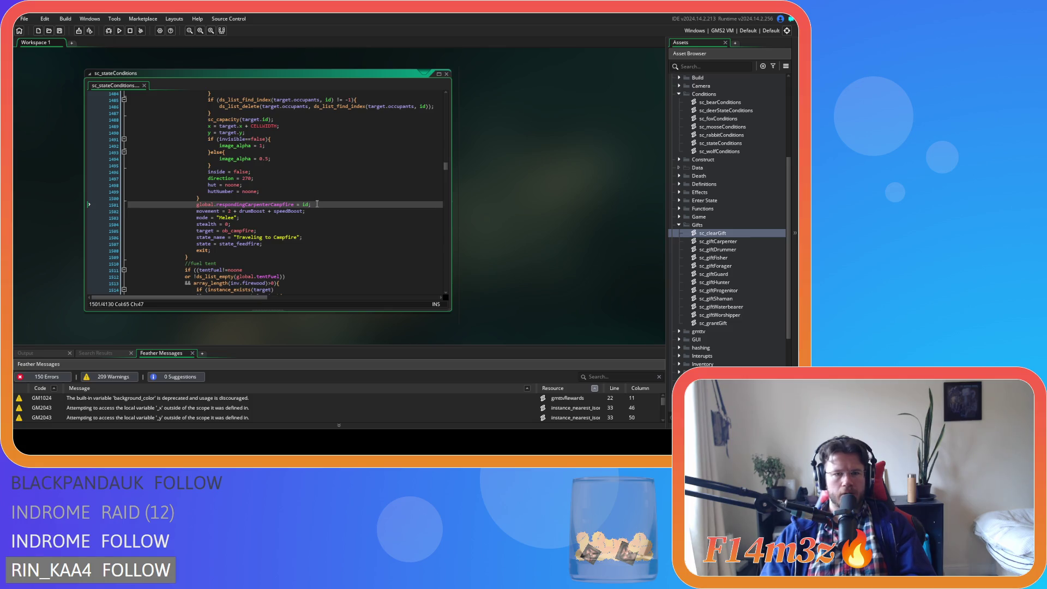
{"action": "scroll", "coordinate": [755, 198], "scroll_direction": "up", "scroll_amount": 5}
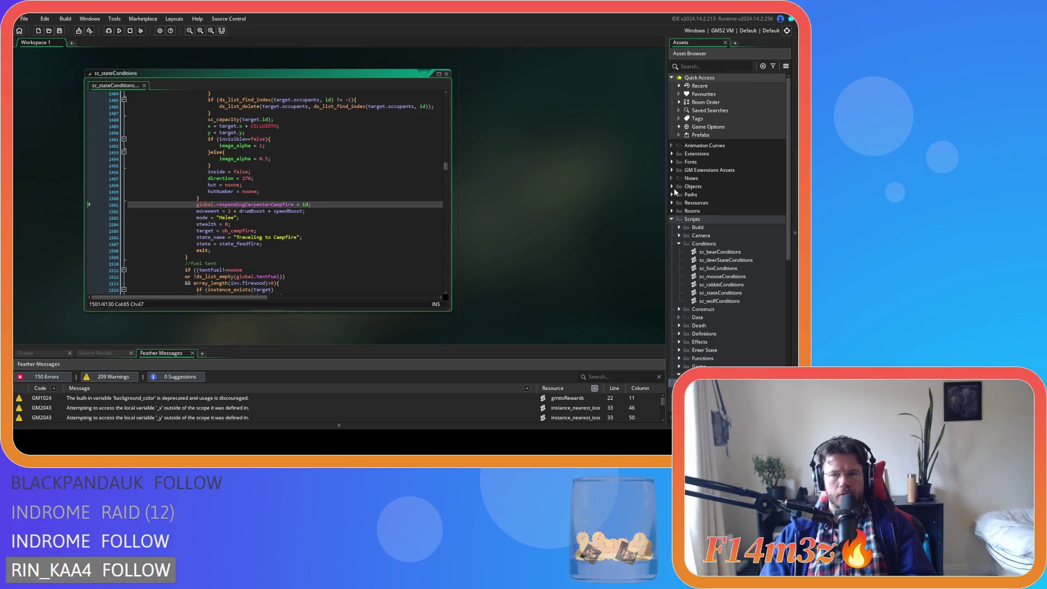
- Open ob_human's Draw End event under Objects > Animal > Human and locate the commented Responding debug line
{"action": "left_click", "coordinate": [674, 189]}
{"action": "left_click", "coordinate": [678, 194]}
{"action": "left_click", "coordinate": [687, 203]}
{"action": "double_click", "coordinate": [709, 210]}
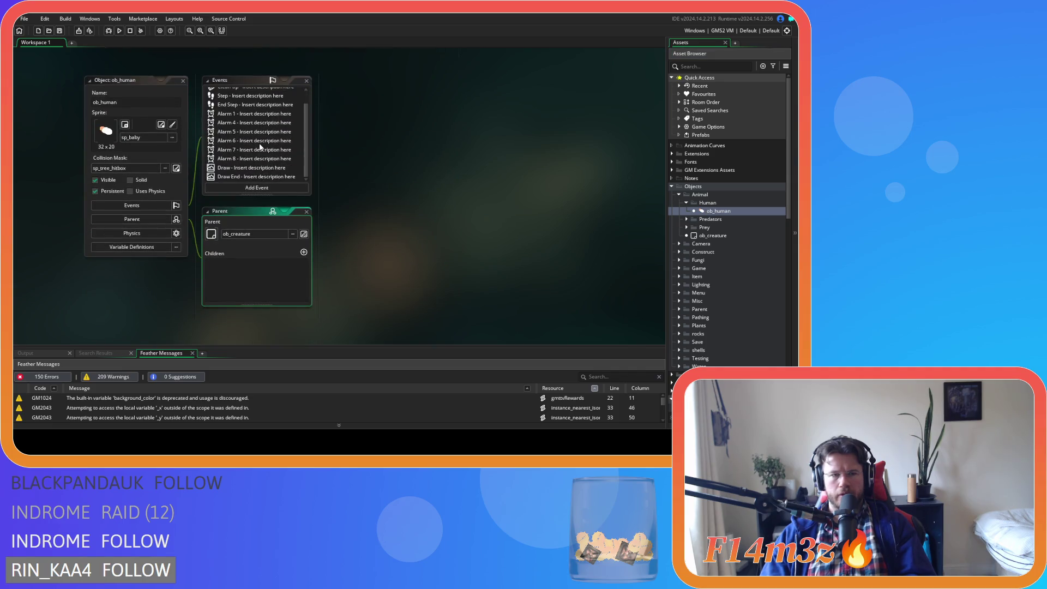
{"action": "double_click", "coordinate": [257, 177]}
{"action": "left_click", "coordinate": [475, 180]}
{"action": "scroll", "coordinate": [476, 180], "scroll_direction": "down", "scroll_amount": 6}
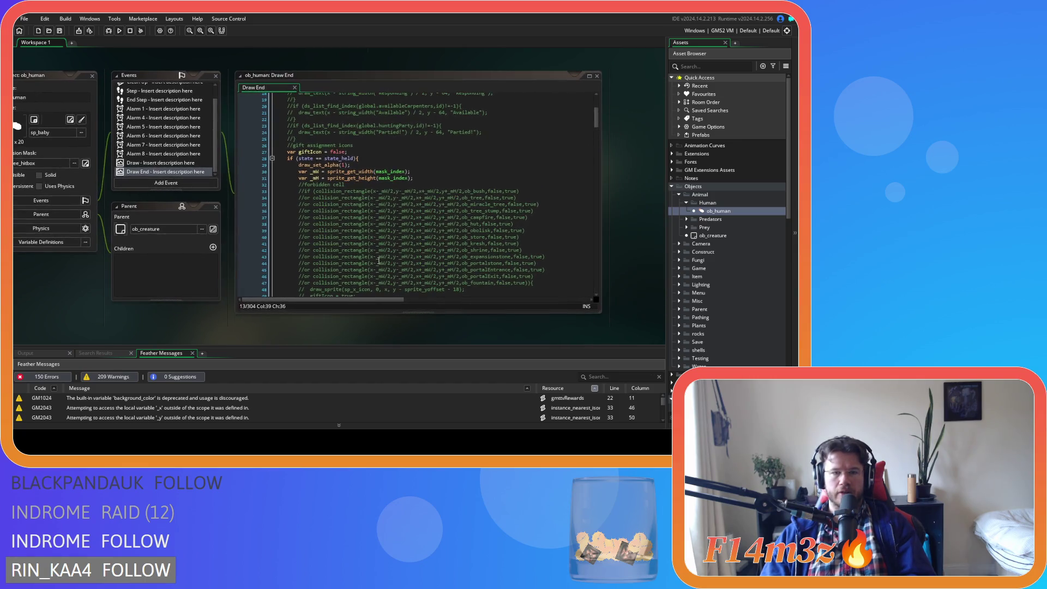
{"action": "mouse_move", "coordinate": [595, 132]}
{"action": "left_mouse_down"}
{"action": "mouse_move", "coordinate": [597, 187]}
{"action": "mouse_move", "coordinate": [584, 107]}
{"action": "left_mouse_up"}
{"action": "left_click", "coordinate": [514, 207]}
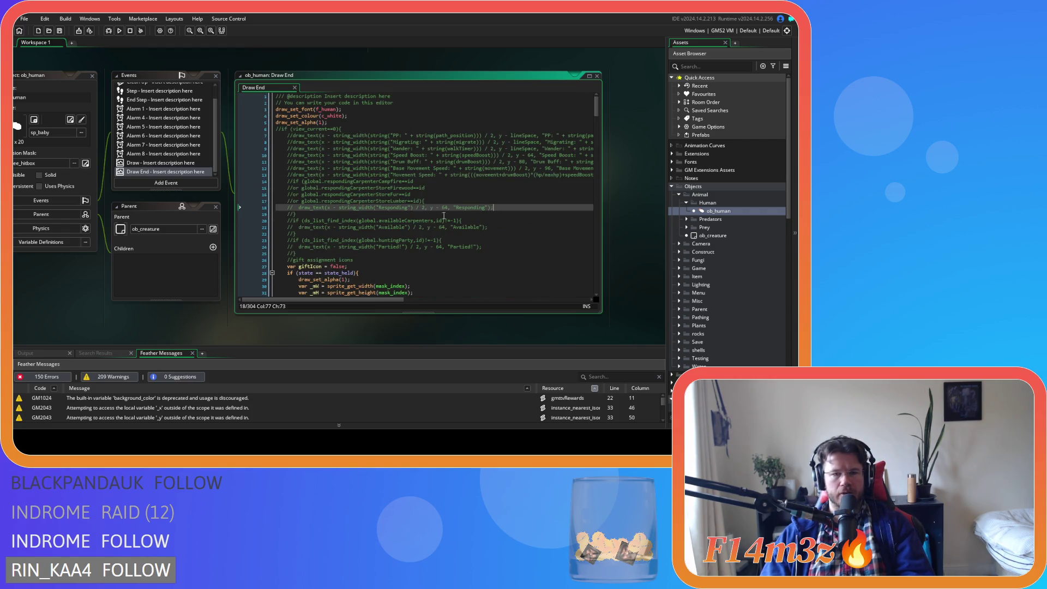
- Uncomment the Responding debug lines and split the if condition so the campfire check sits on its own line
{"action": "left_click_drag", "start_coordinate": [323, 214], "coordinate": [286, 183]}
{"action": "key", "text": "ctrl+shift+k"}
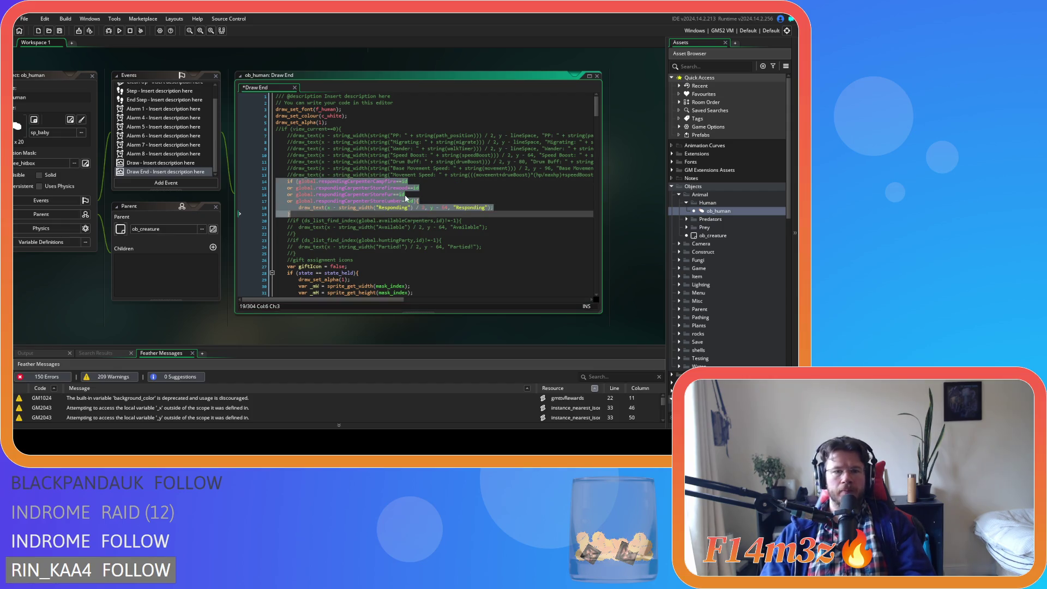
{"action": "left_click", "coordinate": [398, 195]}
{"action": "left_click", "coordinate": [296, 181]}
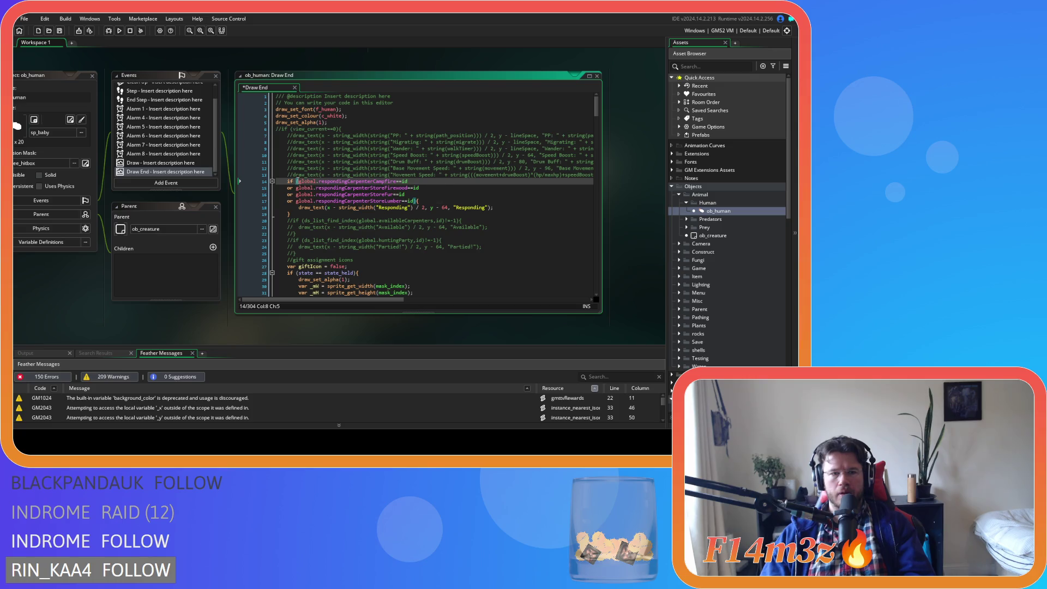
{"action": "left_click", "coordinate": [299, 182]}
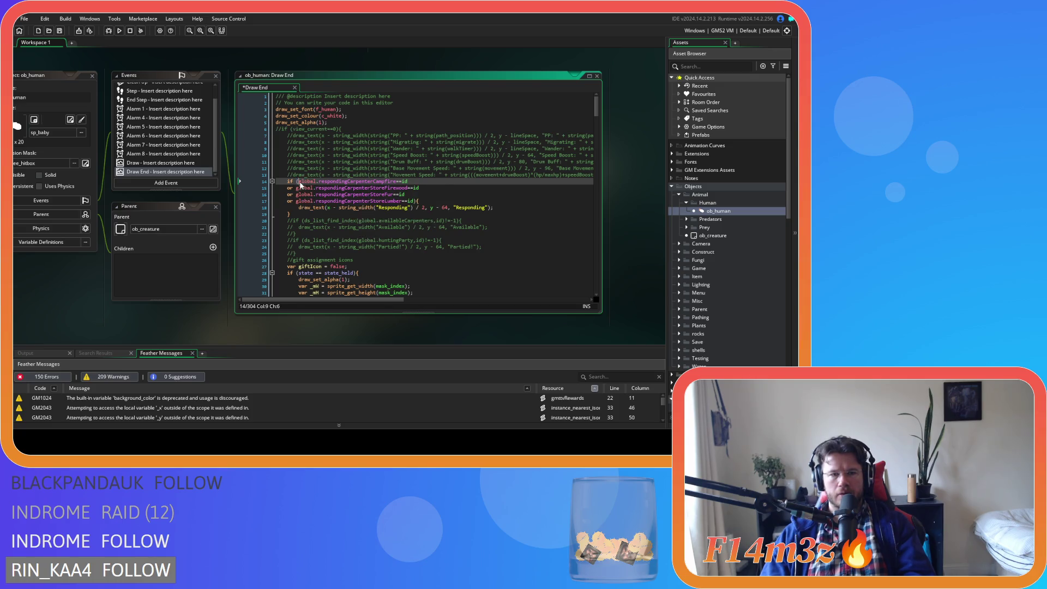
{"action": "key", "text": "Return"}
{"action": "left_click", "coordinate": [413, 207]}
{"action": "key", "text": "Return"}
- Comment out the firewood, fur and lumber checks in the condition
{"action": "left_click_drag", "start_coordinate": [413, 207], "coordinate": [258, 191]}
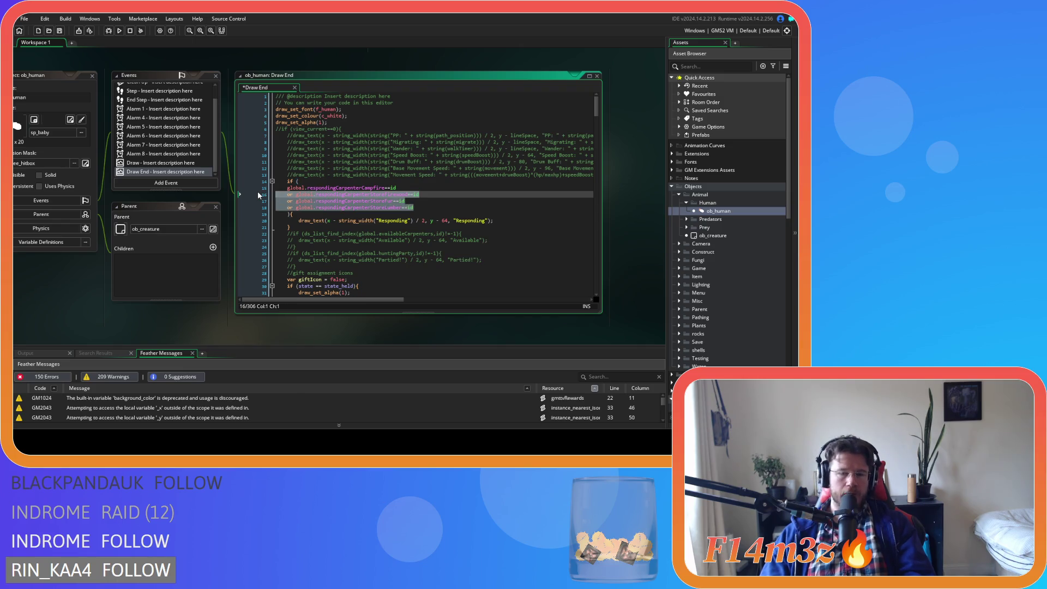
{"action": "key", "text": "ctrl+k"}
{"action": "left_click", "coordinate": [419, 203]}
{"action": "left_click", "coordinate": [459, 208]}
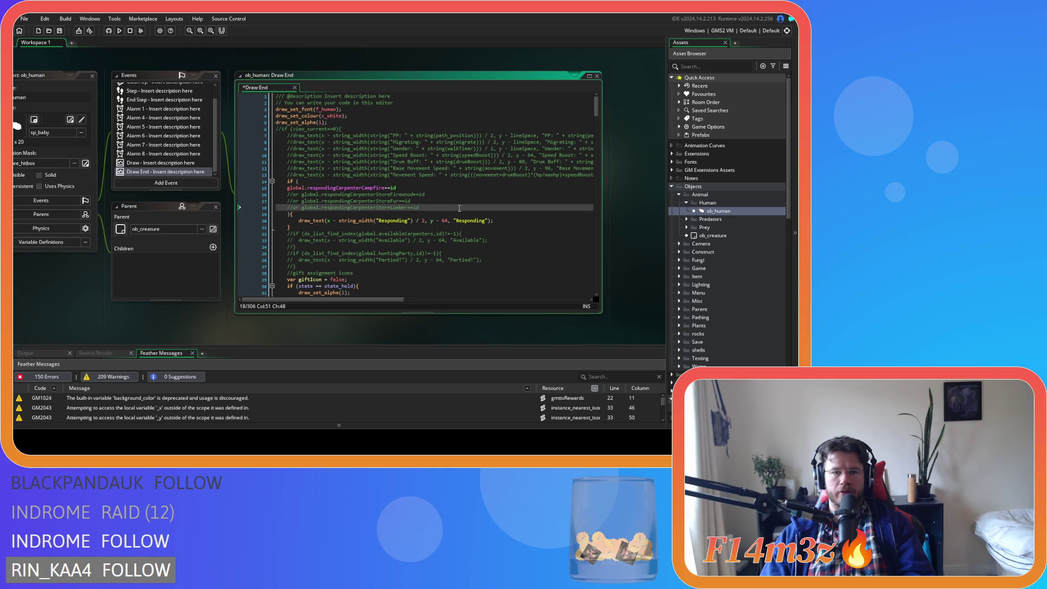
{"action": "left_click", "coordinate": [448, 193]}
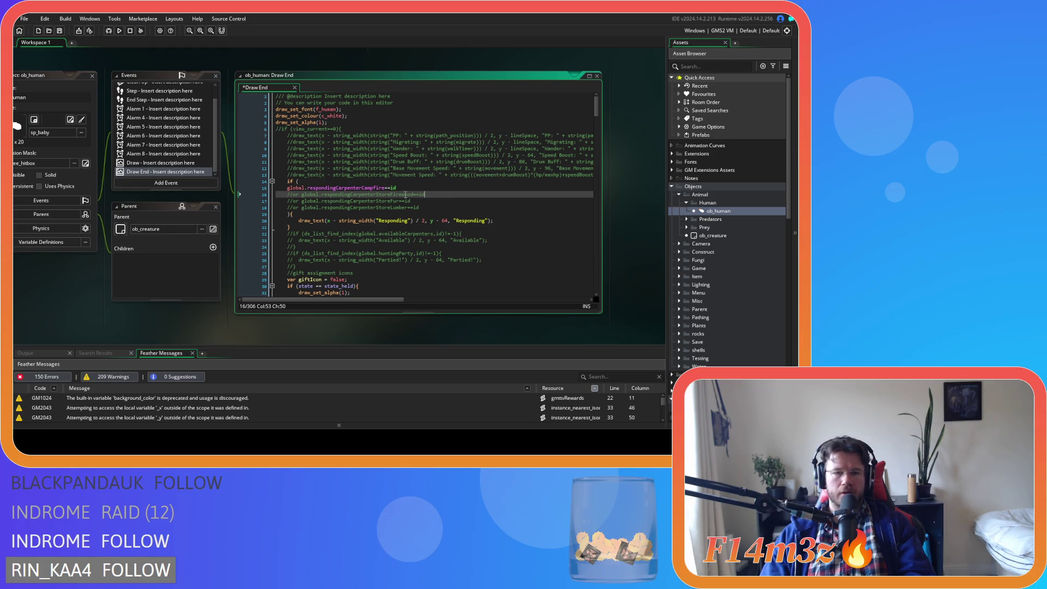
{"action": "left_click", "coordinate": [424, 213]}
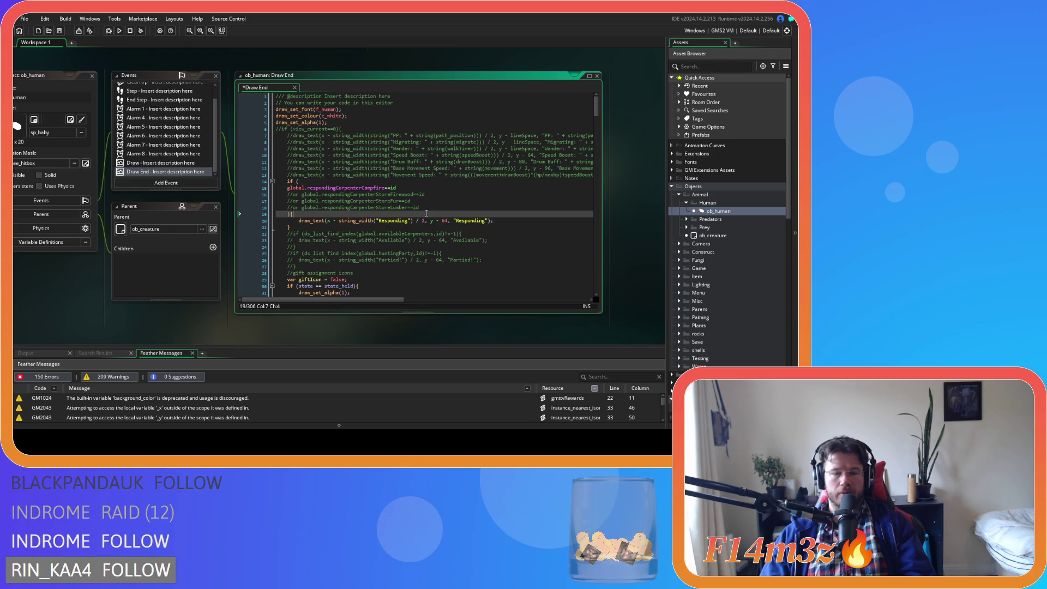
{"action": "left_click", "coordinate": [334, 220]}
{"action": "left_click", "coordinate": [391, 209]}
- Save the Draw End code and build and run the game with F5
{"action": "key", "text": "ctrl+s"}
{"action": "left_click_drag", "start_coordinate": [353, 187], "coordinate": [444, 191]}
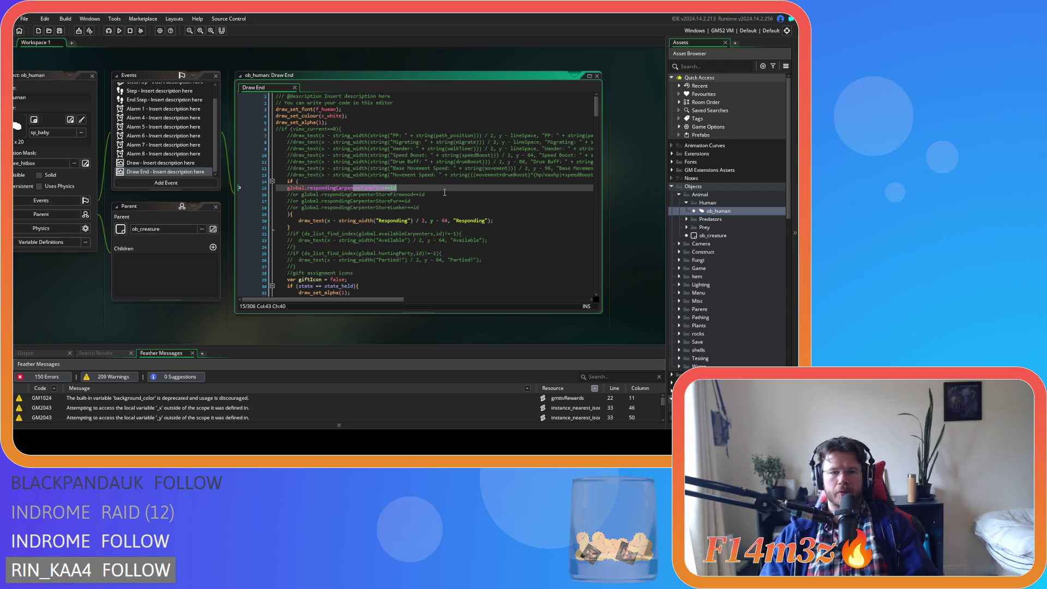
{"action": "key", "text": "F5"}
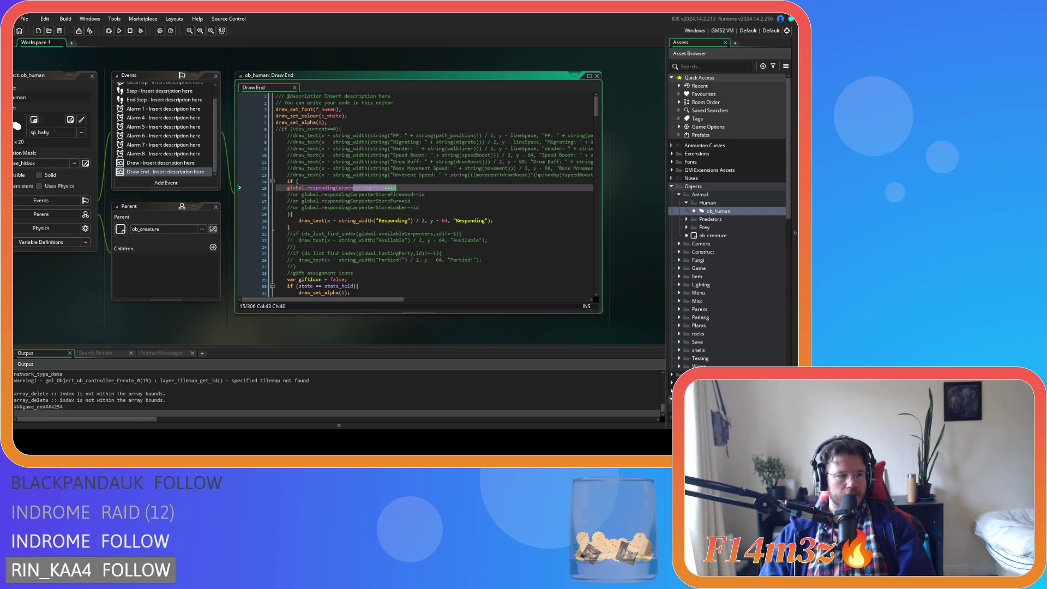
- Rebuild the project with F5 and switch to the running game window once it launches
{"action": "key", "text": "F5"}
{"action": "left_click", "coordinate": [387, 159]}
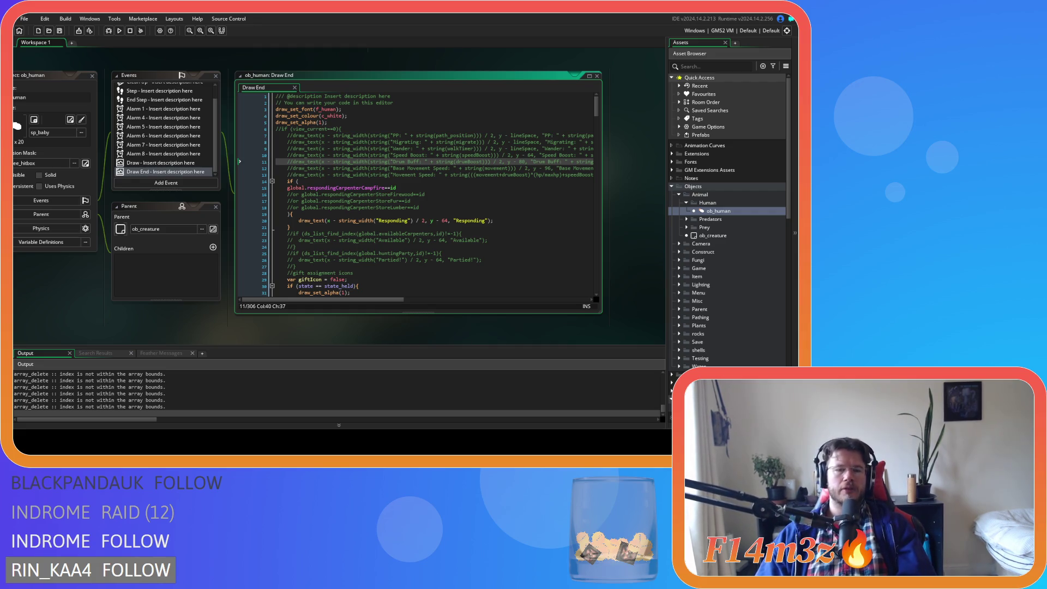
{"action": "key", "text": "alt+Tab"}
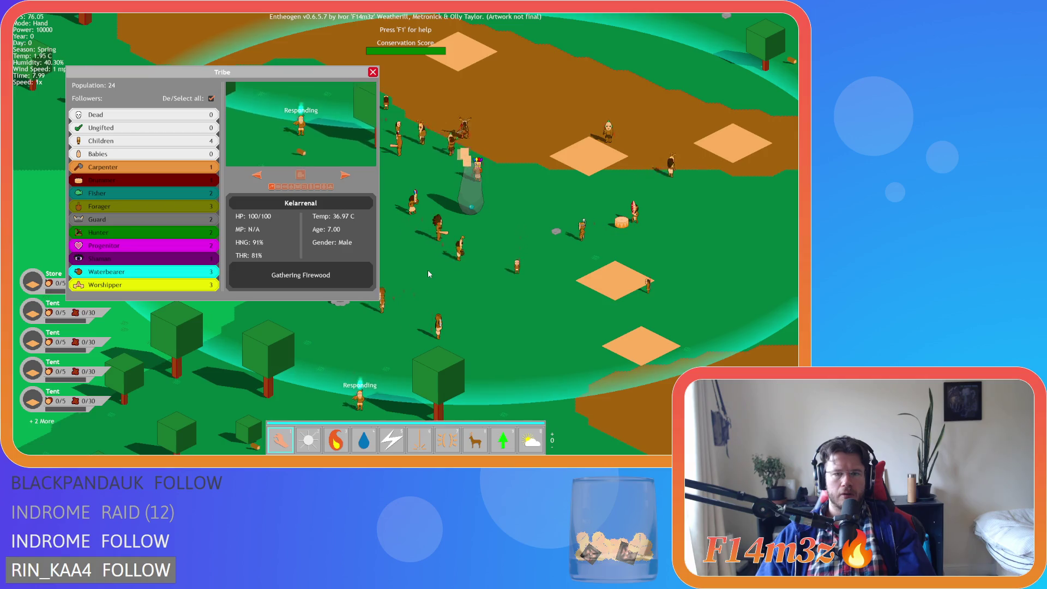
- Untick De/Select all and cycle through individual followers to see each one's current task
{"action": "left_click", "coordinate": [249, 203]}
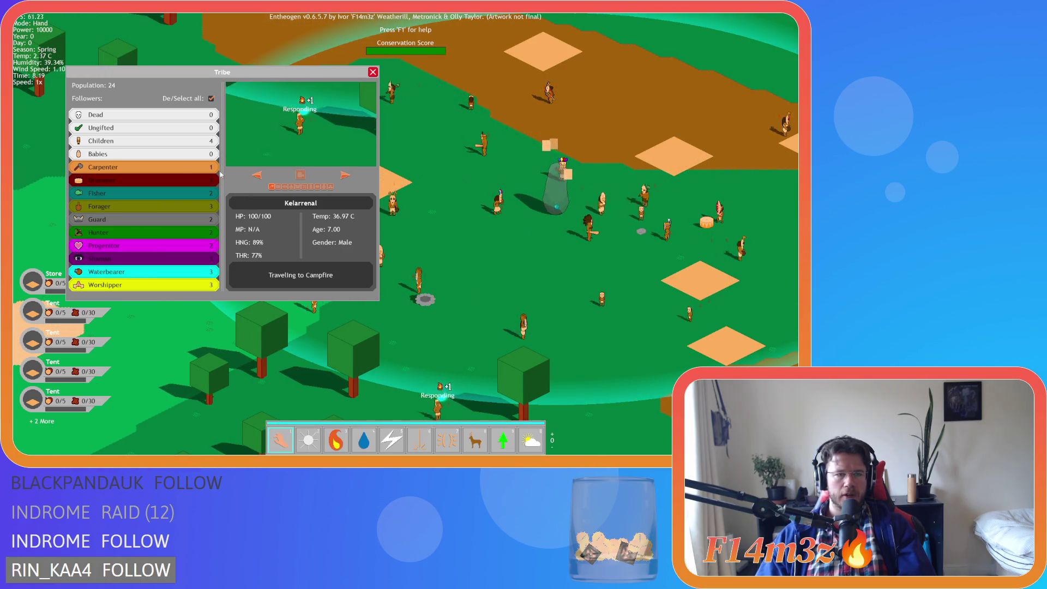
{"action": "left_click", "coordinate": [211, 99]}
{"action": "left_click", "coordinate": [286, 186]}
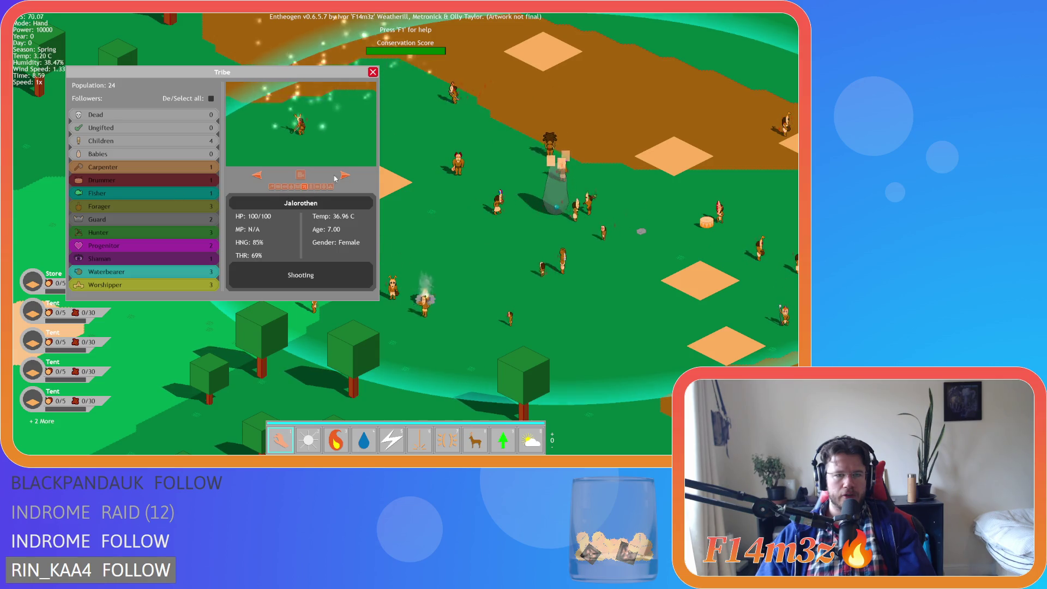
{"action": "left_click", "coordinate": [306, 186]}
{"action": "left_click", "coordinate": [292, 187]}
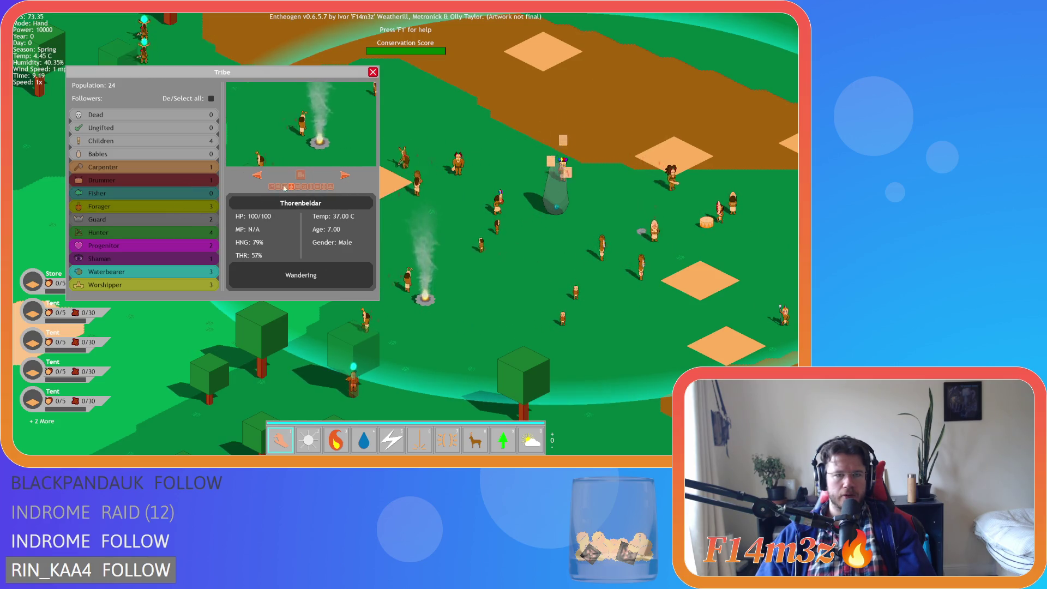
{"action": "left_click", "coordinate": [344, 175]}
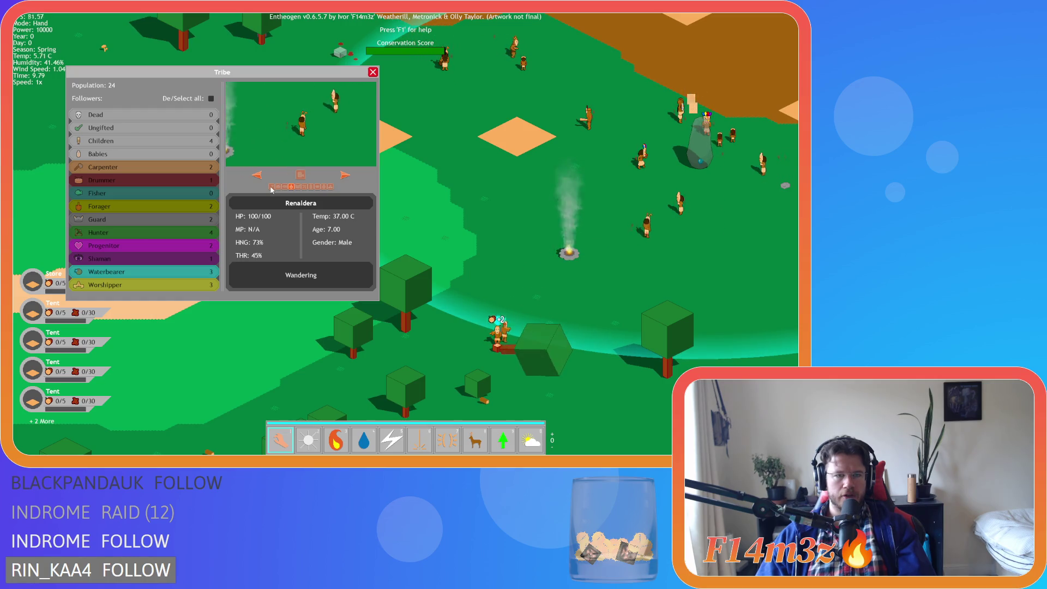
{"action": "left_click", "coordinate": [292, 186]}
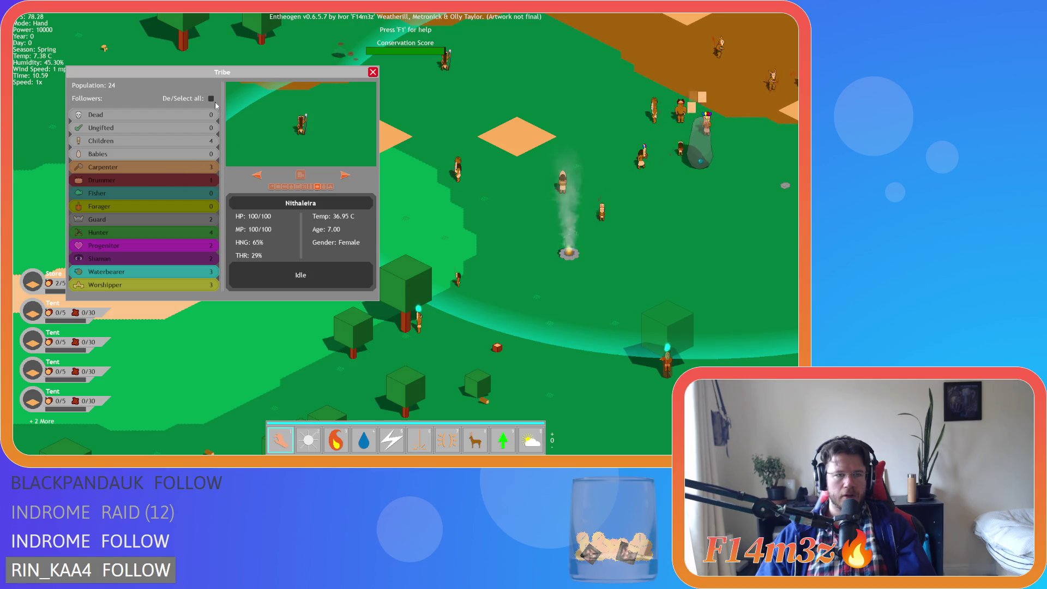
- Pan the map around the island, toggle De/Select all off and on, and view another follower
{"action": "key", "text": "s"}
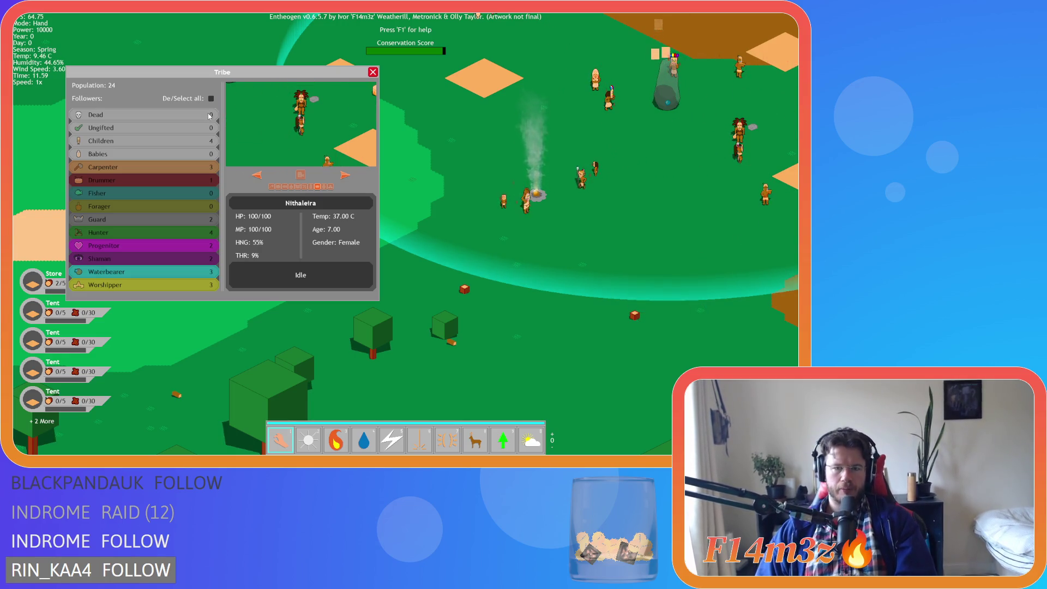
{"action": "key", "text": "d"}
{"action": "key", "text": "d"}
{"action": "key", "text": "w"}
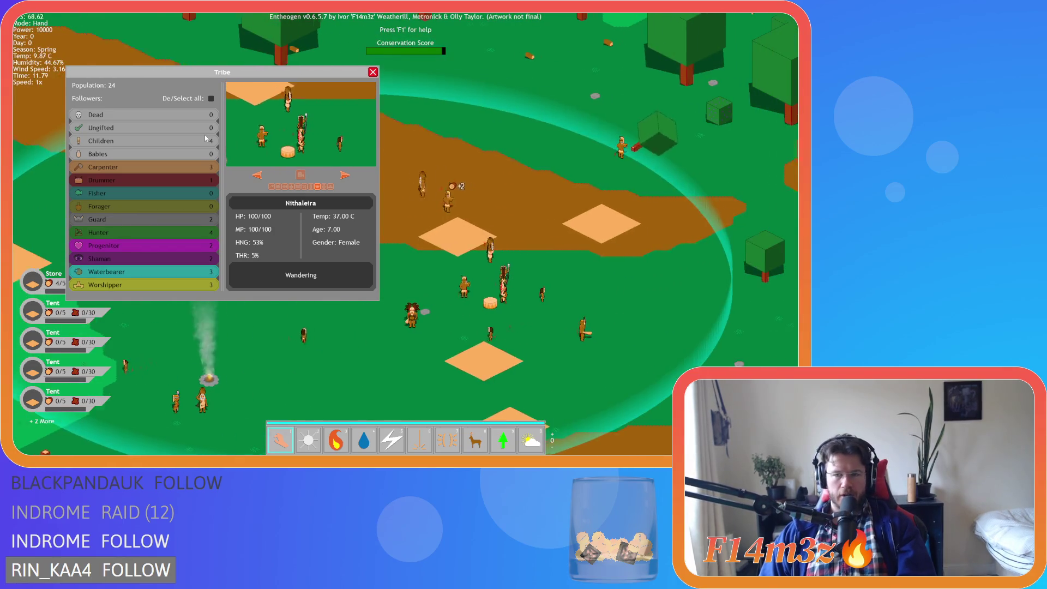
{"action": "key", "text": "a"}
{"action": "key", "text": "s"}
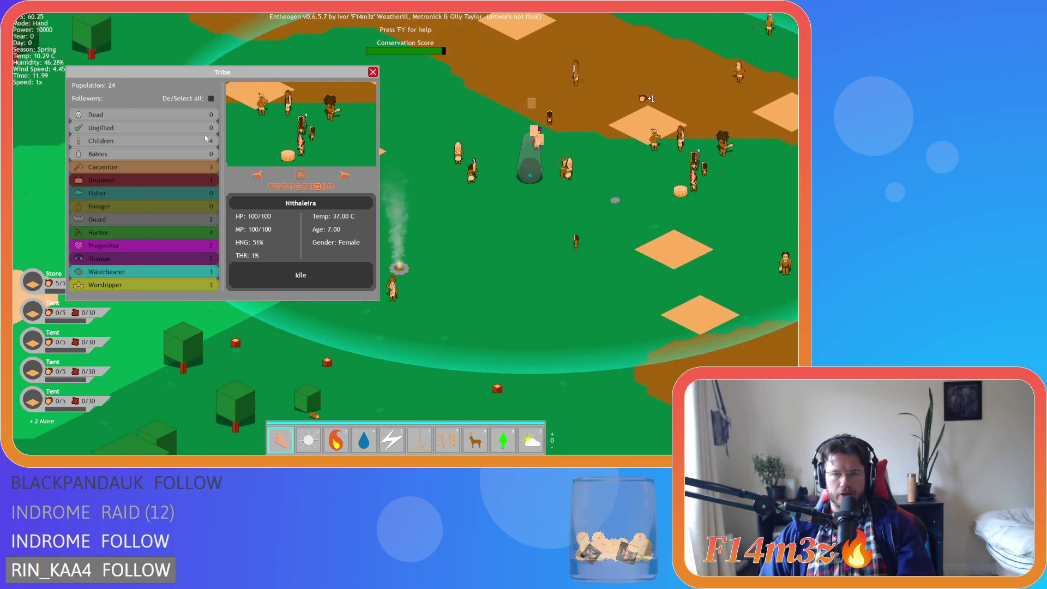
{"action": "left_click", "coordinate": [211, 98]}
{"action": "left_click", "coordinate": [211, 99]}
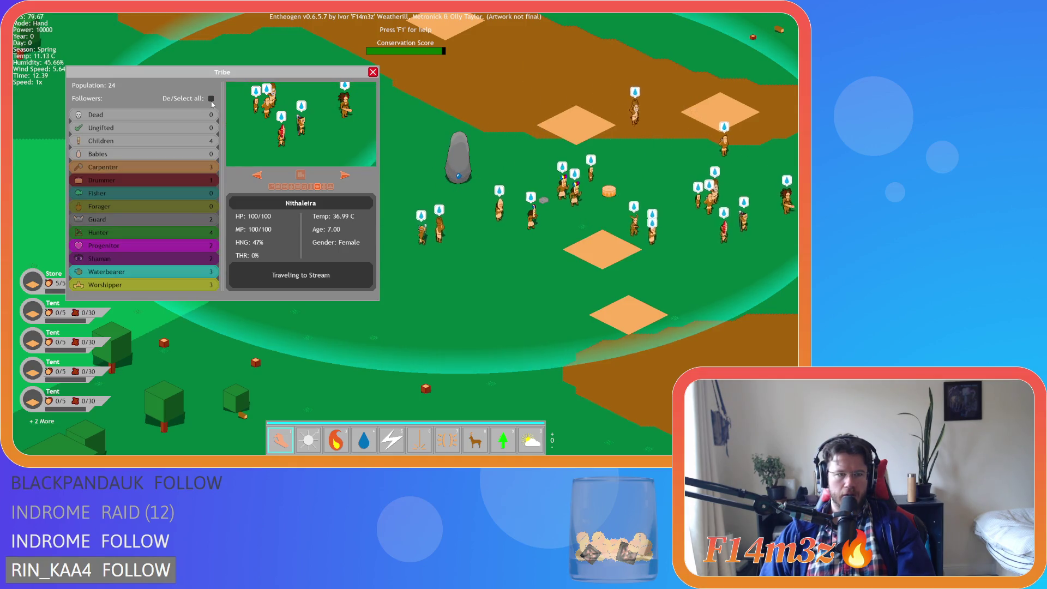
{"action": "left_click", "coordinate": [256, 175]}
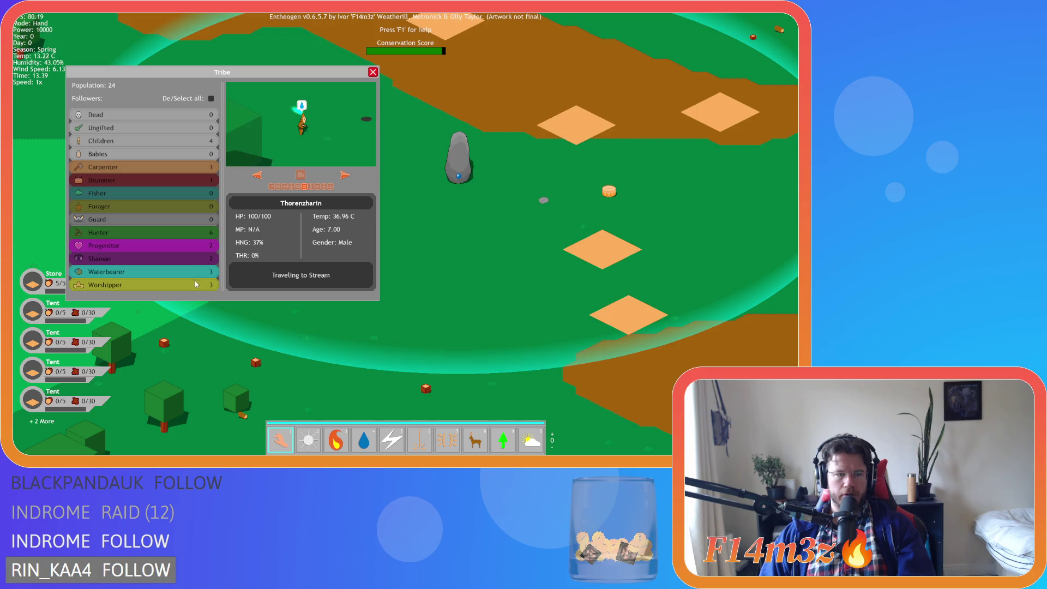
- Close the Tribe window and pan around the map to survey the surrounding terrain
{"action": "key", "text": "d"}
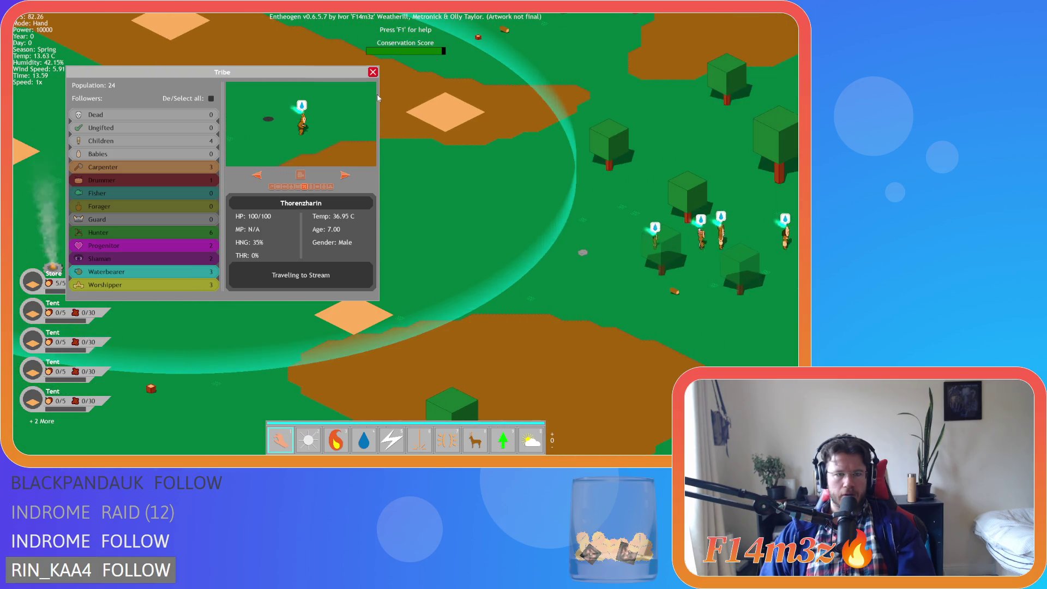
{"action": "left_click", "coordinate": [372, 73]}
{"action": "key", "text": "a"}
{"action": "key", "text": "d"}
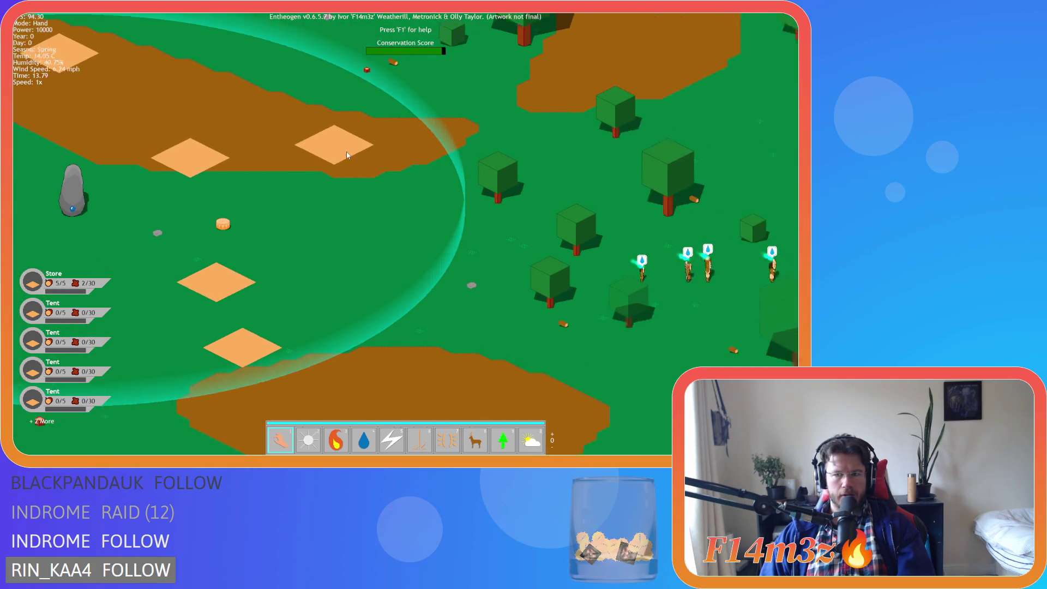
{"action": "key", "text": "w"}
{"action": "key", "text": "d"}
{"action": "key", "text": "s"}
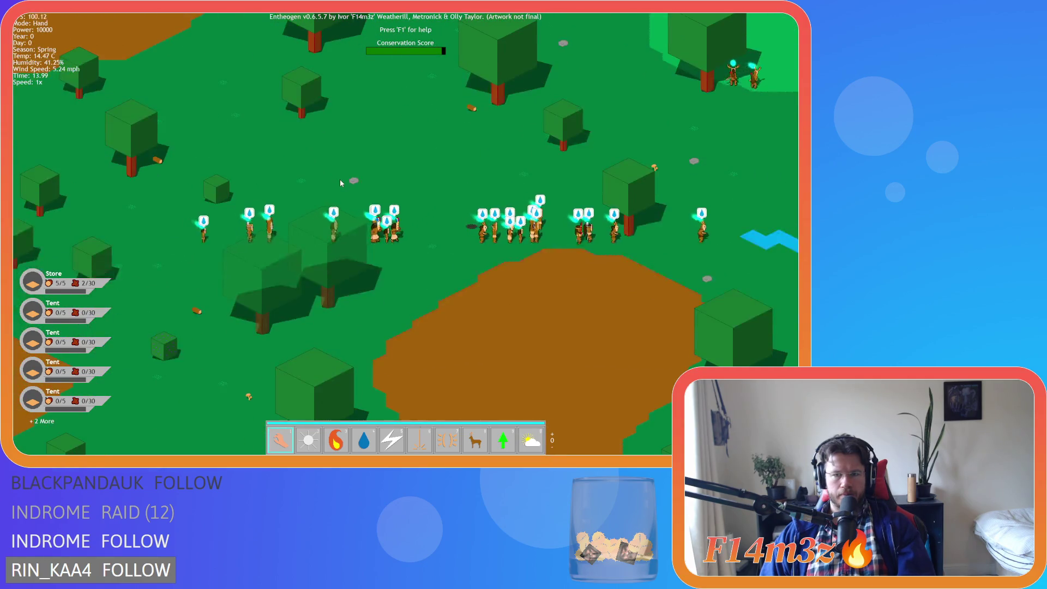
{"action": "key", "text": "w"}
{"action": "key", "text": "w"}
{"action": "key", "text": "d"}
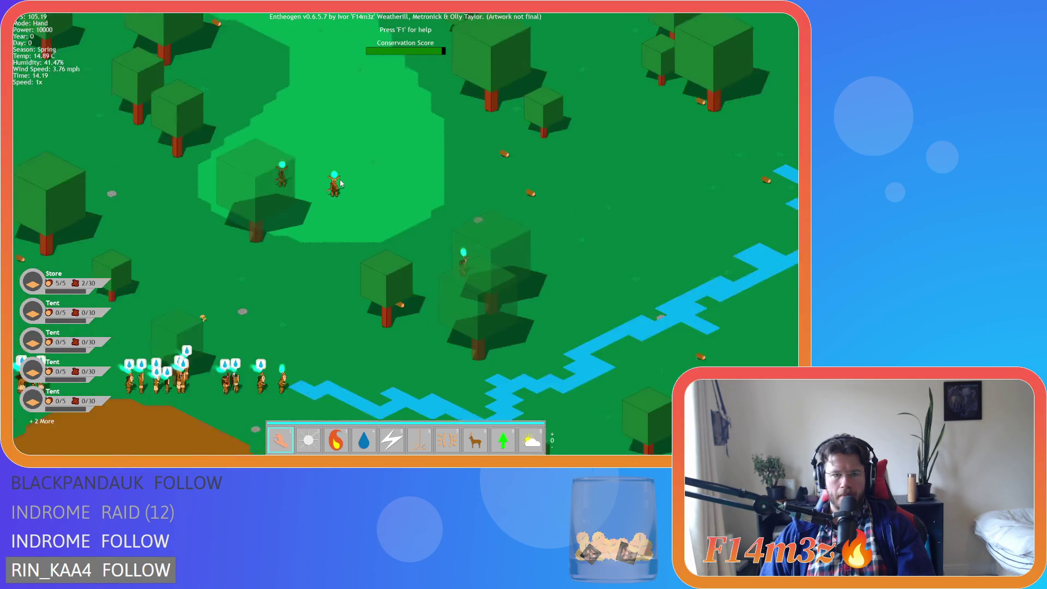
{"action": "key", "text": "s"}
{"action": "key", "text": "a"}
{"action": "scroll", "coordinate": [340, 183], "scroll_direction": "down", "scroll_amount": 3}
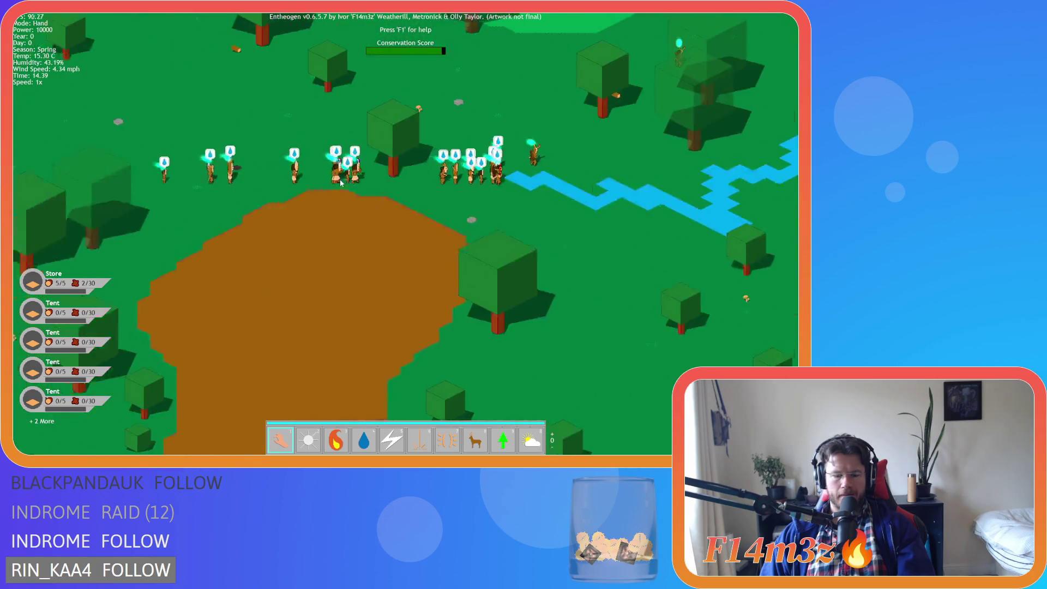
{"action": "key", "text": "a"}
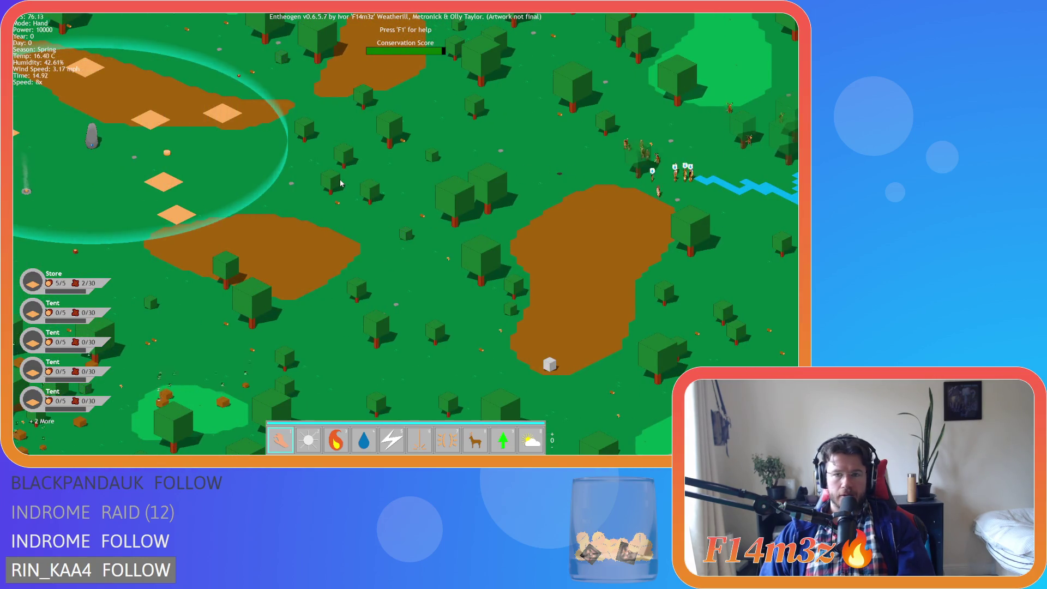
- Set game speed to 1x and pan down toward the tent settlement
{"action": "key", "text": "w"}
{"action": "scroll", "coordinate": [199, 349], "scroll_direction": "up", "scroll_amount": 3}
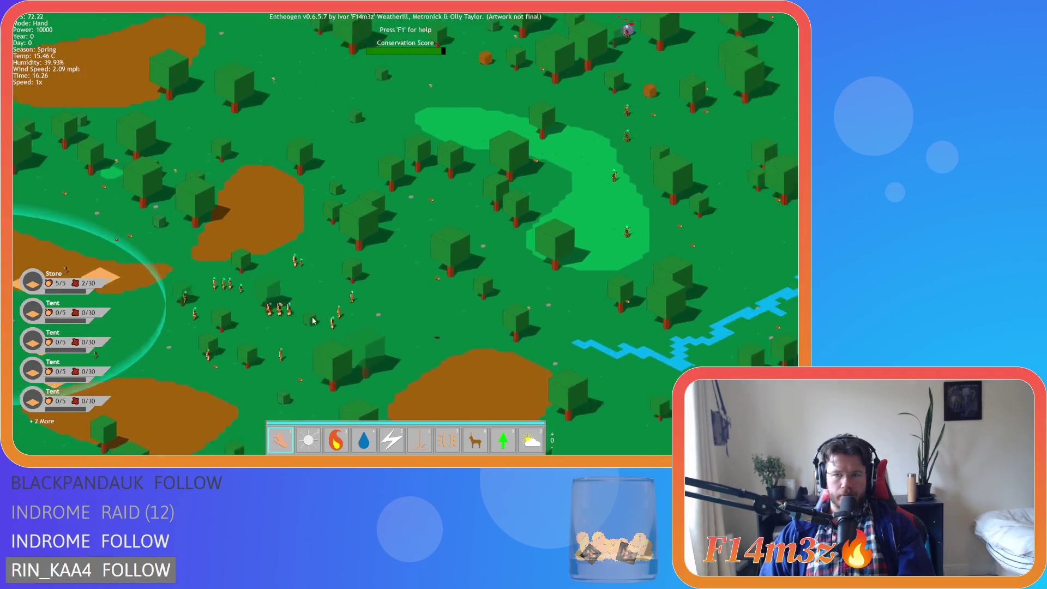
{"action": "key", "text": "s"}
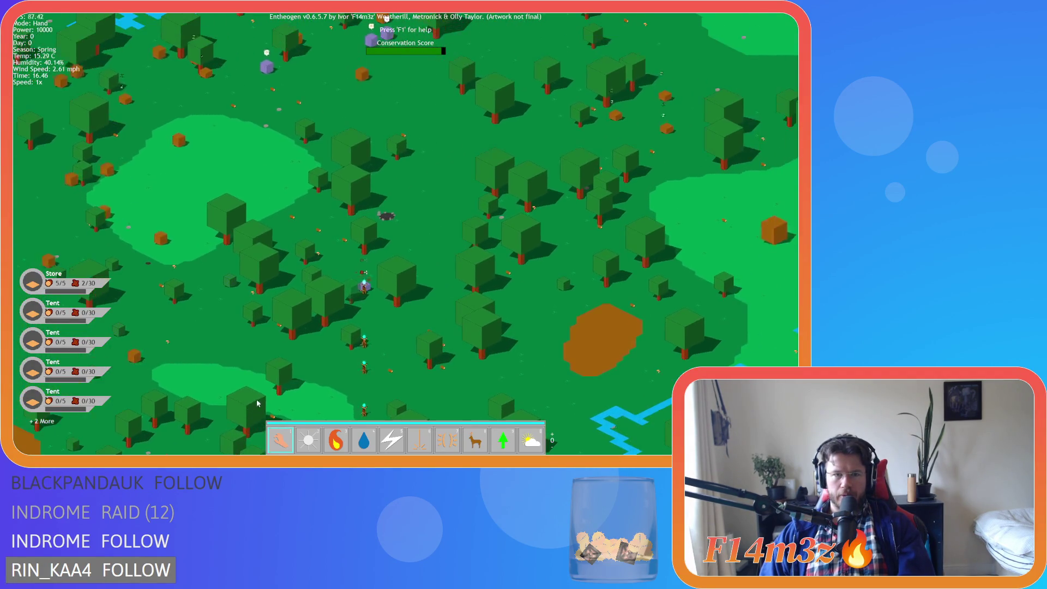
{"action": "key", "text": "s"}
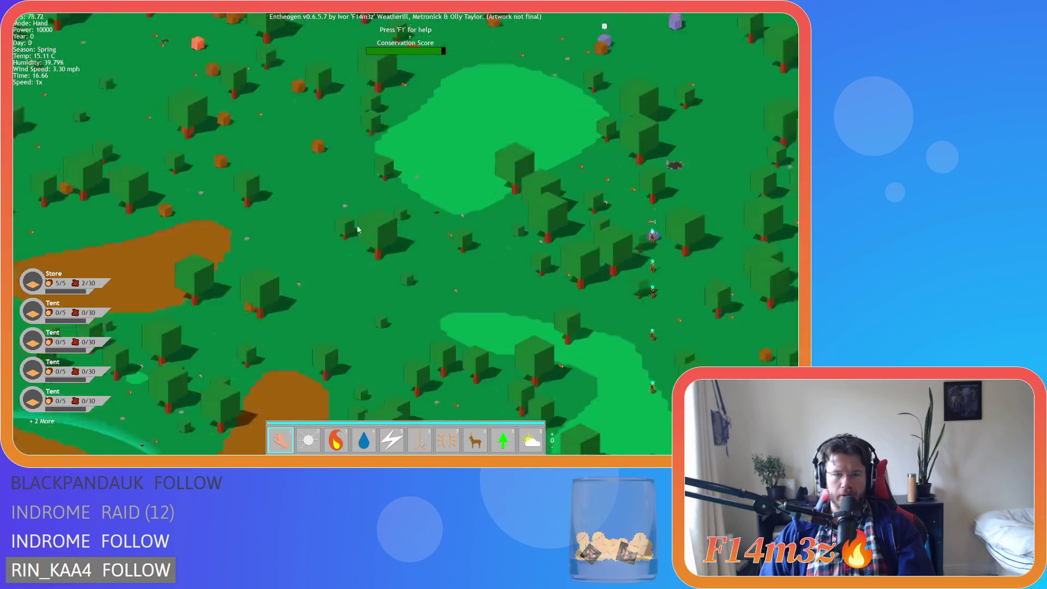
{"action": "key", "text": "s"}
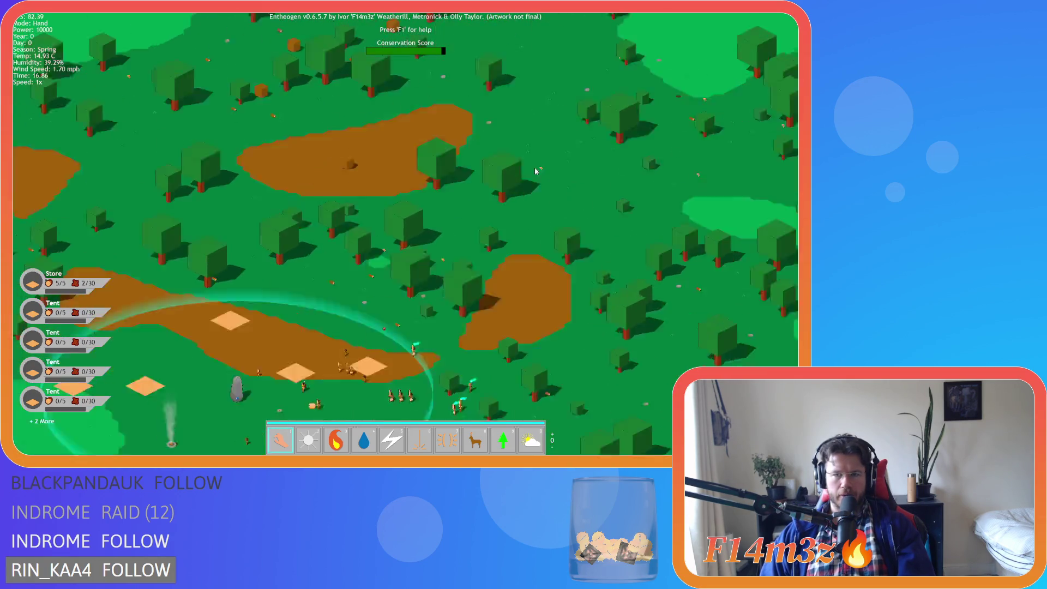
{"action": "key", "text": "s"}
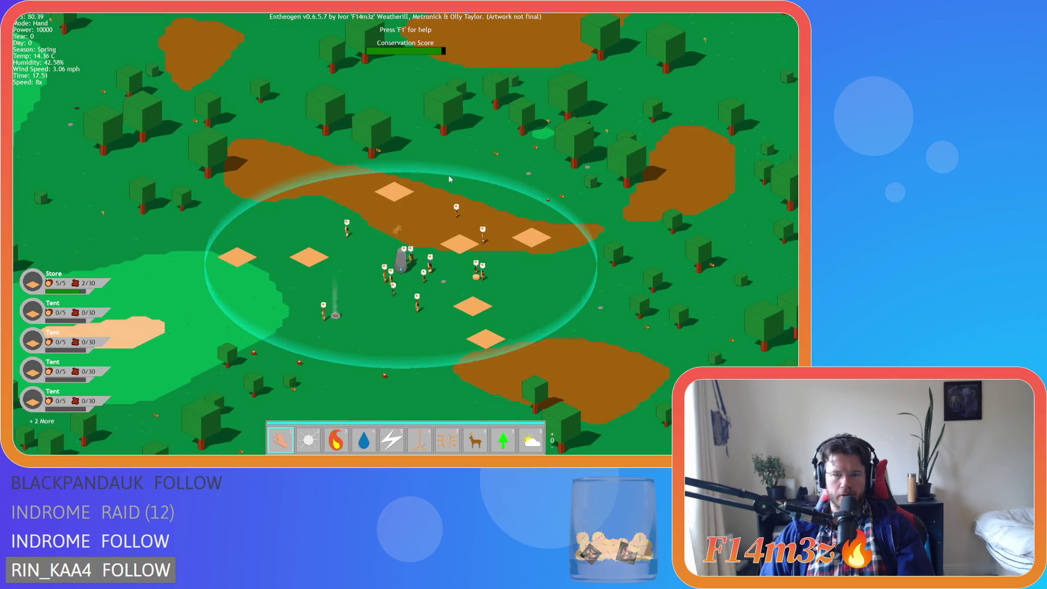
- Reset speed to 1x, look over the river area, and zoom in on the tent settlement
{"action": "key", "text": "w"}
{"action": "key", "text": "d"}
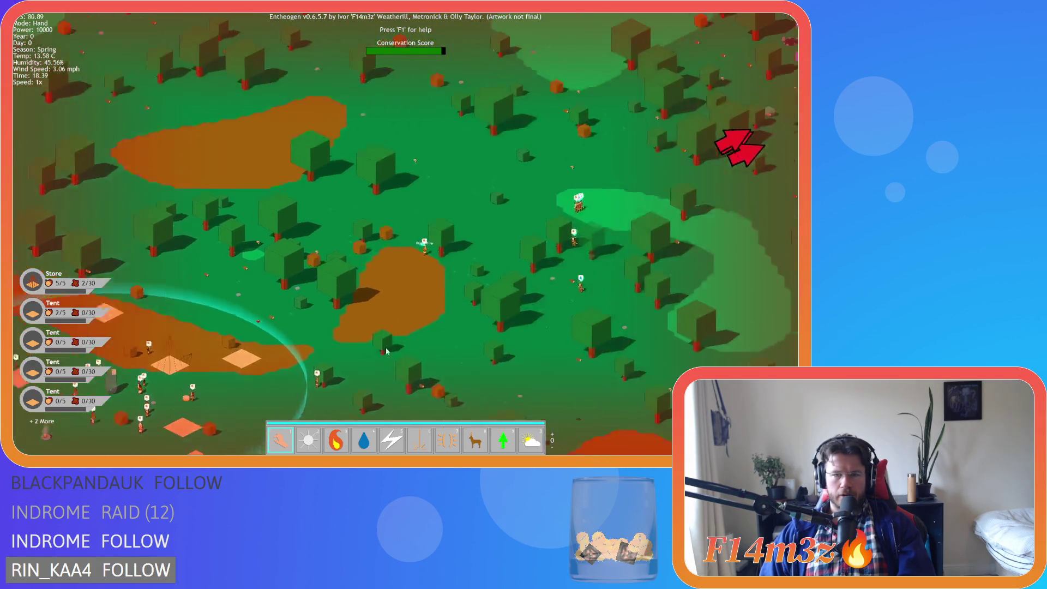
{"action": "key", "text": "d"}
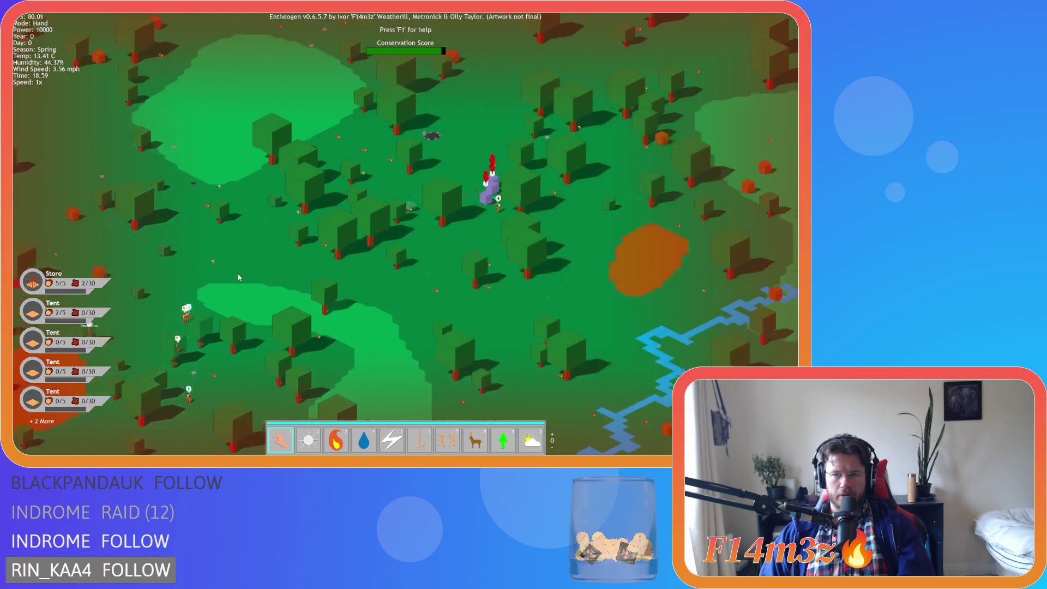
{"action": "key", "text": "a"}
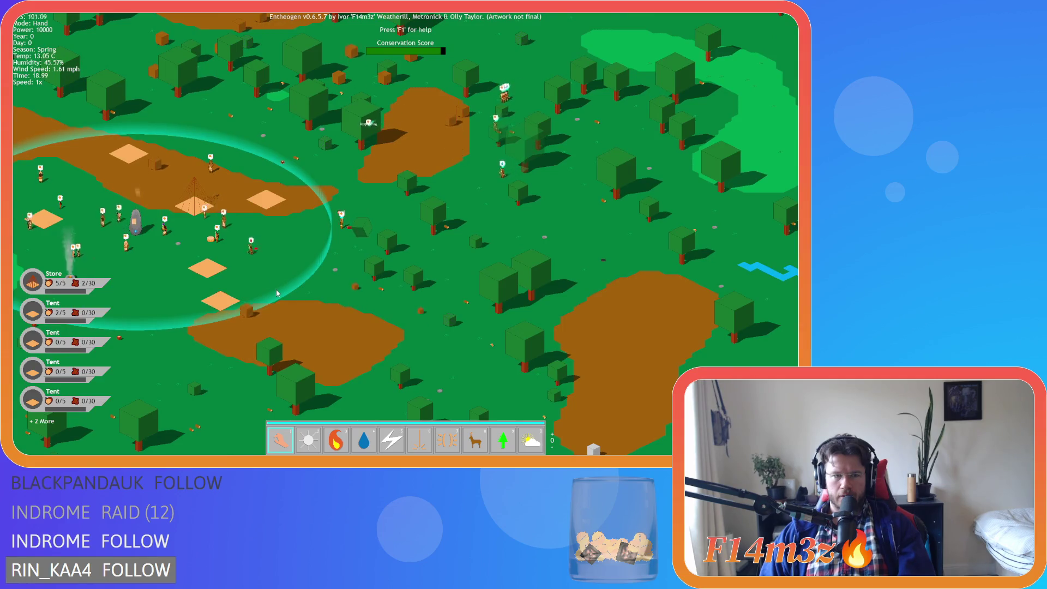
{"action": "scroll", "coordinate": [243, 280], "scroll_direction": "up", "scroll_amount": 5}
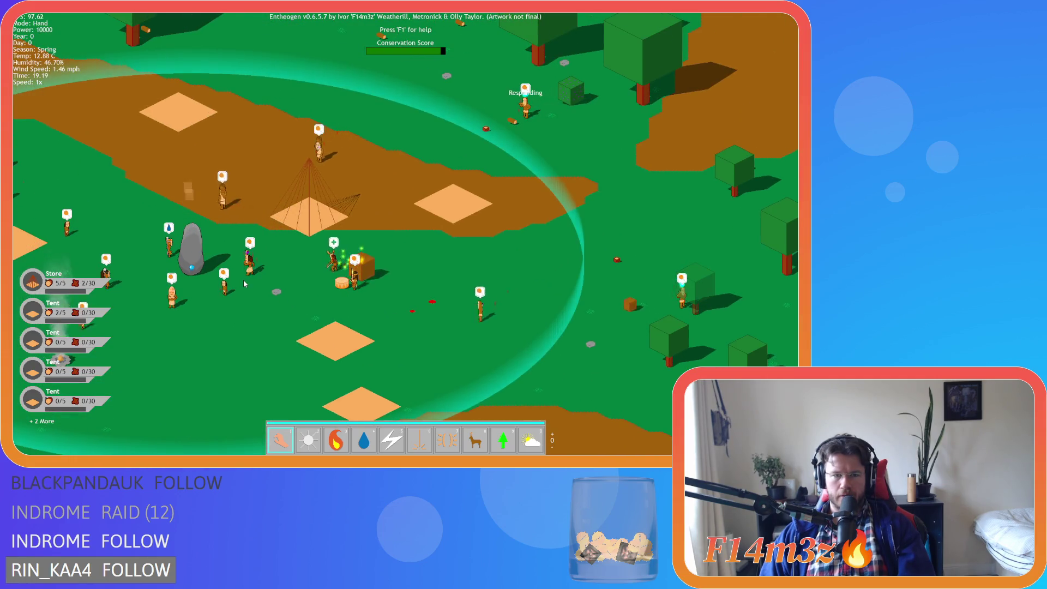
{"action": "key", "text": "w"}
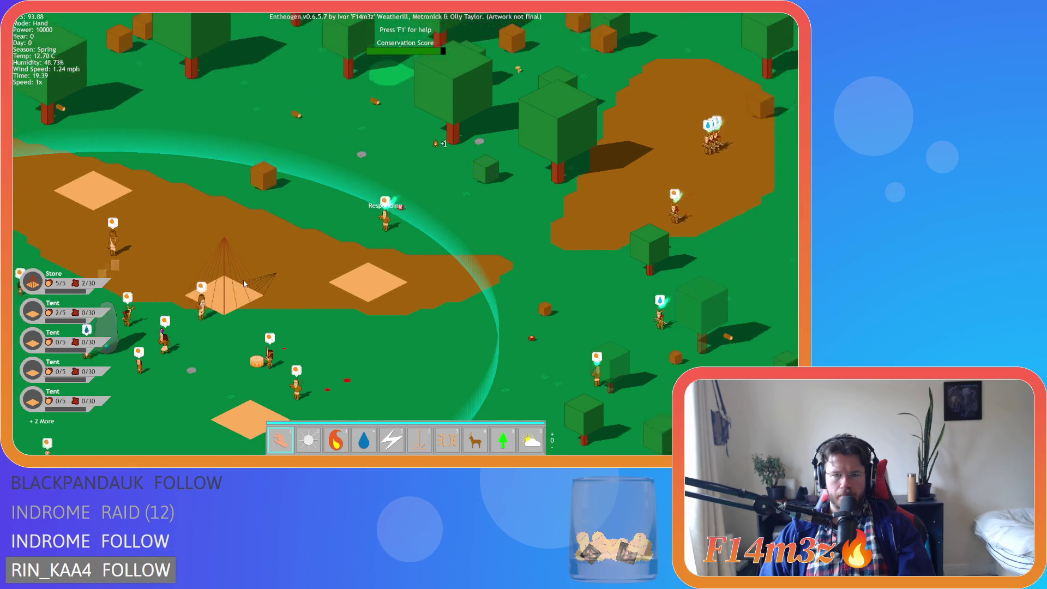
{"action": "scroll", "coordinate": [244, 279], "scroll_direction": "down", "scroll_amount": 3}
{"action": "scroll", "coordinate": [444, 285], "scroll_direction": "up", "scroll_amount": 3}
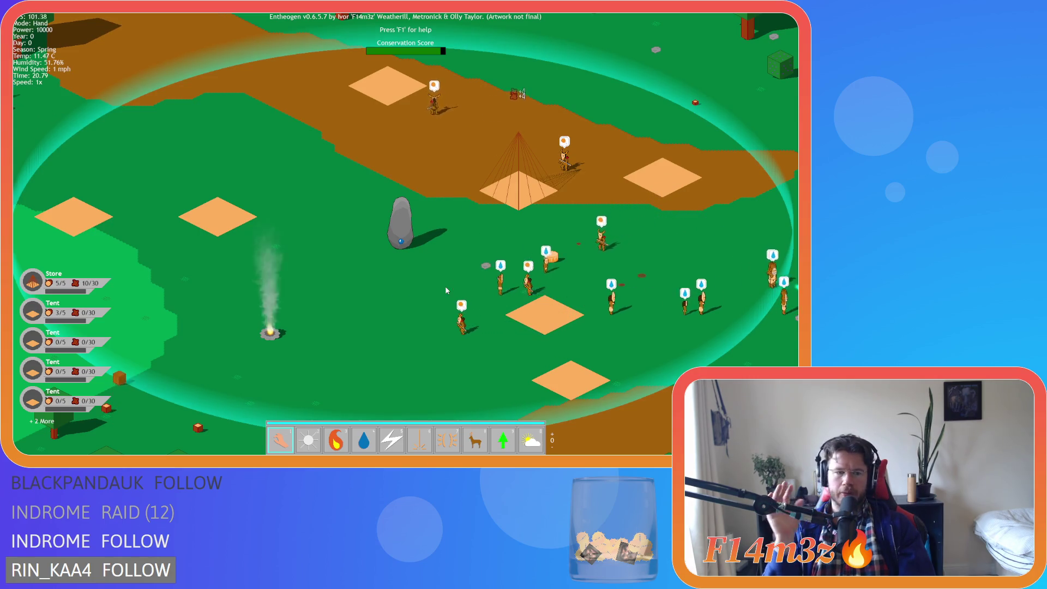
- Pan right along the villagers toward the river, pan back left, and slow the game to 1x
{"action": "key", "text": "d"}
{"action": "key", "text": "s"}
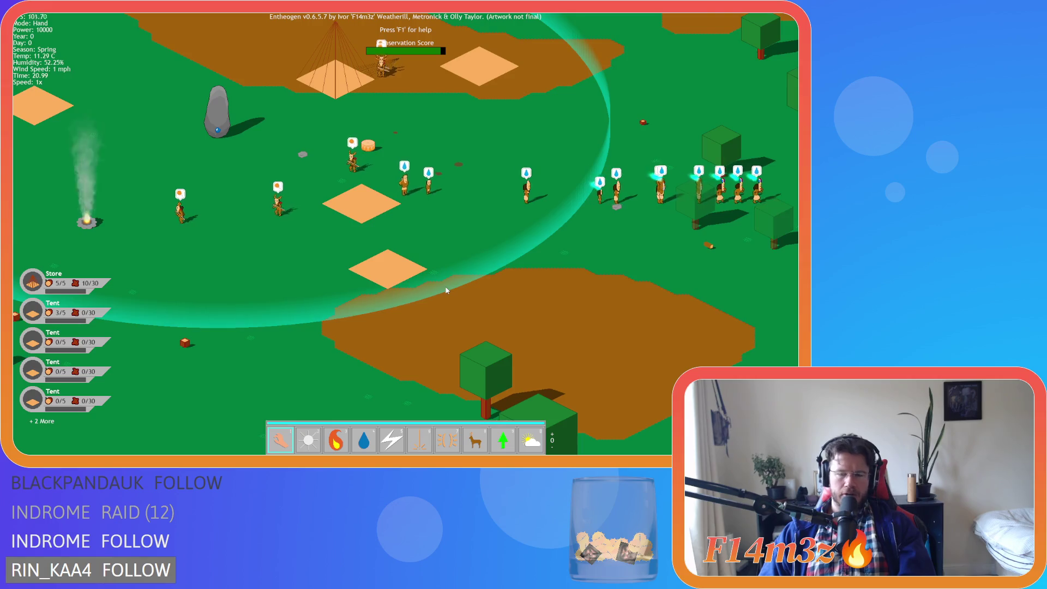
{"action": "key", "text": "d"}
{"action": "key", "text": "w"}
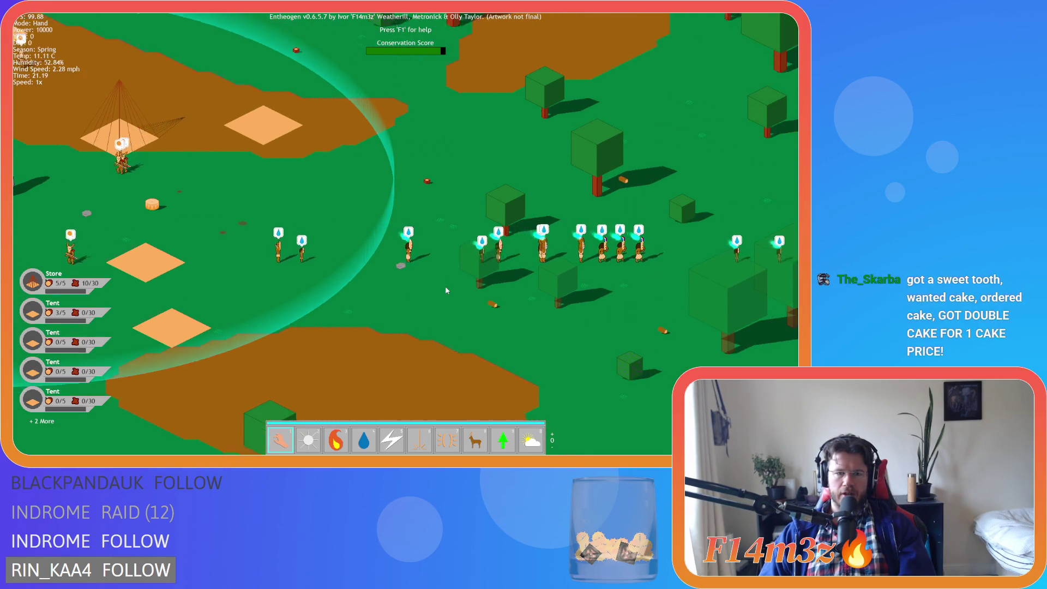
{"action": "key", "text": "d"}
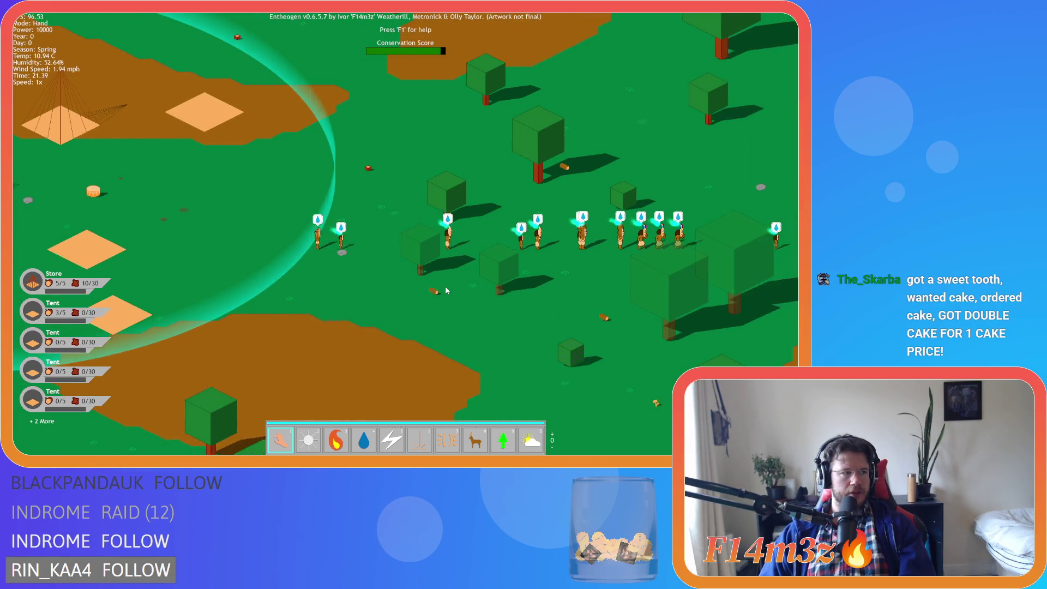
{"action": "key", "text": "s"}
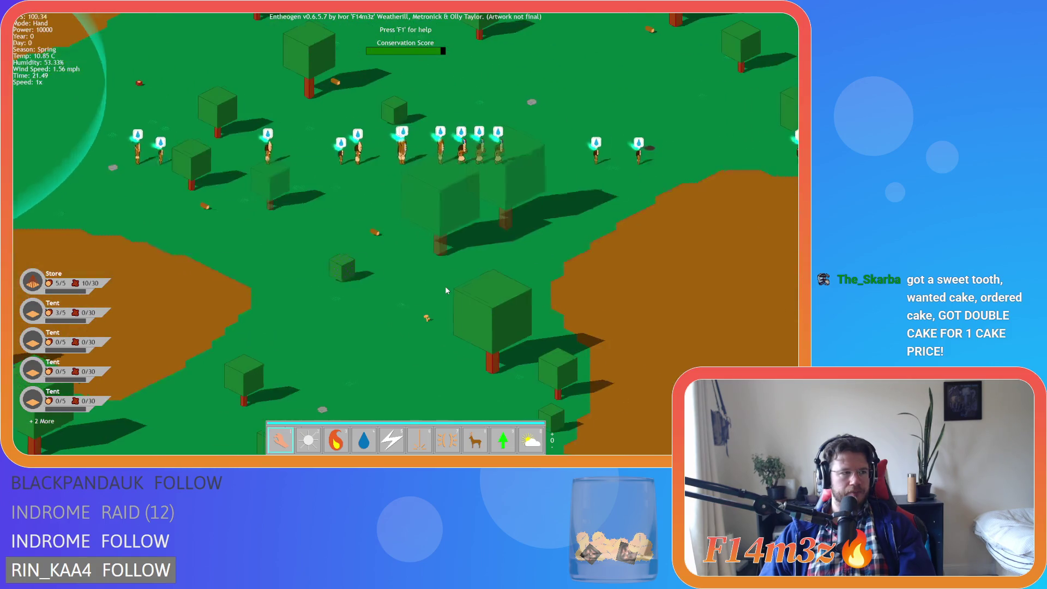
{"action": "key", "text": "d"}
{"action": "key", "text": "w"}
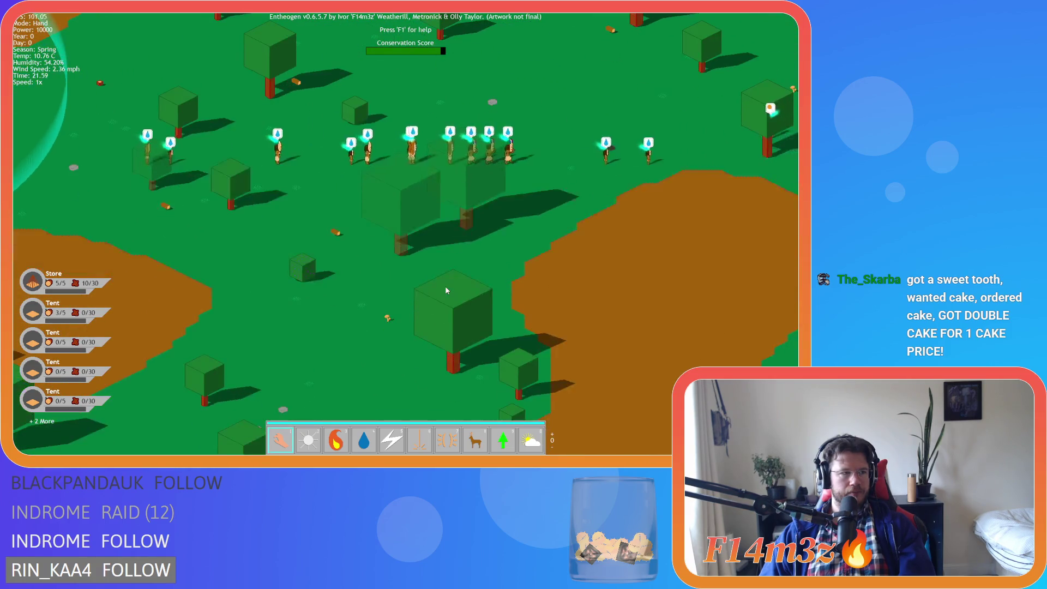
{"action": "key", "text": "d"}
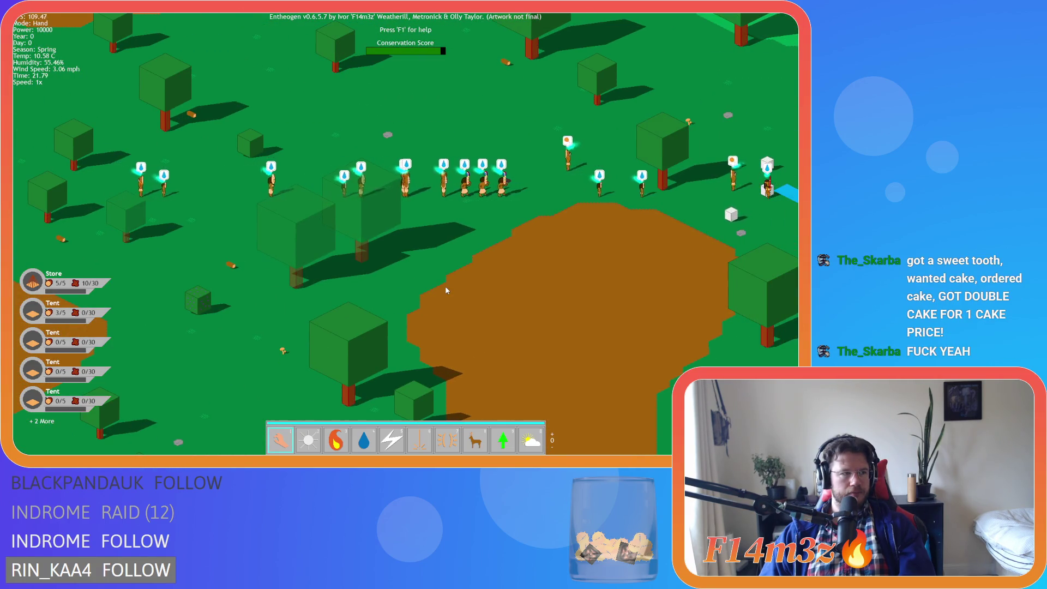
{"action": "key", "text": "d"}
{"action": "key", "text": "d"}
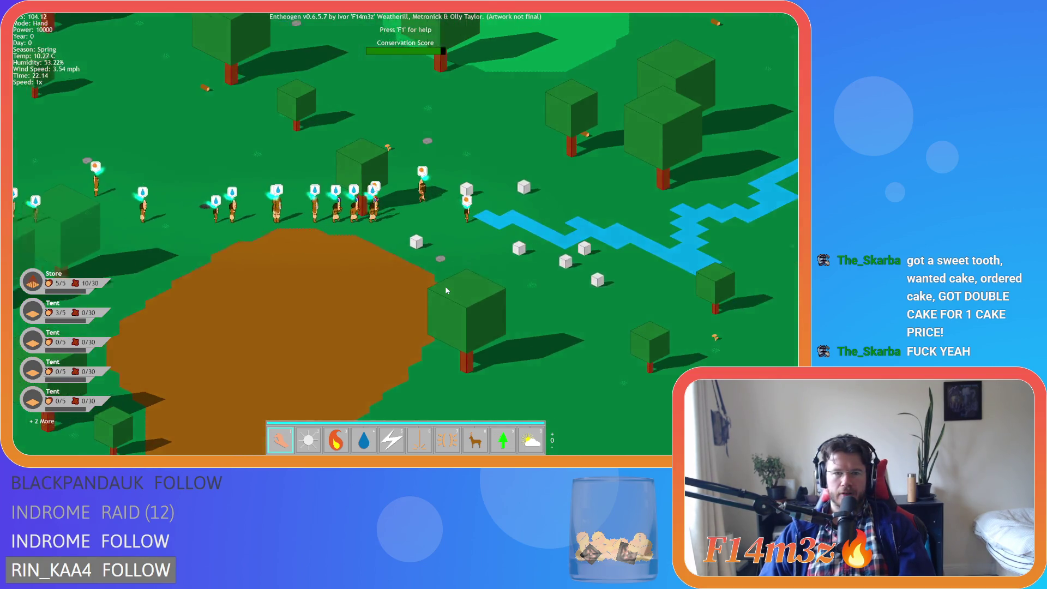
{"action": "key", "text": "a"}
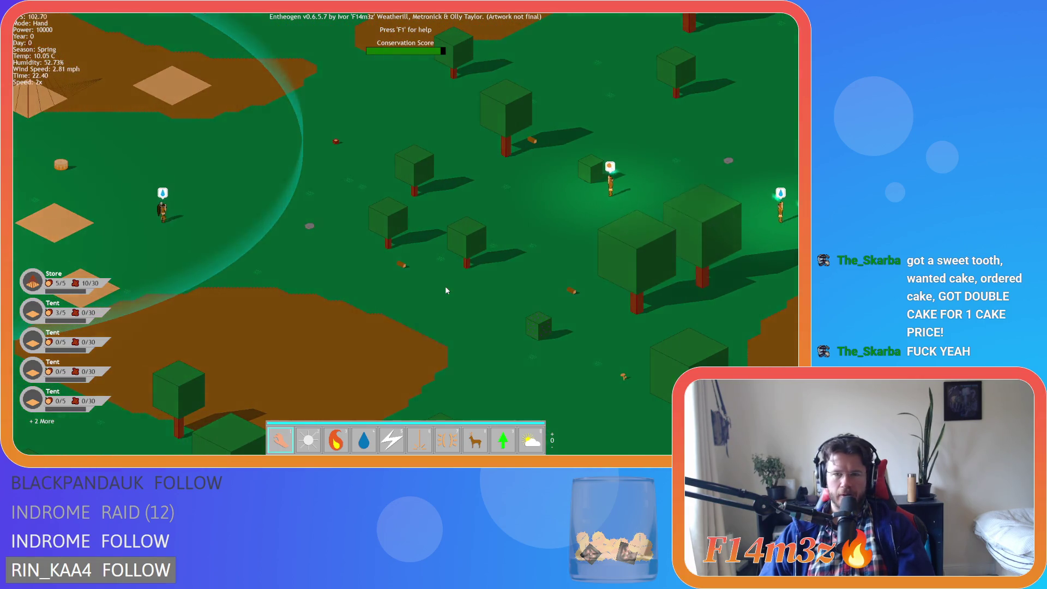
{"action": "key", "text": "minus"}
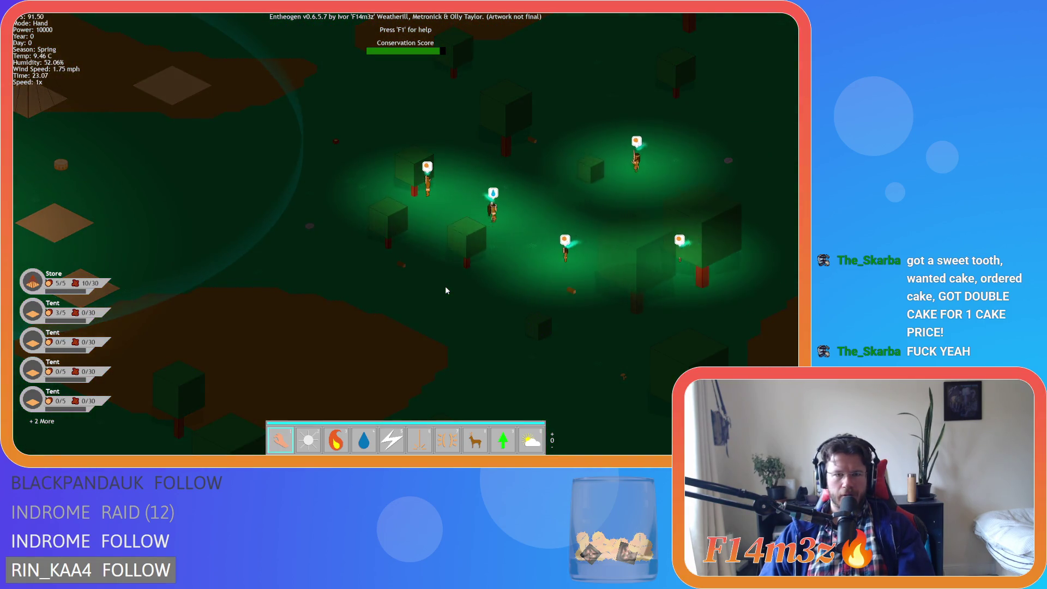
{"action": "key", "text": "s"}
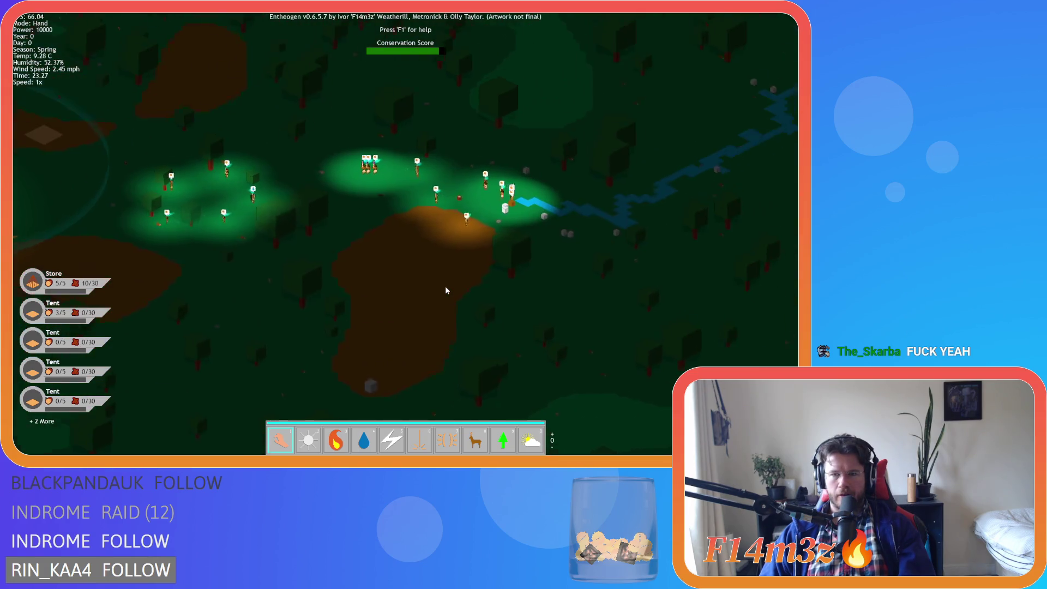
{"action": "key", "text": "w"}
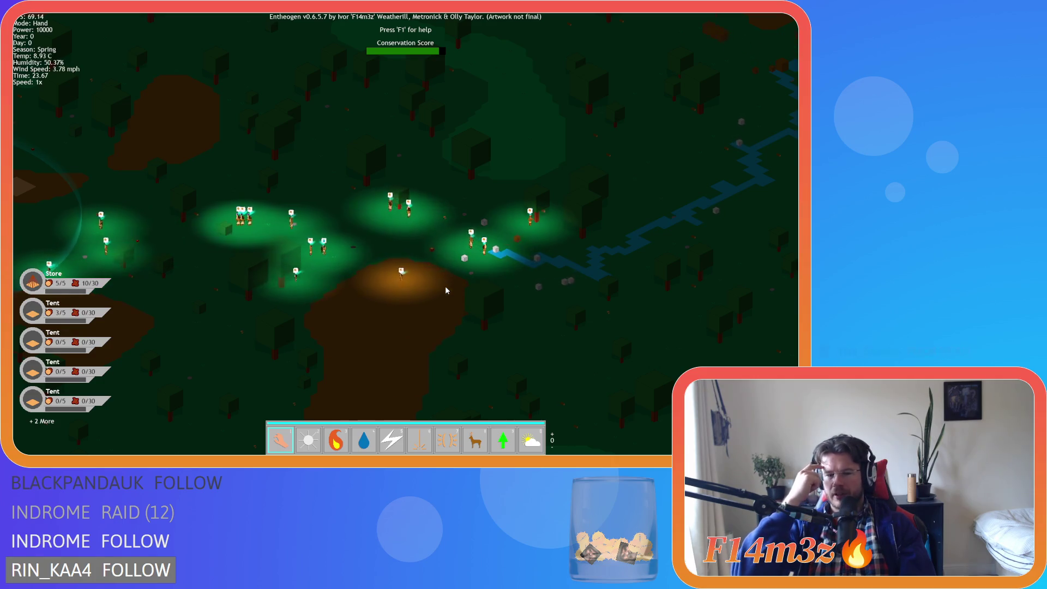
{"action": "key", "text": "a"}
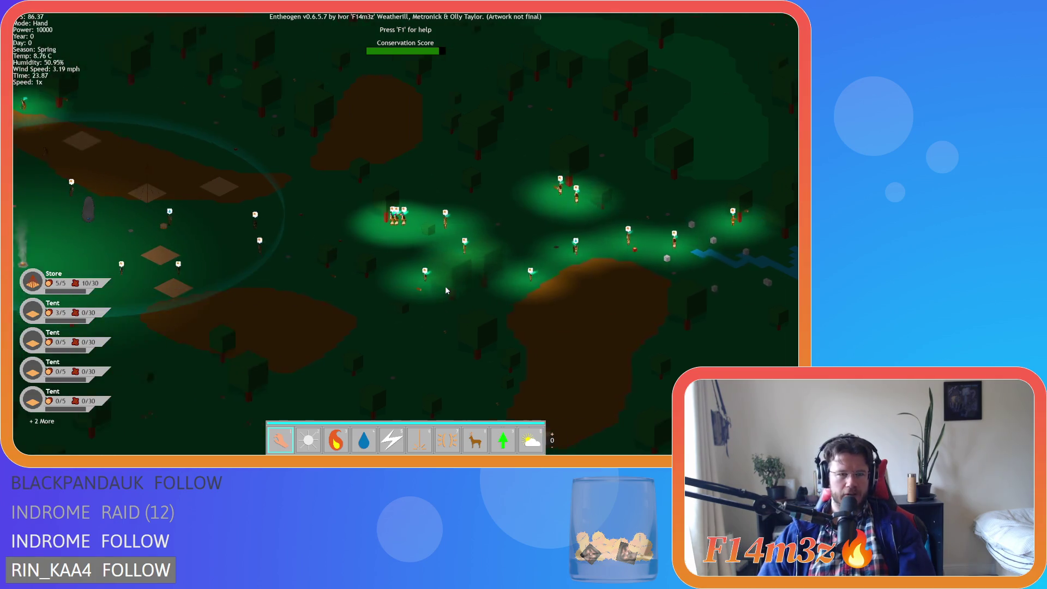
{"action": "scroll", "coordinate": [388, 263], "scroll_direction": "up", "scroll_amount": 3}
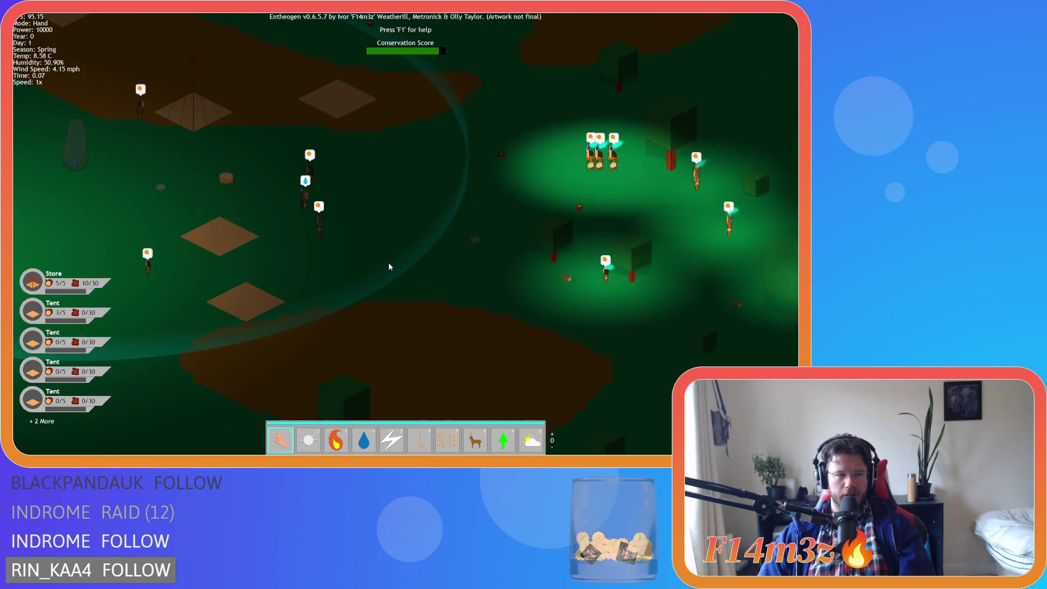
{"action": "scroll", "coordinate": [388, 262], "scroll_direction": "down", "scroll_amount": 3}
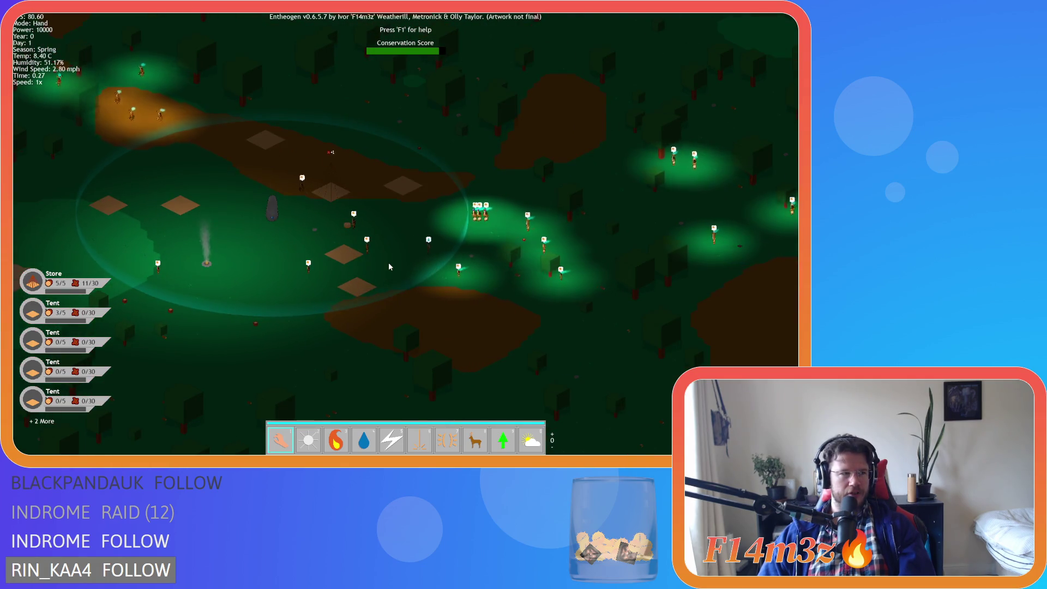
{"action": "scroll", "coordinate": [390, 266], "scroll_direction": "up", "scroll_amount": 3}
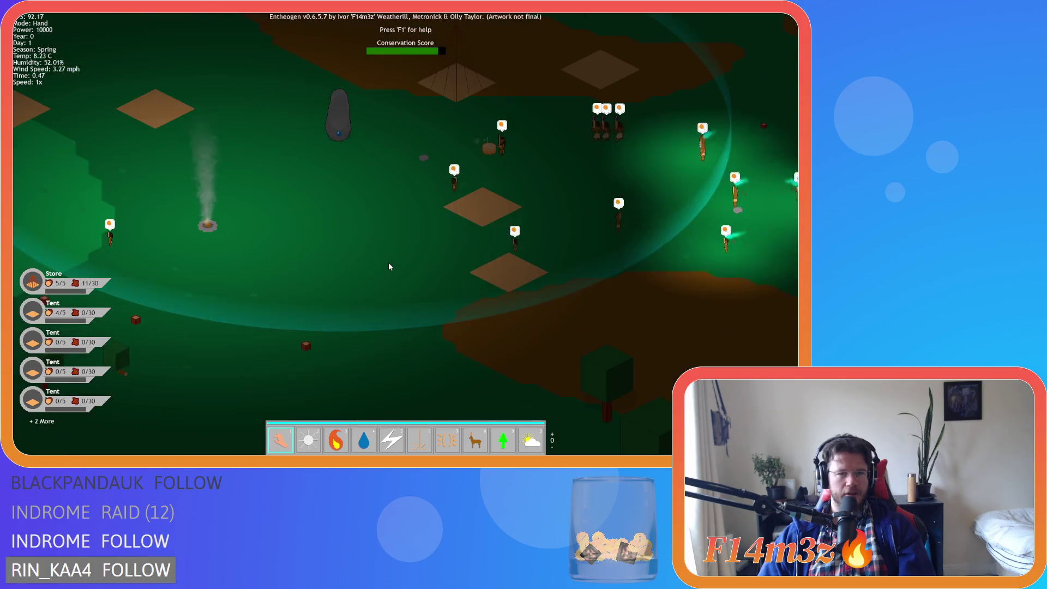
{"action": "key", "text": "w"}
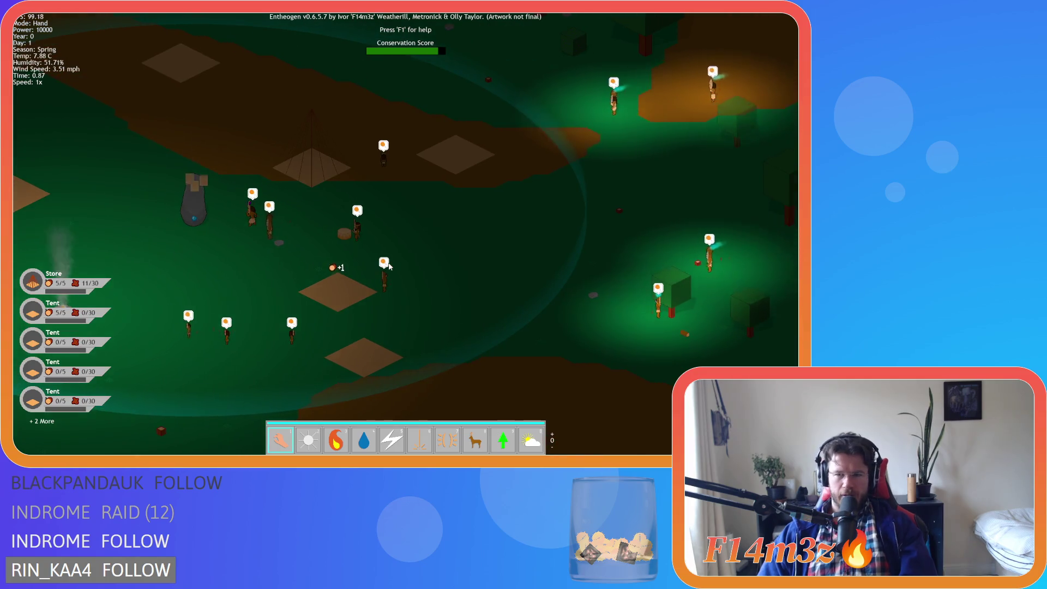
{"action": "key", "text": "d"}
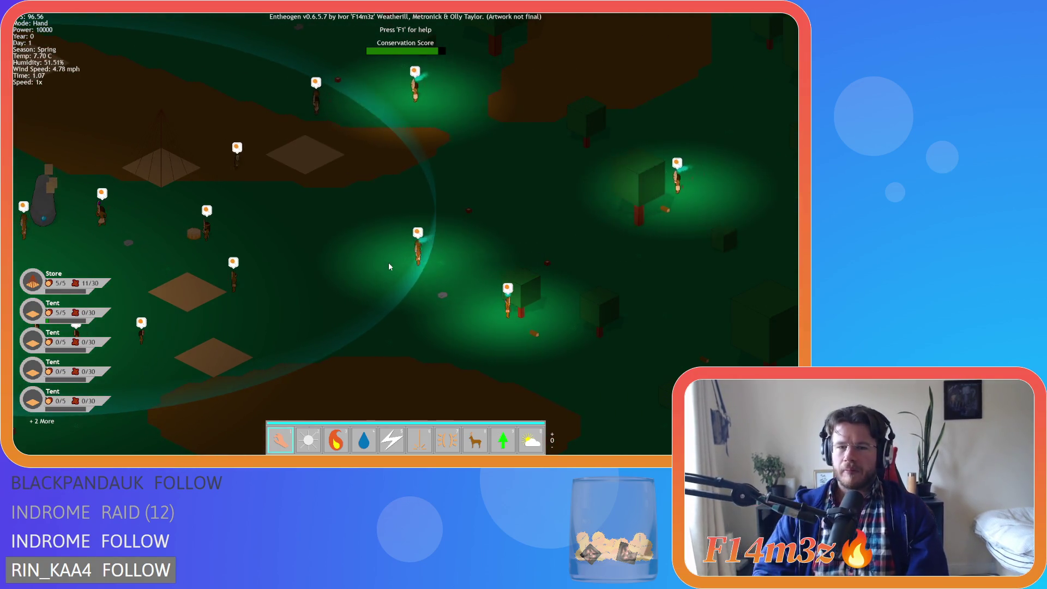
{"action": "scroll", "coordinate": [388, 263], "scroll_direction": "down", "scroll_amount": 3}
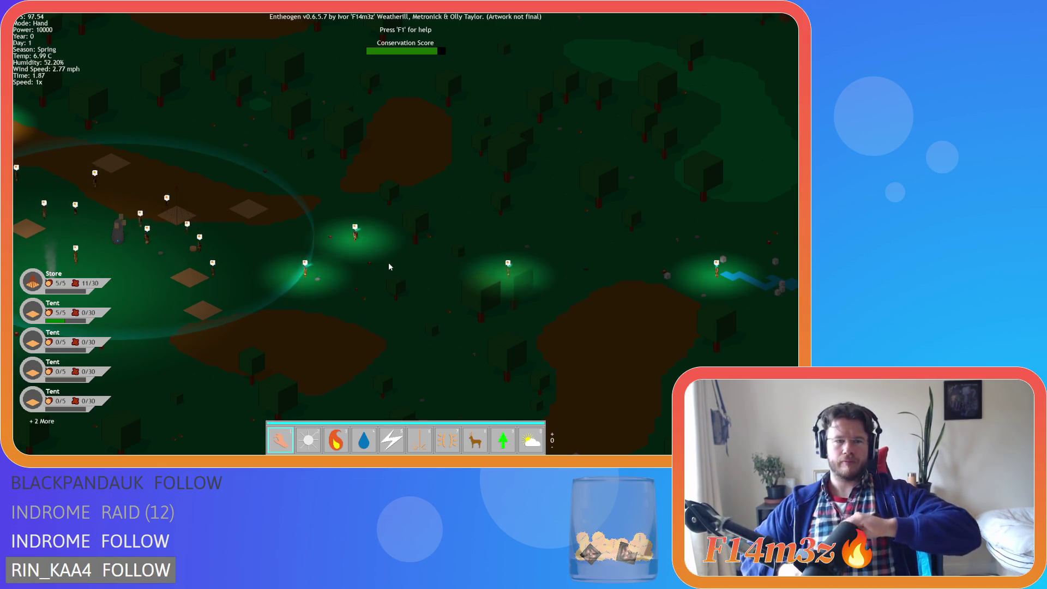
{"action": "key", "text": "a"}
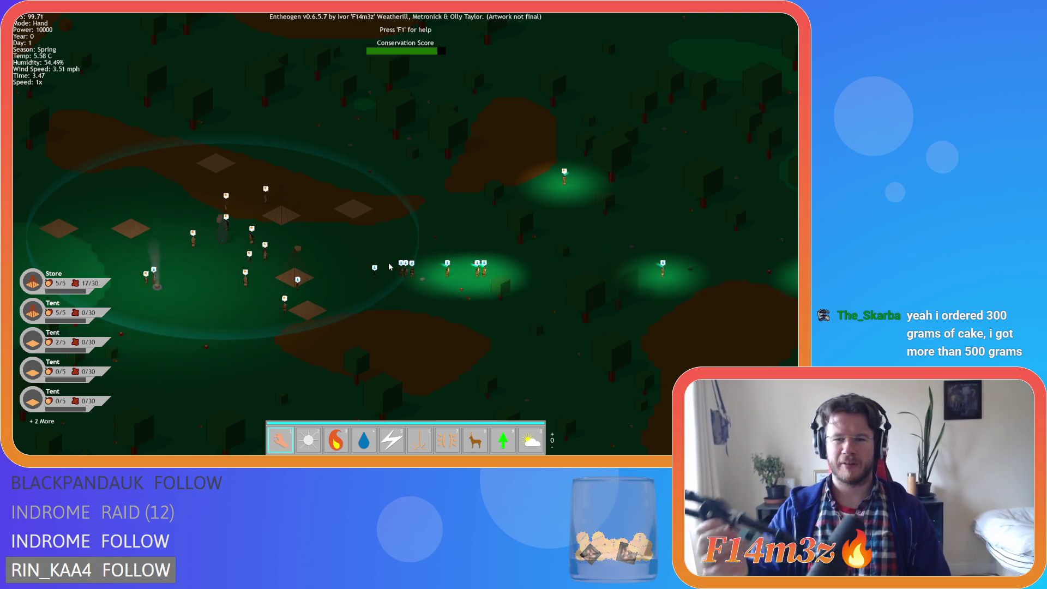
{"action": "key", "text": "d"}
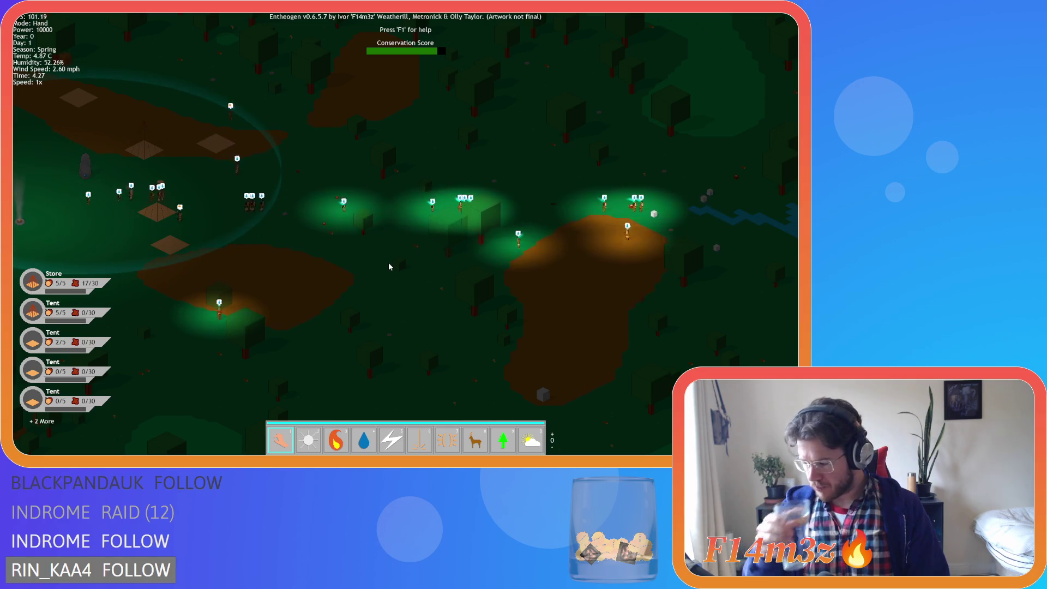
{"action": "key", "text": "a"}
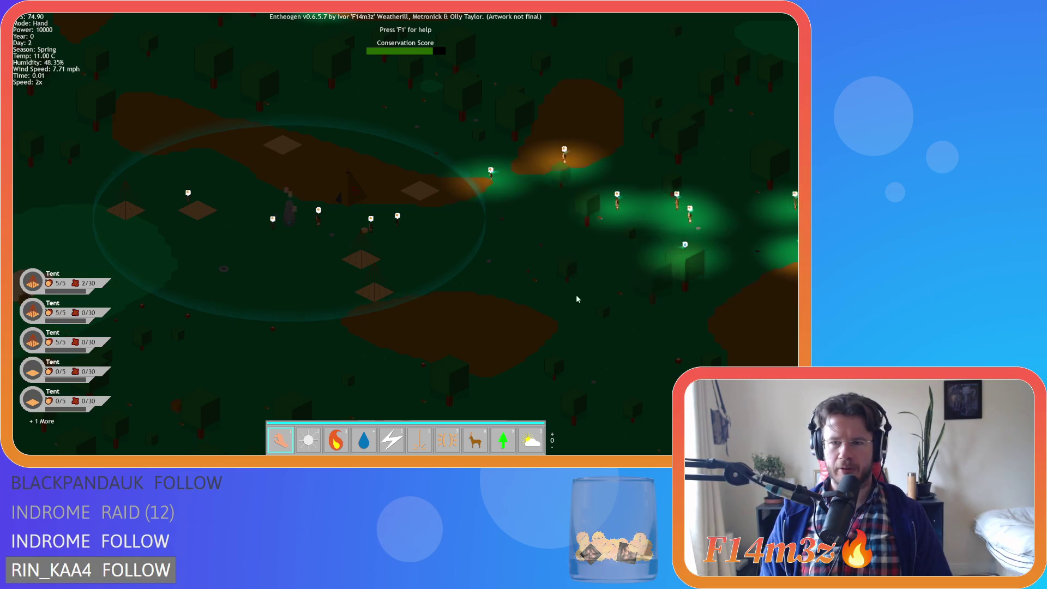
{"action": "key", "text": "d"}
{"action": "key", "text": "s"}
{"action": "key", "text": "plus"}
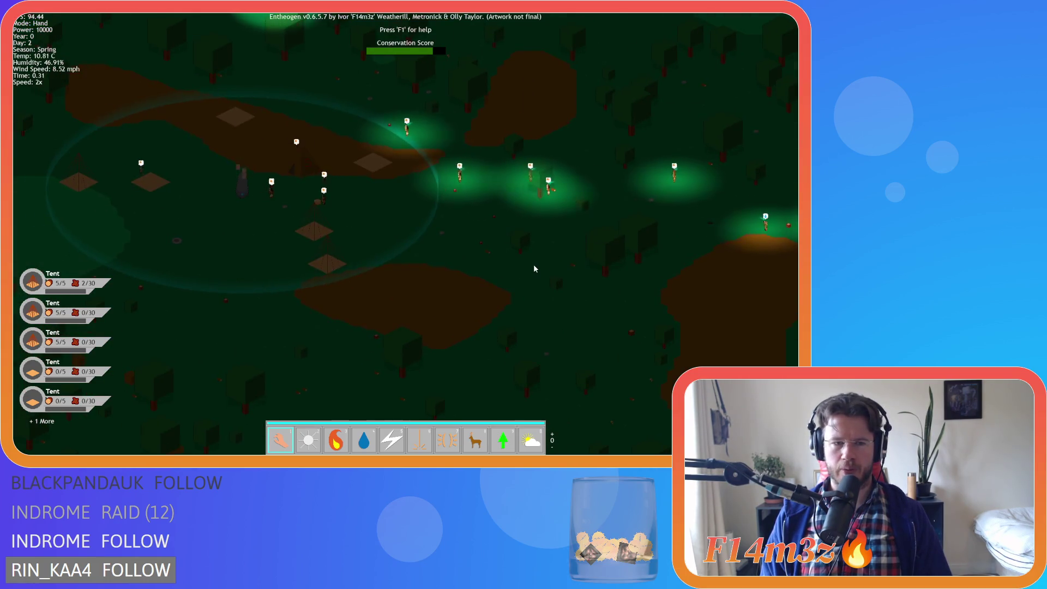
{"action": "key", "text": "d"}
{"action": "key", "text": "s"}
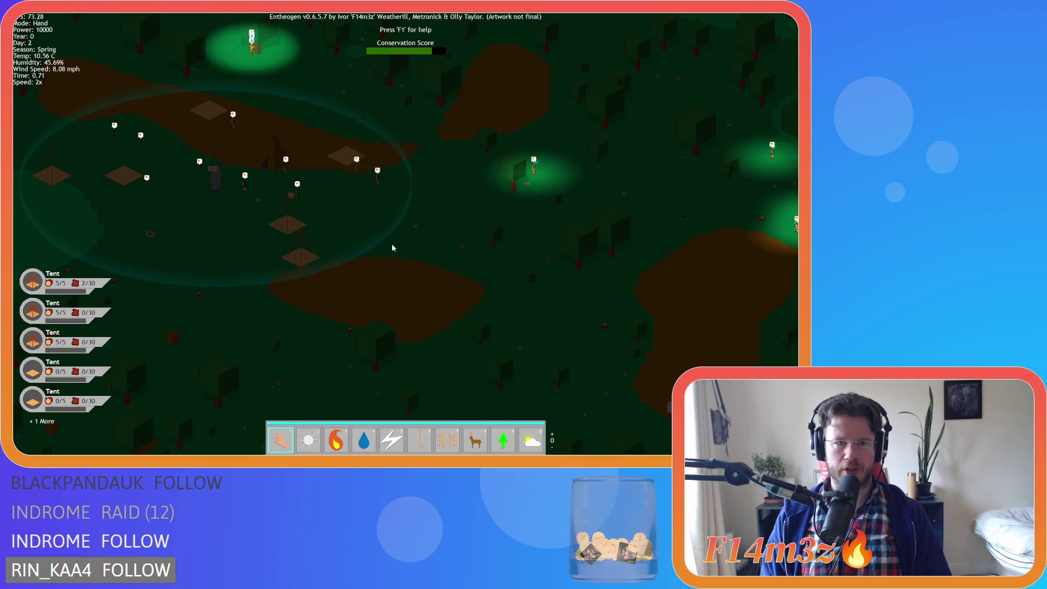
{"action": "key", "text": "d"}
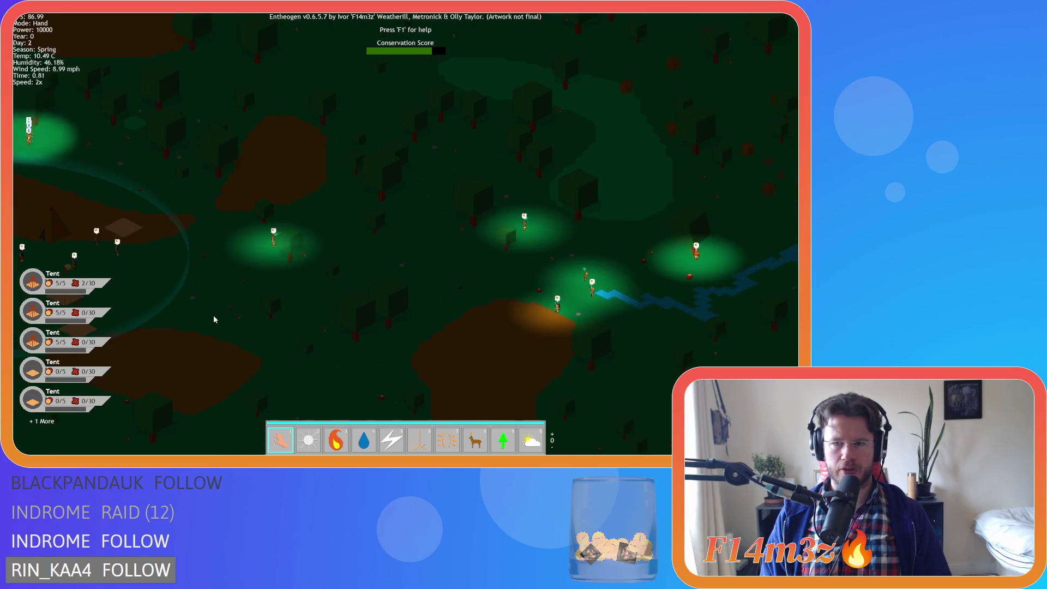
{"action": "key", "text": "a"}
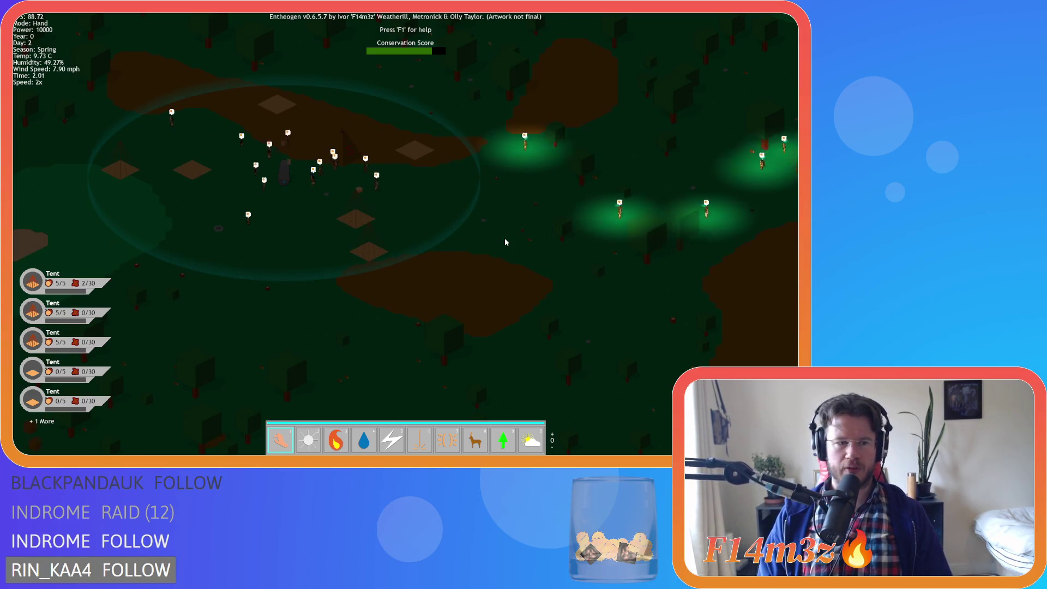
{"action": "key", "text": "d"}
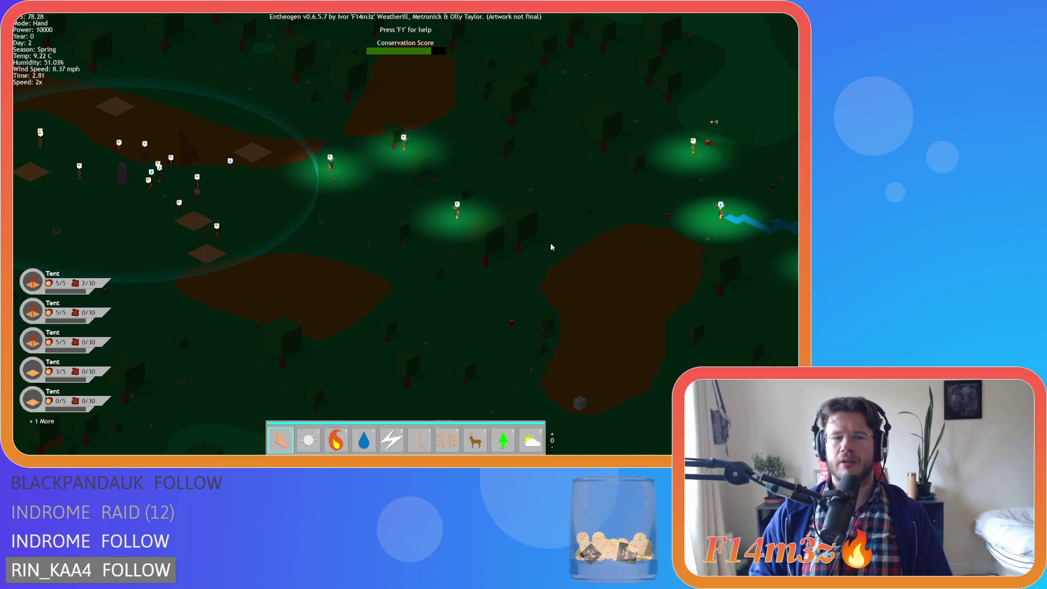
{"action": "key", "text": "minus"}
{"action": "key", "text": "a"}
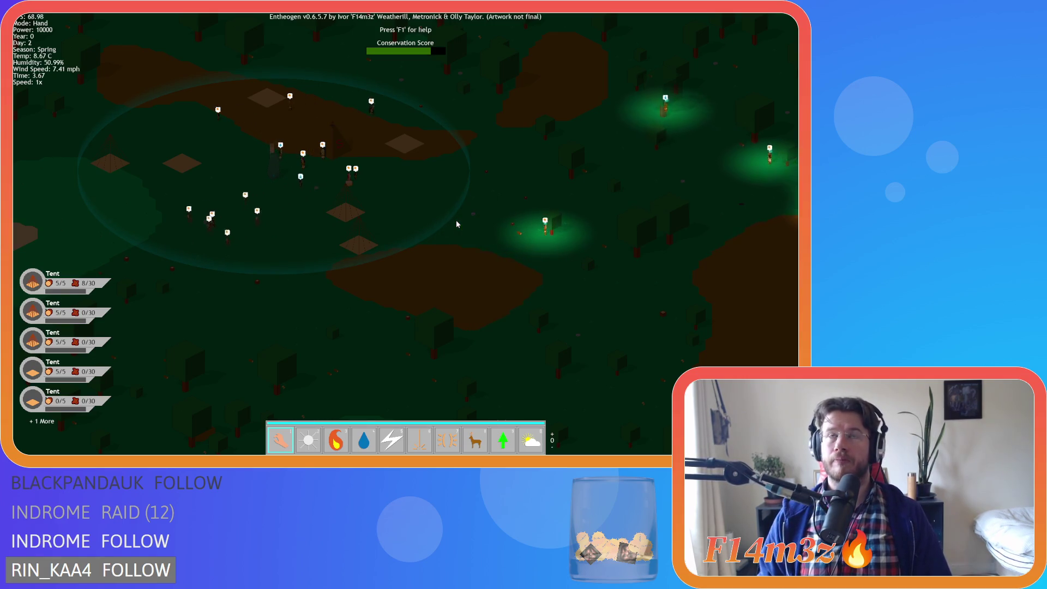
{"action": "key", "text": "w"}
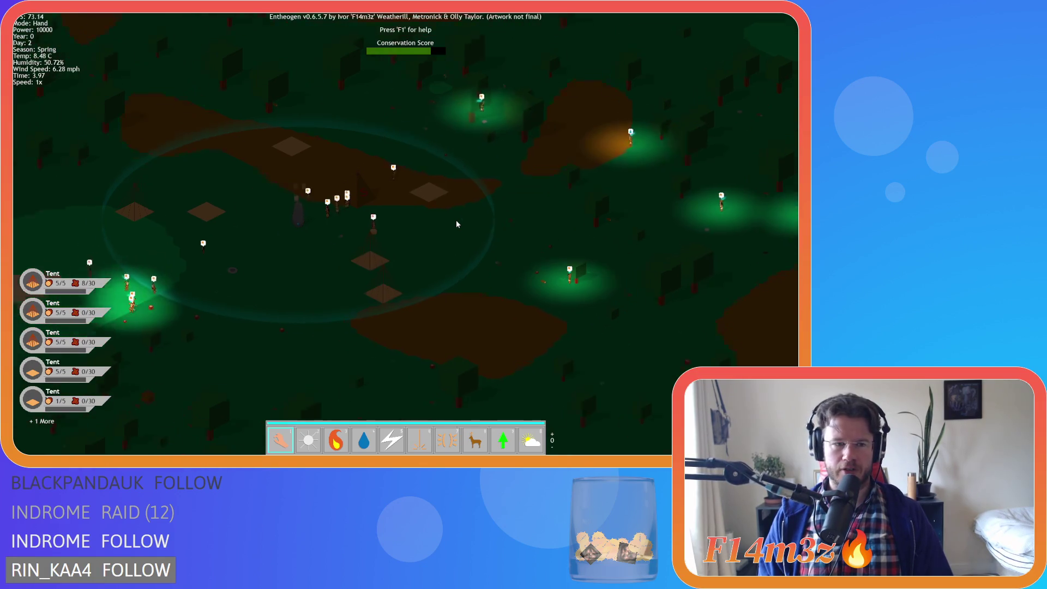
{"action": "key", "text": "a"}
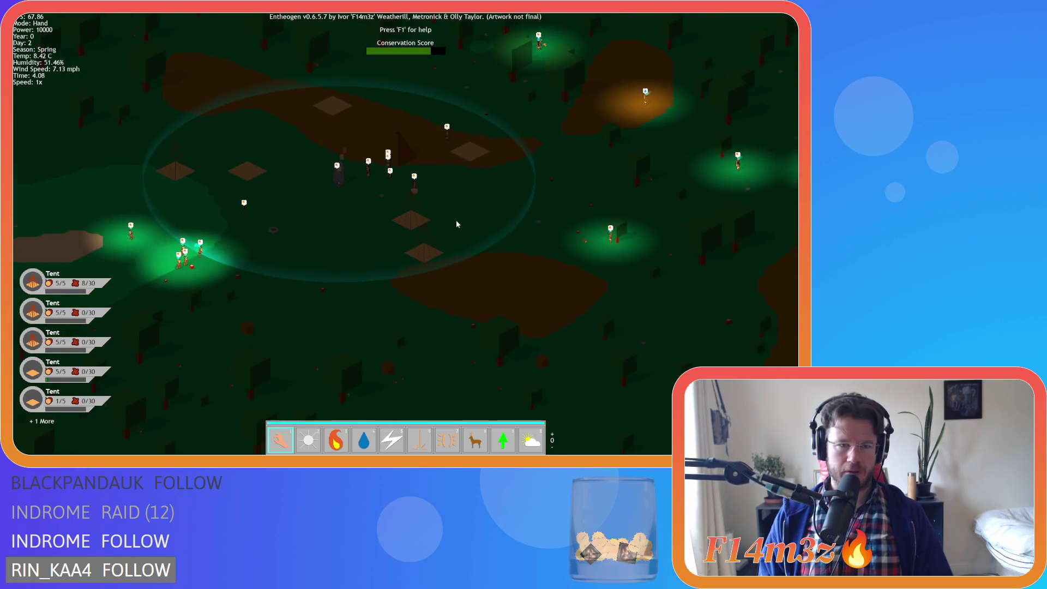
{"action": "key", "text": "d"}
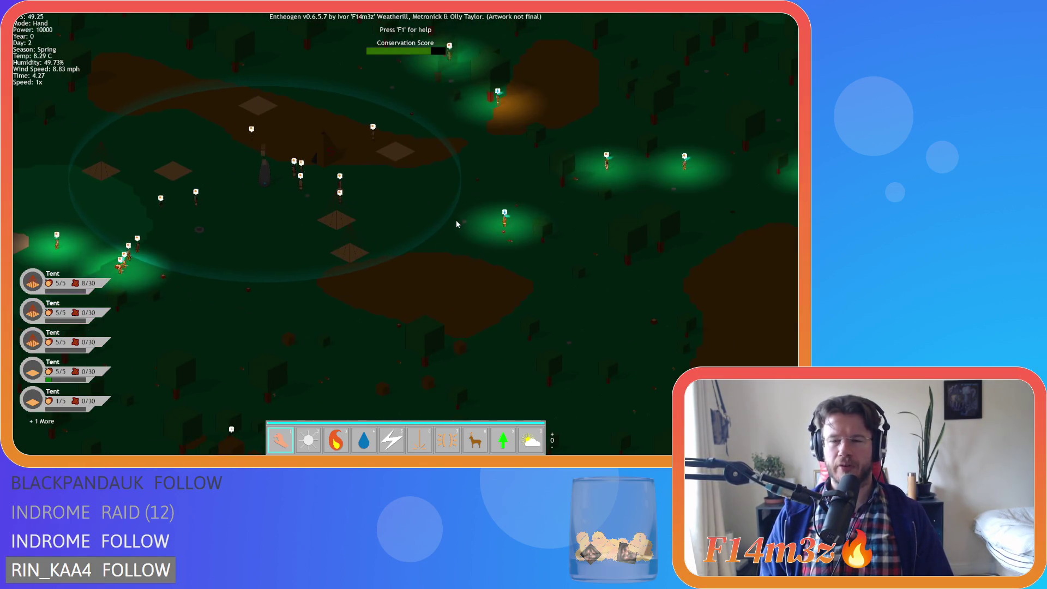
{"action": "key", "text": "w"}
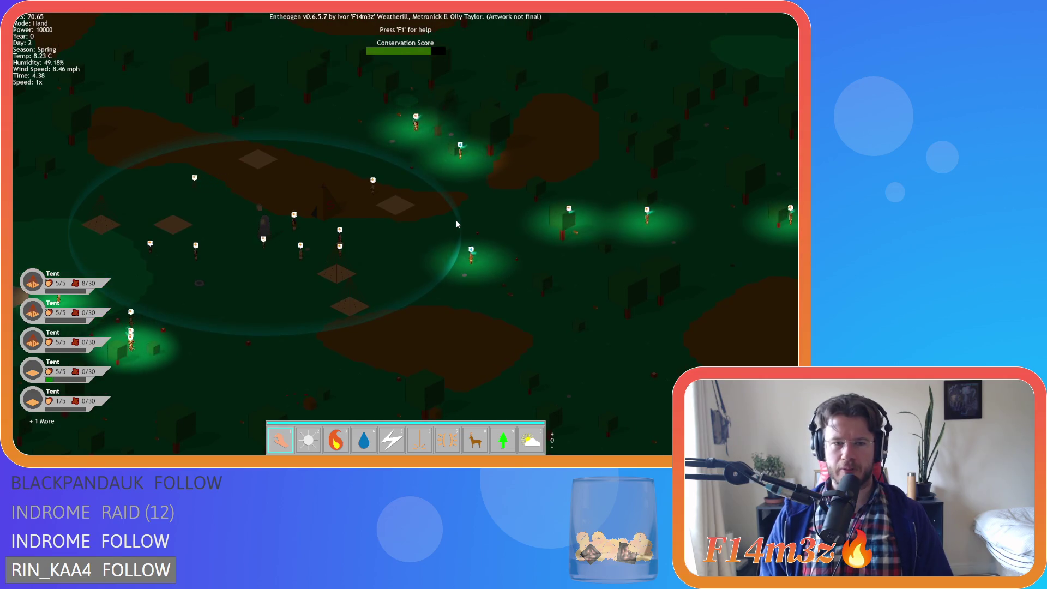
{"action": "key", "text": "s"}
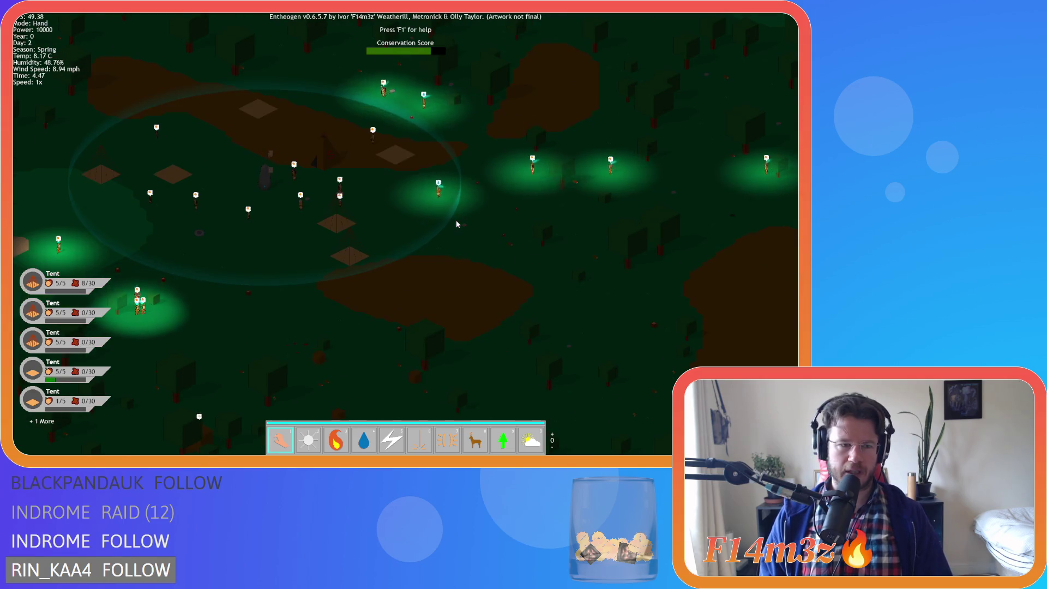
{"action": "key", "text": "a"}
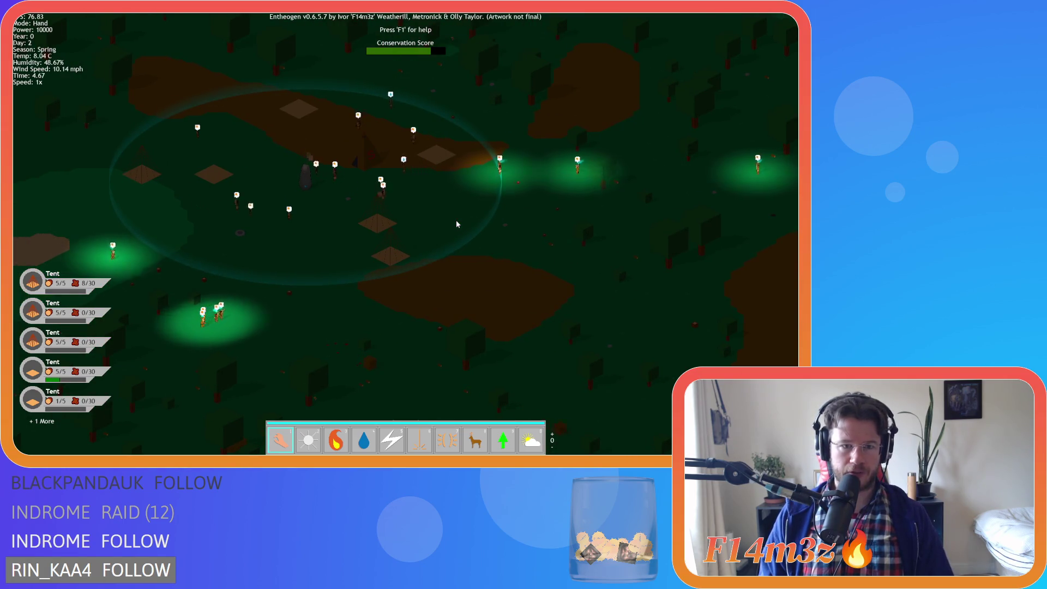
{"action": "key", "text": "d"}
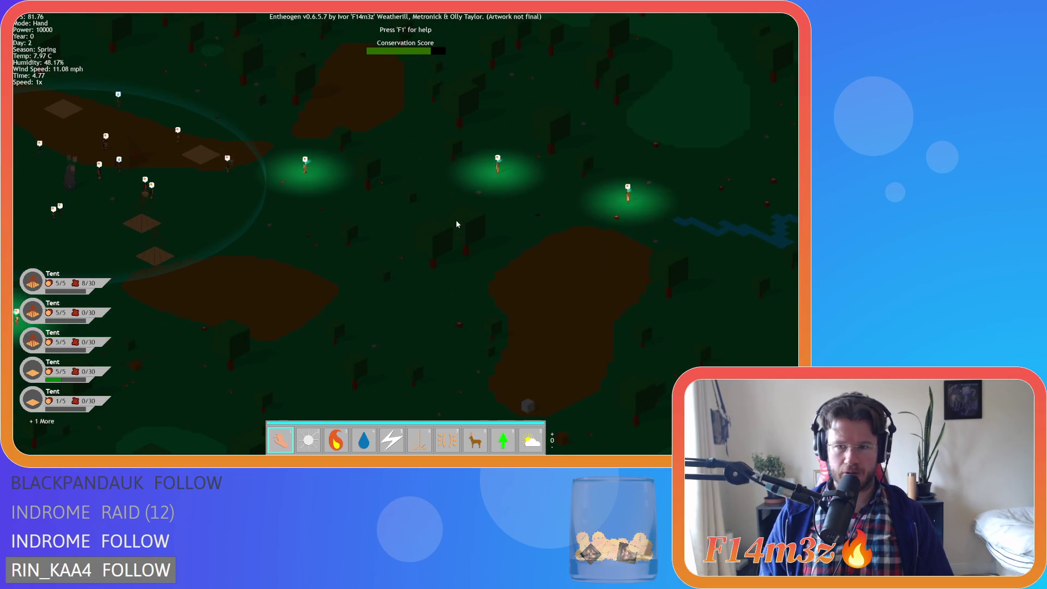
{"action": "scroll", "coordinate": [457, 223], "scroll_direction": "down", "scroll_amount": 3}
{"action": "key", "text": "a"}
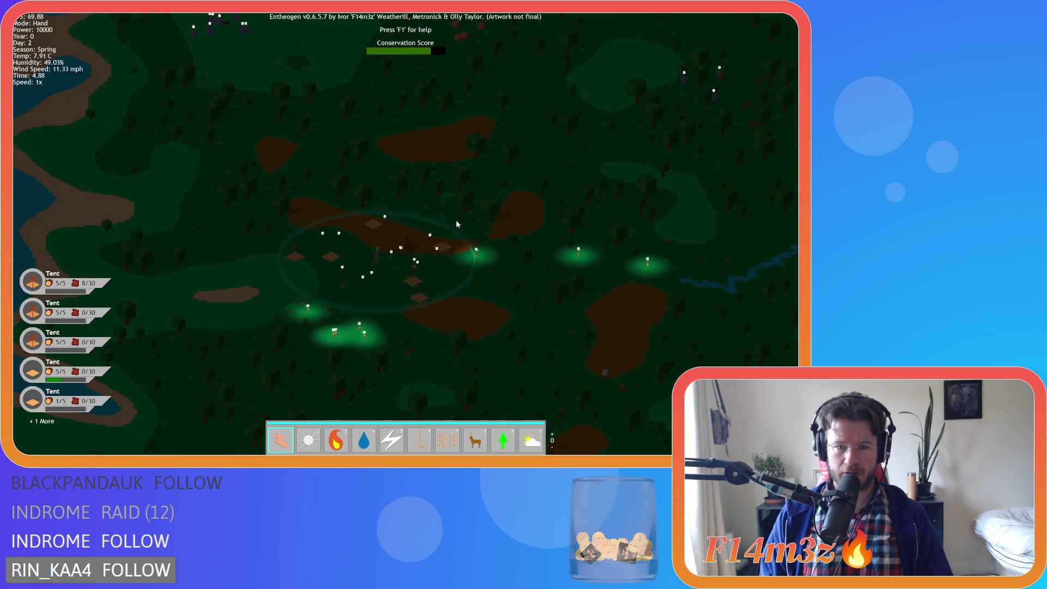
{"action": "key", "text": "s"}
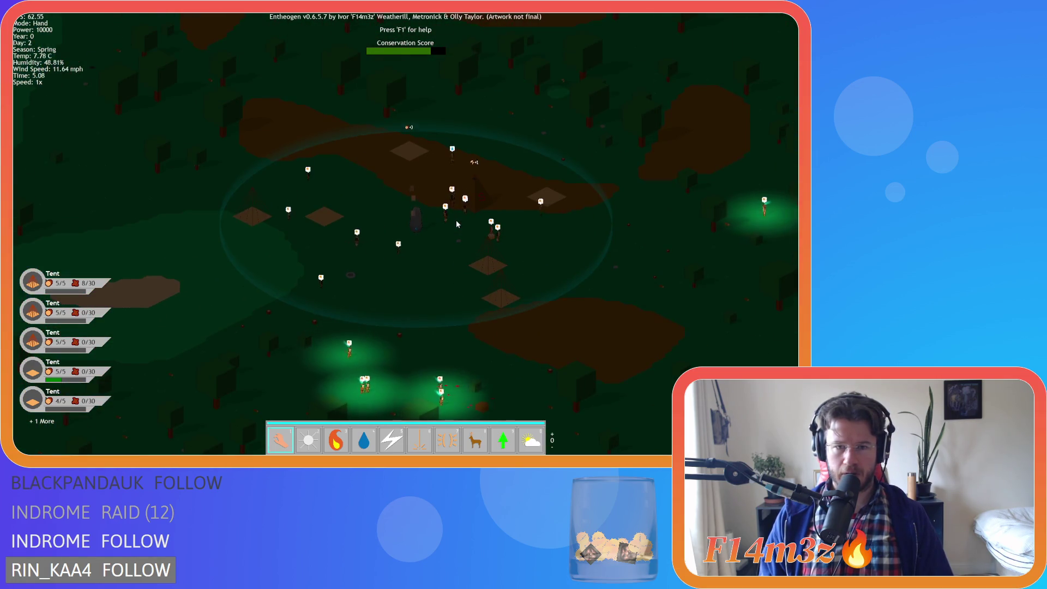
{"action": "scroll", "coordinate": [456, 221], "scroll_direction": "up", "scroll_amount": 5}
{"action": "scroll", "coordinate": [457, 224], "scroll_direction": "down", "scroll_amount": 5}
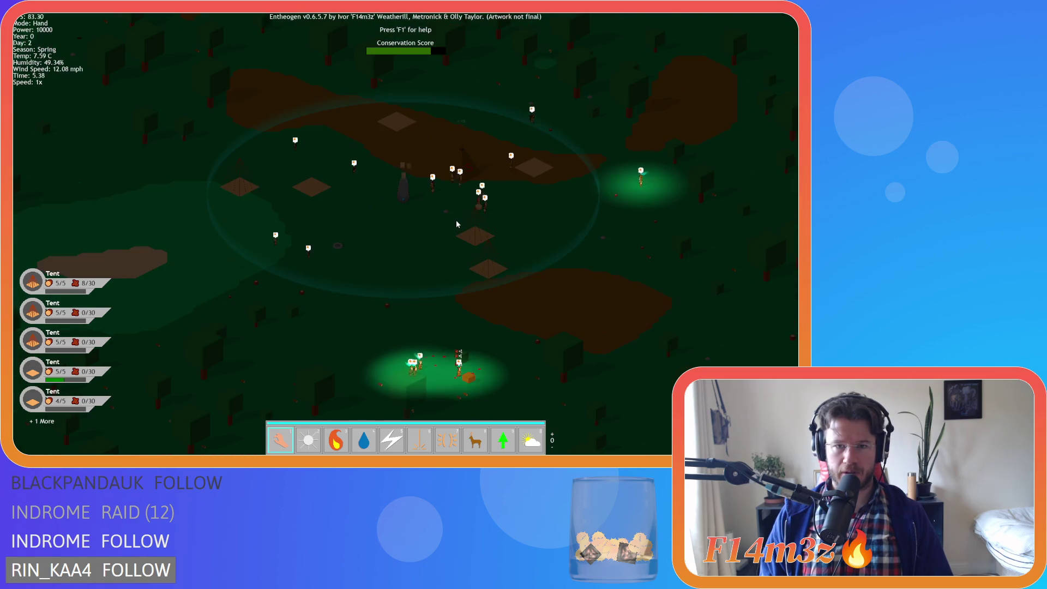
{"action": "key", "text": "d"}
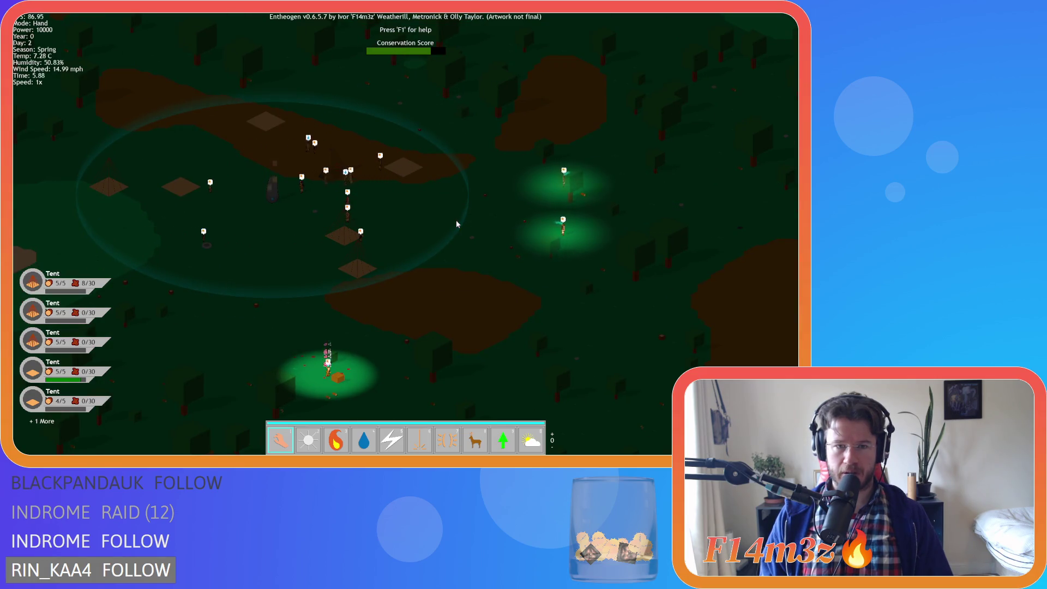
{"action": "scroll", "coordinate": [456, 224], "scroll_direction": "up", "scroll_amount": 3}
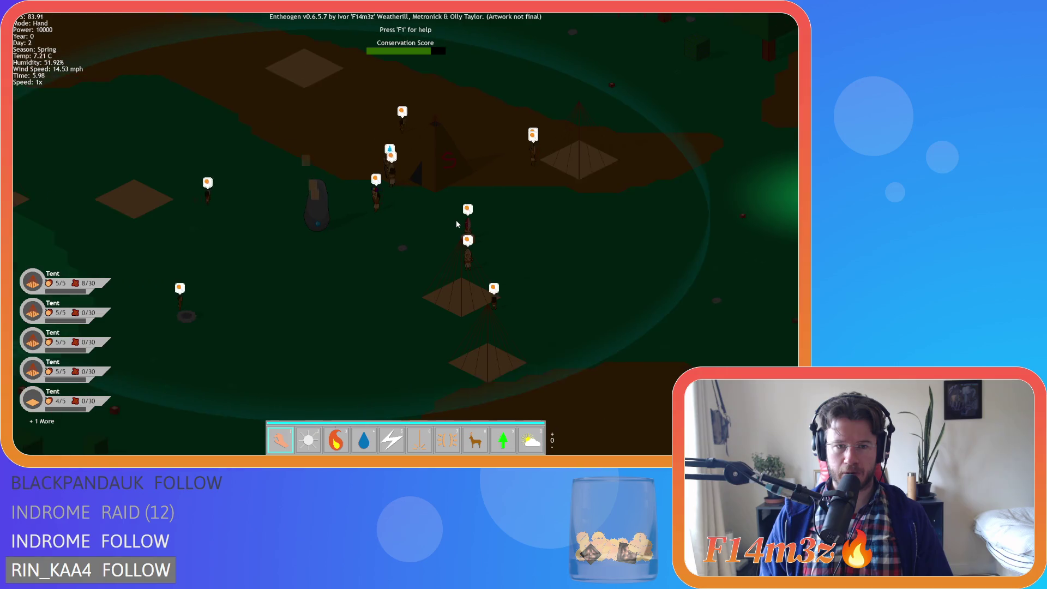
{"action": "scroll", "coordinate": [457, 224], "scroll_direction": "down", "scroll_amount": 5}
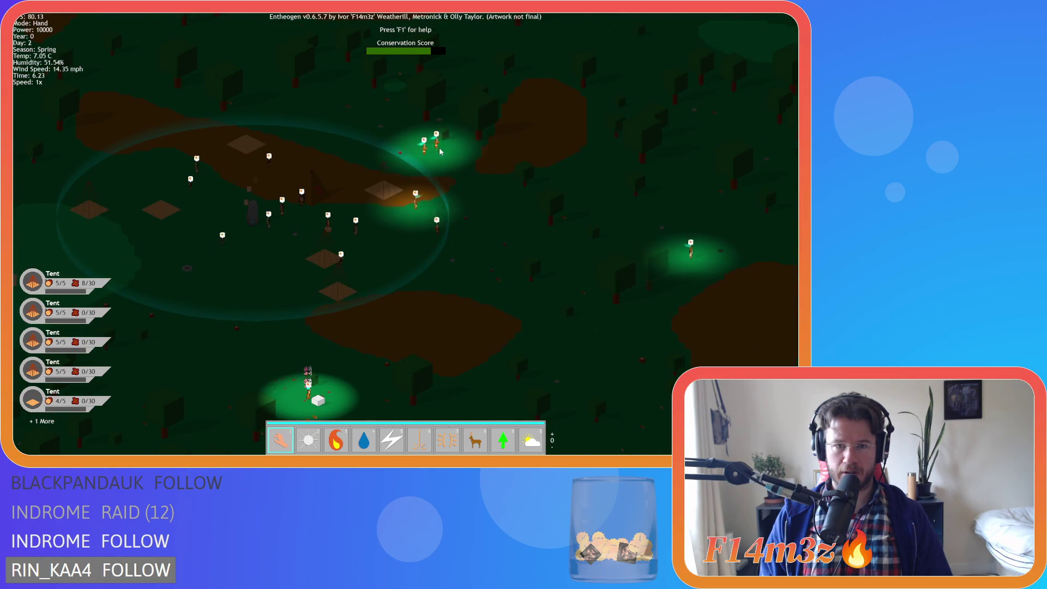
{"action": "left_click", "coordinate": [469, 138]}
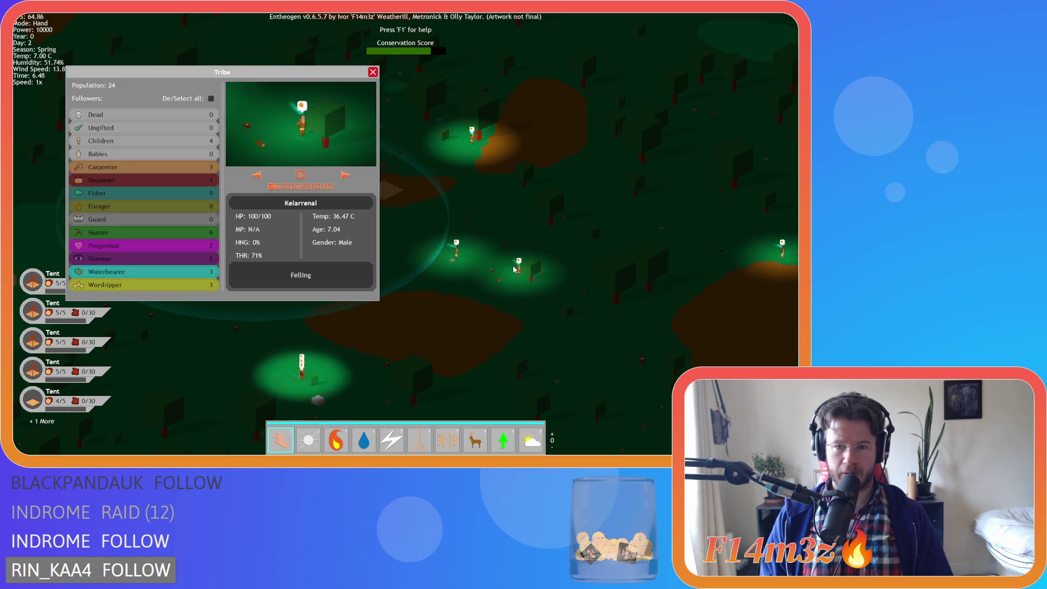
{"action": "left_click", "coordinate": [373, 72]}
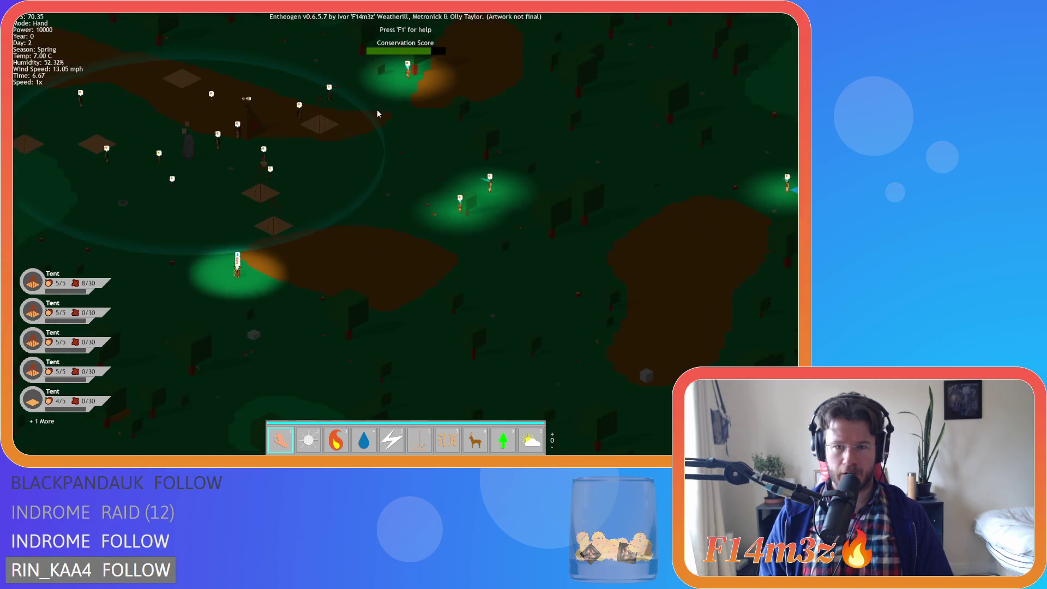
{"action": "scroll", "coordinate": [411, 146], "scroll_direction": "up", "scroll_amount": 3}
{"action": "scroll", "coordinate": [411, 146], "scroll_direction": "down", "scroll_amount": 5}
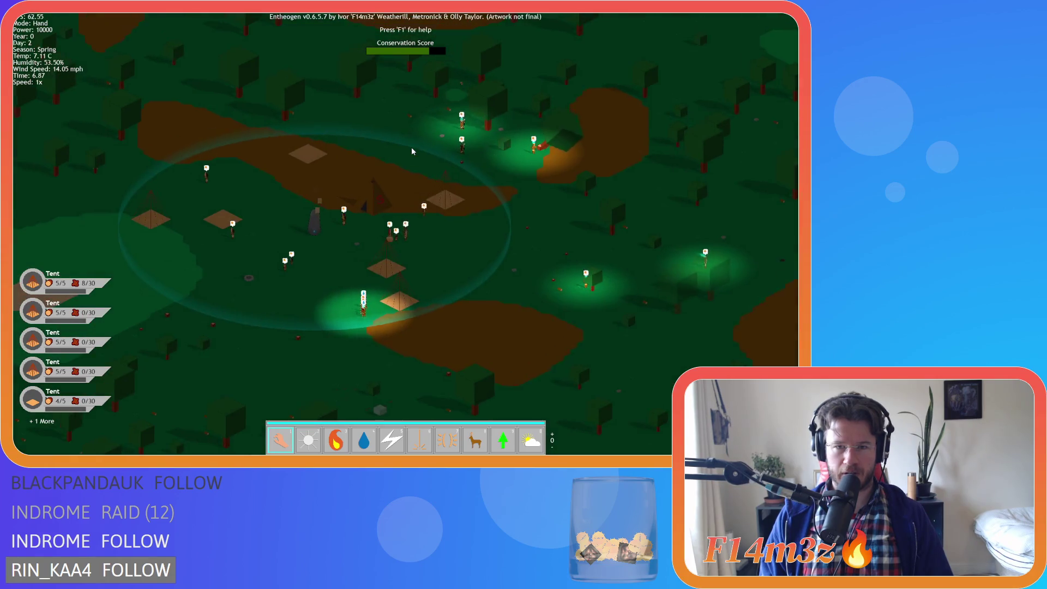
- Zoom in over the settlement and check a villager's current task in the tribe panel
{"action": "key", "text": "d"}
{"action": "key", "text": "a"}
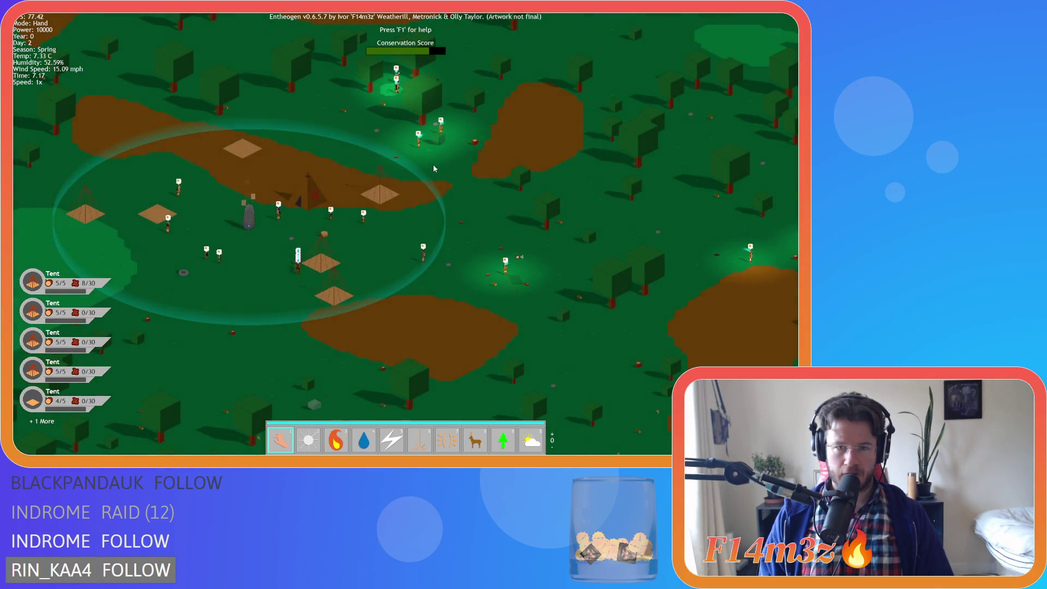
{"action": "scroll", "coordinate": [435, 168], "scroll_direction": "up", "scroll_amount": 5}
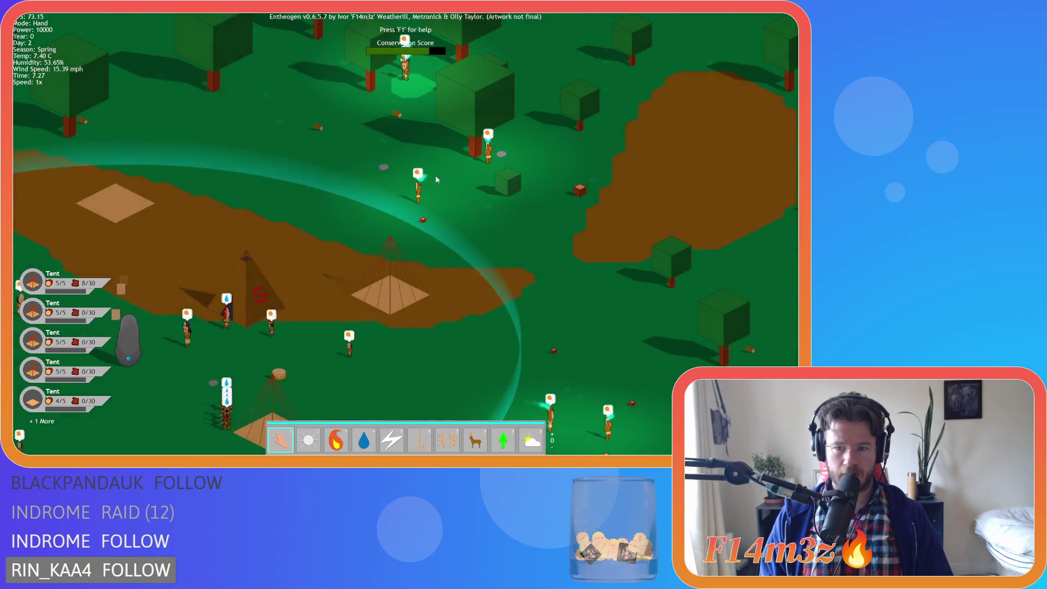
{"action": "left_click", "coordinate": [556, 180]}
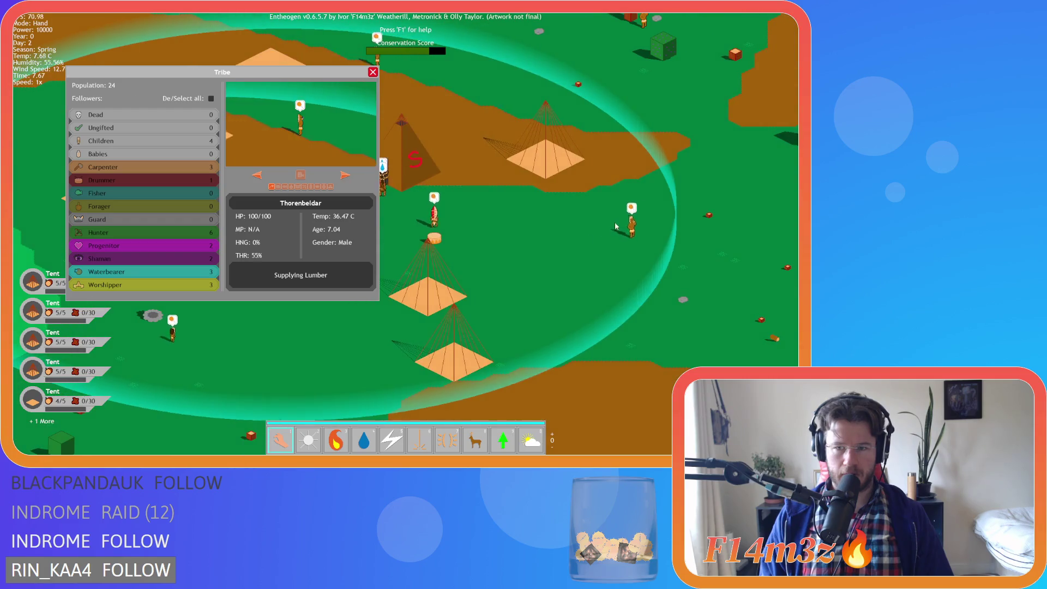
{"action": "left_click", "coordinate": [373, 72]}
- Pan across the camp, inspecting another villager and a lumber-supplying villager, then close the panel
{"action": "key", "text": "w"}
{"action": "key", "text": "d"}
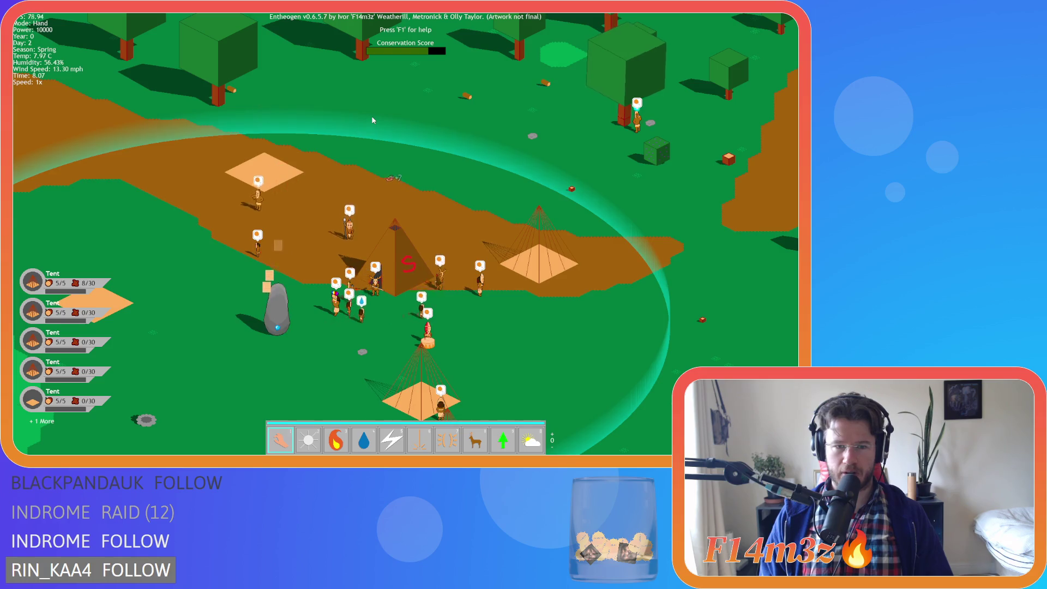
{"action": "key", "text": "s"}
{"action": "left_click", "coordinate": [289, 142]}
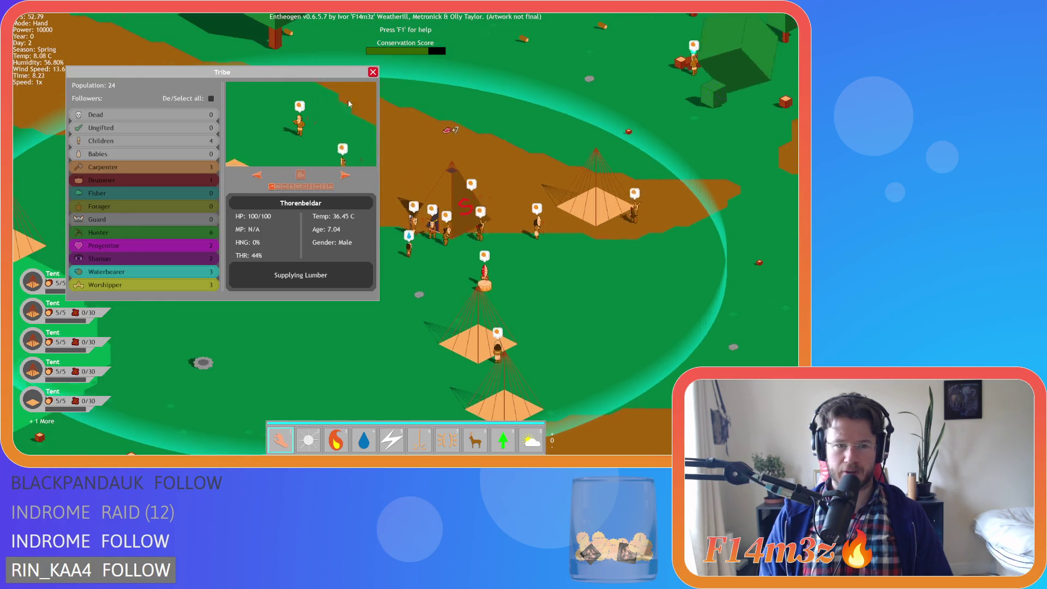
{"action": "key", "text": "w"}
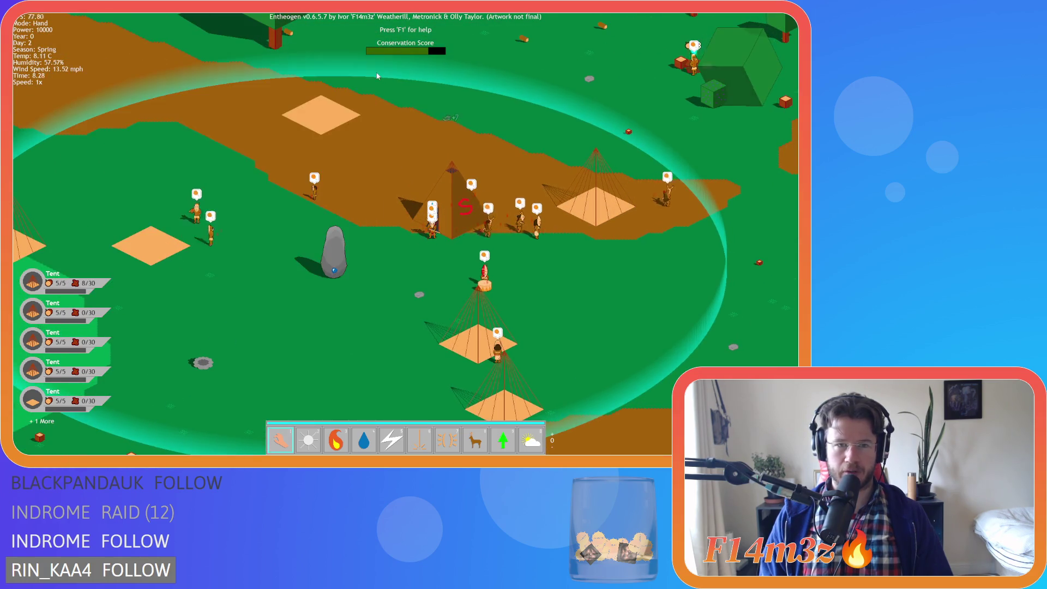
{"action": "left_click", "coordinate": [549, 177]}
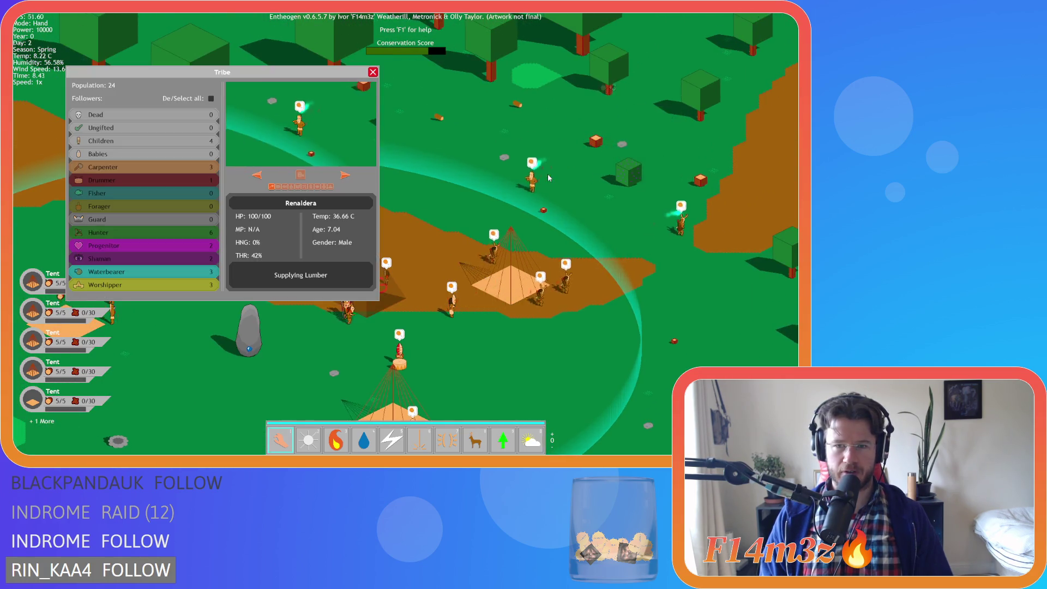
{"action": "key", "text": "s"}
{"action": "key", "text": "a"}
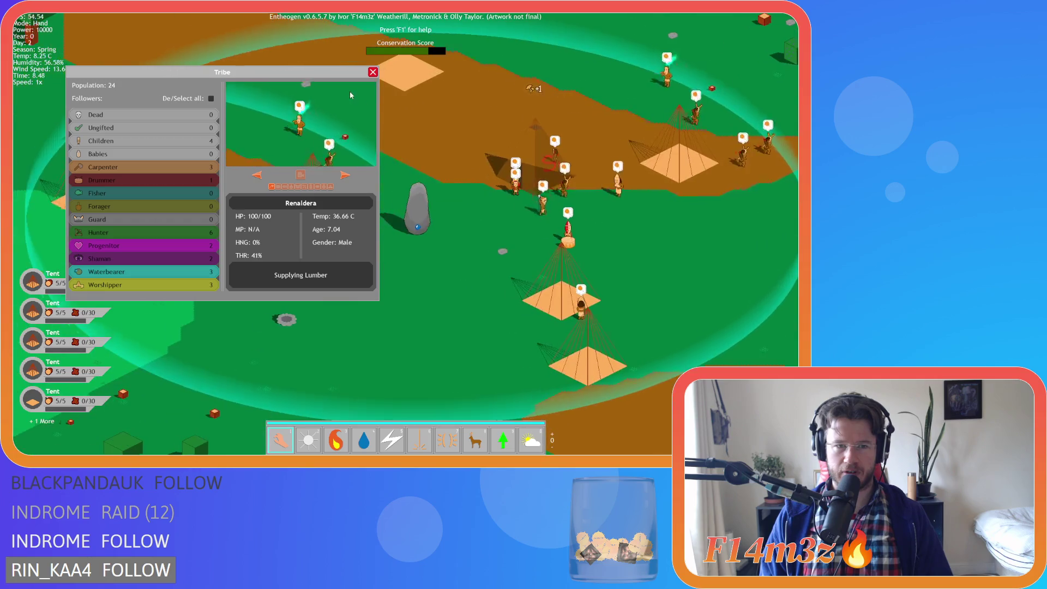
{"action": "left_click", "coordinate": [373, 72]}
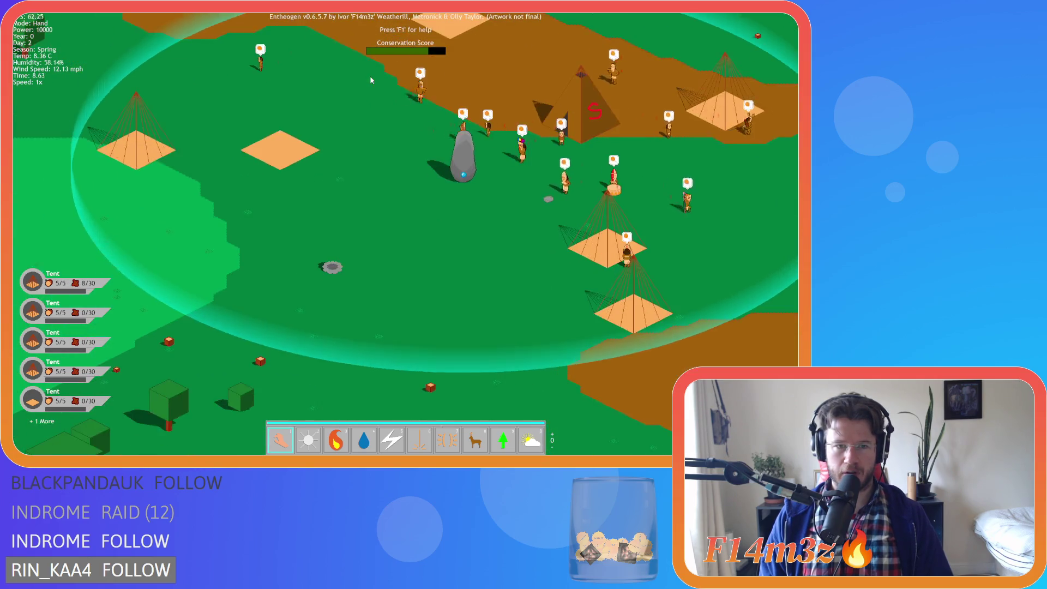
- Pan away from the camp, recentre it, then sweep across the forest and back to the tents
{"action": "key", "text": "w"}
{"action": "key", "text": "d"}
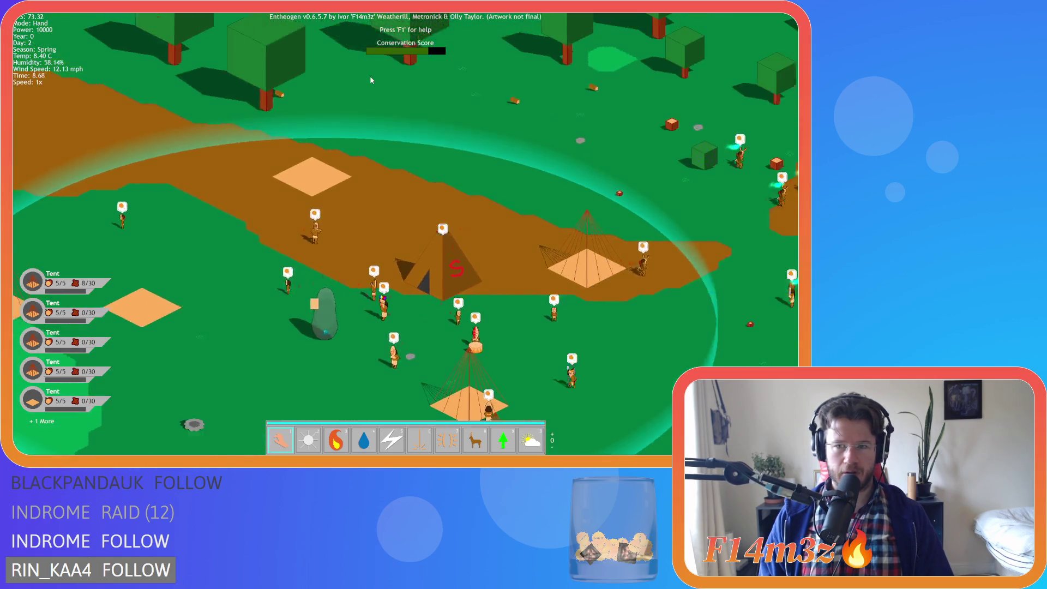
{"action": "scroll", "coordinate": [370, 80], "scroll_direction": "down", "scroll_amount": 5}
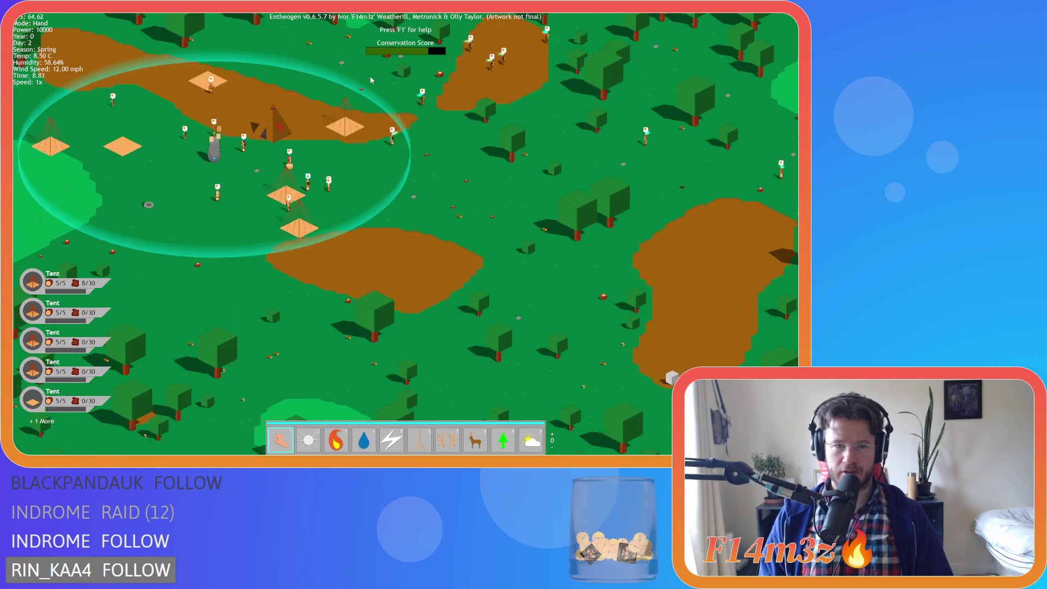
{"action": "key", "text": "w"}
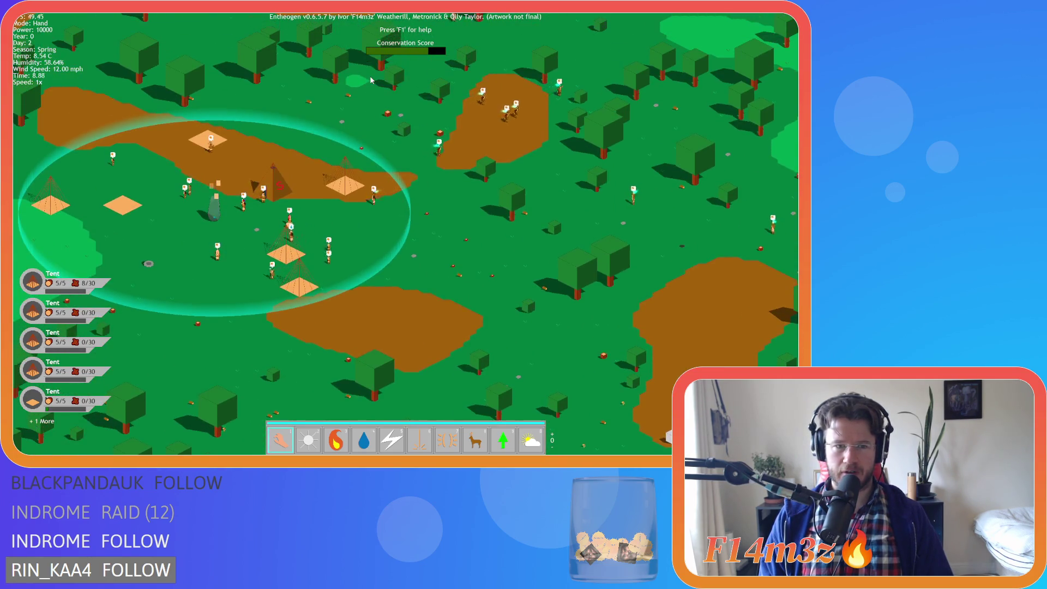
{"action": "key", "text": "a"}
{"action": "key", "text": "w"}
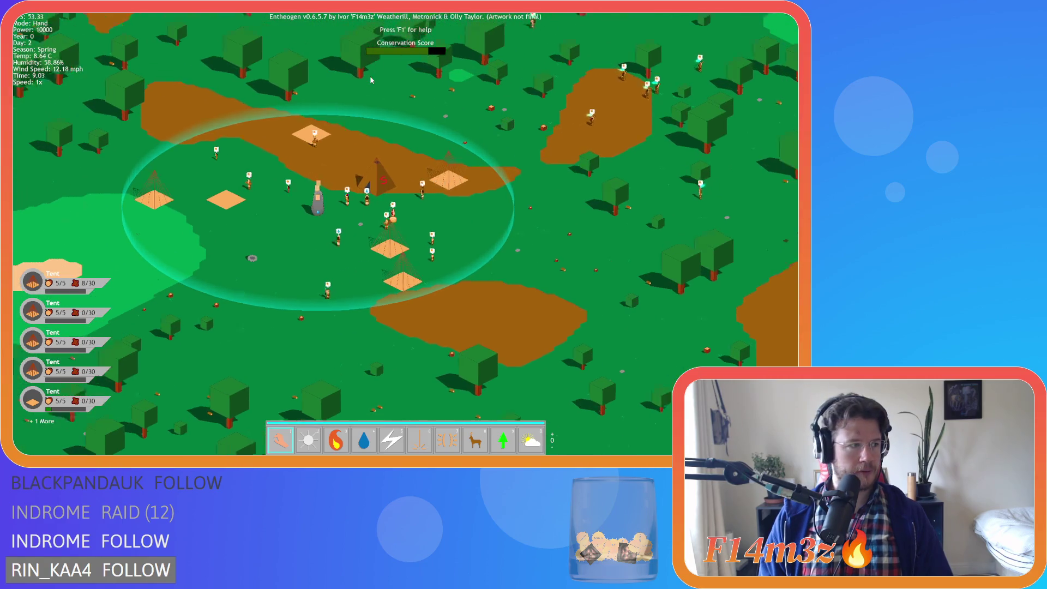
{"action": "key", "text": "w"}
{"action": "key", "text": "d"}
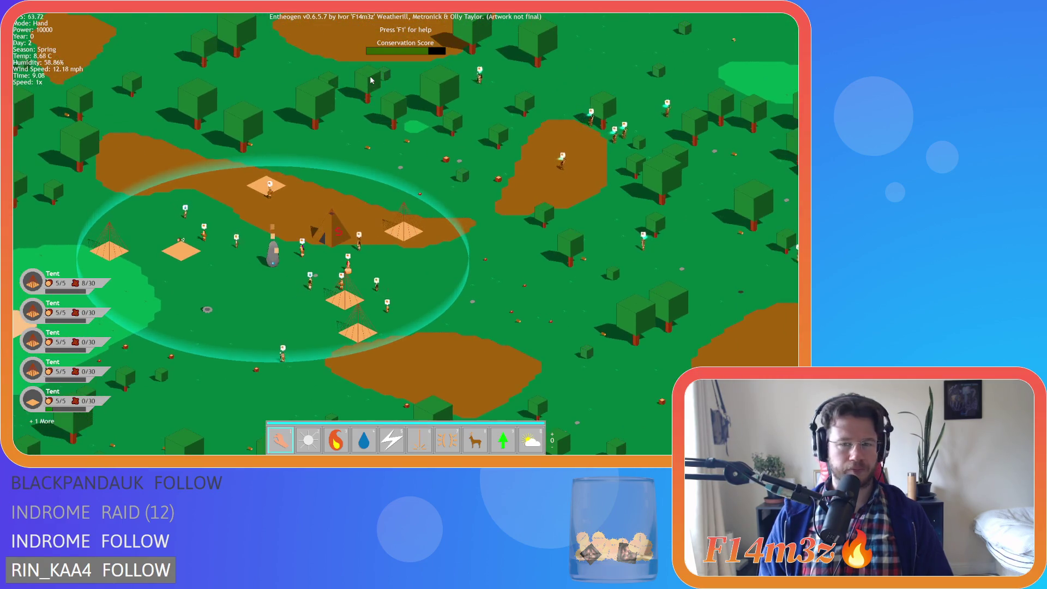
{"action": "key", "text": "d"}
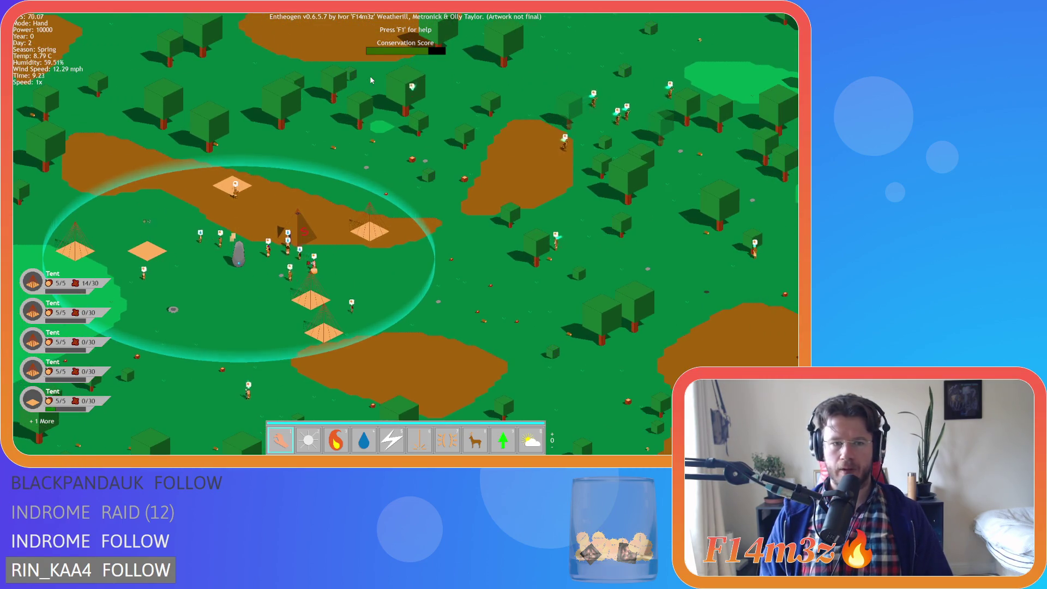
{"action": "key", "text": "s"}
{"action": "key", "text": "a"}
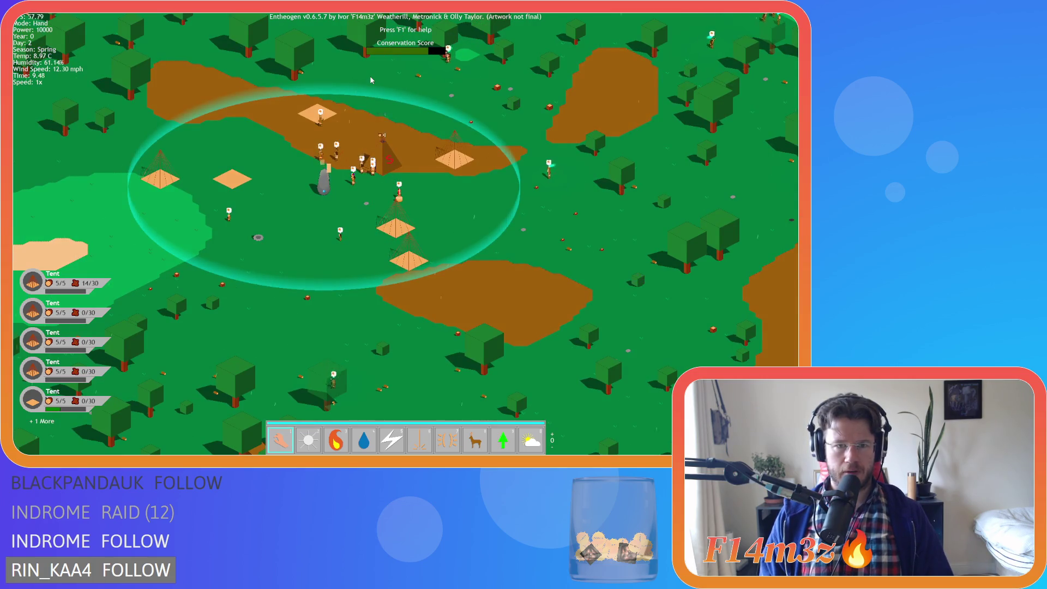
- Pan out into the forest, bring the tent camp back to the centre, and adjust the zoom
{"action": "key", "text": "w"}
{"action": "key", "text": "d"}
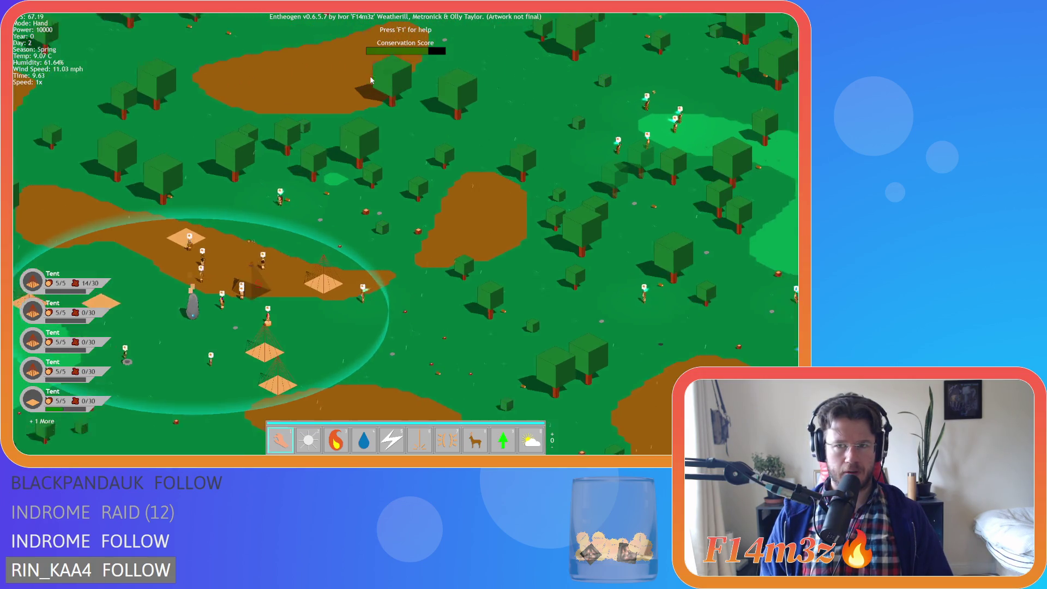
{"action": "key", "text": "w"}
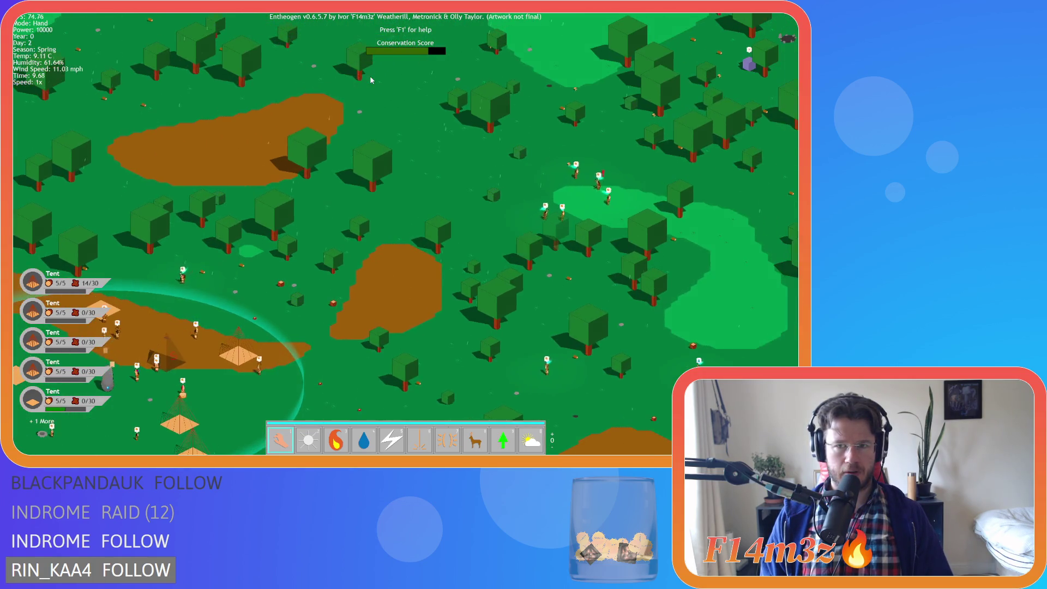
{"action": "key", "text": "d"}
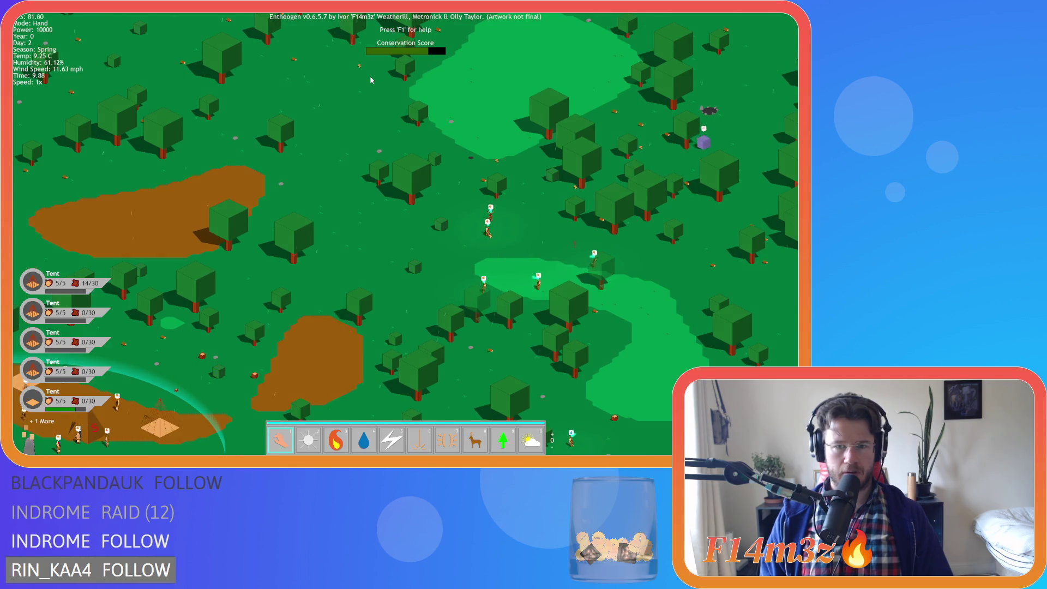
{"action": "key", "text": "s"}
{"action": "key", "text": "a"}
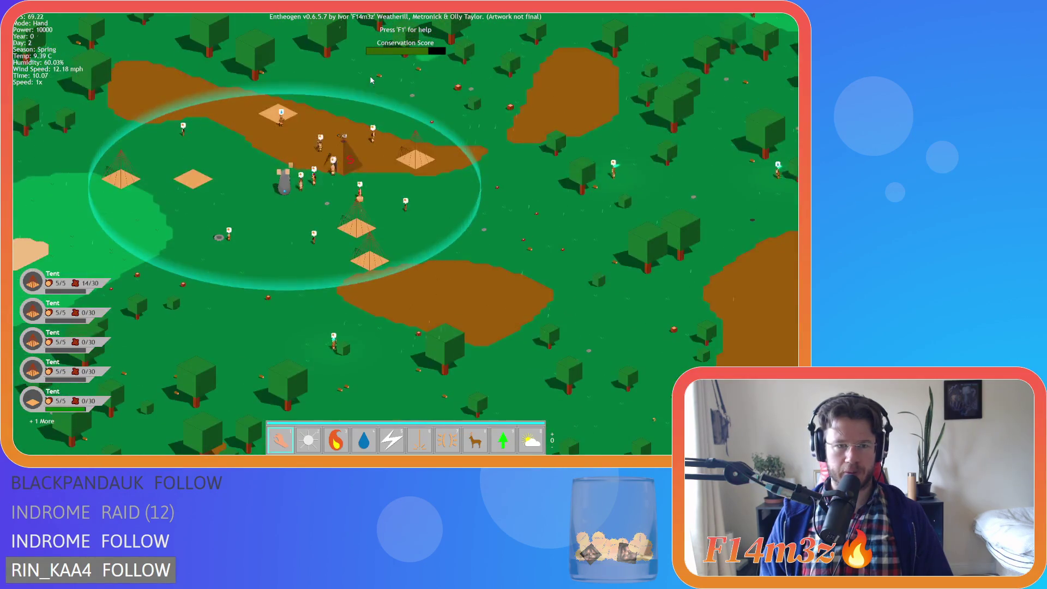
{"action": "key", "text": "a"}
{"action": "key", "text": "w"}
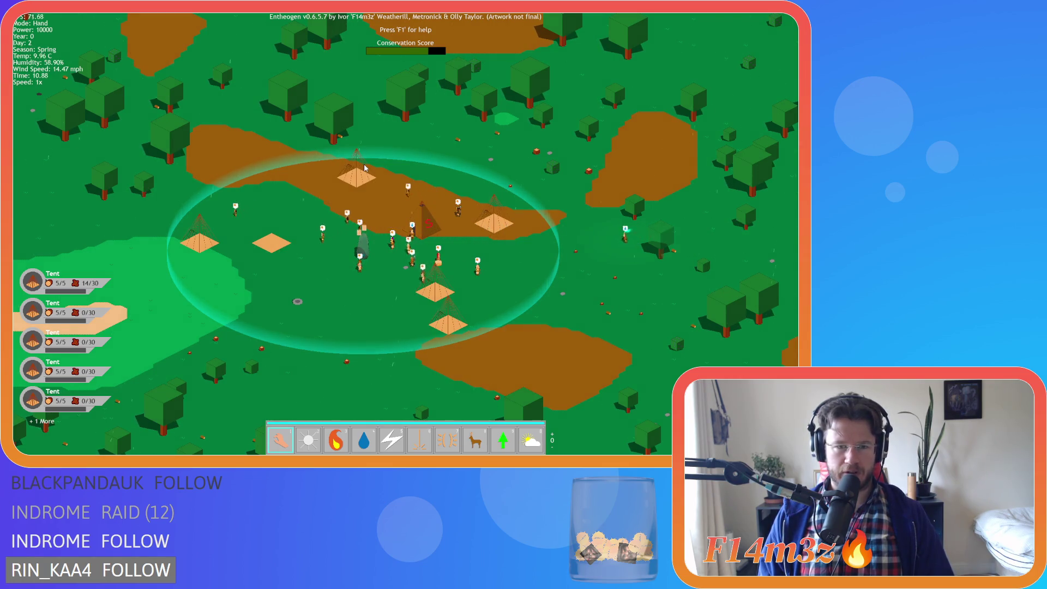
{"action": "scroll", "coordinate": [364, 166], "scroll_direction": "up", "scroll_amount": 4}
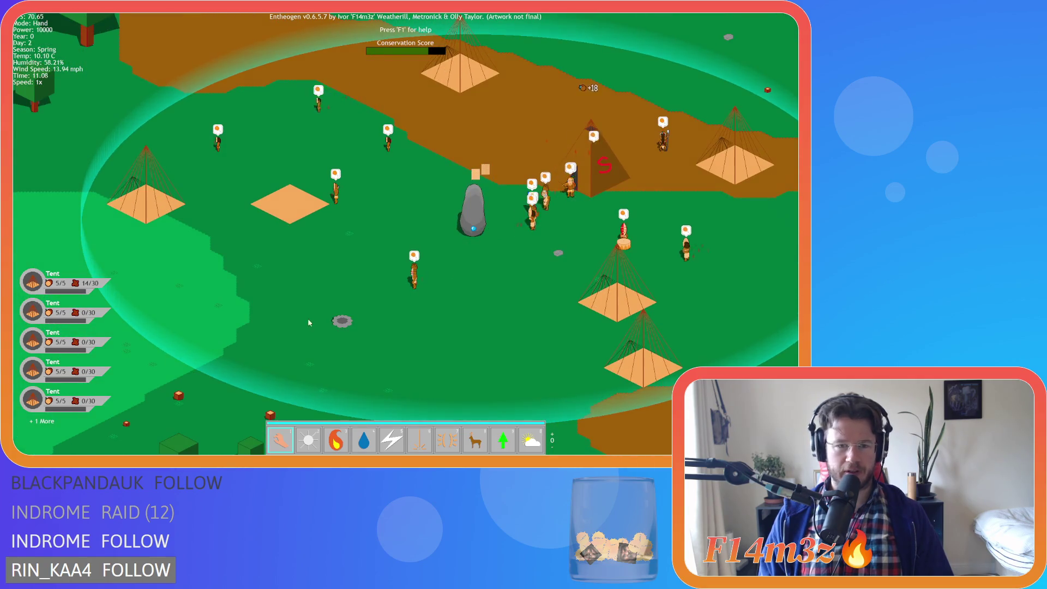
{"action": "key", "text": "d"}
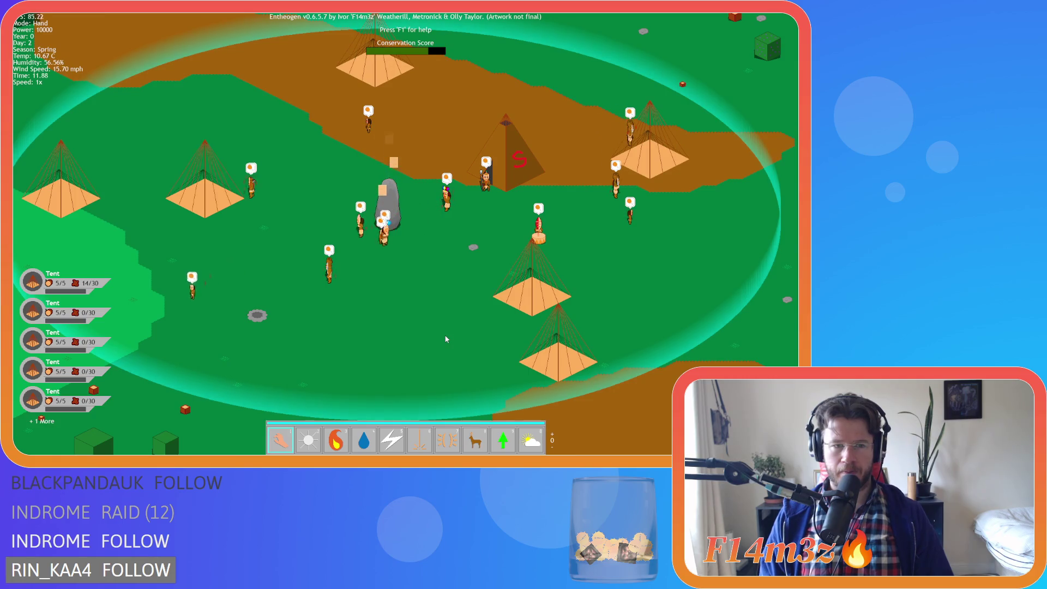
{"action": "scroll", "coordinate": [446, 339], "scroll_direction": "down", "scroll_amount": 5}
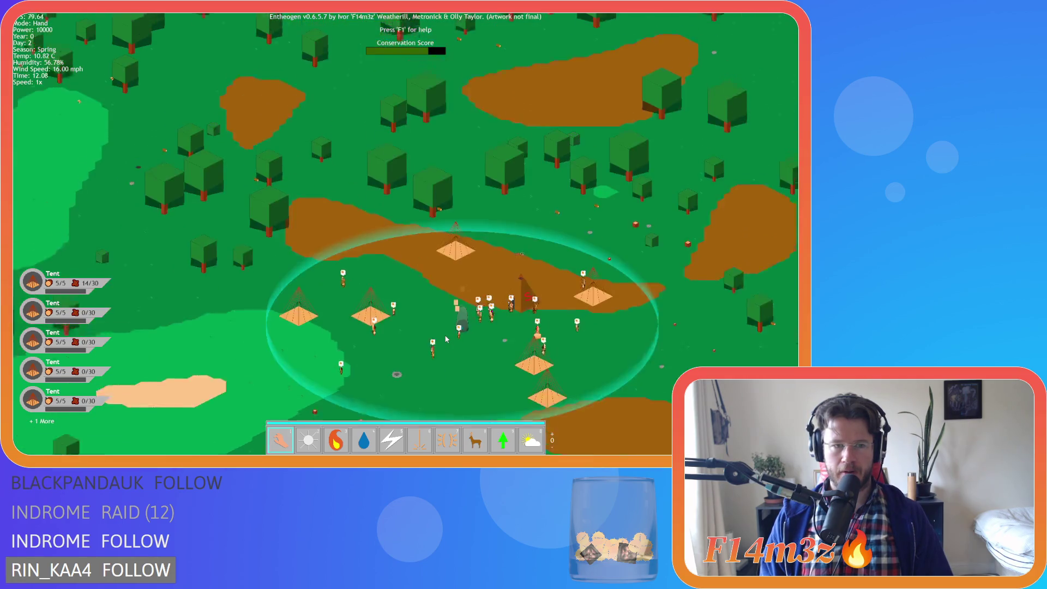
{"action": "scroll", "coordinate": [356, 299], "scroll_direction": "up", "scroll_amount": 3}
- Inspect two villagers' tribe details in Entheogen while panning around the camp
{"action": "left_click", "coordinate": [348, 305]}
{"action": "scroll", "coordinate": [374, 164], "scroll_direction": "up", "scroll_amount": 4}
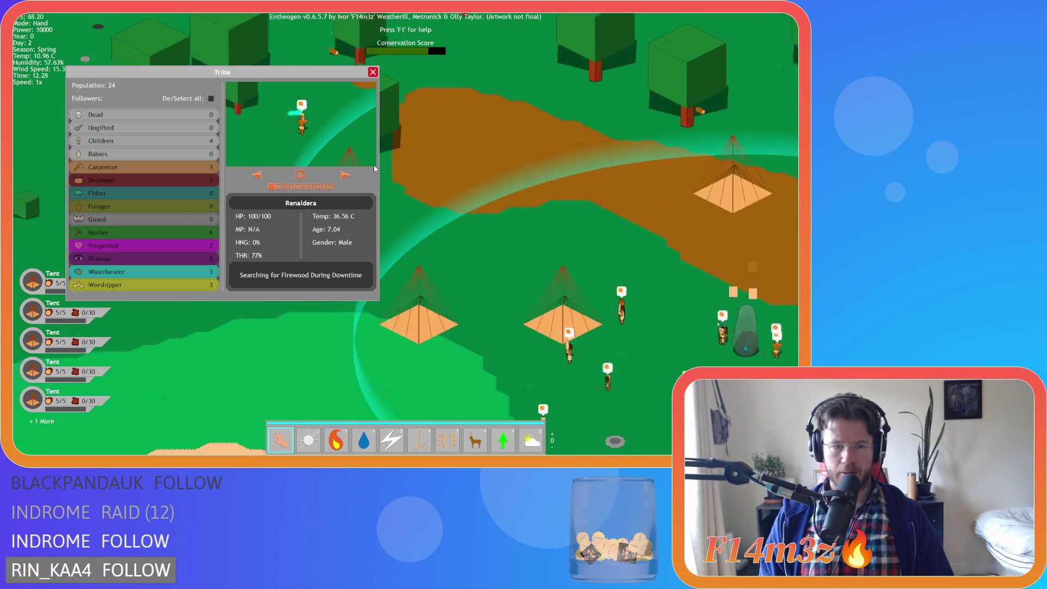
{"action": "scroll", "coordinate": [378, 80], "scroll_direction": "down", "scroll_amount": 2}
{"action": "scroll", "coordinate": [536, 156], "scroll_direction": "up", "scroll_amount": 2}
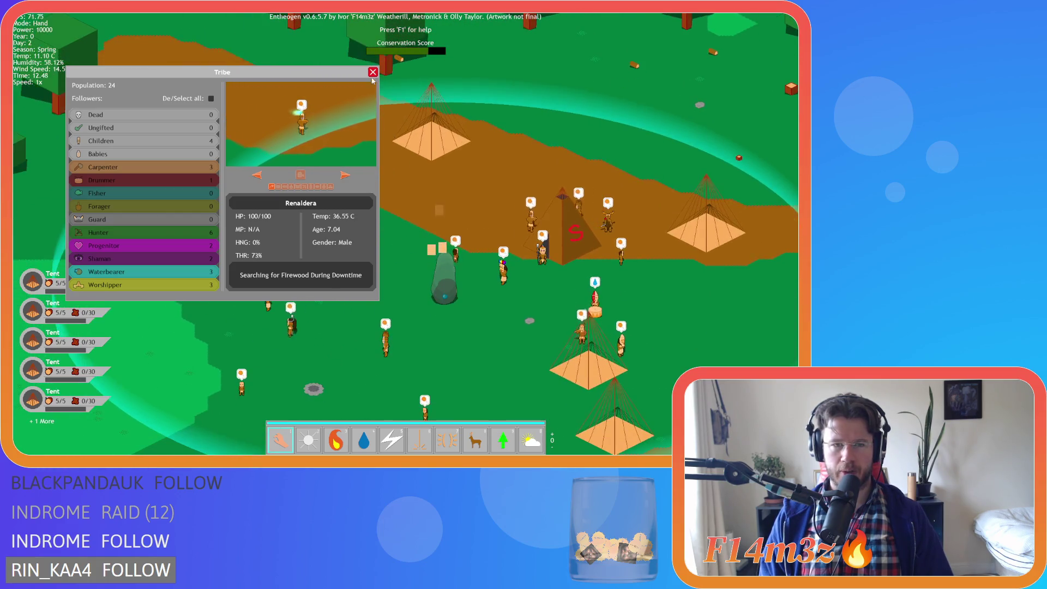
{"action": "key", "text": "Escape"}
{"action": "left_click", "coordinate": [553, 188]}
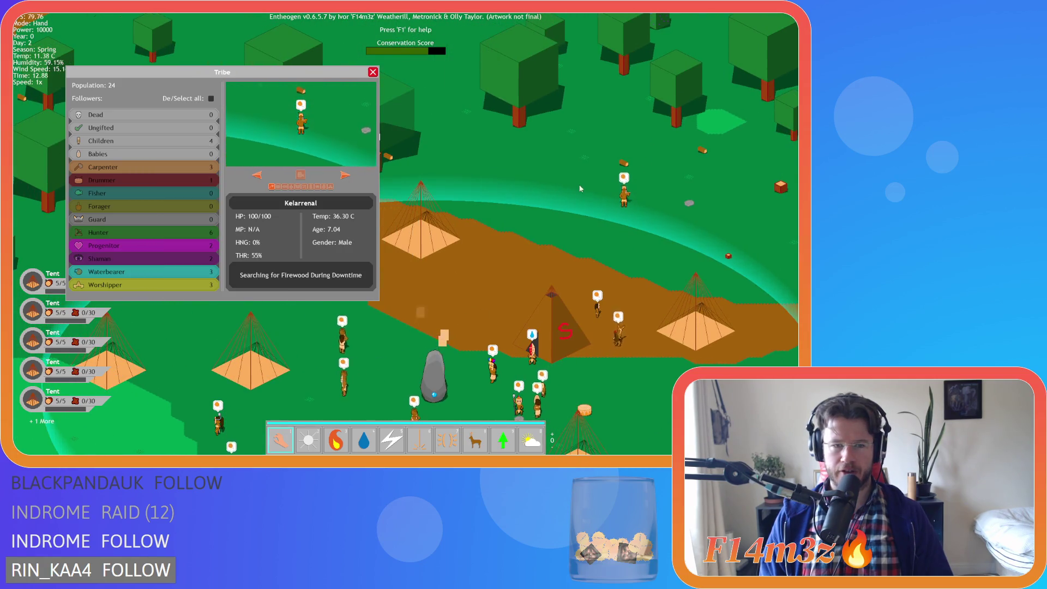
{"action": "key", "text": "a"}
{"action": "scroll", "coordinate": [495, 214], "scroll_direction": "down", "scroll_amount": 2}
{"action": "scroll", "coordinate": [456, 272], "scroll_direction": "up", "scroll_amount": 2}
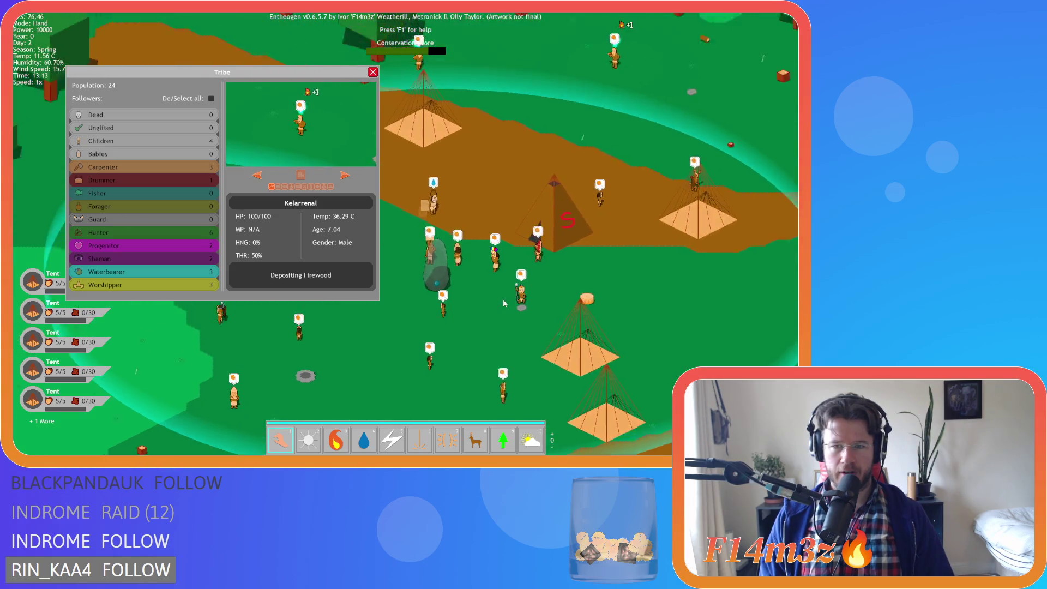
{"action": "key", "text": "d"}
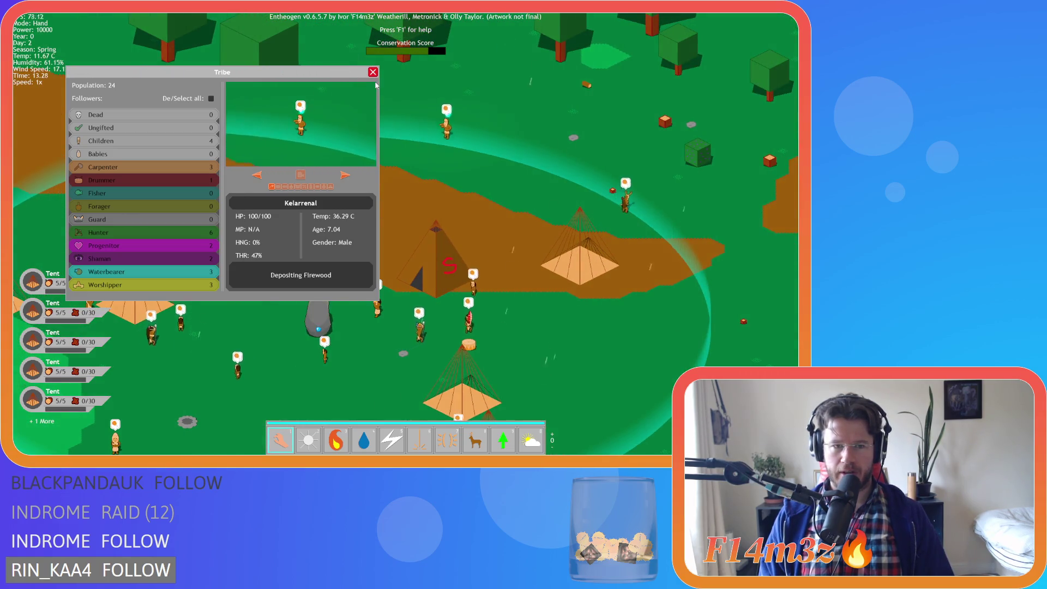
{"action": "left_click", "coordinate": [373, 73]}
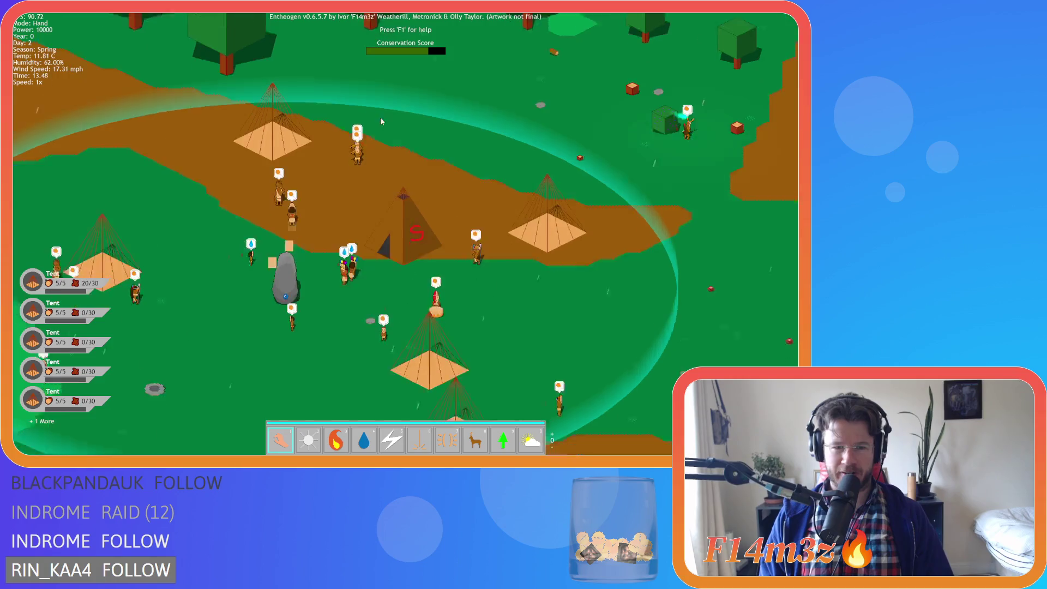
- Glance at the tribe inventory, then bring up the quit prompt
{"action": "key", "text": "d"}
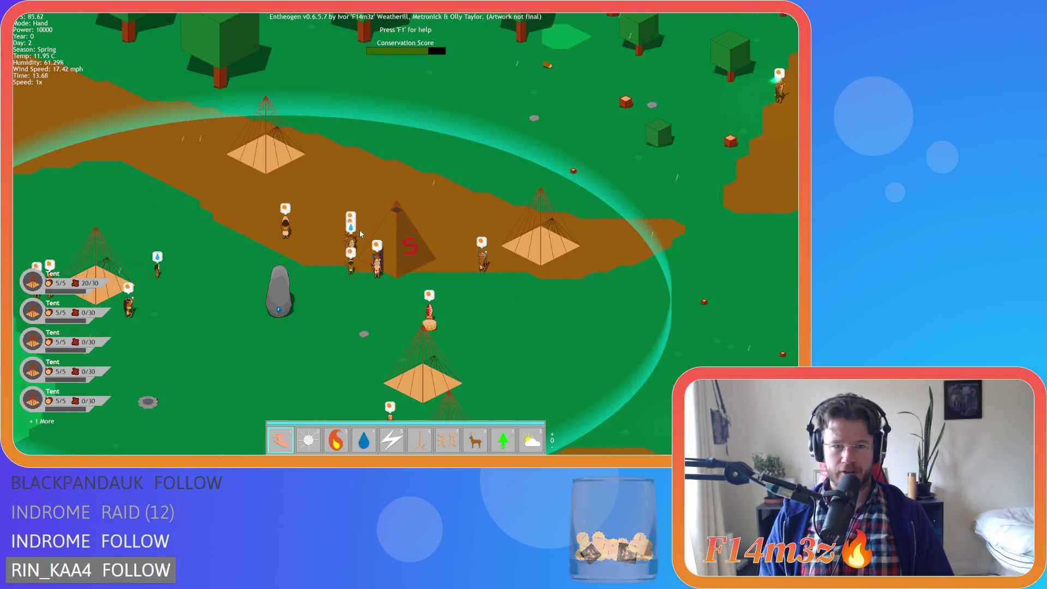
{"action": "key", "text": "i"}
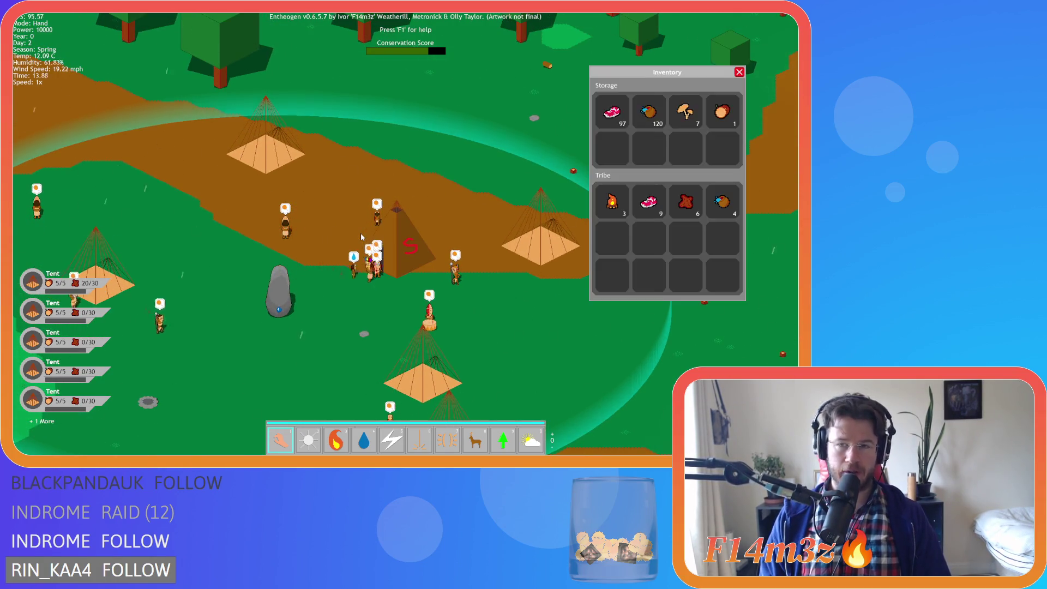
{"action": "key", "text": "i"}
{"action": "key", "text": "s"}
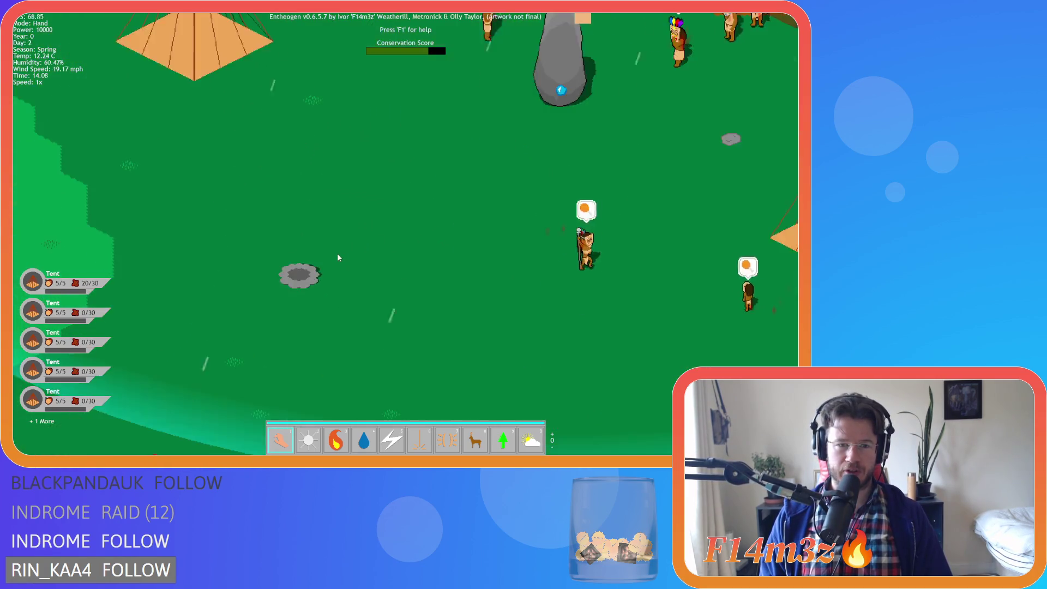
{"action": "scroll", "coordinate": [337, 253], "scroll_direction": "up", "scroll_amount": 3}
{"action": "scroll", "coordinate": [352, 273], "scroll_direction": "down", "scroll_amount": 5}
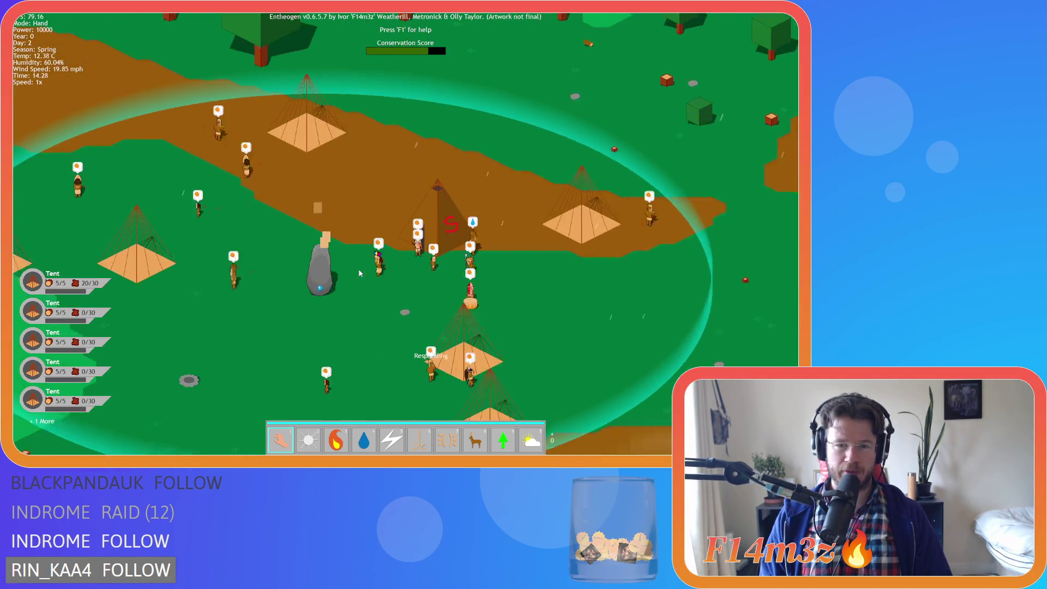
{"action": "key", "text": "Escape"}
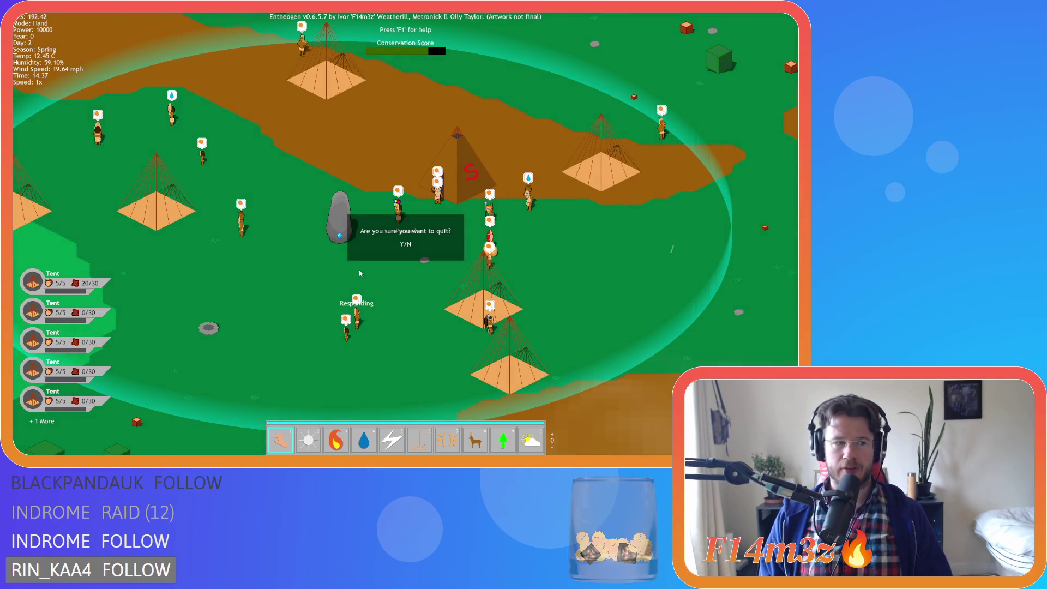
- Quit Entheogen and reopen sc_stateConditions at the Carpenter campfire check on line 1464
{"action": "key", "text": "y"}
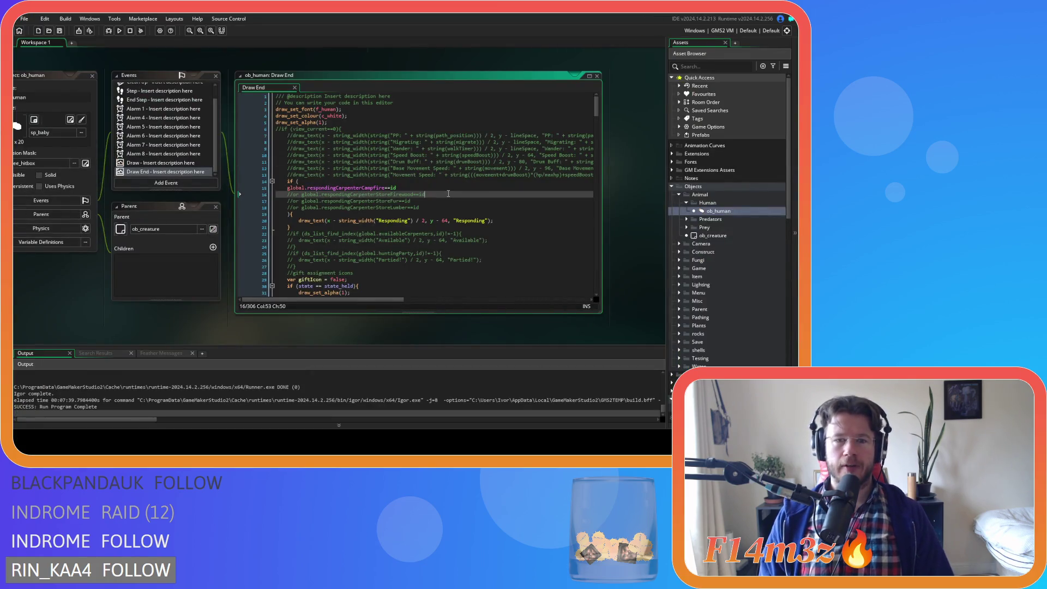
{"action": "left_click", "coordinate": [501, 208]}
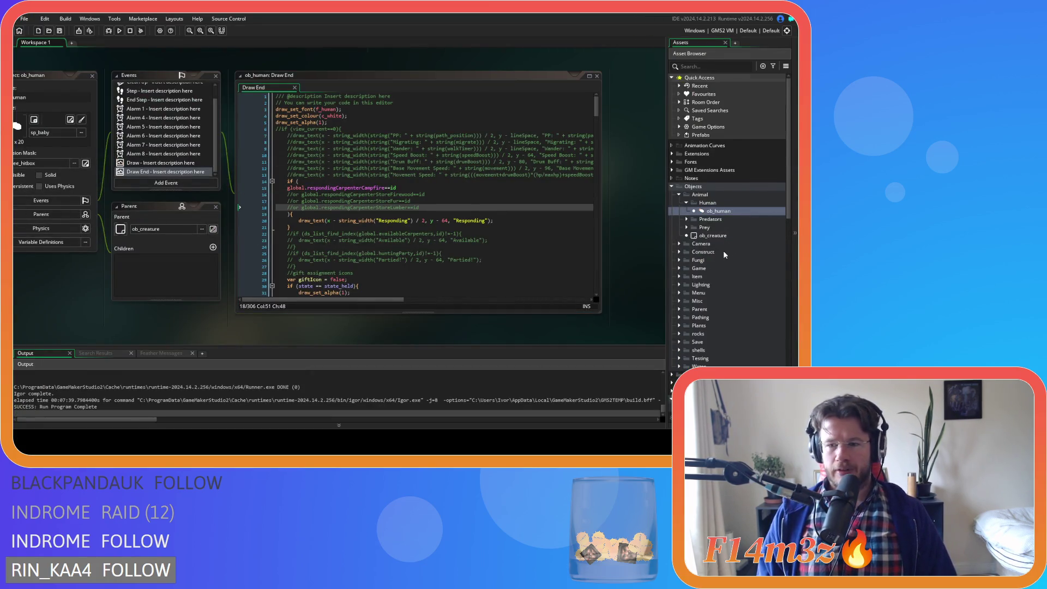
{"action": "scroll", "coordinate": [725, 255], "scroll_direction": "down", "scroll_amount": 5}
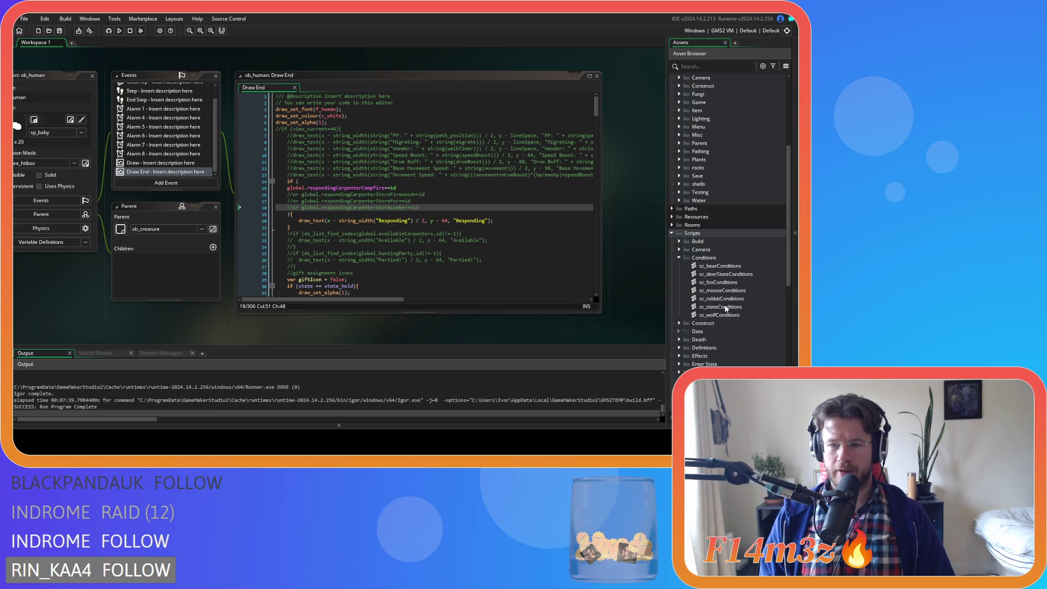
{"action": "double_click", "coordinate": [725, 308]}
{"action": "scroll", "coordinate": [235, 218], "scroll_direction": "up", "scroll_amount": 3}
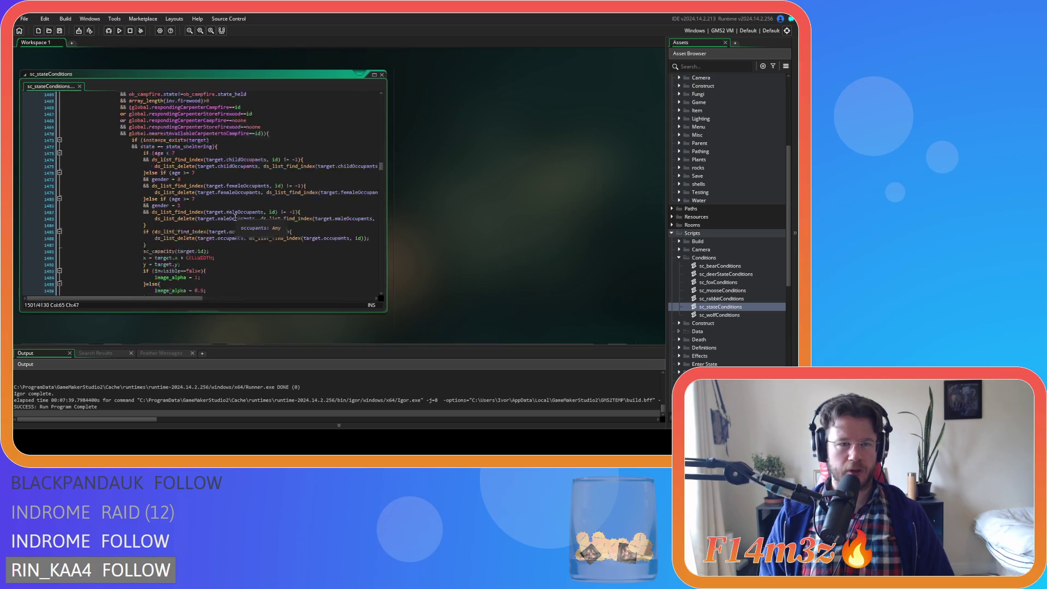
{"action": "scroll", "coordinate": [236, 218], "scroll_direction": "up", "scroll_amount": 3}
{"action": "left_click", "coordinate": [303, 143]}
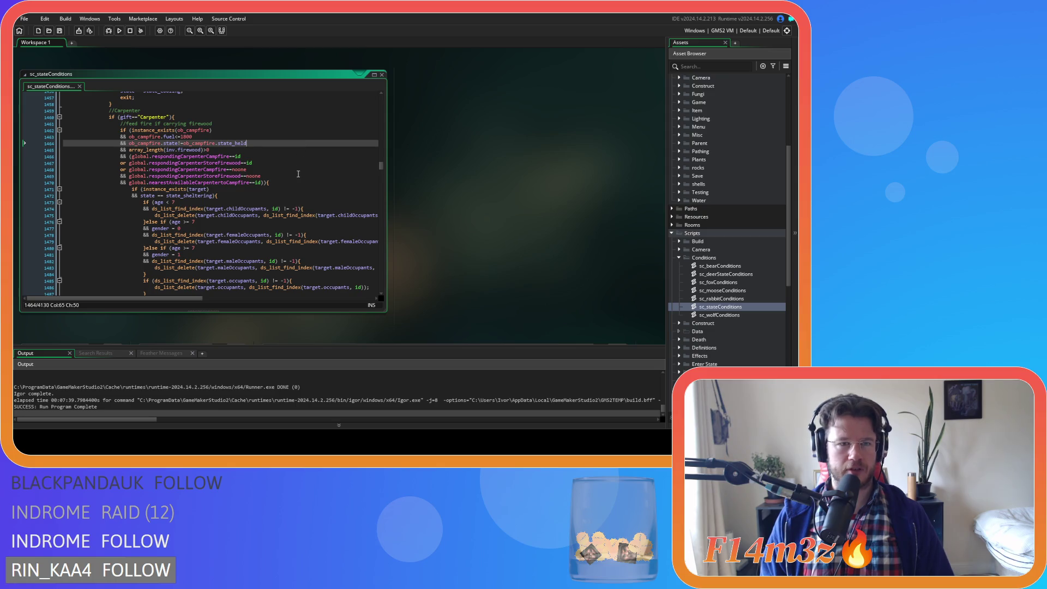
{"action": "scroll", "coordinate": [298, 173], "scroll_direction": "up", "scroll_amount": 3}
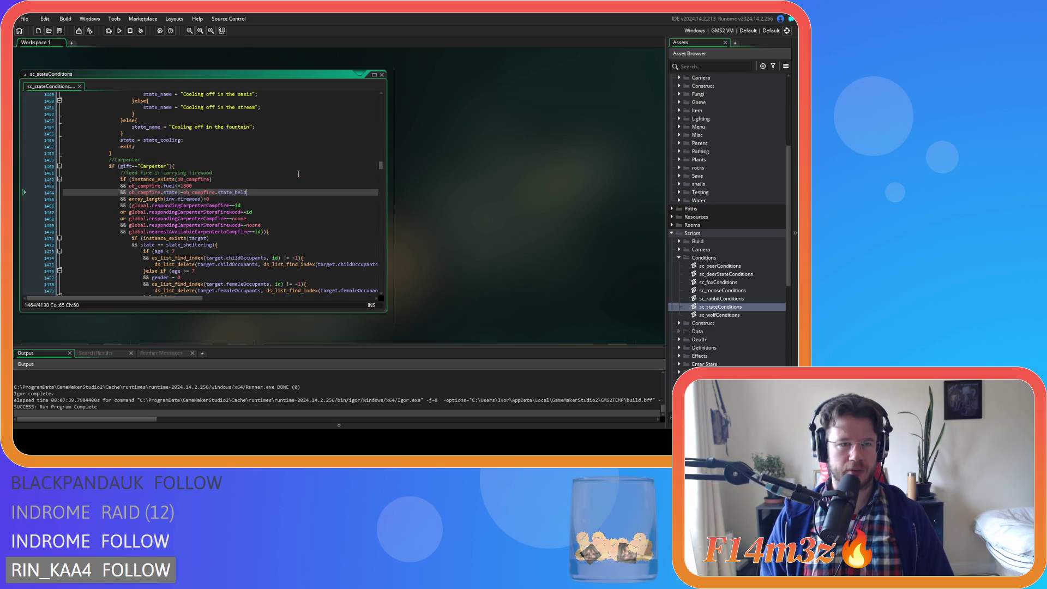
{"action": "scroll", "coordinate": [298, 173], "scroll_direction": "down", "scroll_amount": 3}
{"action": "scroll", "coordinate": [752, 262], "scroll_direction": "up", "scroll_amount": 7}
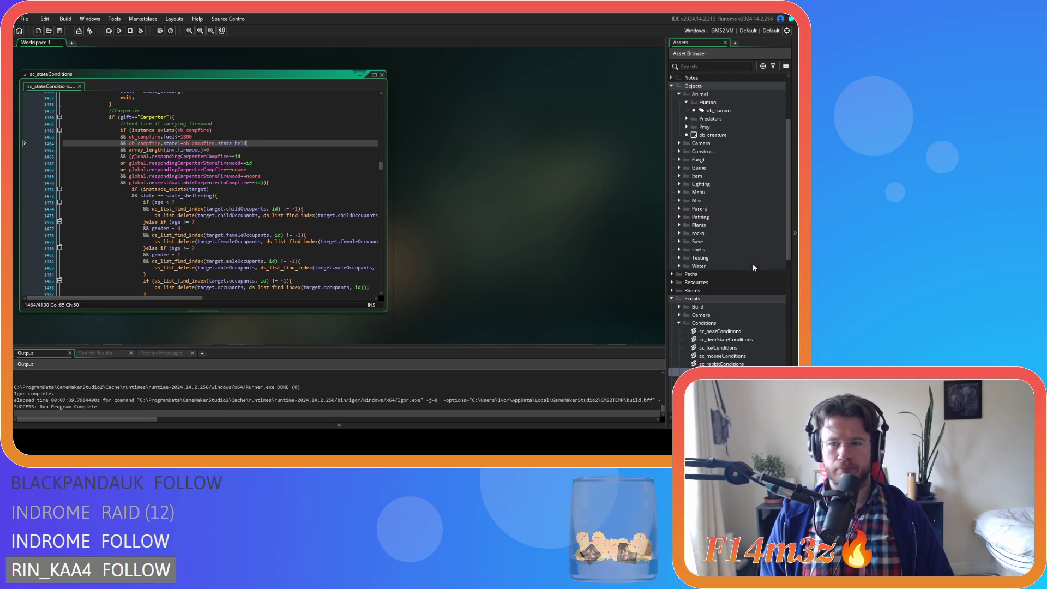
{"action": "double_click", "coordinate": [735, 211]}
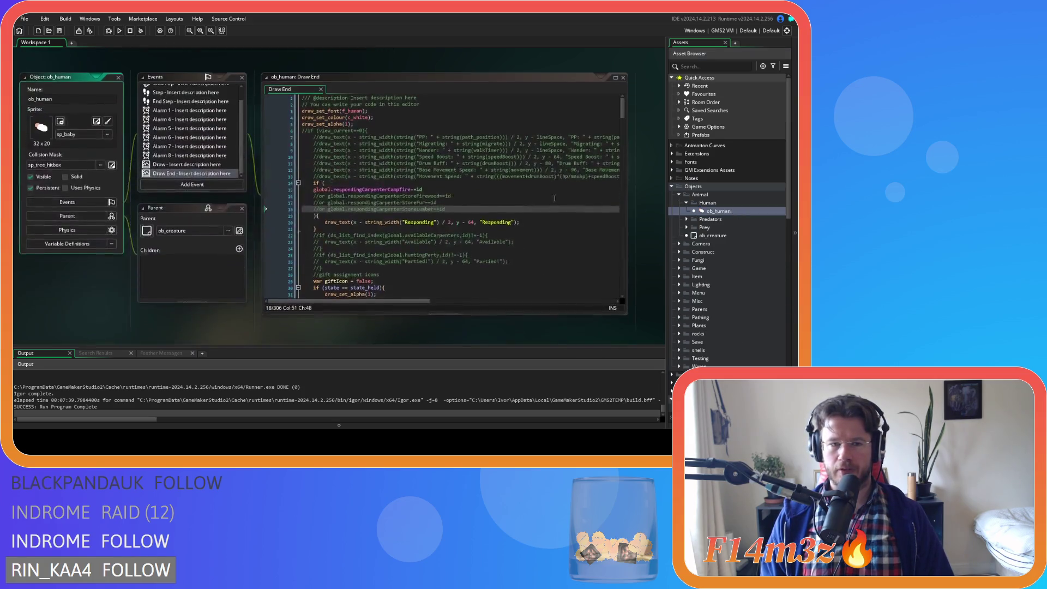
{"action": "double_click", "coordinate": [185, 104]}
{"action": "left_click", "coordinate": [438, 154]}
{"action": "type", "text": "s"}
{"action": "type", "text": "nea"}
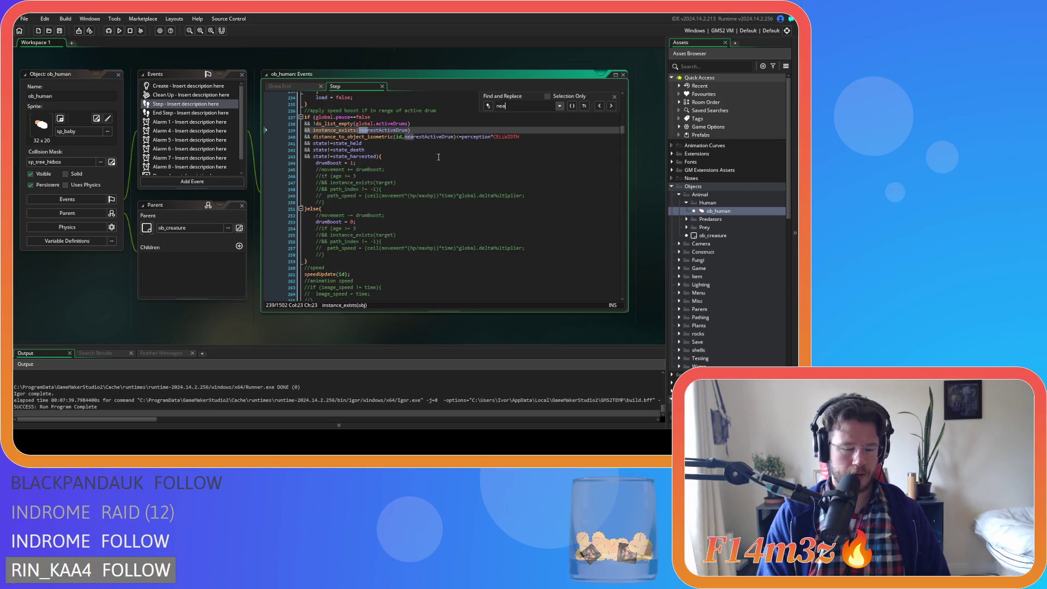
{"action": "type", "text": "Log"}
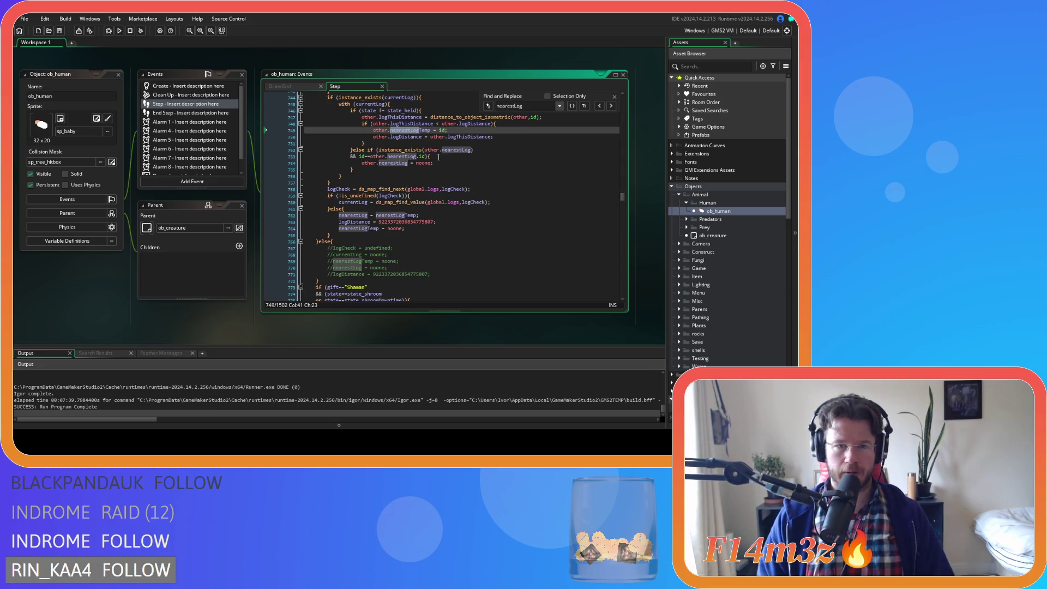
{"action": "scroll", "coordinate": [438, 157], "scroll_direction": "up", "scroll_amount": 8}
{"action": "left_click", "coordinate": [427, 179]}
{"action": "left_click", "coordinate": [426, 190]}
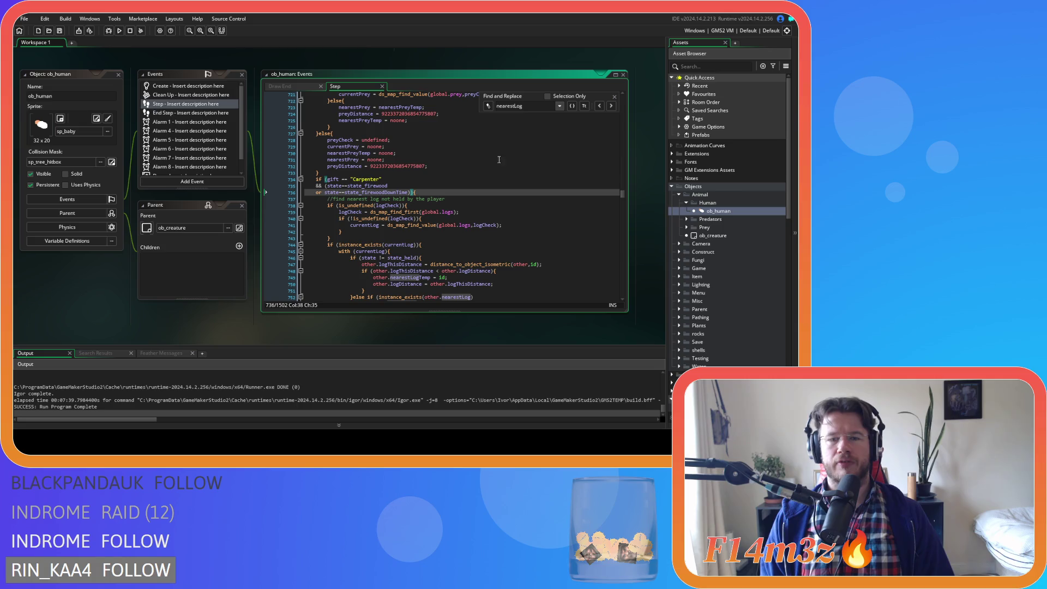
{"action": "left_click", "coordinate": [118, 74]}
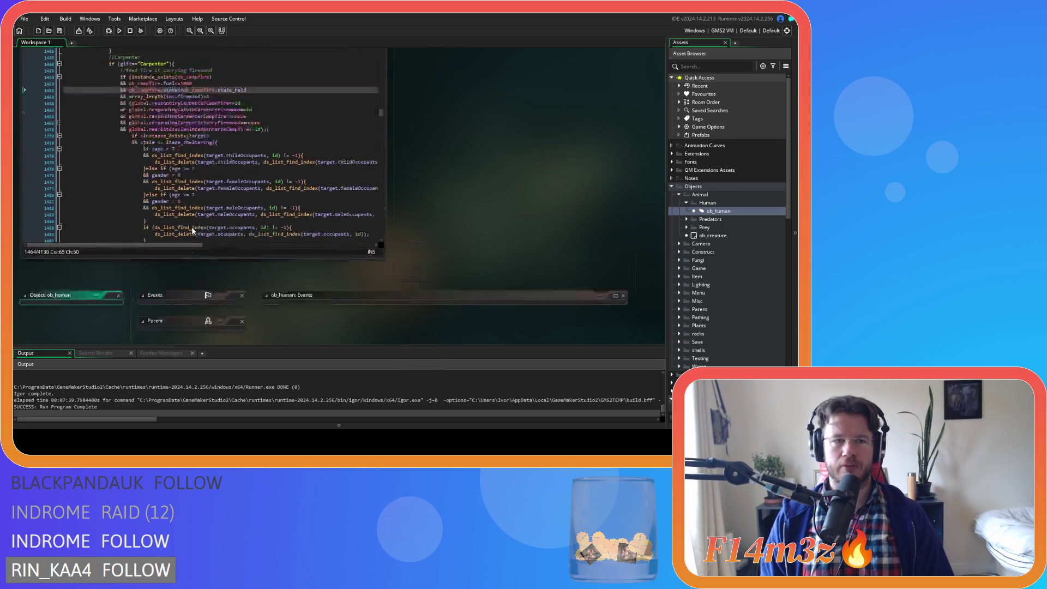
{"action": "left_click", "coordinate": [343, 150]}
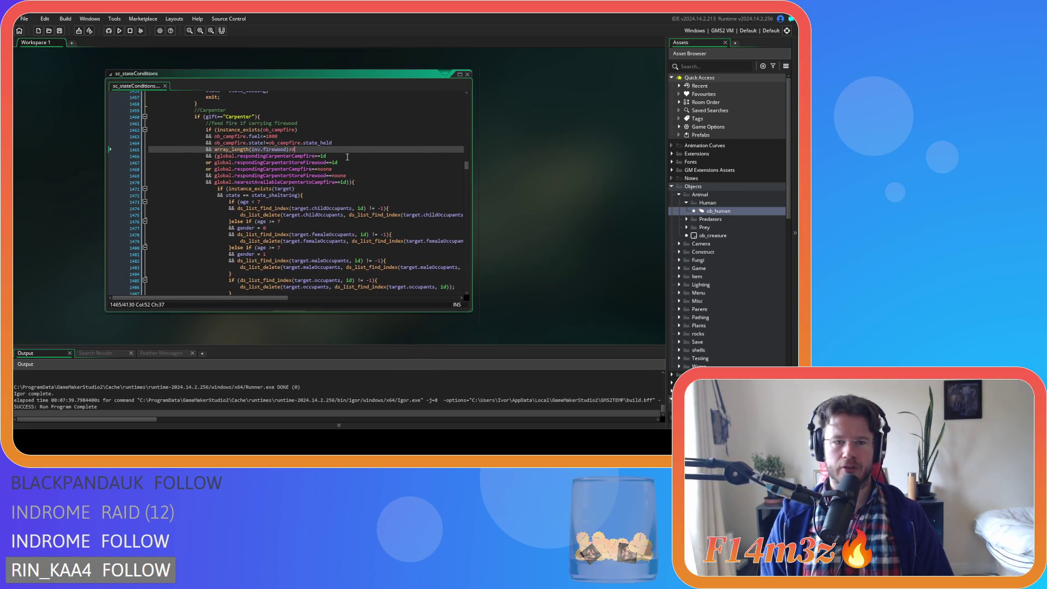
{"action": "left_click", "coordinate": [353, 182]}
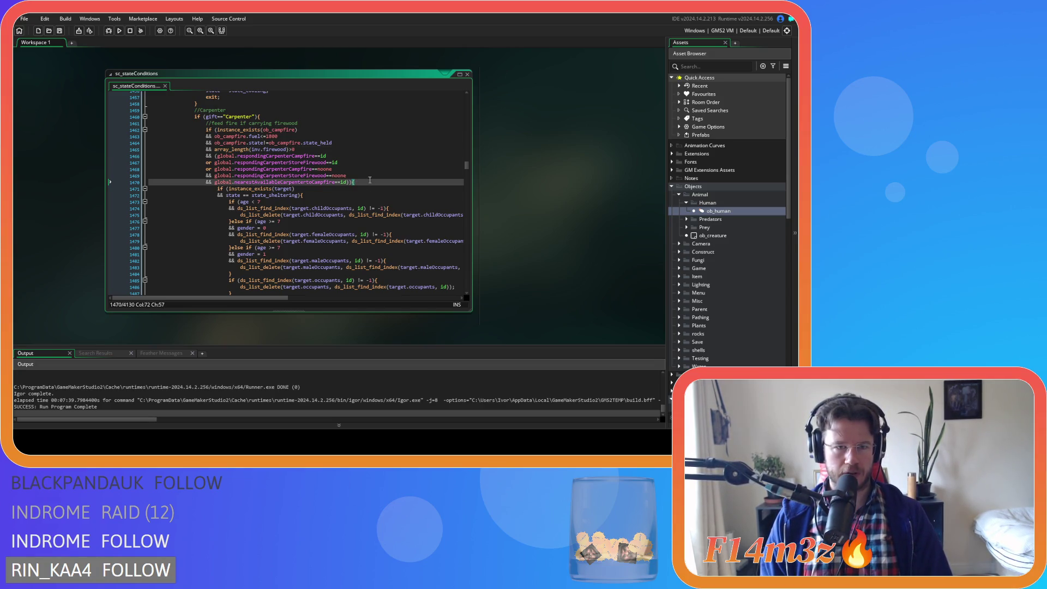
- Scroll through the carpenter firewood and lumber conditions in sc_stateConditions
{"action": "scroll", "coordinate": [369, 180], "scroll_direction": "down", "scroll_amount": 10}
{"action": "left_click_drag", "start_coordinate": [226, 228], "coordinate": [302, 227]}
{"action": "scroll", "coordinate": [303, 228], "scroll_direction": "up", "scroll_amount": 2}
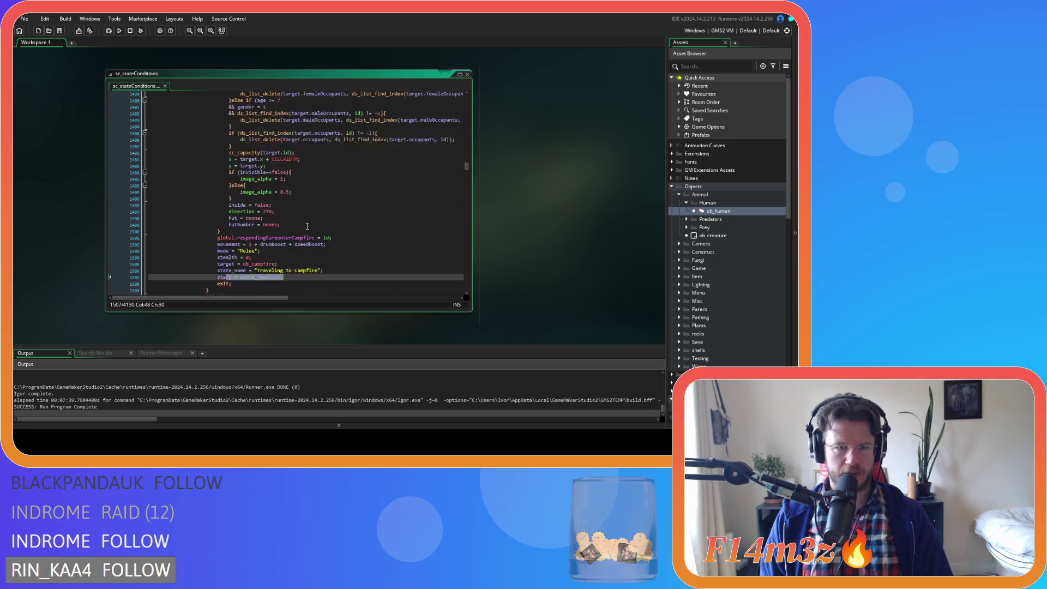
{"action": "scroll", "coordinate": [380, 216], "scroll_direction": "down", "scroll_amount": 4}
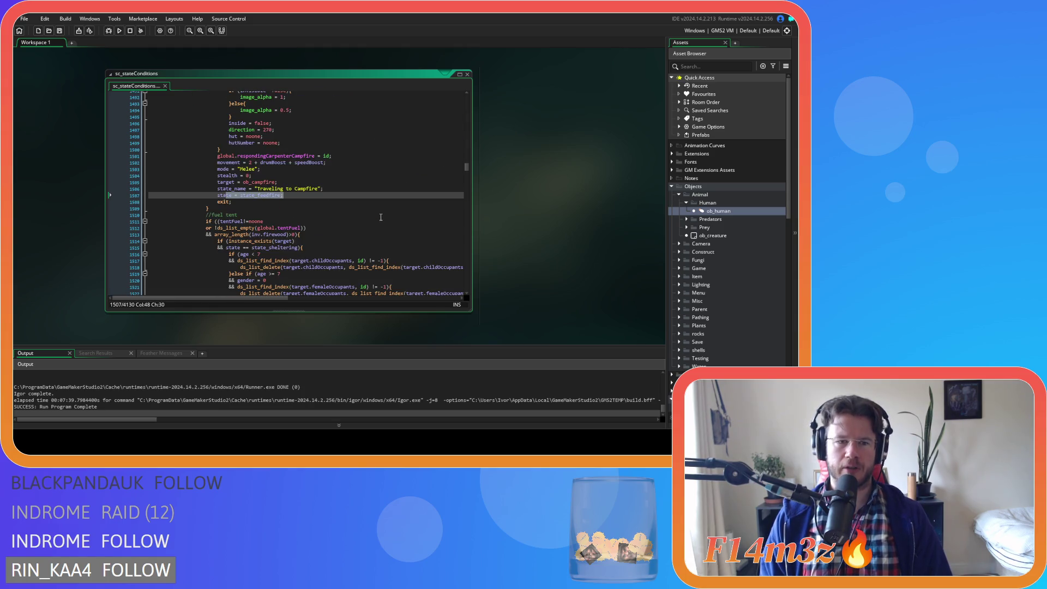
{"action": "scroll", "coordinate": [380, 217], "scroll_direction": "down", "scroll_amount": 20}
{"action": "scroll", "coordinate": [380, 217], "scroll_direction": "down", "scroll_amount": 15}
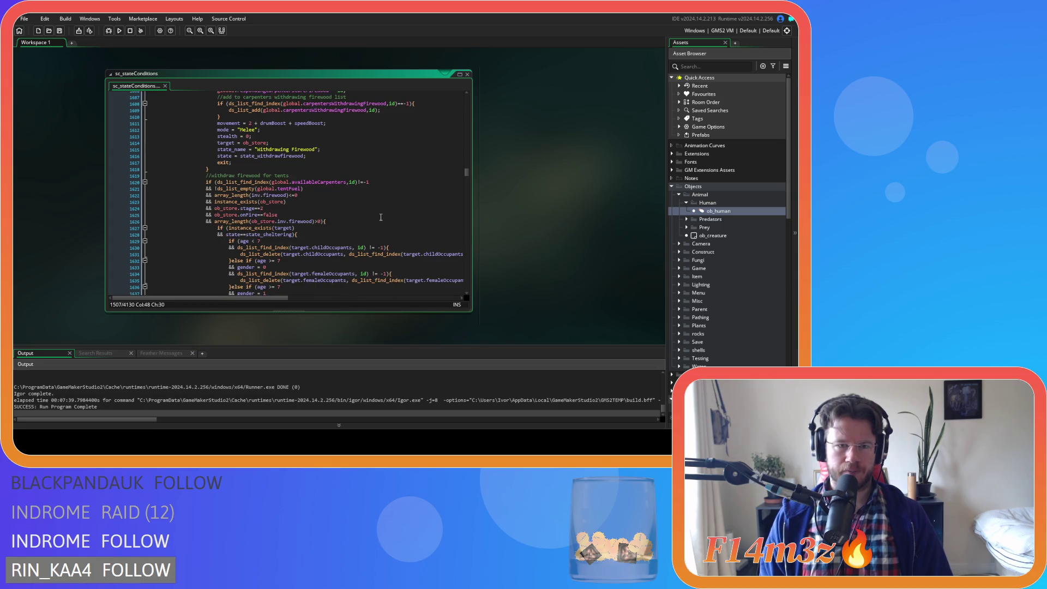
{"action": "scroll", "coordinate": [381, 217], "scroll_direction": "down", "scroll_amount": 19}
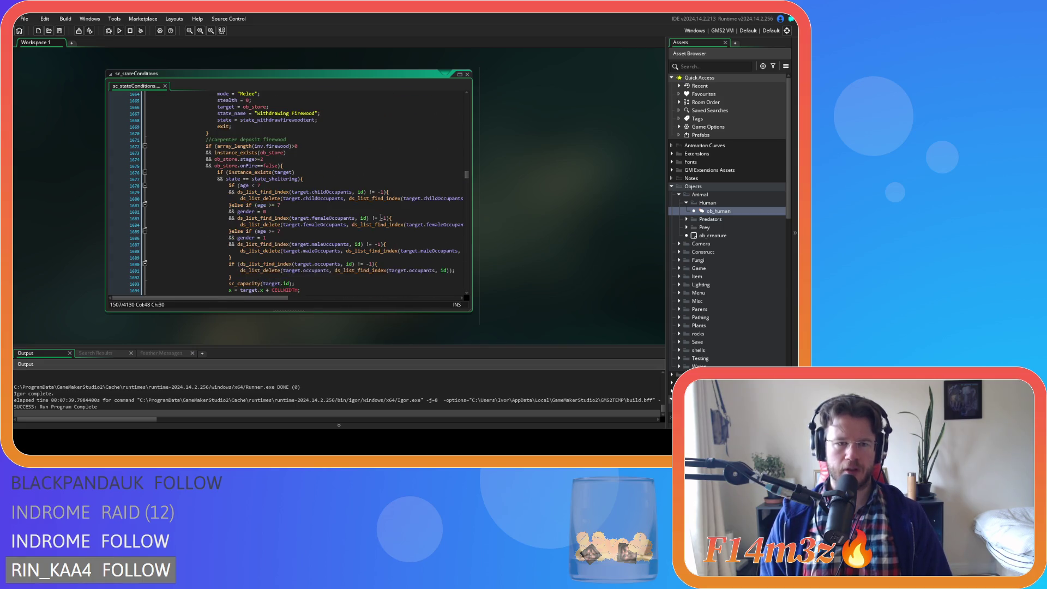
{"action": "scroll", "coordinate": [381, 217], "scroll_direction": "down", "scroll_amount": 17}
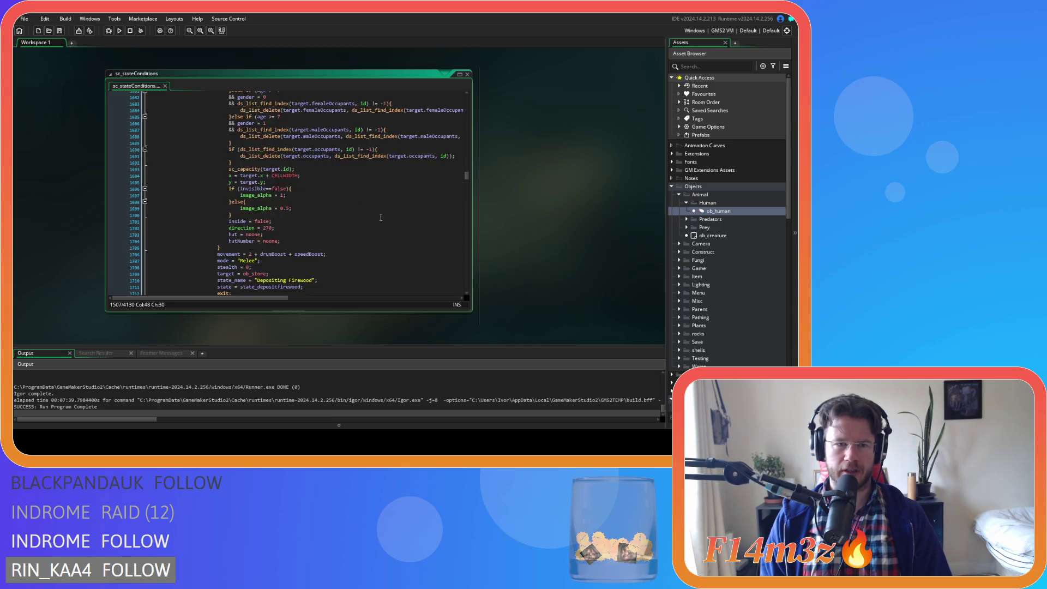
{"action": "scroll", "coordinate": [381, 217], "scroll_direction": "down", "scroll_amount": 5}
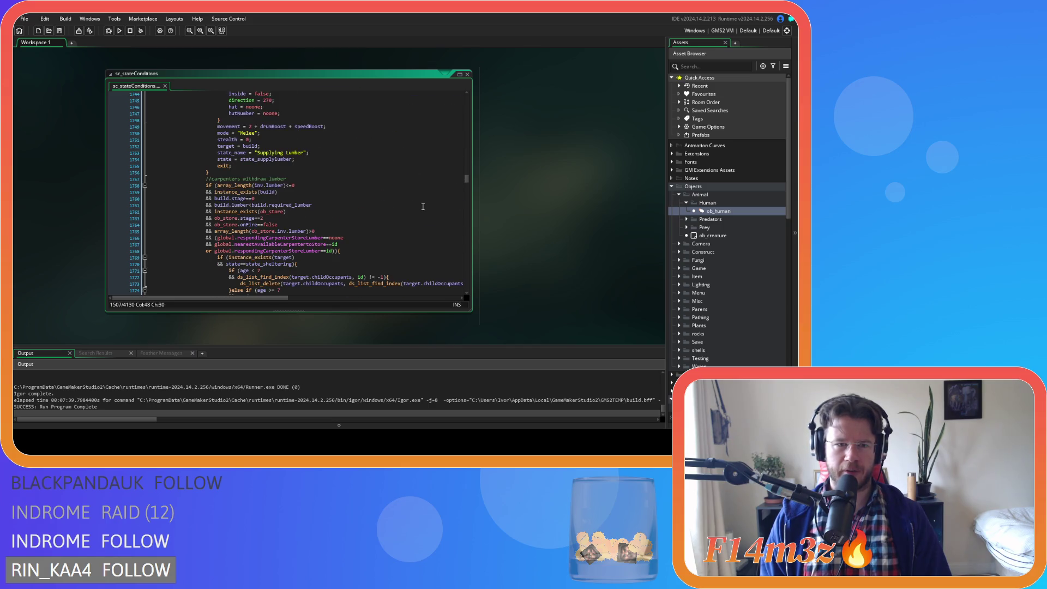
- Continue past the construction conditions to the '//regular gathering firewood' block
{"action": "left_click_drag", "start_coordinate": [469, 186], "coordinate": [469, 259]}
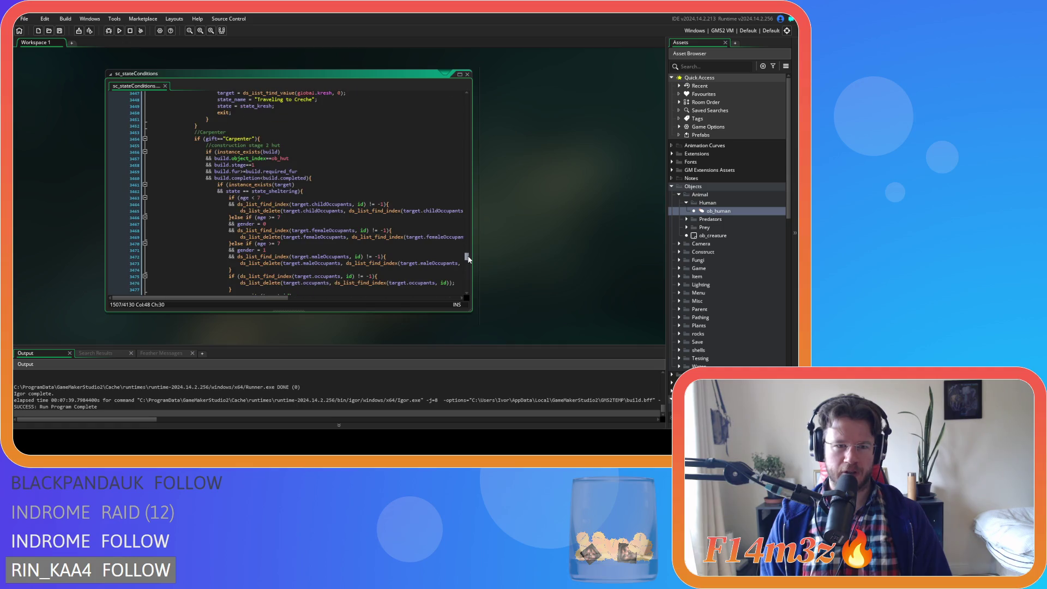
{"action": "scroll", "coordinate": [385, 198], "scroll_direction": "down", "scroll_amount": 2}
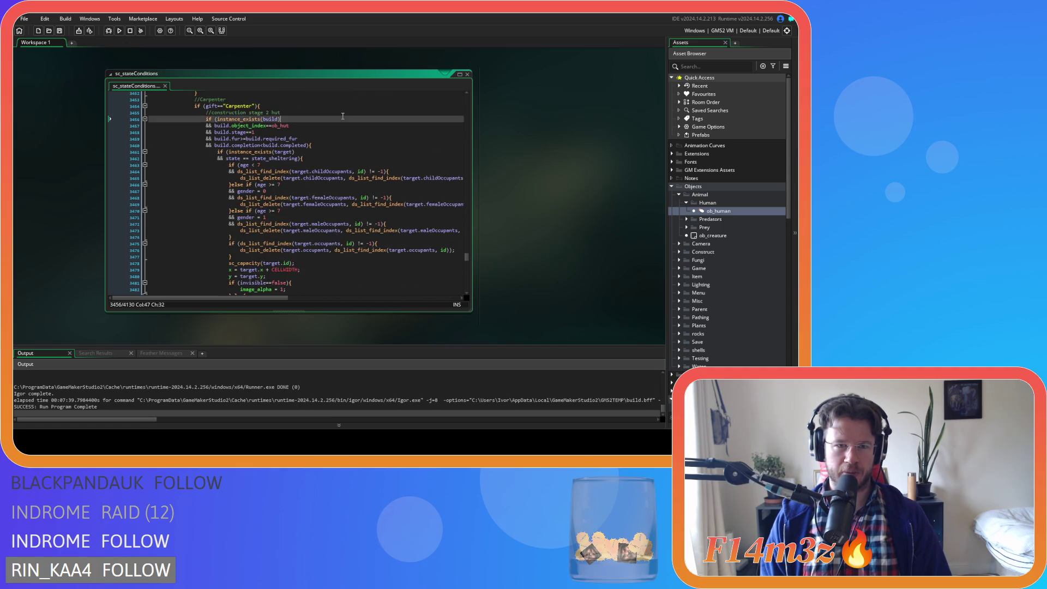
{"action": "scroll", "coordinate": [343, 116], "scroll_direction": "down", "scroll_amount": 20}
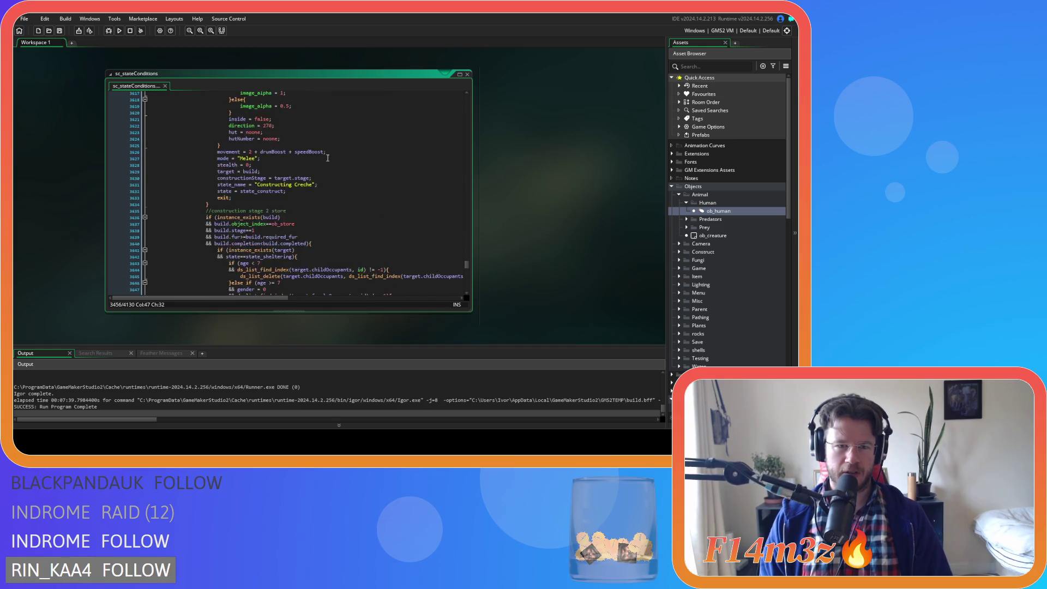
{"action": "scroll", "coordinate": [328, 158], "scroll_direction": "down", "scroll_amount": 20}
{"action": "scroll", "coordinate": [327, 158], "scroll_direction": "down", "scroll_amount": 15}
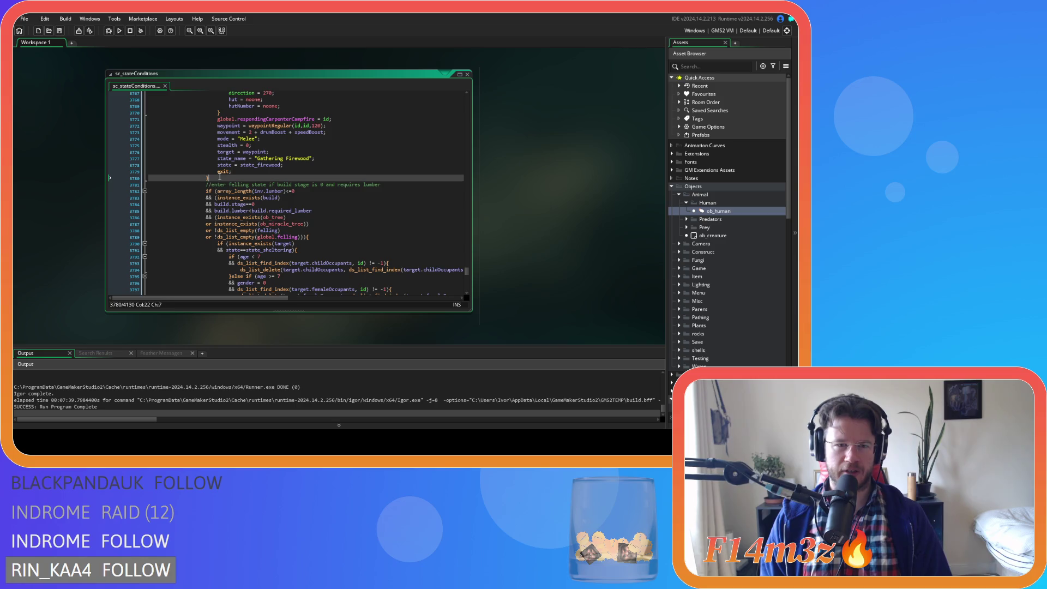
{"action": "scroll", "coordinate": [219, 177], "scroll_direction": "up", "scroll_amount": 18}
{"action": "scroll", "coordinate": [350, 184], "scroll_direction": "down", "scroll_amount": 16}
{"action": "left_click_drag", "start_coordinate": [215, 225], "coordinate": [216, 199]}
{"action": "scroll", "coordinate": [216, 186], "scroll_direction": "up", "scroll_amount": 2}
{"action": "scroll", "coordinate": [216, 185], "scroll_direction": "up", "scroll_amount": 5}
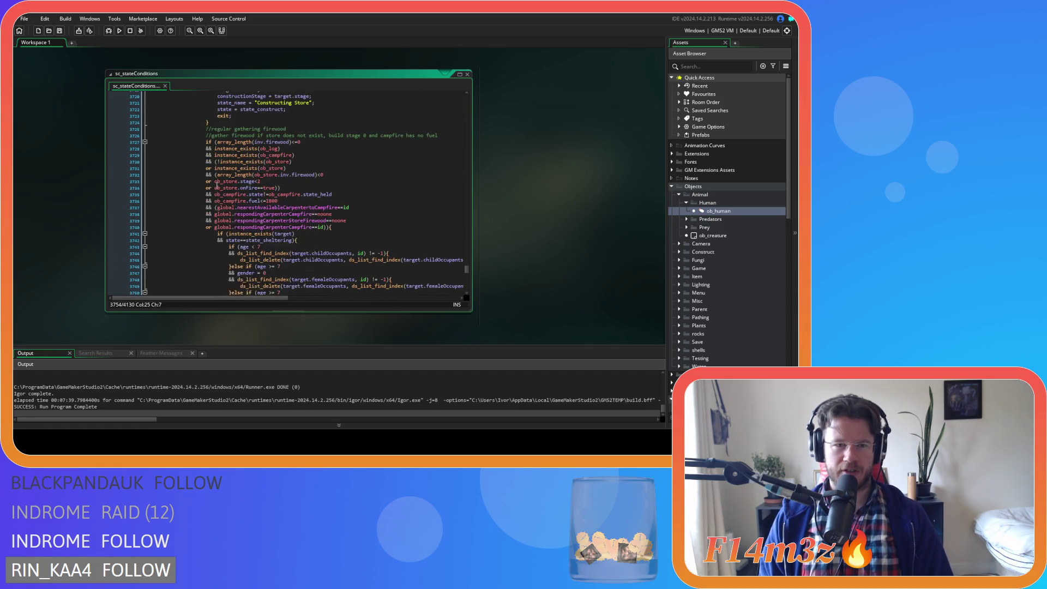
- Delete lines 3725–3780 of the regular firewood-gathering block, leaving the script at 4074 lines
{"action": "left_click", "coordinate": [206, 159], "text": "shift"}
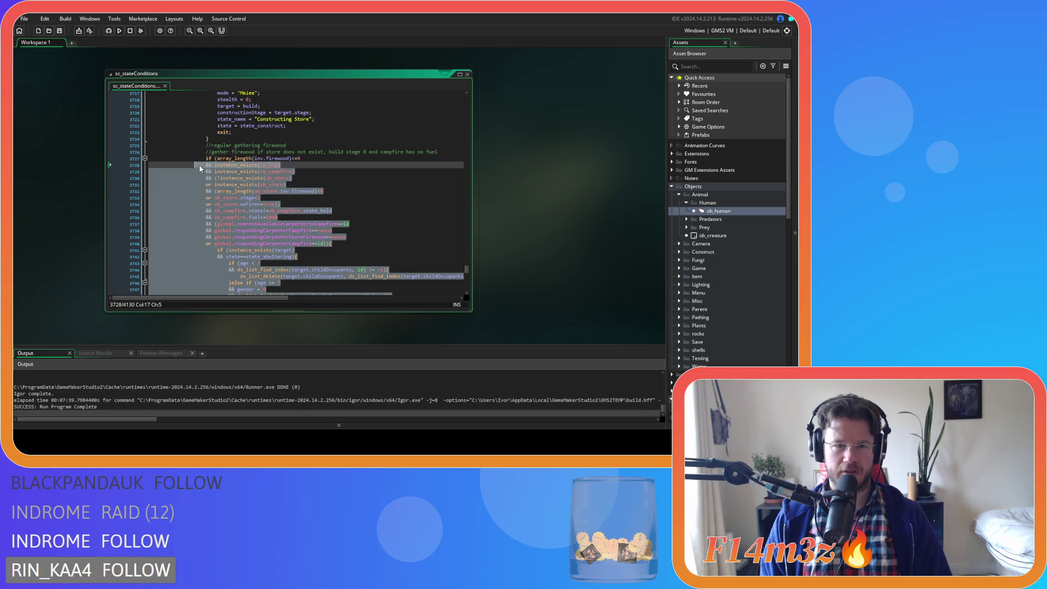
{"action": "left_click", "coordinate": [205, 151], "text": "shift"}
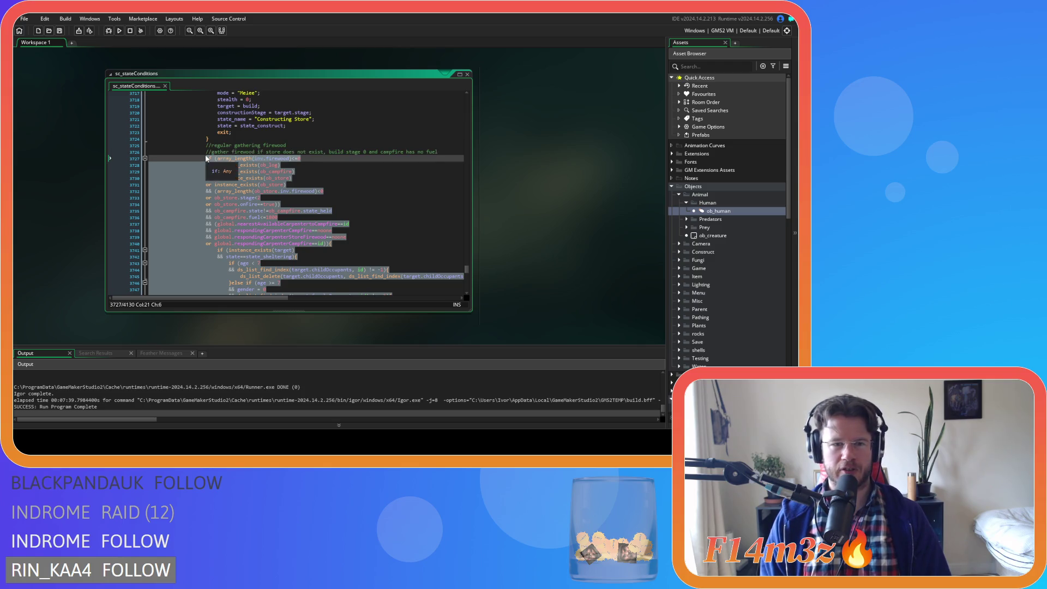
{"action": "left_click", "coordinate": [206, 148], "text": "shift"}
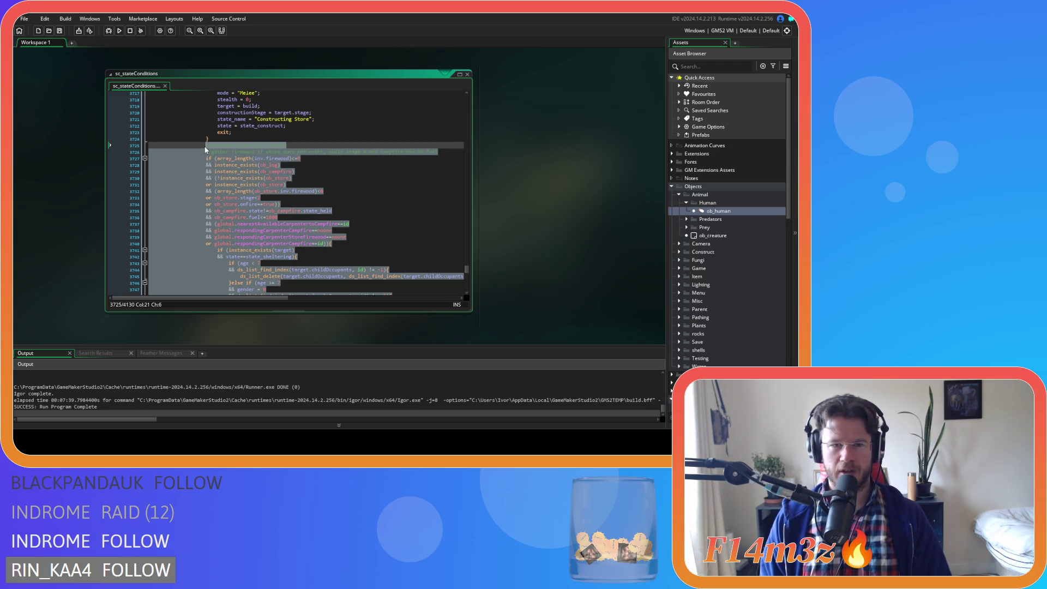
{"action": "scroll", "coordinate": [206, 149], "scroll_direction": "down", "scroll_amount": 15}
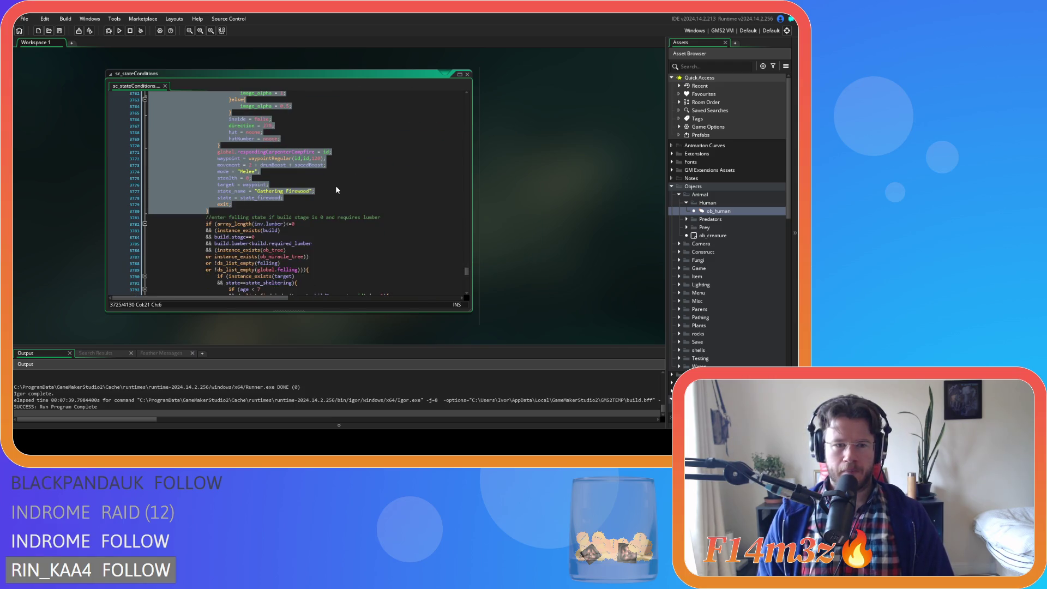
{"action": "scroll", "coordinate": [336, 189], "scroll_direction": "up", "scroll_amount": 17}
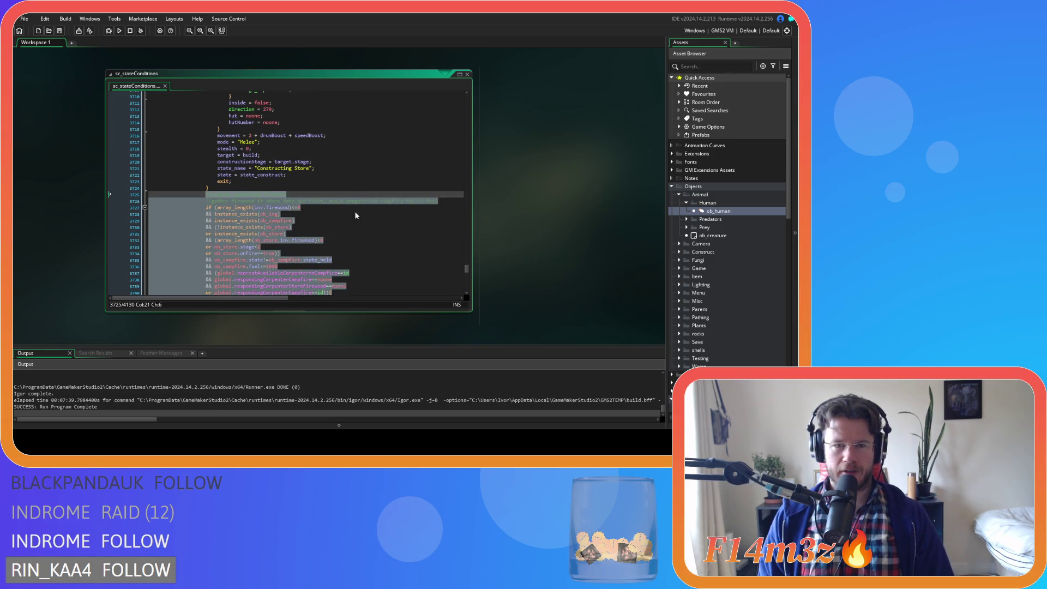
{"action": "scroll", "coordinate": [355, 215], "scroll_direction": "down", "scroll_amount": 5}
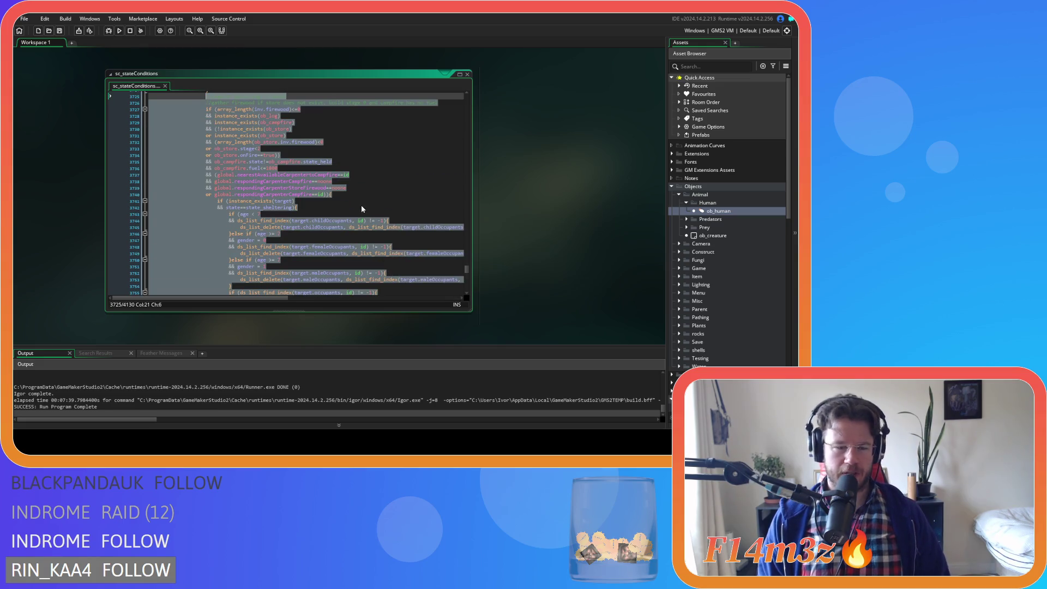
{"action": "key", "text": "Delete"}
{"action": "scroll", "coordinate": [306, 180], "scroll_direction": "up", "scroll_amount": 5}
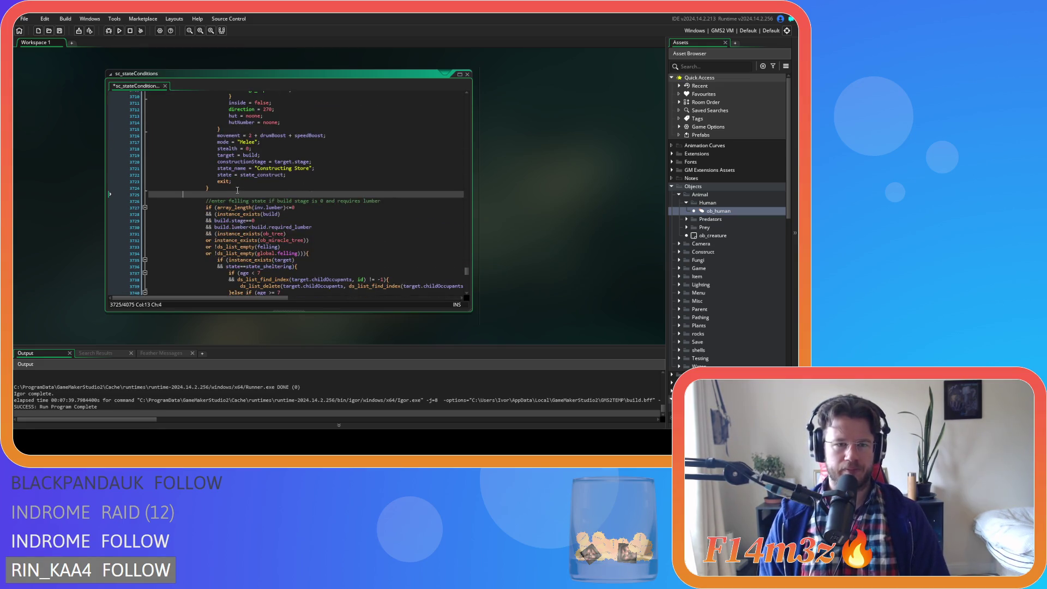
{"action": "key", "text": "BackSpace"}
{"action": "left_click_drag", "start_coordinate": [467, 271], "coordinate": [464, 203]}
- Locate the carpenter's Traveling to Campfire feed-fire block in sc_stateConditions
{"action": "scroll", "coordinate": [403, 207], "scroll_direction": "up", "scroll_amount": 20}
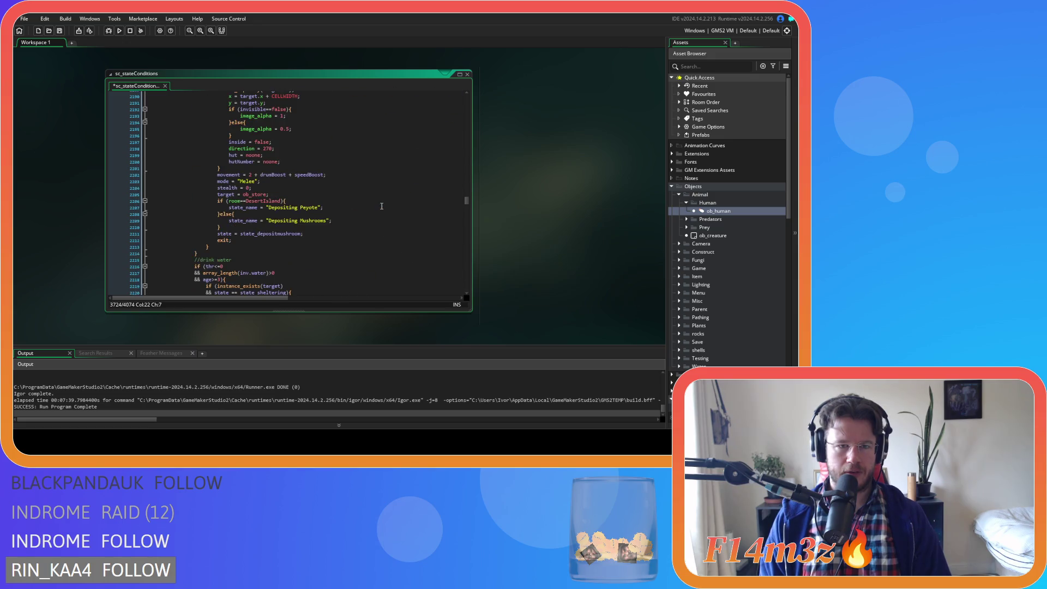
{"action": "scroll", "coordinate": [383, 209], "scroll_direction": "up", "scroll_amount": 20}
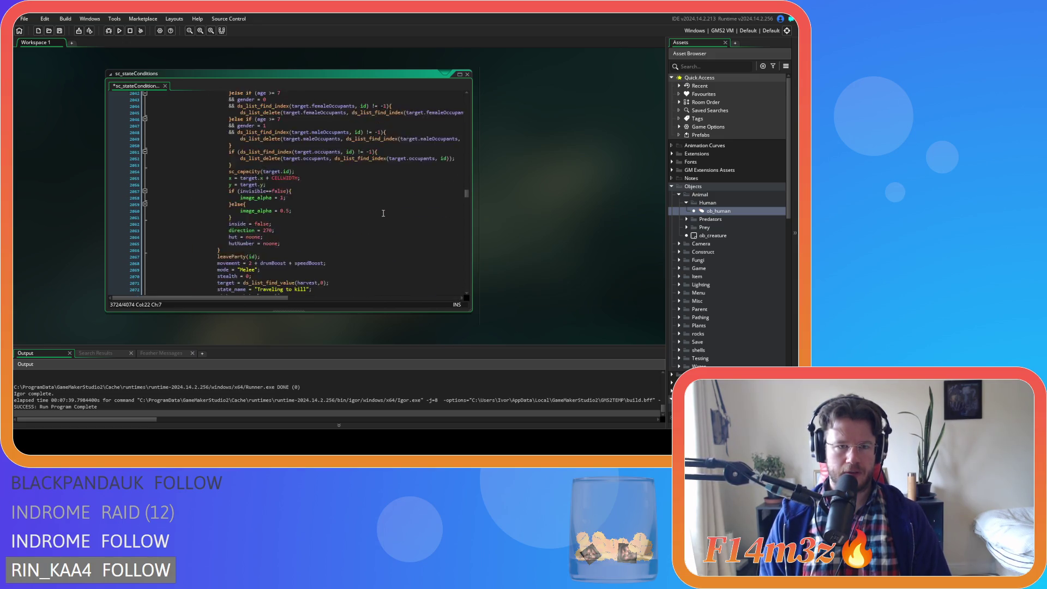
{"action": "scroll", "coordinate": [383, 216], "scroll_direction": "up", "scroll_amount": 12}
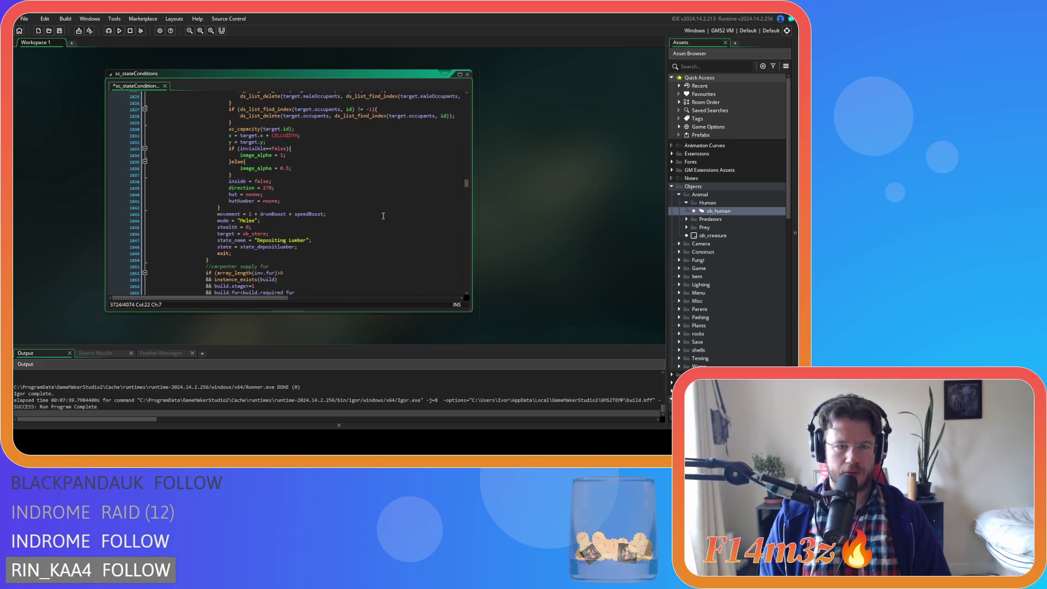
{"action": "scroll", "coordinate": [383, 216], "scroll_direction": "up", "scroll_amount": 20}
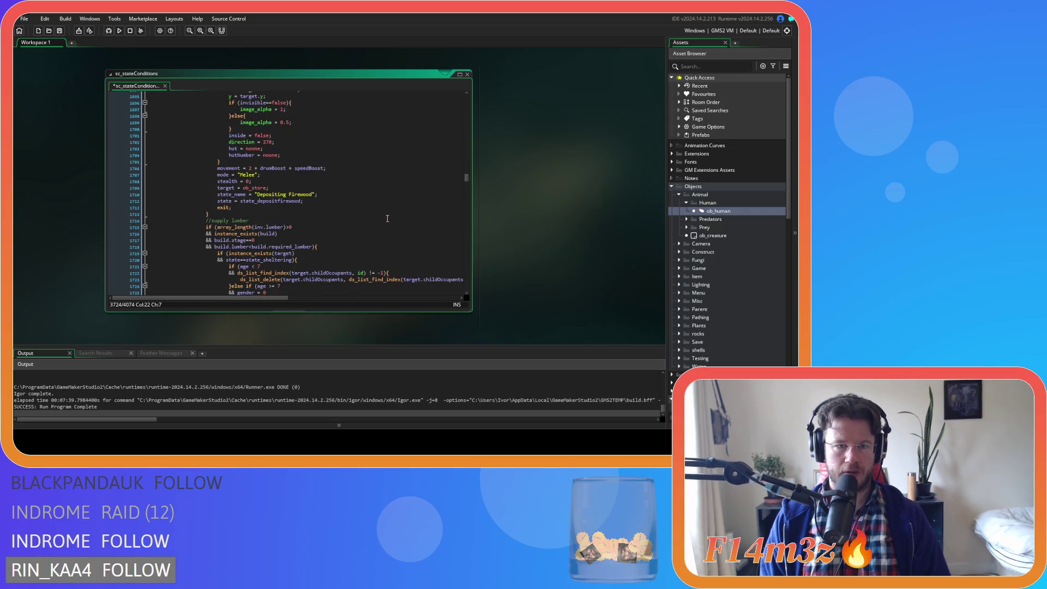
{"action": "scroll", "coordinate": [387, 218], "scroll_direction": "up", "scroll_amount": 17}
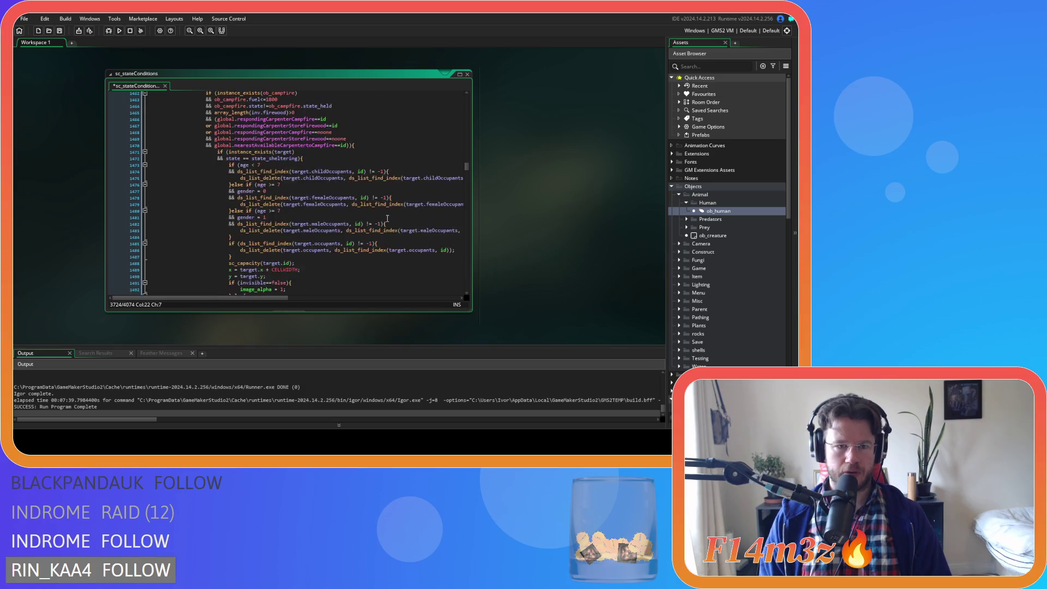
{"action": "scroll", "coordinate": [387, 218], "scroll_direction": "down", "scroll_amount": 12}
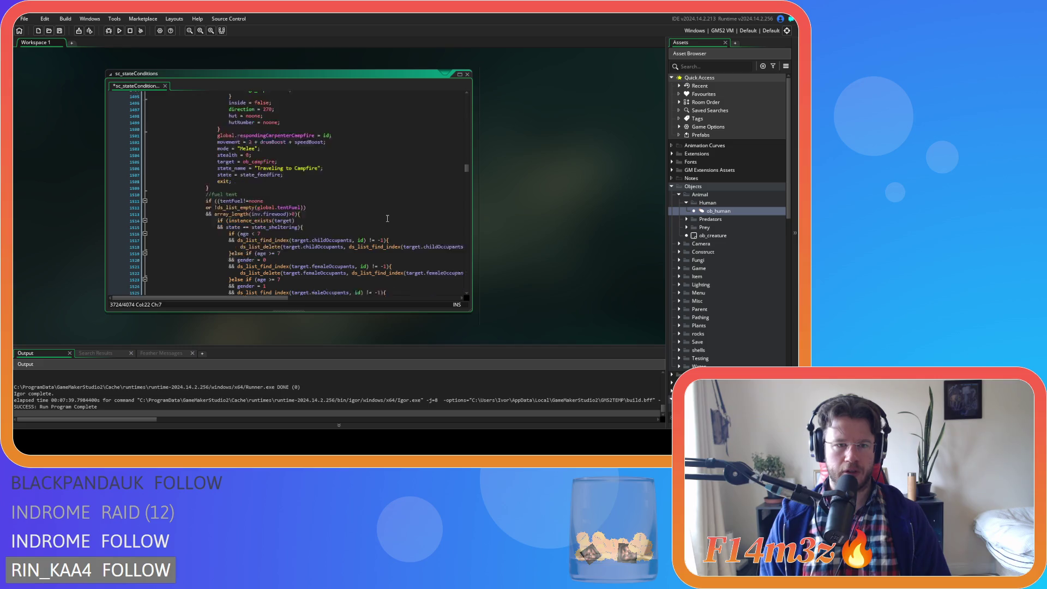
{"action": "scroll", "coordinate": [363, 199], "scroll_direction": "down", "scroll_amount": 1}
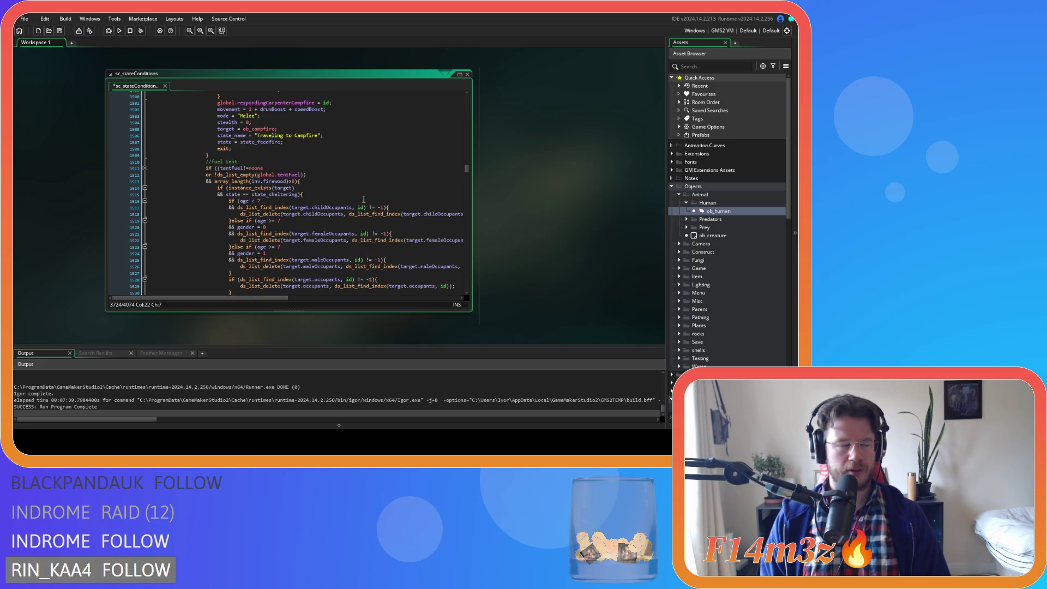
{"action": "scroll", "coordinate": [364, 199], "scroll_direction": "down", "scroll_amount": 9}
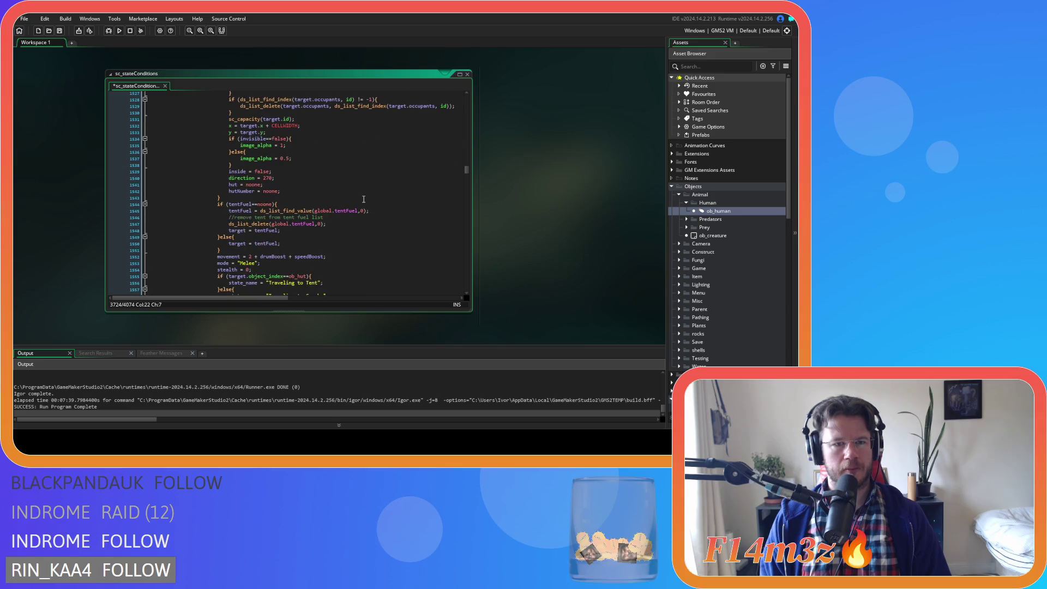
{"action": "scroll", "coordinate": [364, 199], "scroll_direction": "up", "scroll_amount": 4}
{"action": "scroll", "coordinate": [363, 199], "scroll_direction": "down", "scroll_amount": 8}
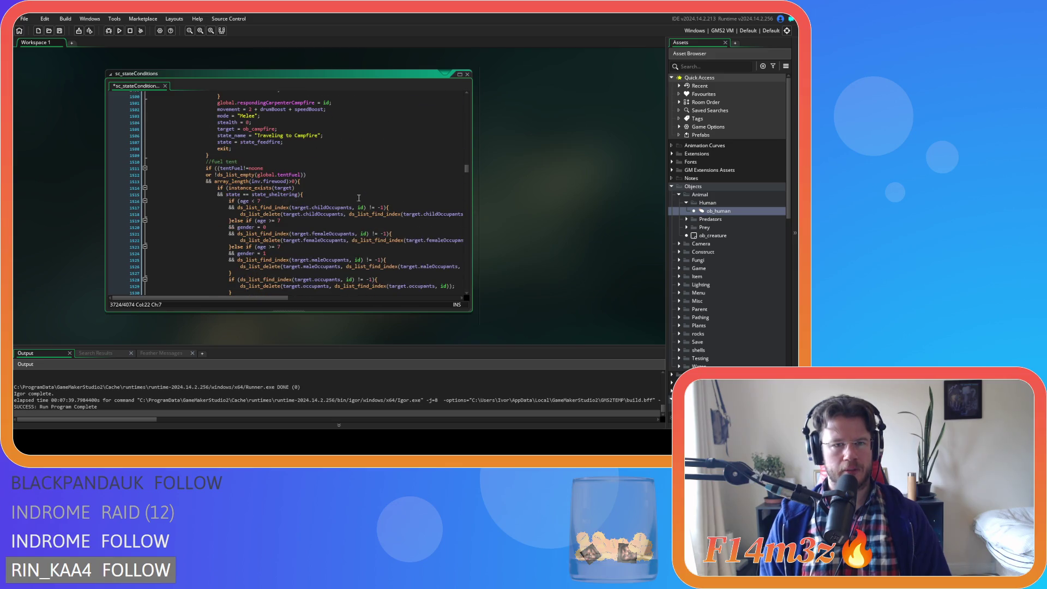
{"action": "scroll", "coordinate": [357, 198], "scroll_direction": "down", "scroll_amount": 2}
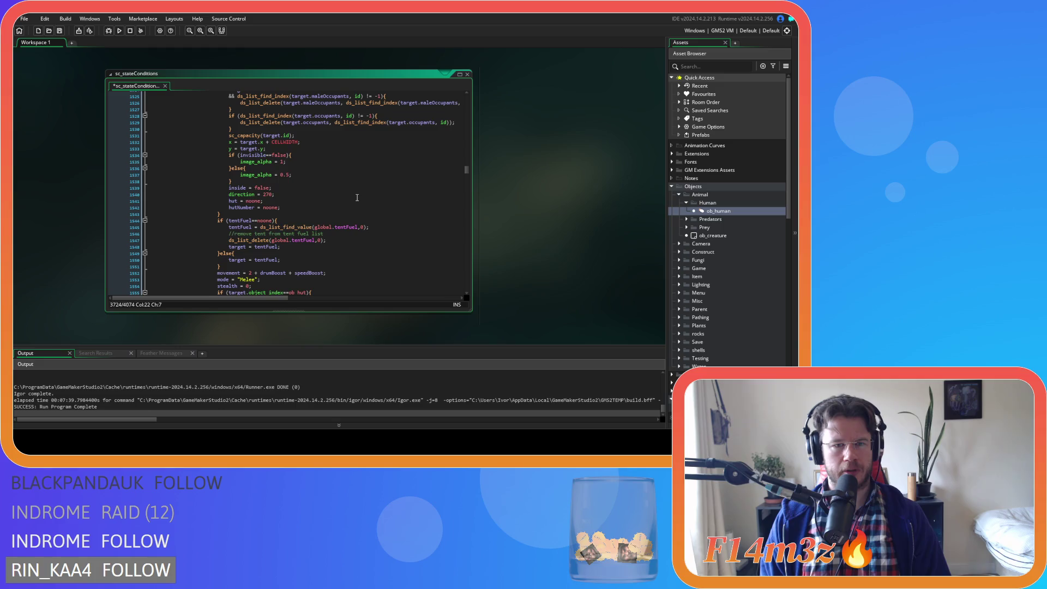
{"action": "scroll", "coordinate": [357, 197], "scroll_direction": "down", "scroll_amount": 2}
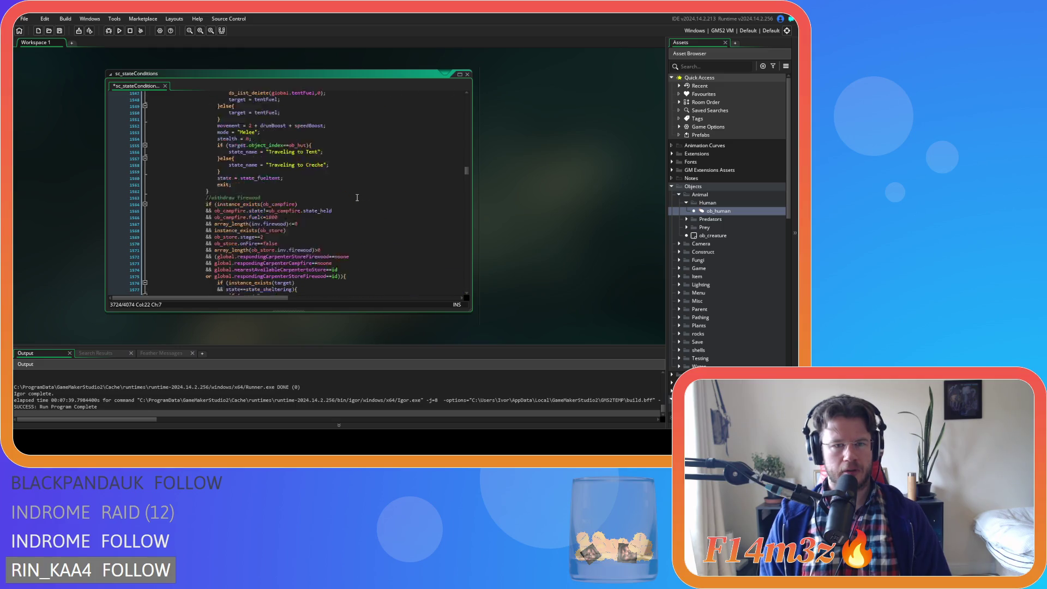
{"action": "scroll", "coordinate": [358, 197], "scroll_direction": "up", "scroll_amount": 10}
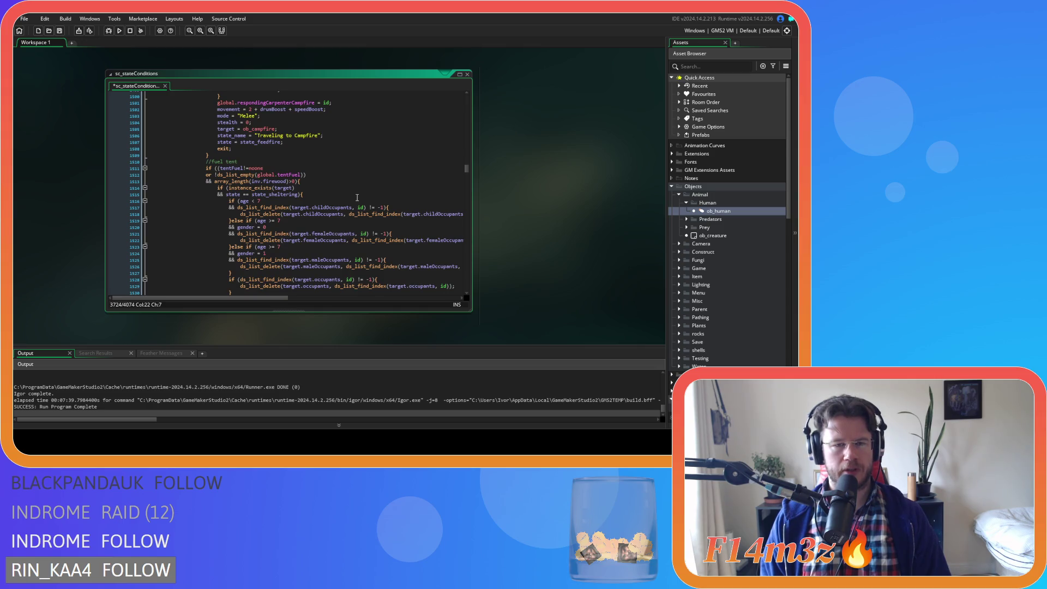
{"action": "scroll", "coordinate": [358, 198], "scroll_direction": "down", "scroll_amount": 7}
{"action": "scroll", "coordinate": [357, 197], "scroll_direction": "down", "scroll_amount": 11}
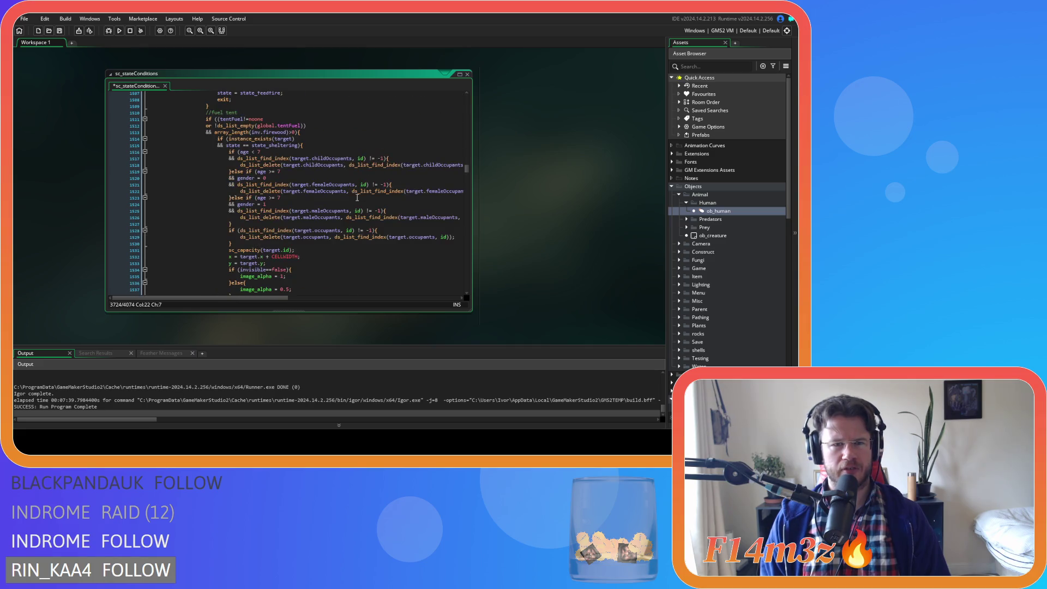
{"action": "scroll", "coordinate": [357, 198], "scroll_direction": "down", "scroll_amount": 2}
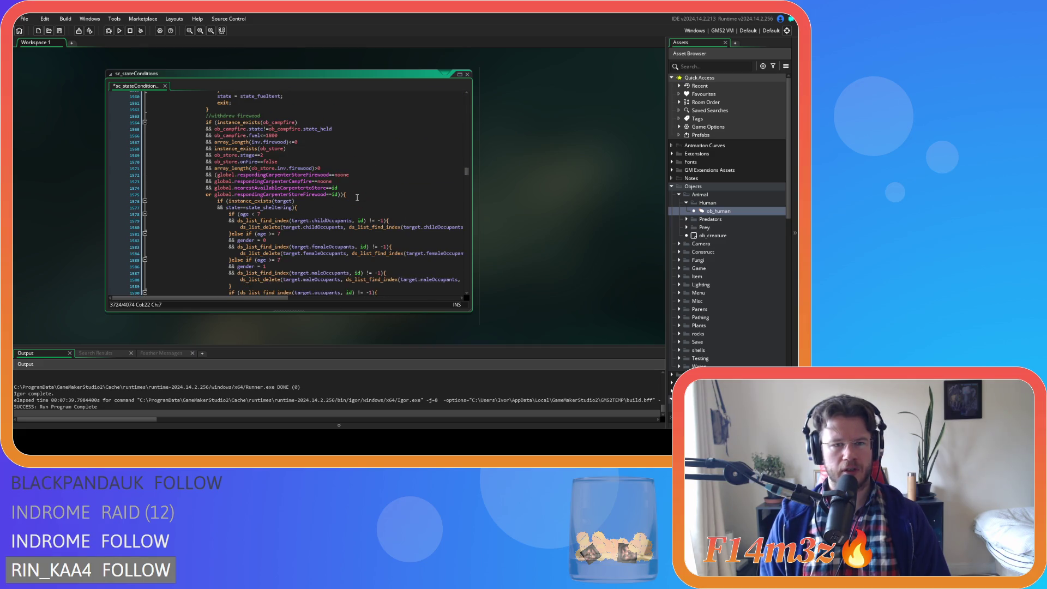
{"action": "scroll", "coordinate": [357, 197], "scroll_direction": "down", "scroll_amount": 16}
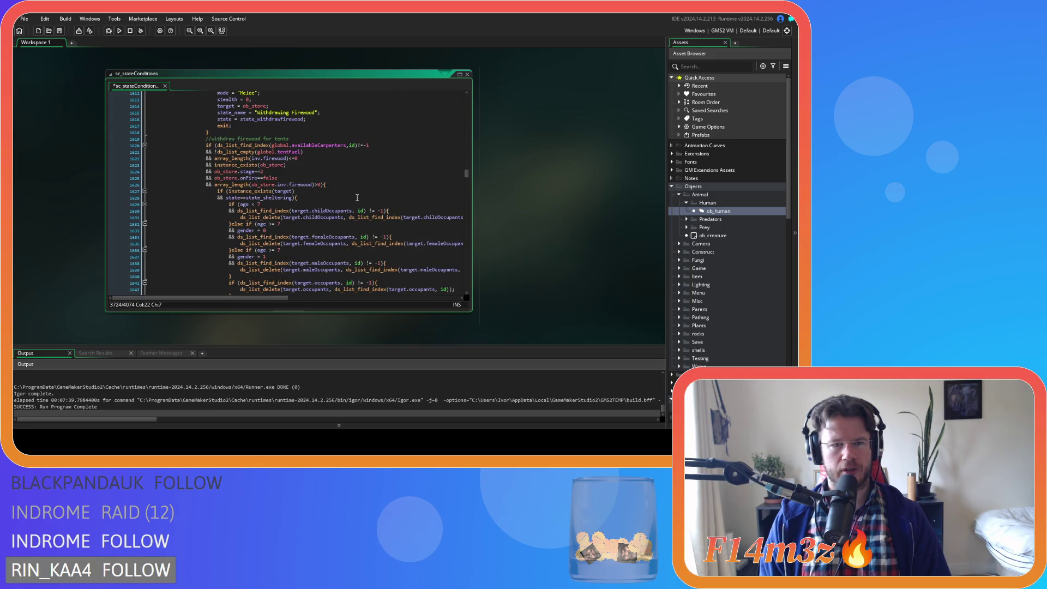
{"action": "scroll", "coordinate": [357, 198], "scroll_direction": "up", "scroll_amount": 20}
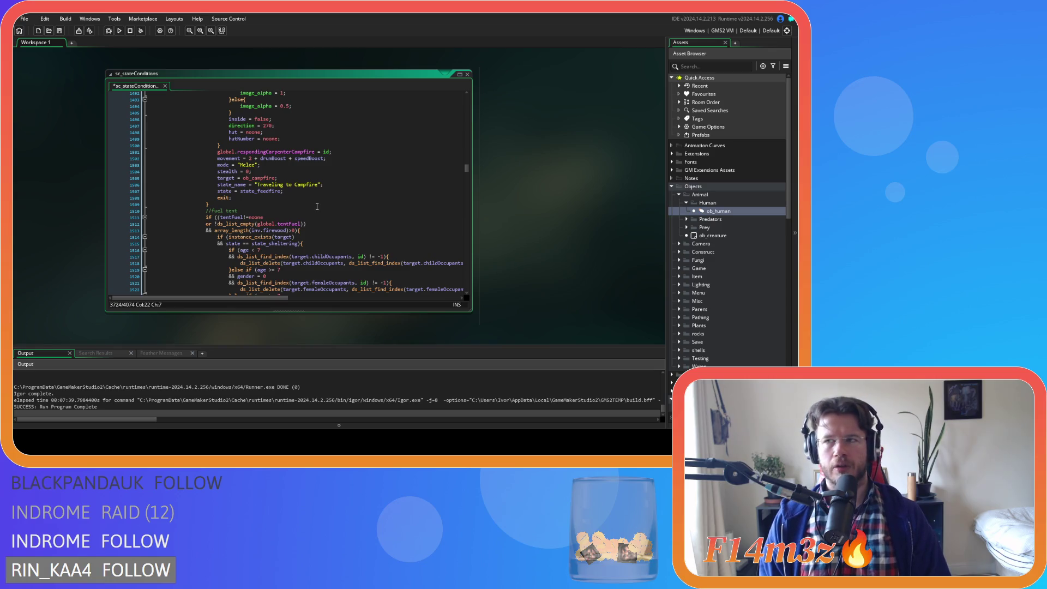
{"action": "scroll", "coordinate": [316, 206], "scroll_direction": "down", "scroll_amount": 1}
{"action": "scroll", "coordinate": [317, 206], "scroll_direction": "down", "scroll_amount": 20}
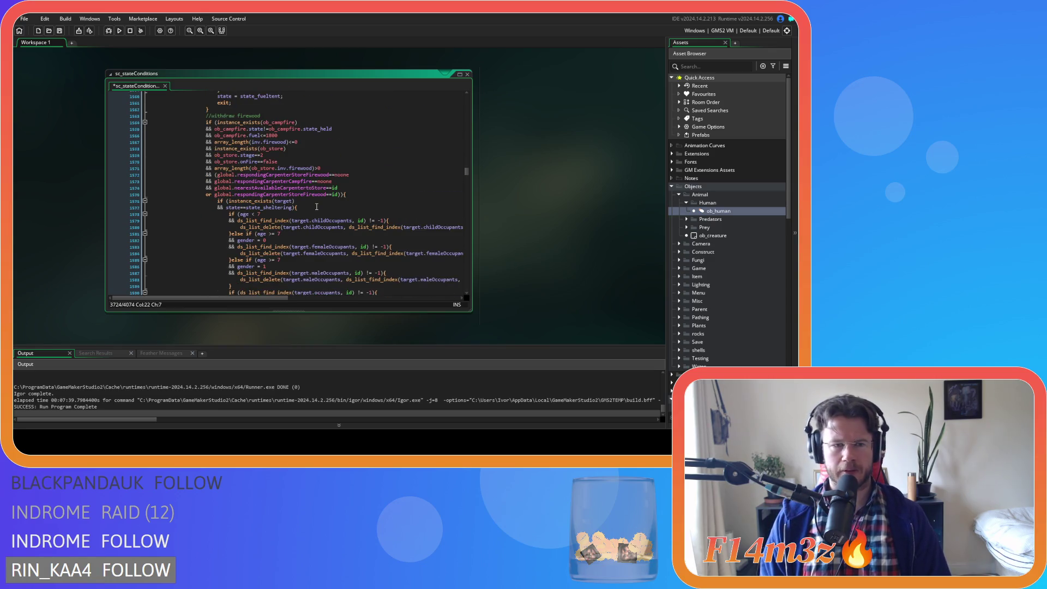
{"action": "scroll", "coordinate": [317, 206], "scroll_direction": "down", "scroll_amount": 12}
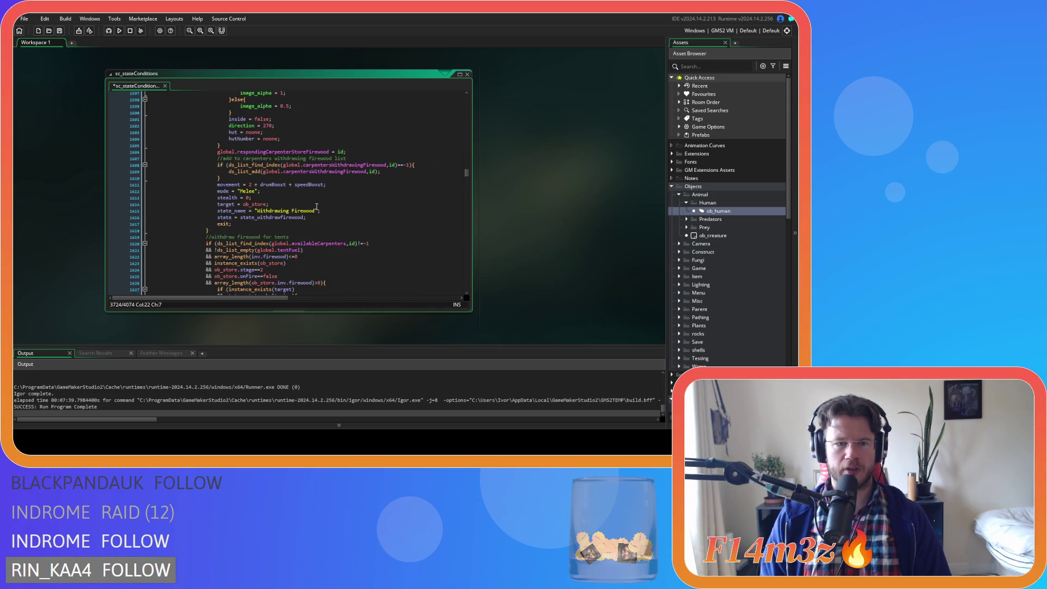
{"action": "scroll", "coordinate": [316, 207], "scroll_direction": "down", "scroll_amount": 4}
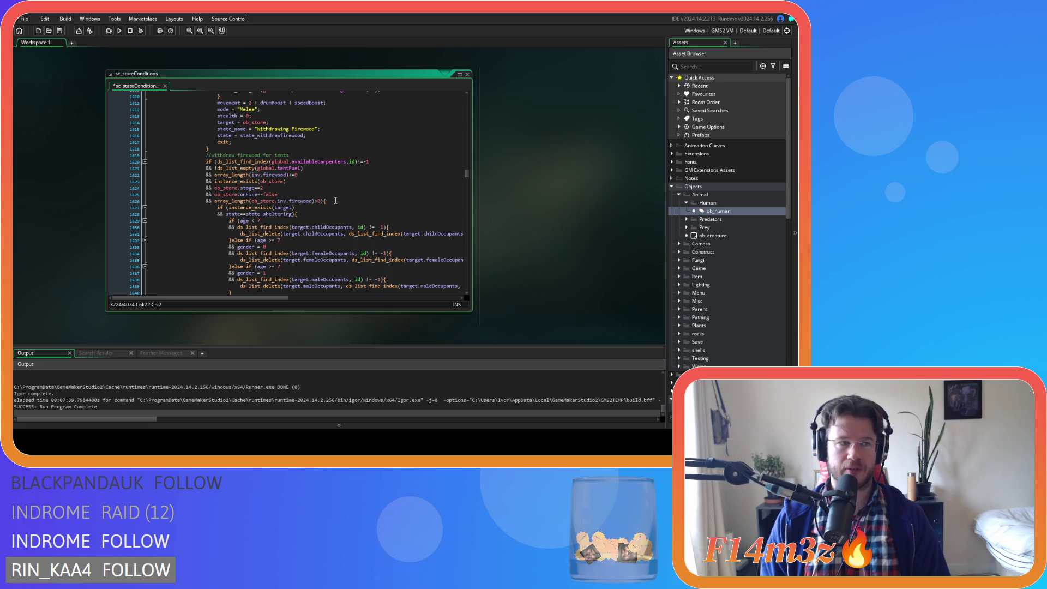
{"action": "scroll", "coordinate": [335, 200], "scroll_direction": "up", "scroll_amount": 20}
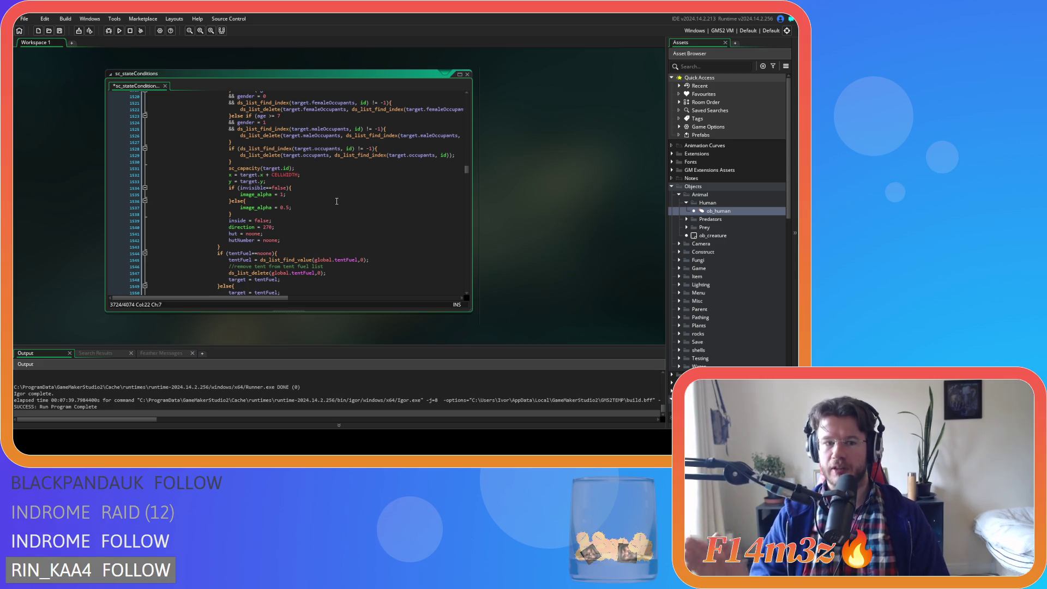
{"action": "scroll", "coordinate": [317, 188], "scroll_direction": "up", "scroll_amount": 6}
{"action": "scroll", "coordinate": [315, 187], "scroll_direction": "up", "scroll_amount": 4}
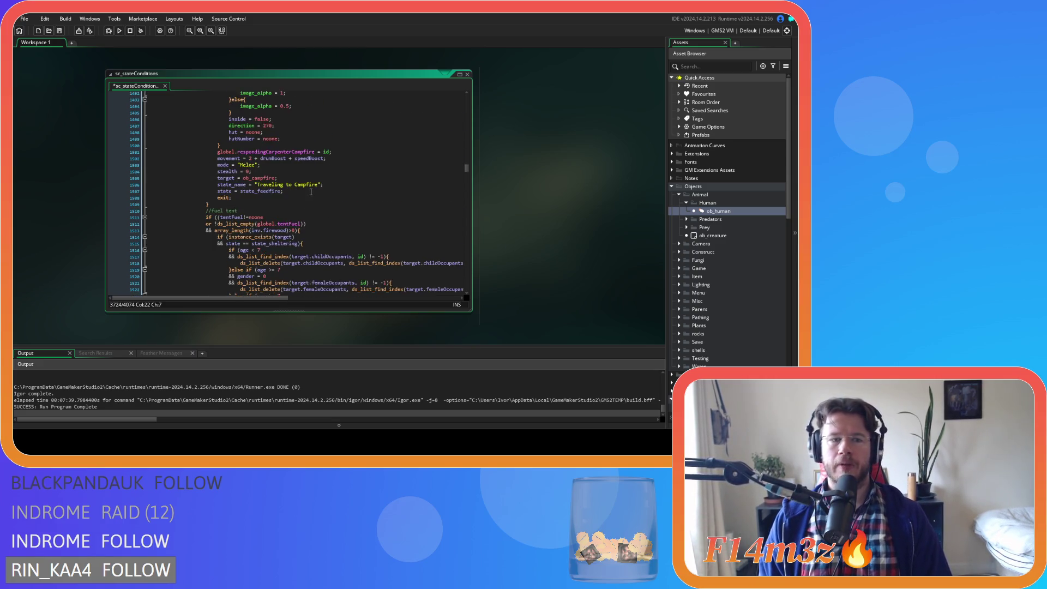
{"action": "scroll", "coordinate": [287, 210], "scroll_direction": "up", "scroll_amount": 3}
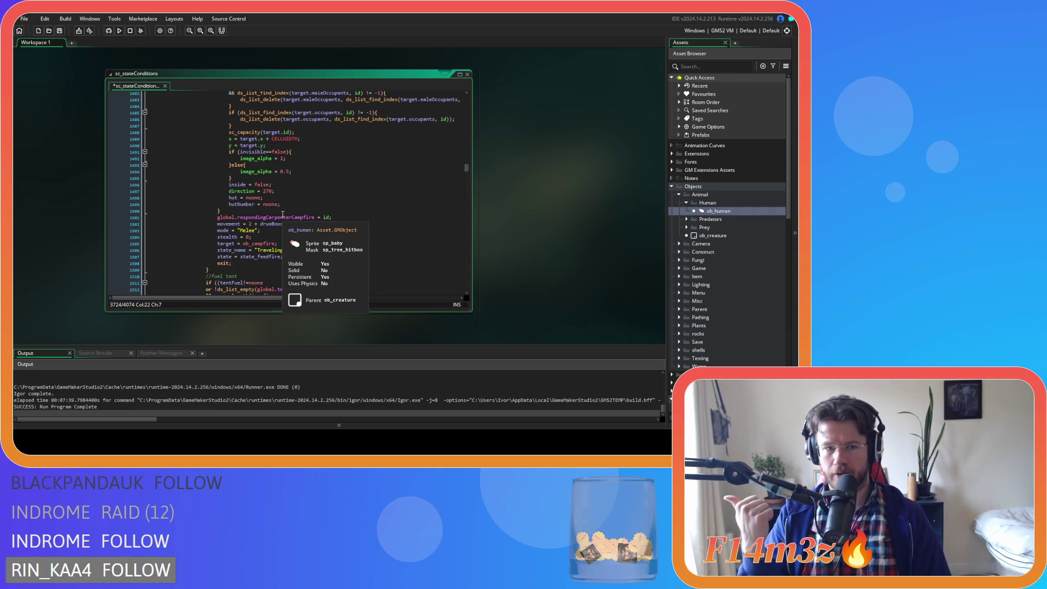
{"action": "scroll", "coordinate": [282, 214], "scroll_direction": "up", "scroll_amount": 15}
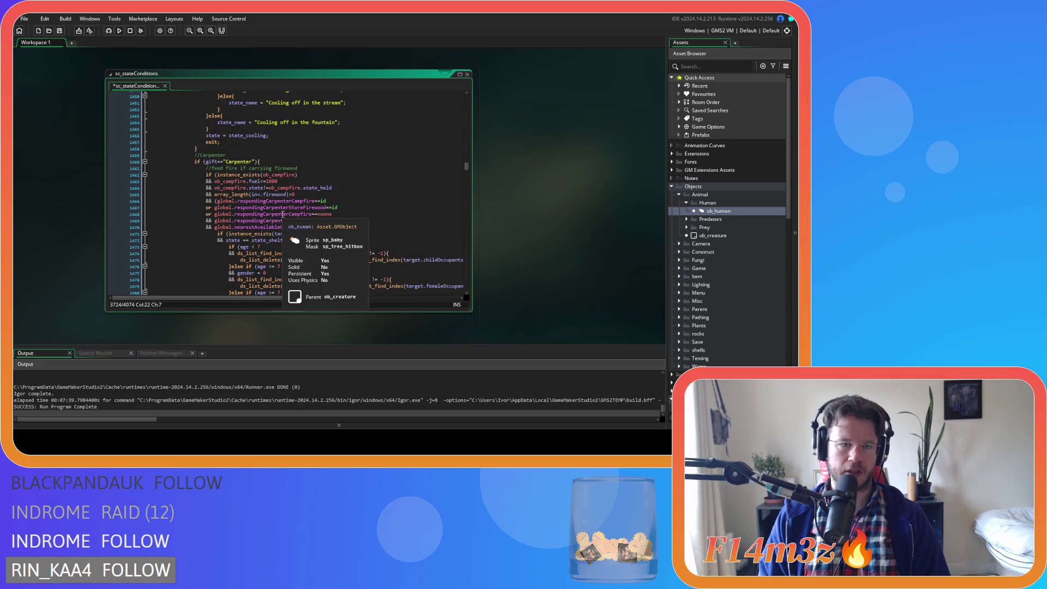
{"action": "scroll", "coordinate": [282, 213], "scroll_direction": "down", "scroll_amount": 10}
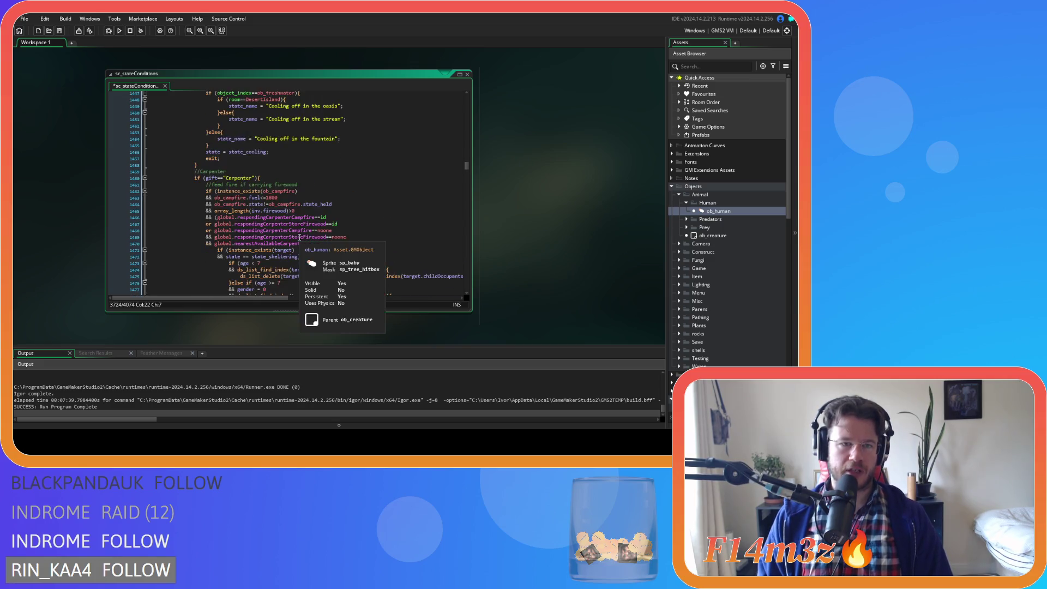
{"action": "scroll", "coordinate": [299, 237], "scroll_direction": "down", "scroll_amount": 9}
- Insert a blank line after the feed-fire block's closing brace, making 4075 lines
{"action": "left_click", "coordinate": [234, 238]}
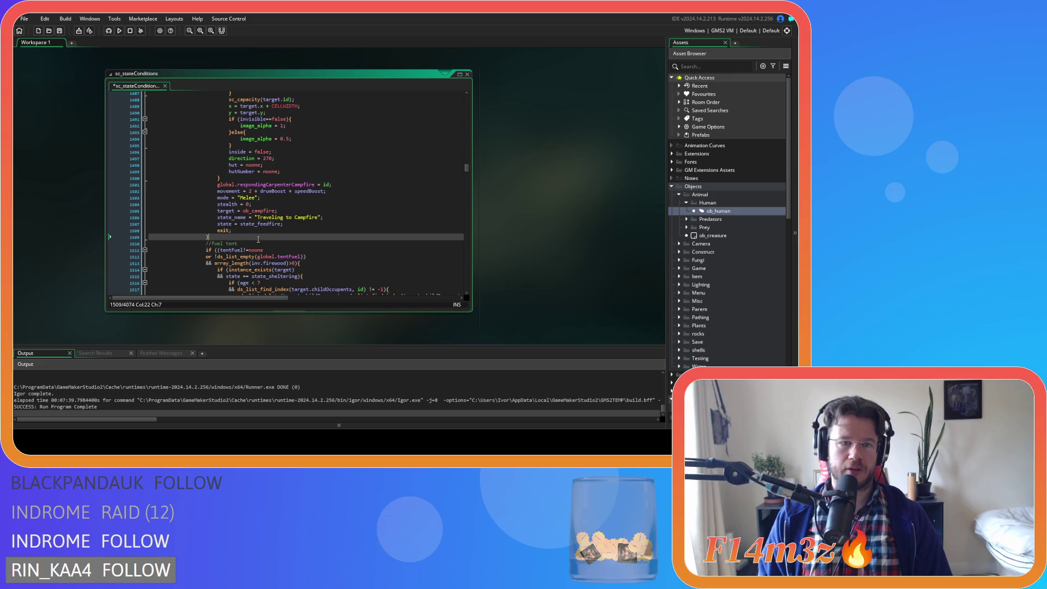
{"action": "scroll", "coordinate": [266, 238], "scroll_direction": "down", "scroll_amount": 4}
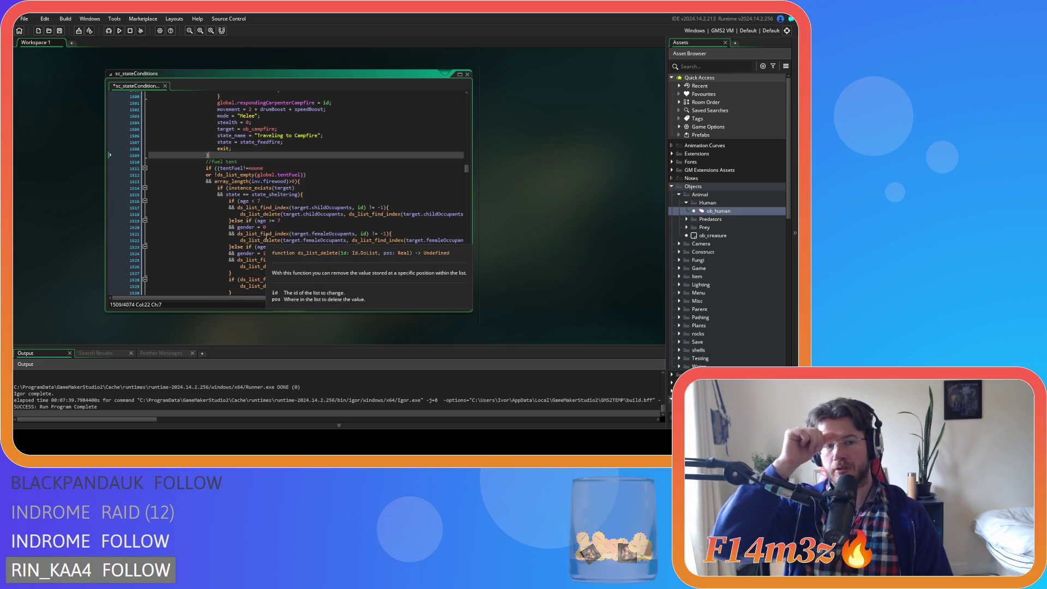
{"action": "scroll", "coordinate": [266, 238], "scroll_direction": "up", "scroll_amount": 14}
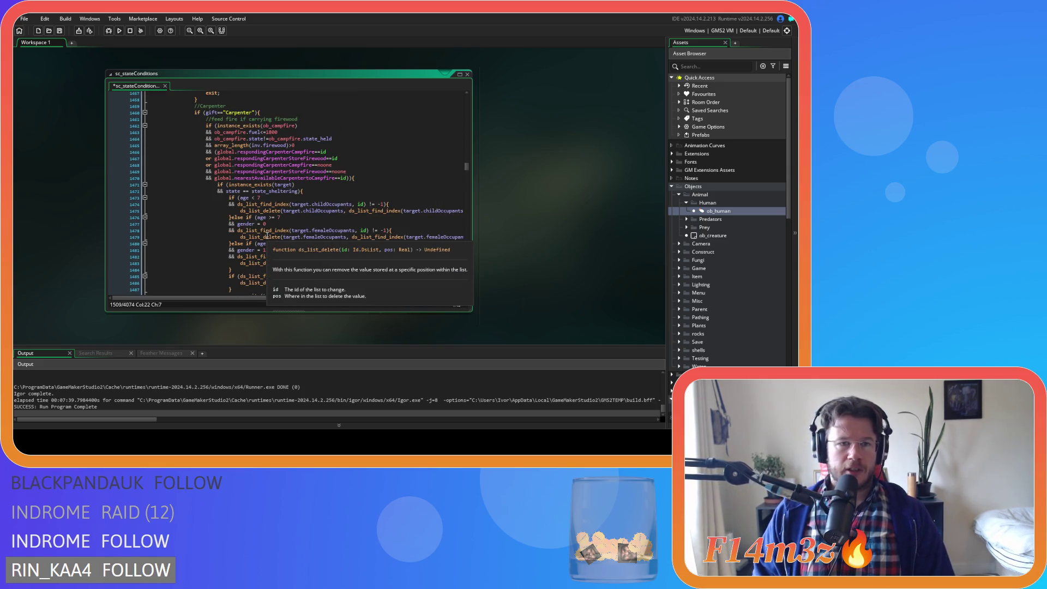
{"action": "scroll", "coordinate": [266, 236], "scroll_direction": "down", "scroll_amount": 2}
{"action": "scroll", "coordinate": [267, 236], "scroll_direction": "down", "scroll_amount": 13}
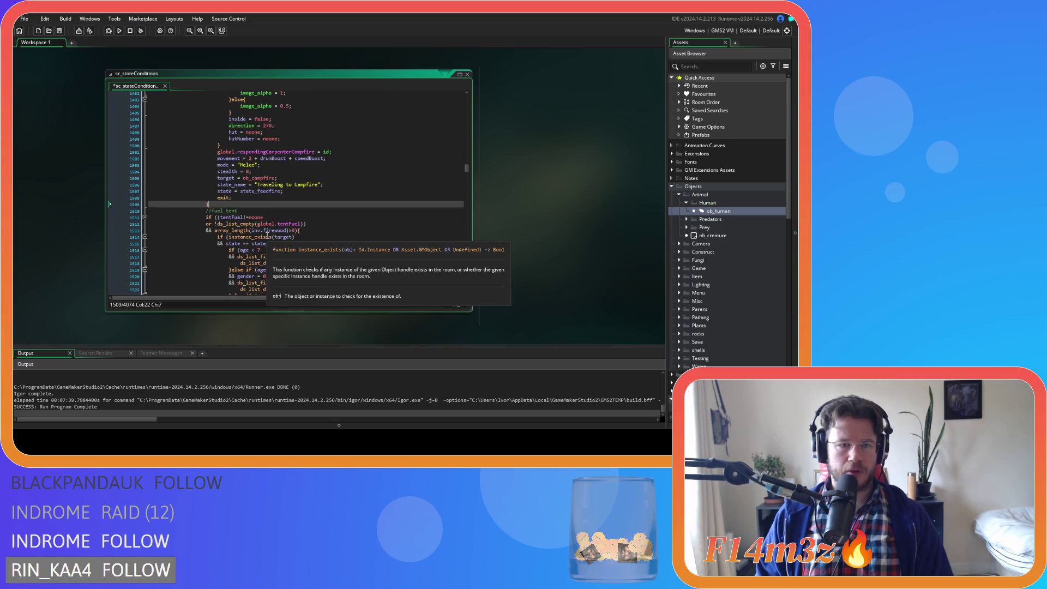
{"action": "scroll", "coordinate": [267, 236], "scroll_direction": "down", "scroll_amount": 14}
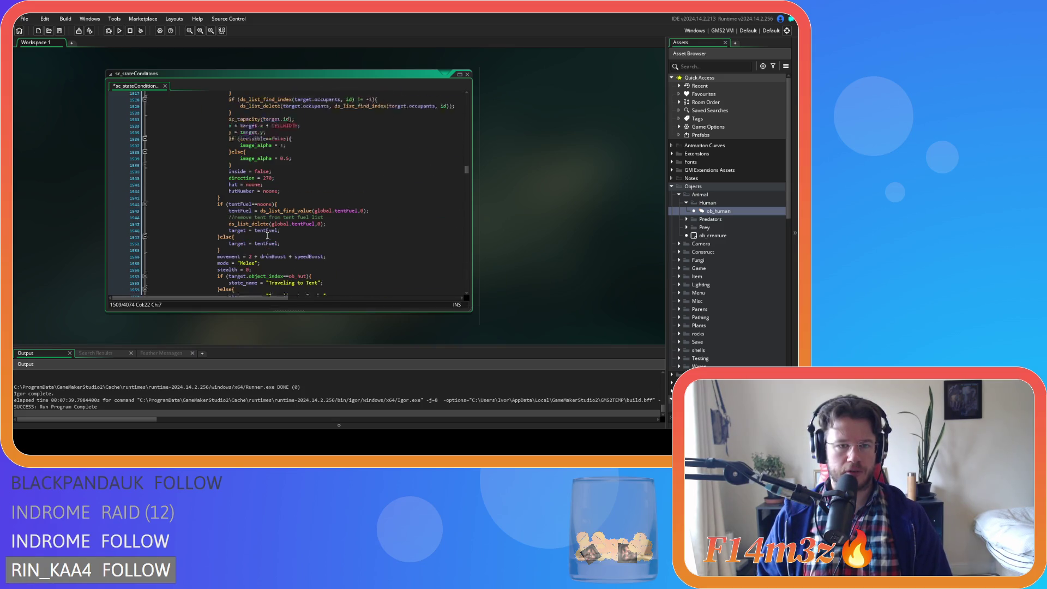
{"action": "scroll", "coordinate": [266, 236], "scroll_direction": "up", "scroll_amount": 18}
{"action": "key", "text": "Return"}
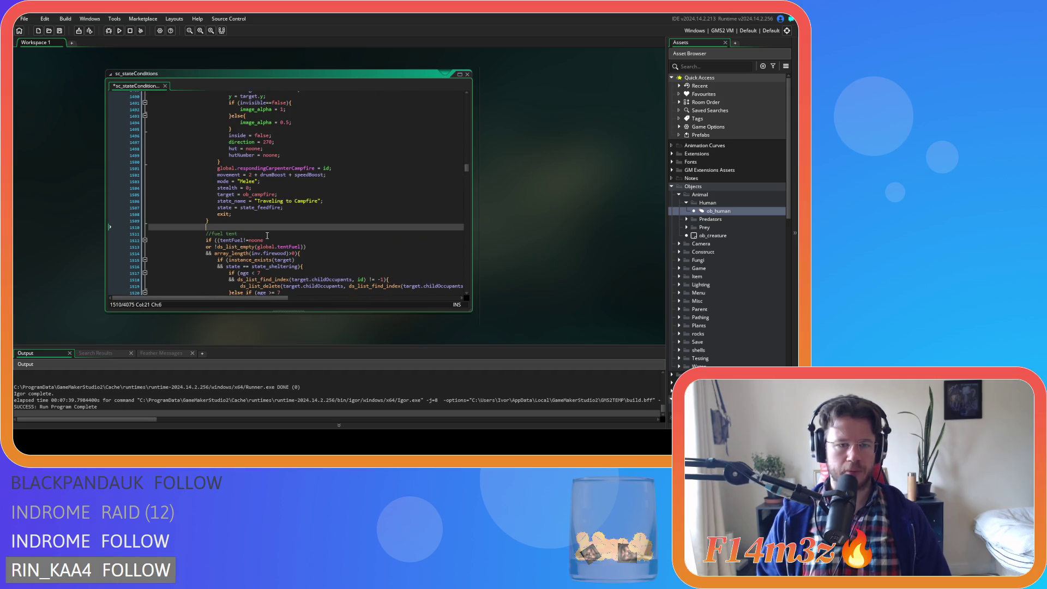
- Paste the firewood-gathering block at the empty line and remove its duplicate comment line
{"action": "key", "text": "ctrl+v"}
{"action": "scroll", "coordinate": [270, 236], "scroll_direction": "up", "scroll_amount": 16}
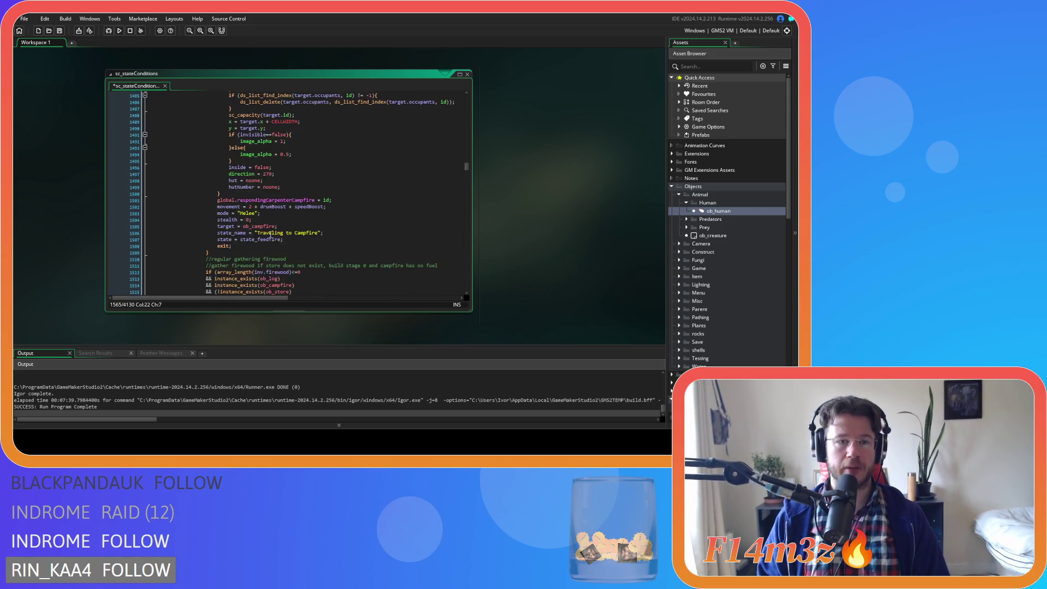
{"action": "scroll", "coordinate": [270, 236], "scroll_direction": "up", "scroll_amount": 10}
{"action": "scroll", "coordinate": [292, 217], "scroll_direction": "down", "scroll_amount": 2}
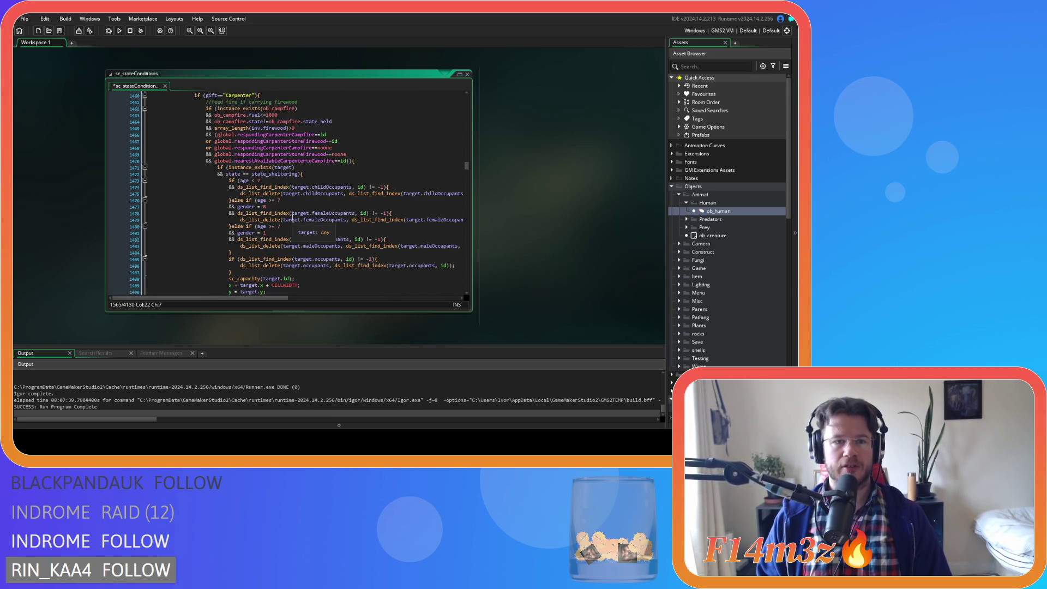
{"action": "scroll", "coordinate": [292, 217], "scroll_direction": "down", "scroll_amount": 12}
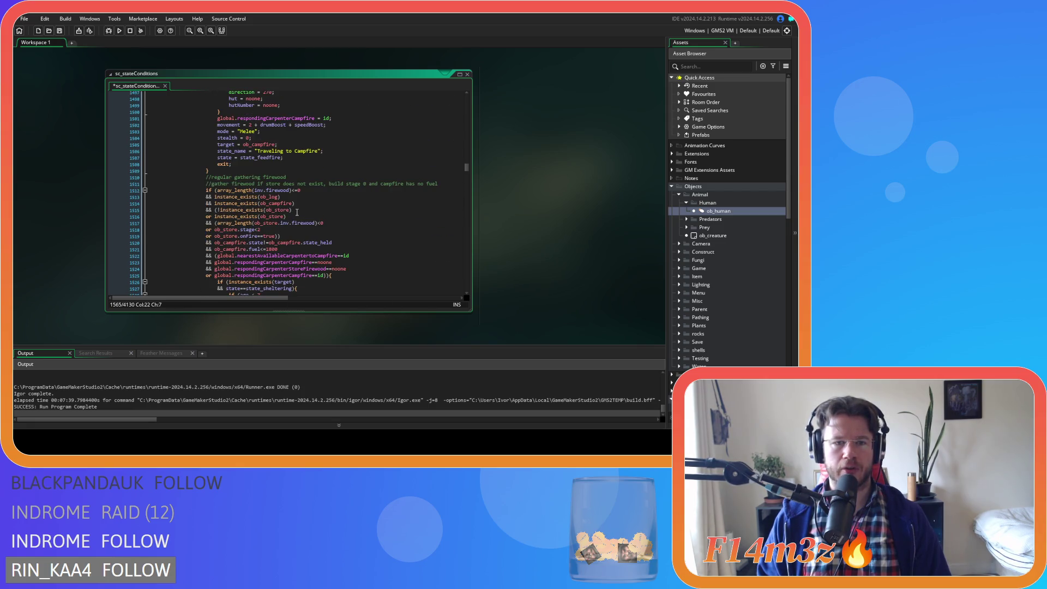
{"action": "left_click", "coordinate": [113, 185]}
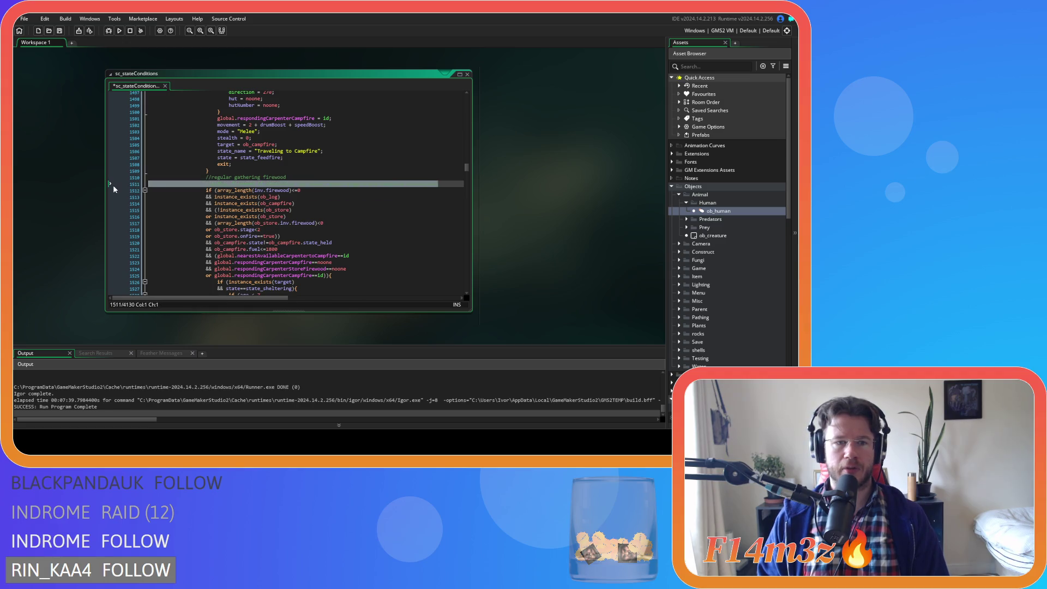
{"action": "key", "text": "BackSpace"}
- Check the nearest-carpenter campfire conditions and occupant-removal brace, then save the script
{"action": "left_click", "coordinate": [344, 181]}
{"action": "scroll", "coordinate": [344, 181], "scroll_direction": "down", "scroll_amount": 3}
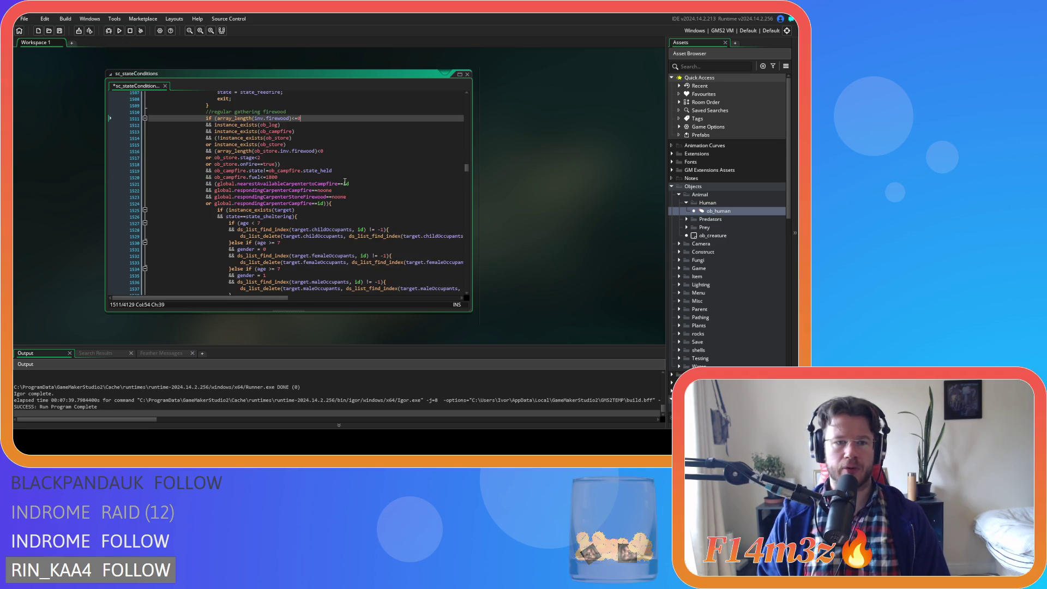
{"action": "left_click", "coordinate": [345, 183]}
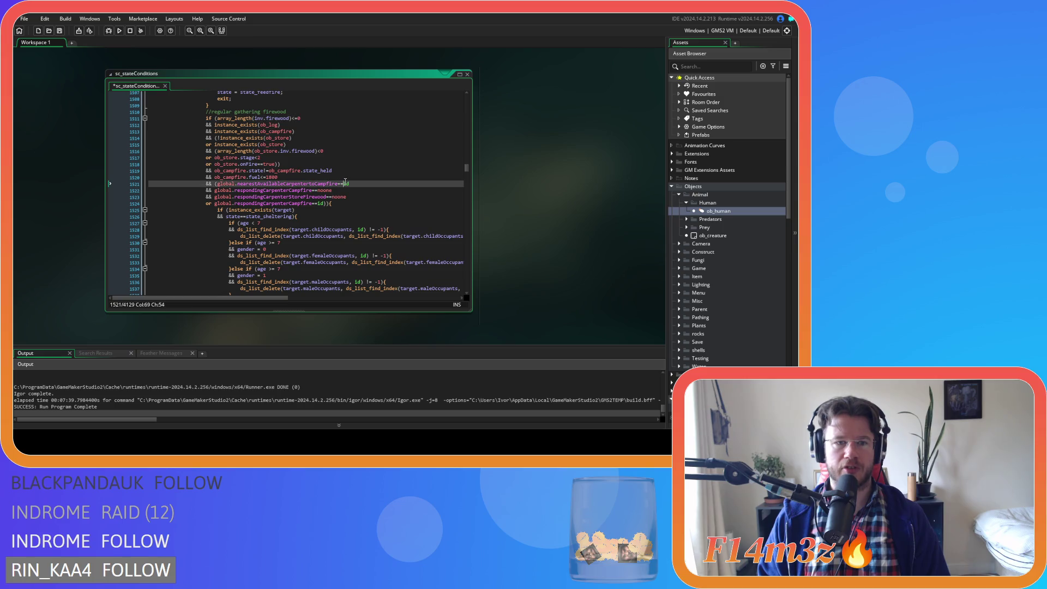
{"action": "key", "text": "Up"}
{"action": "scroll", "coordinate": [360, 185], "scroll_direction": "down", "scroll_amount": 8}
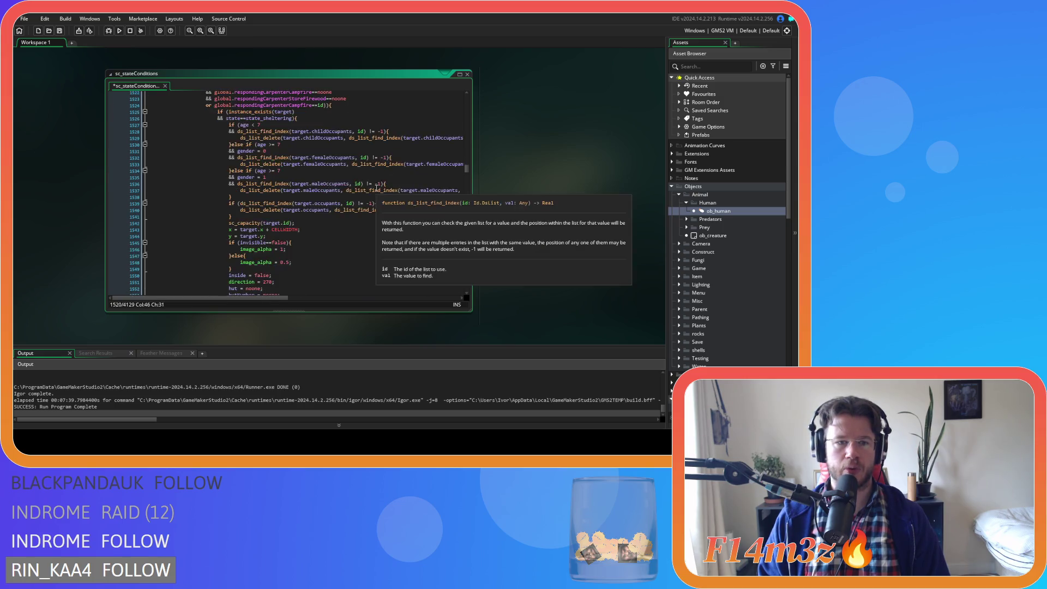
{"action": "left_click", "coordinate": [350, 203]}
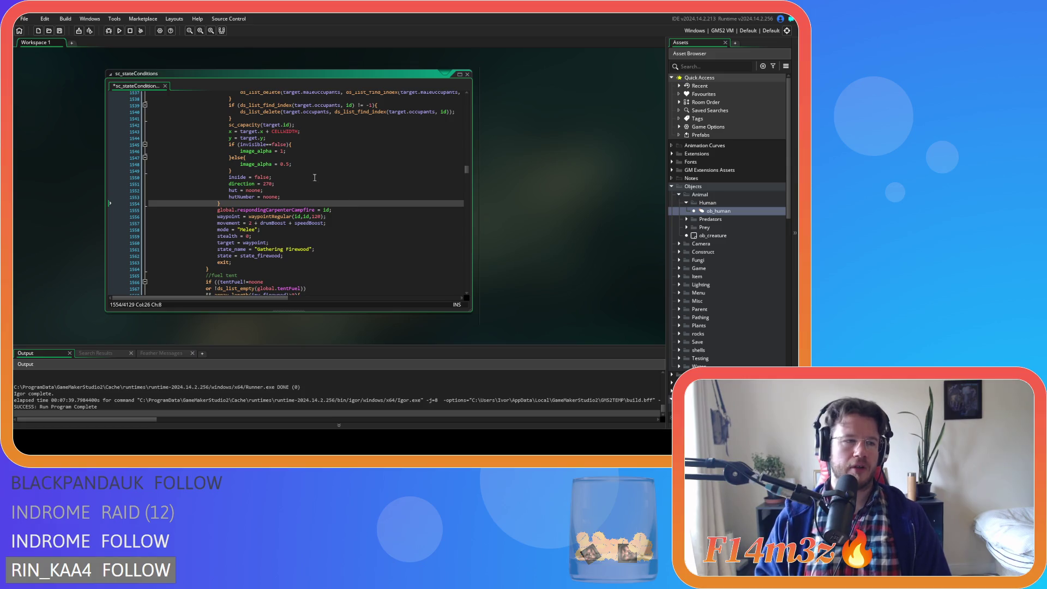
{"action": "key", "text": "ctrl+s"}
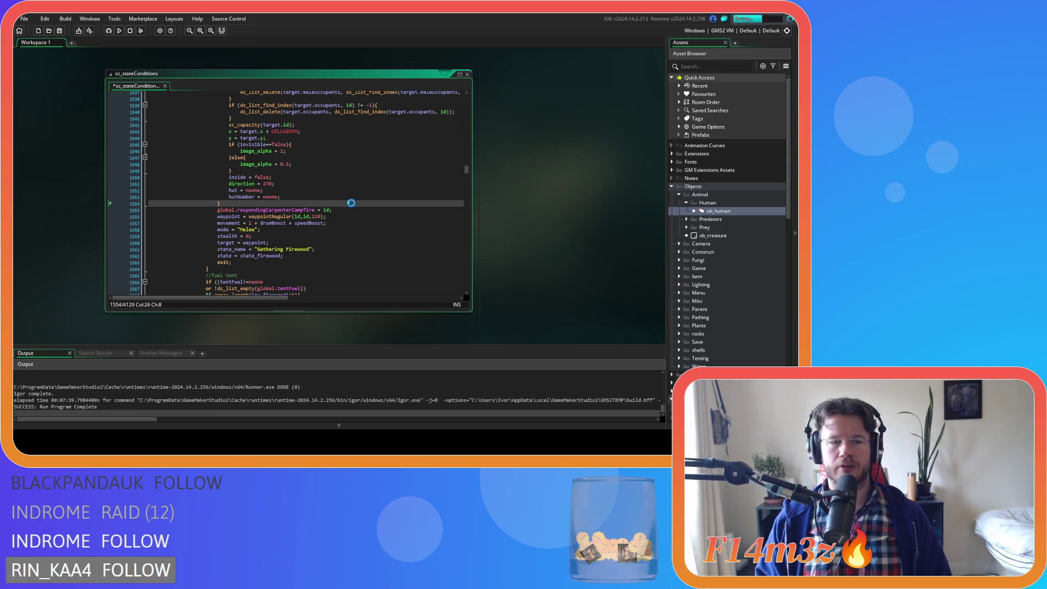
- Check the pasted gathering block's end and its occupant-removal closing brace
{"action": "scroll", "coordinate": [346, 205], "scroll_direction": "down", "scroll_amount": 1}
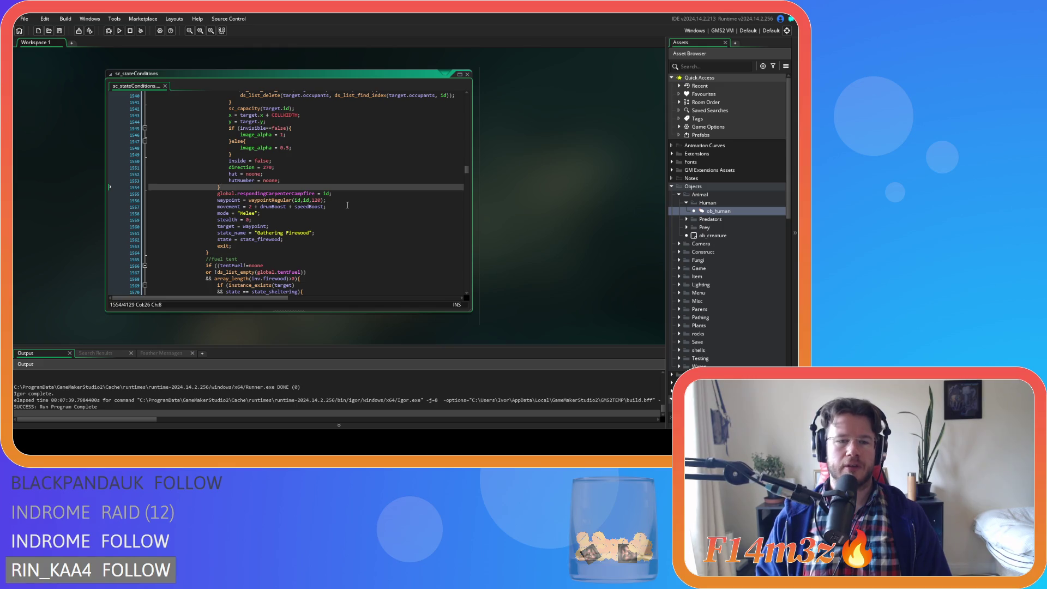
{"action": "scroll", "coordinate": [347, 205], "scroll_direction": "down", "scroll_amount": 2}
{"action": "left_click", "coordinate": [227, 200]}
{"action": "scroll", "coordinate": [298, 211], "scroll_direction": "up", "scroll_amount": 15}
{"action": "scroll", "coordinate": [297, 211], "scroll_direction": "down", "scroll_amount": 13}
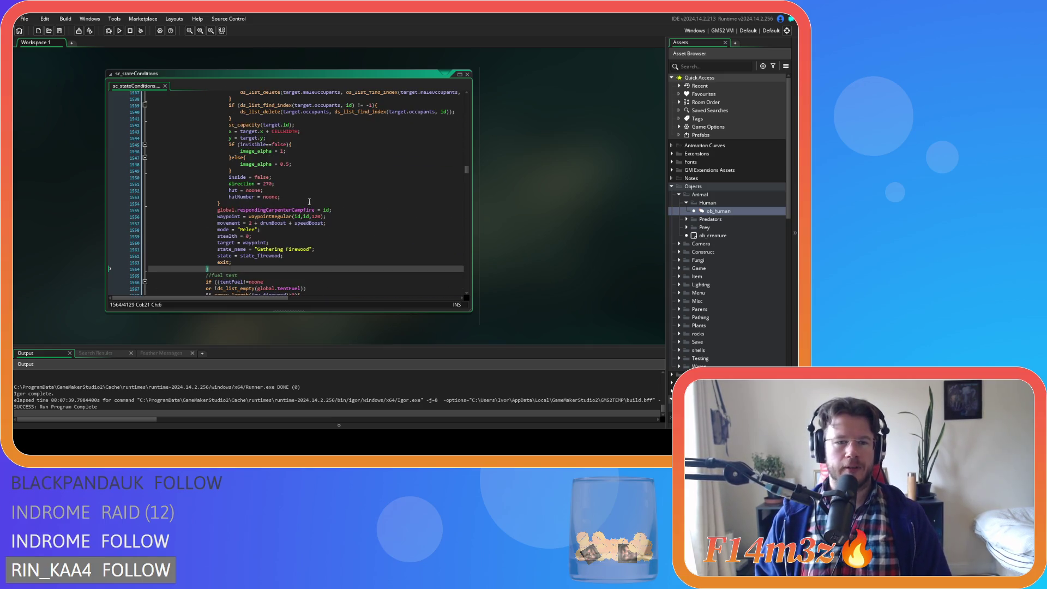
{"action": "left_click", "coordinate": [309, 202]}
- Scroll down to the //withdraw firewood block and select its occupant-removal code
{"action": "scroll", "coordinate": [311, 199], "scroll_direction": "down", "scroll_amount": 3}
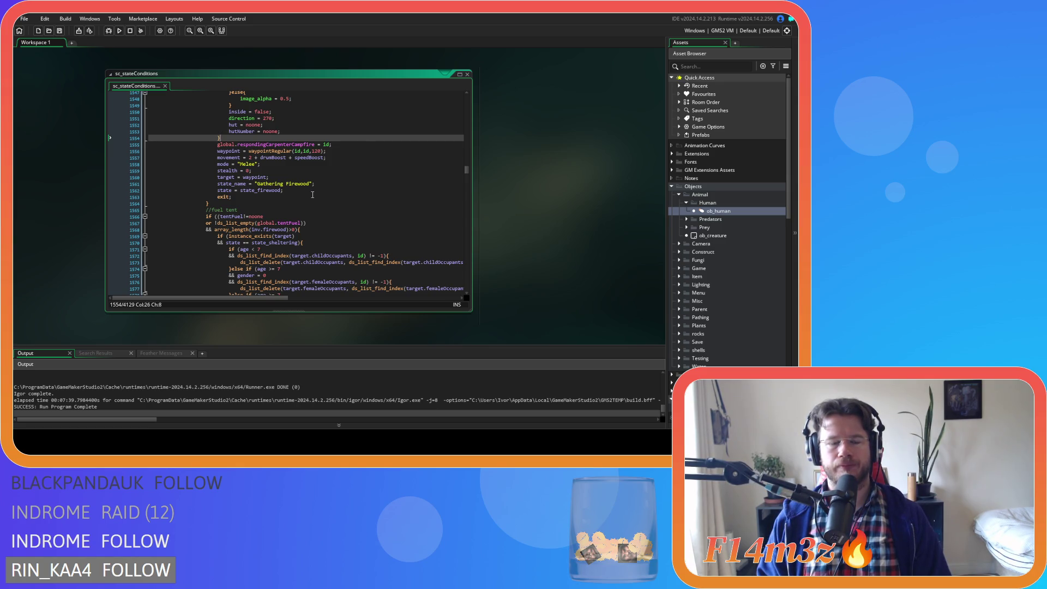
{"action": "scroll", "coordinate": [313, 194], "scroll_direction": "down", "scroll_amount": 4}
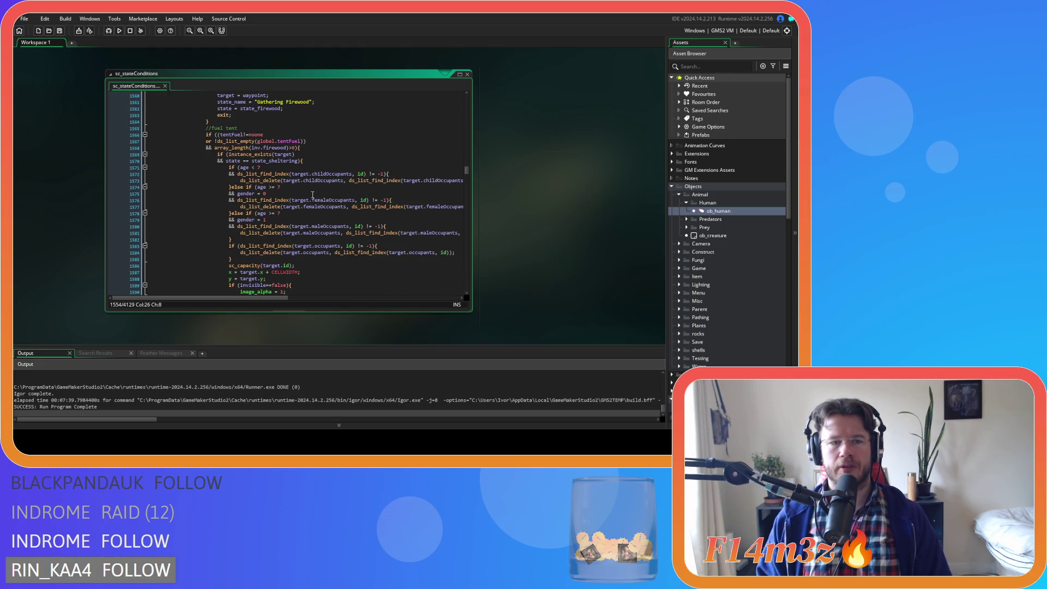
{"action": "scroll", "coordinate": [312, 195], "scroll_direction": "down", "scroll_amount": 12}
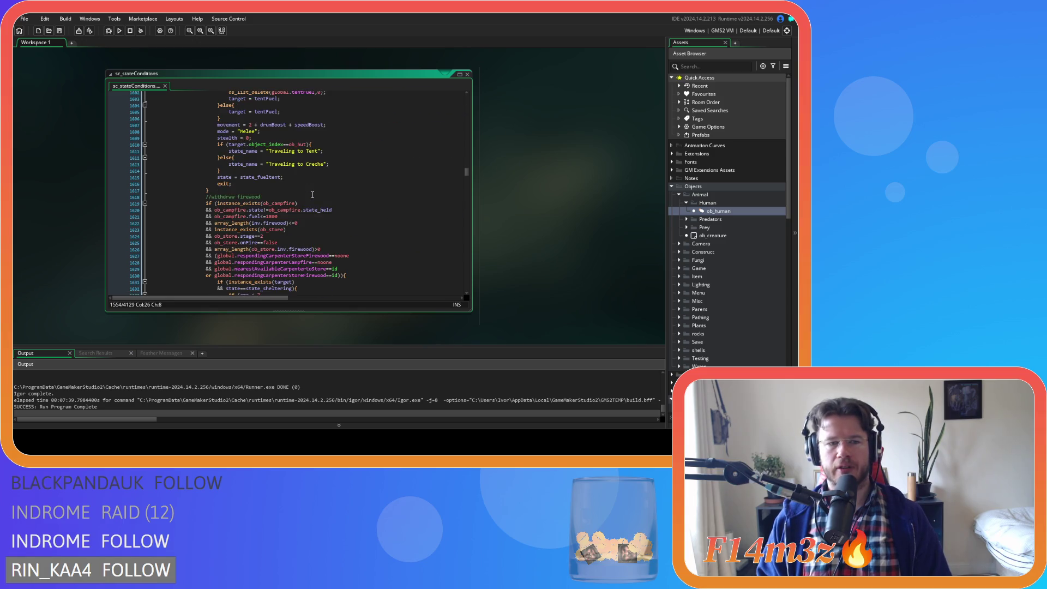
{"action": "scroll", "coordinate": [312, 195], "scroll_direction": "up", "scroll_amount": 12}
{"action": "scroll", "coordinate": [312, 194], "scroll_direction": "down", "scroll_amount": 12}
{"action": "scroll", "coordinate": [312, 195], "scroll_direction": "up", "scroll_amount": 13}
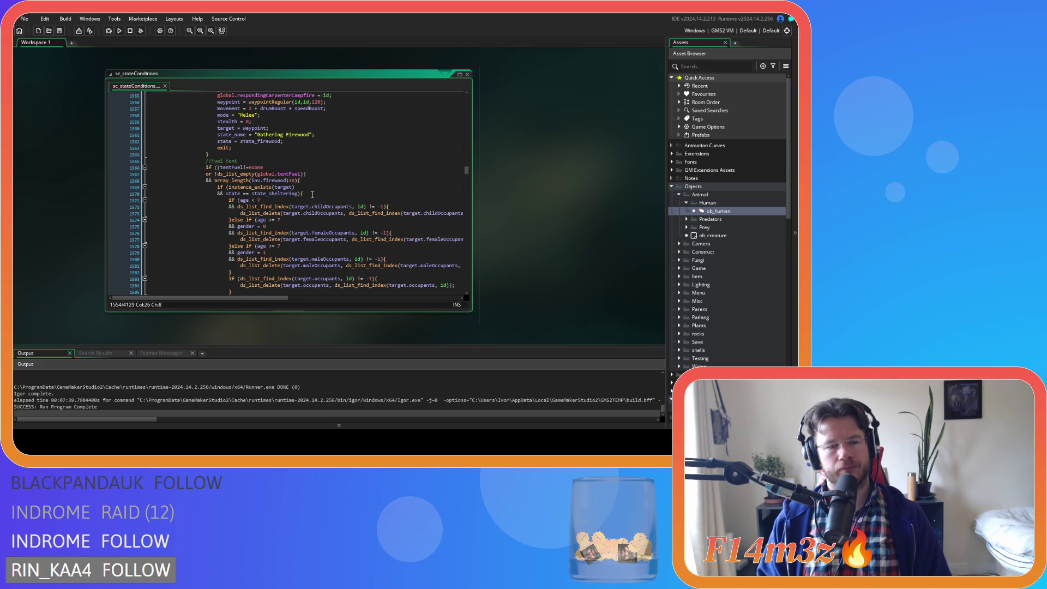
{"action": "scroll", "coordinate": [312, 195], "scroll_direction": "down", "scroll_amount": 14}
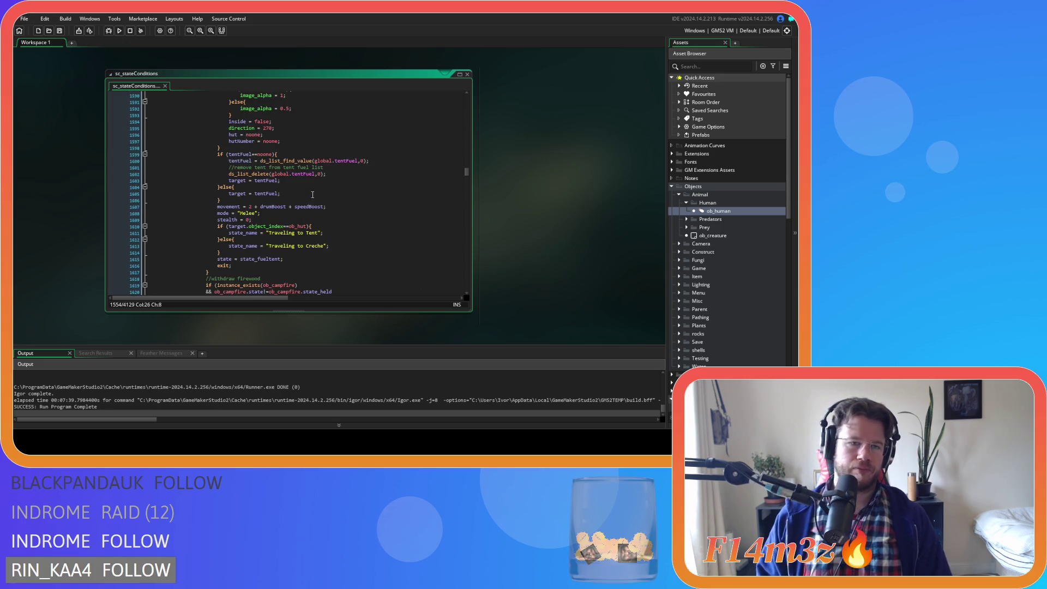
{"action": "scroll", "coordinate": [312, 194], "scroll_direction": "up", "scroll_amount": 6}
{"action": "scroll", "coordinate": [313, 195], "scroll_direction": "down", "scroll_amount": 5}
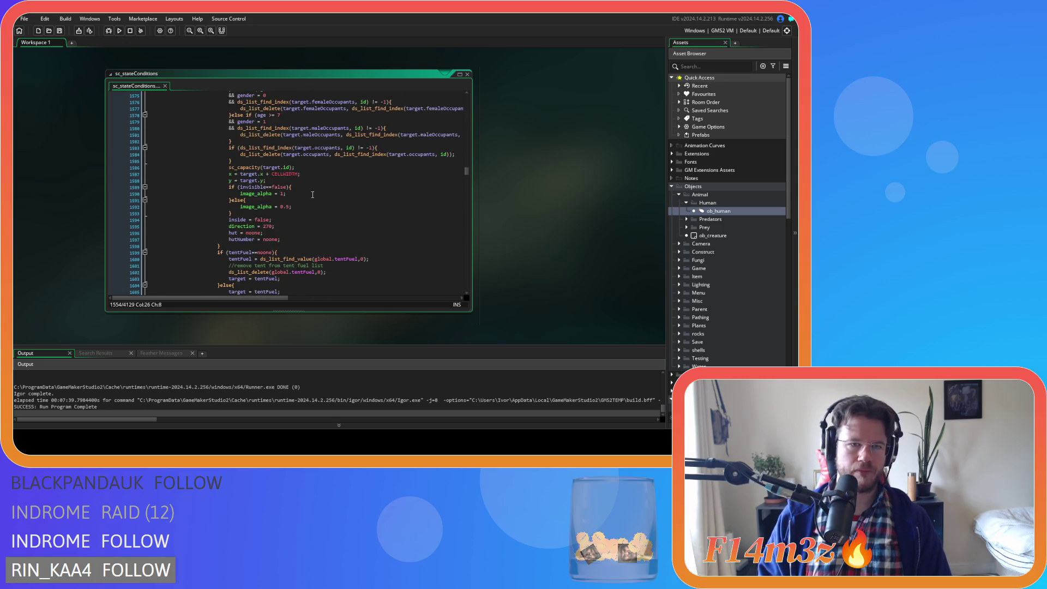
{"action": "scroll", "coordinate": [312, 195], "scroll_direction": "up", "scroll_amount": 4}
{"action": "scroll", "coordinate": [312, 194], "scroll_direction": "down", "scroll_amount": 10}
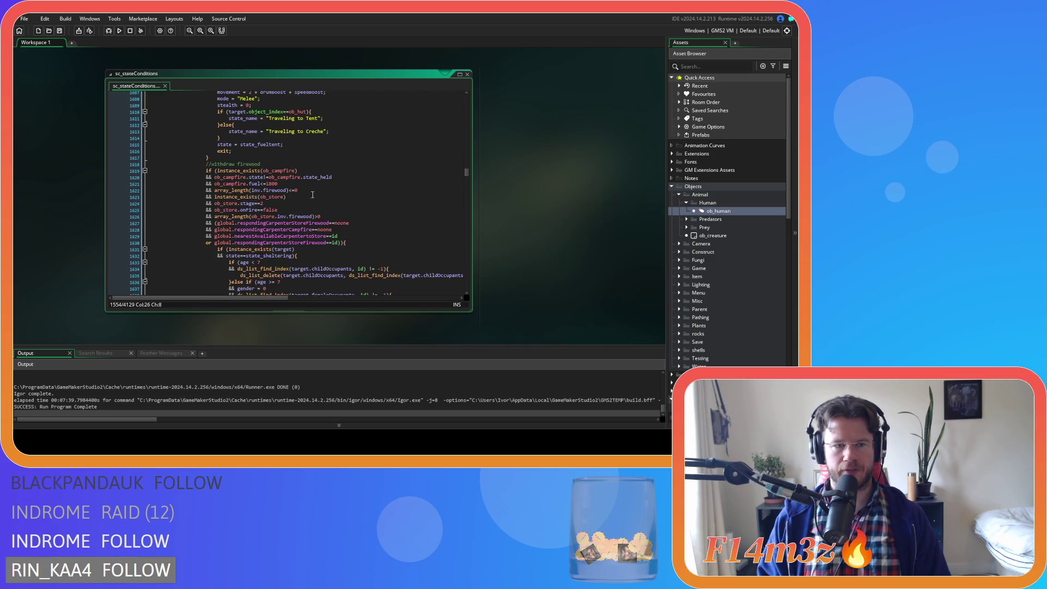
{"action": "scroll", "coordinate": [312, 195], "scroll_direction": "down", "scroll_amount": 9}
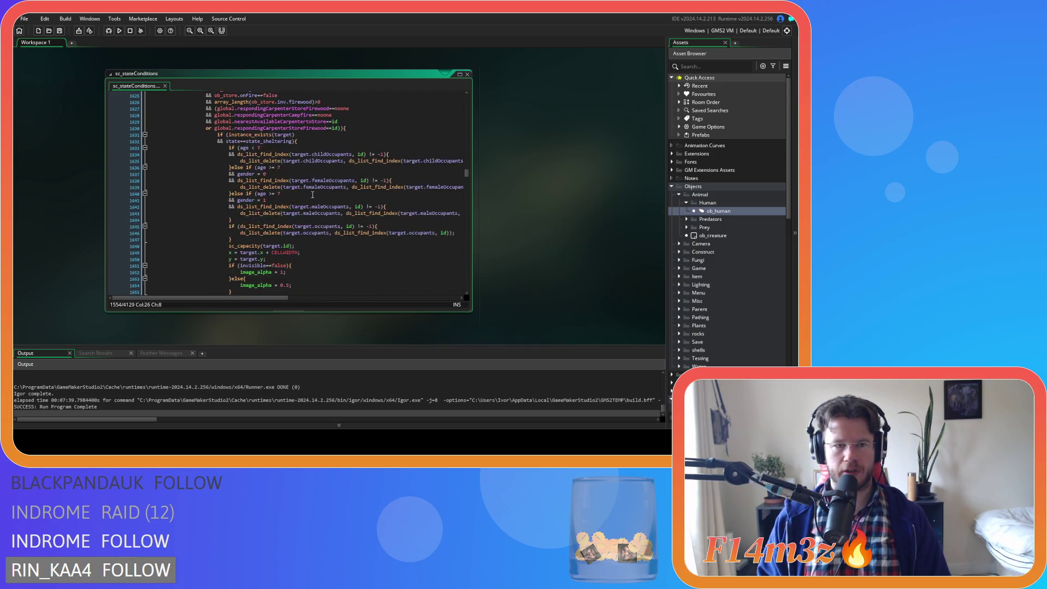
{"action": "mouse_move", "coordinate": [218, 272]}
{"action": "left_mouse_down"}
{"action": "mouse_move", "coordinate": [217, 180]}
{"action": "mouse_move", "coordinate": [191, 168]}
{"action": "mouse_move", "coordinate": [201, 166]}
{"action": "left_mouse_up"}
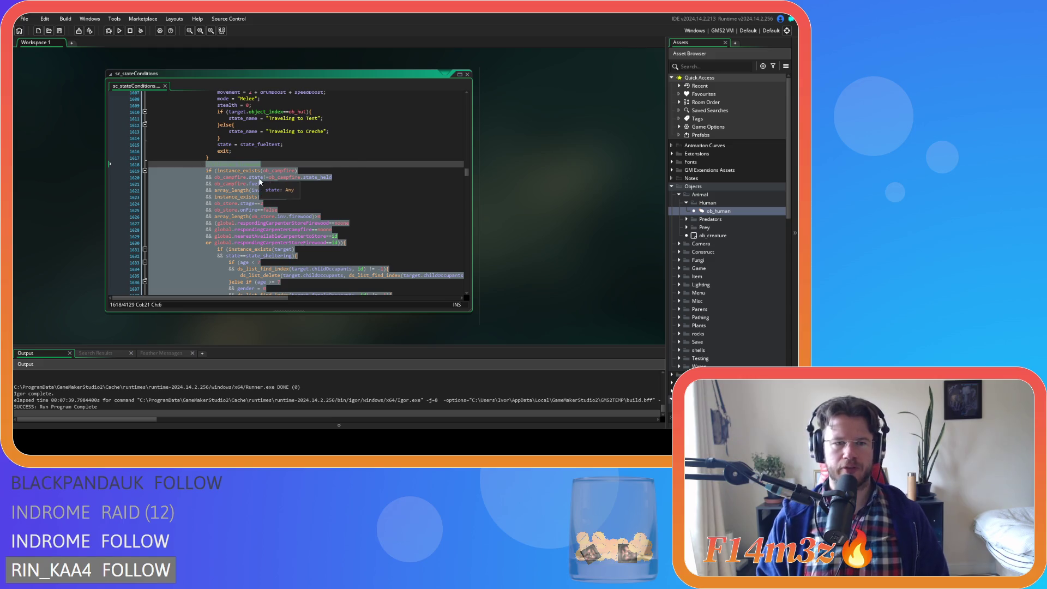
- Delete the selected withdraw firewood block, undo to restore it, and save sc_stateConditions
{"action": "key", "text": "Delete"}
{"action": "key", "text": "Home"}
{"action": "key", "text": "BackSpace"}
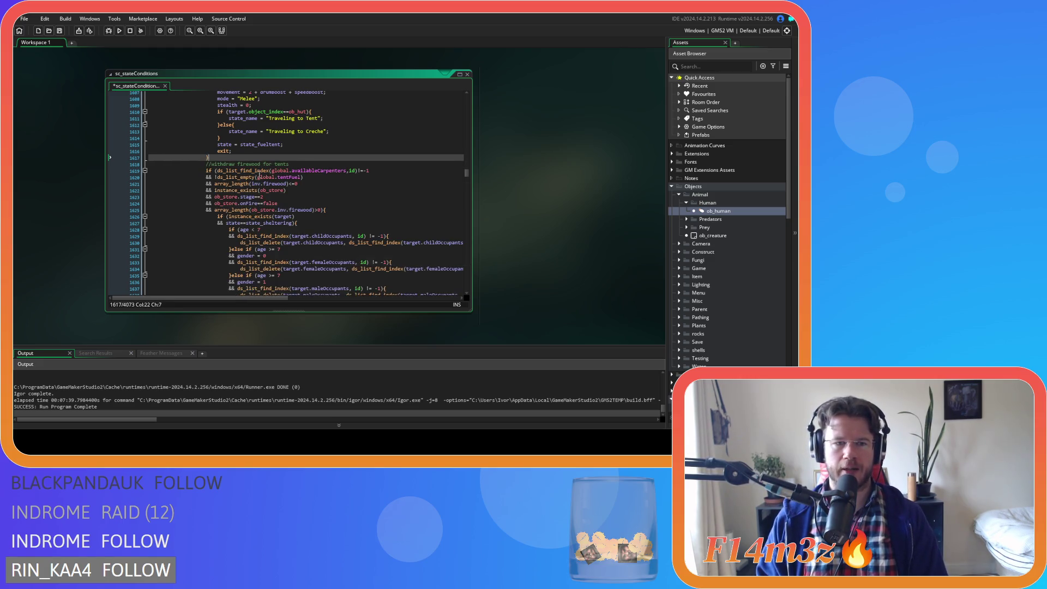
{"action": "scroll", "coordinate": [228, 183], "scroll_direction": "up", "scroll_amount": 15}
{"action": "key", "text": "ctrl+z"}
{"action": "key", "text": "ctrl+z"}
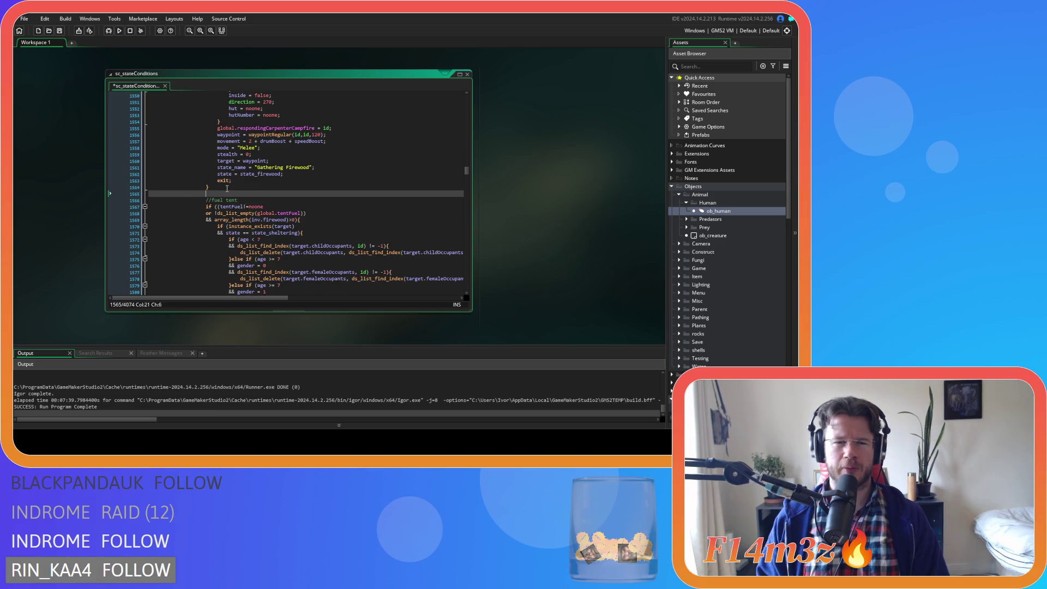
{"action": "key", "text": "ctrl+s"}
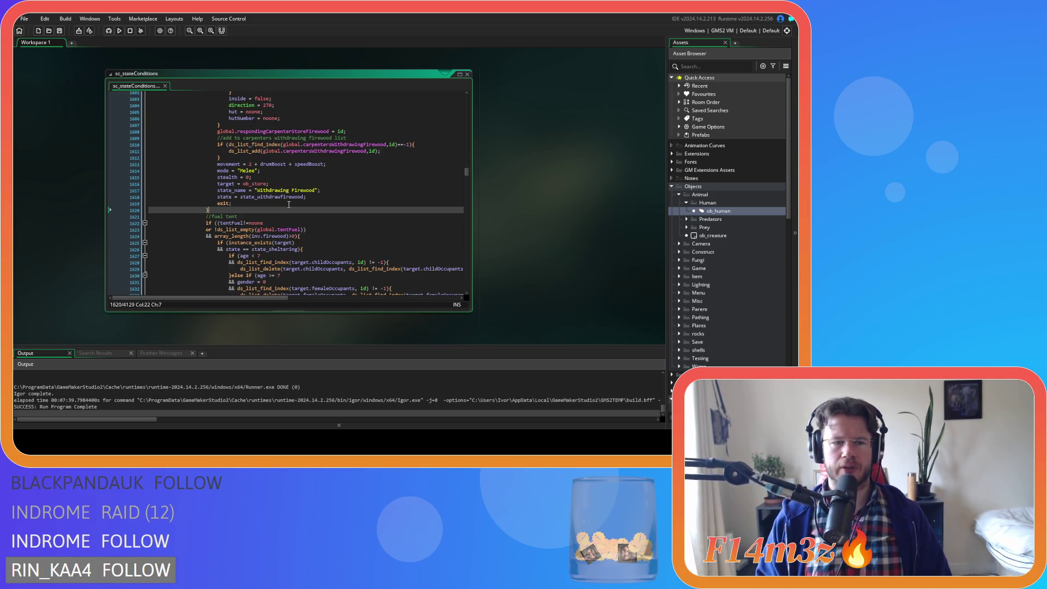
{"action": "scroll", "coordinate": [289, 204], "scroll_direction": "up", "scroll_amount": 20}
{"action": "scroll", "coordinate": [289, 204], "scroll_direction": "up", "scroll_amount": 20}
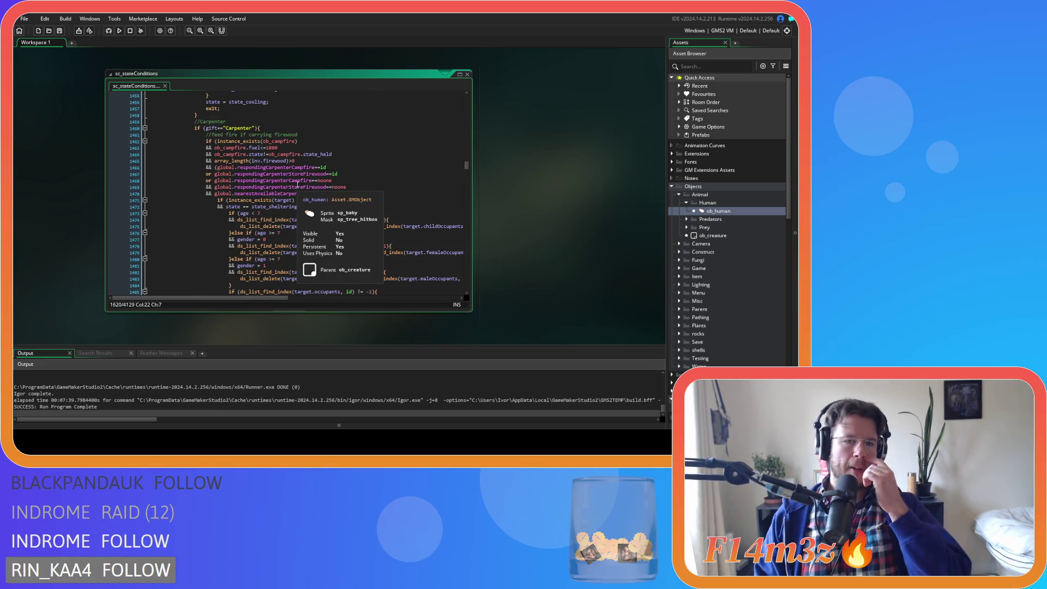
- Mark the withdraw-firewood block's ob_campfire check and its ob_store.onFire==false condition
{"action": "scroll", "coordinate": [297, 184], "scroll_direction": "down", "scroll_amount": 10}
{"action": "scroll", "coordinate": [297, 183], "scroll_direction": "down", "scroll_amount": 5}
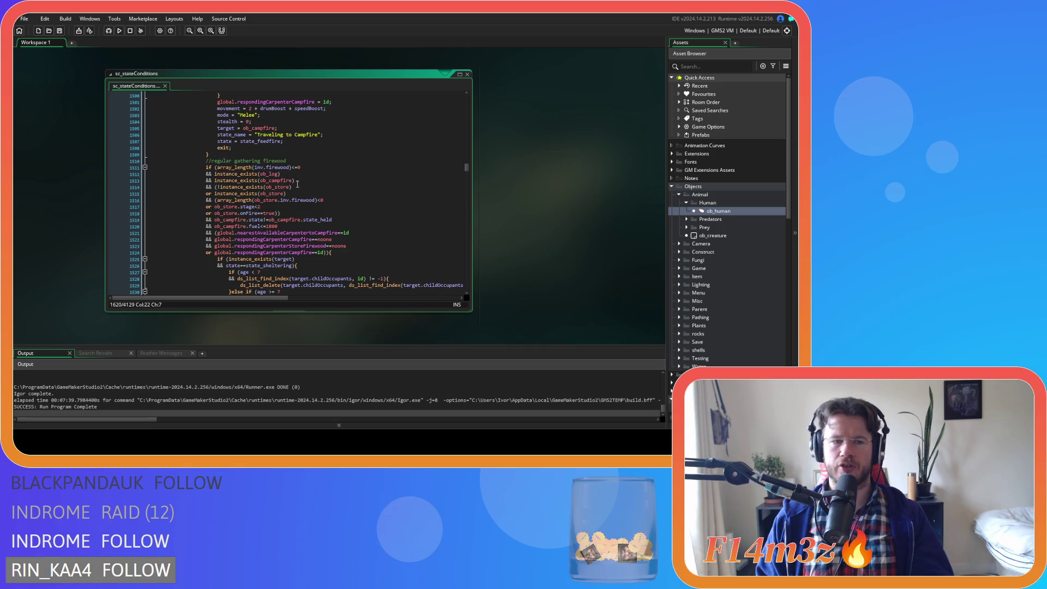
{"action": "scroll", "coordinate": [297, 184], "scroll_direction": "down", "scroll_amount": 17}
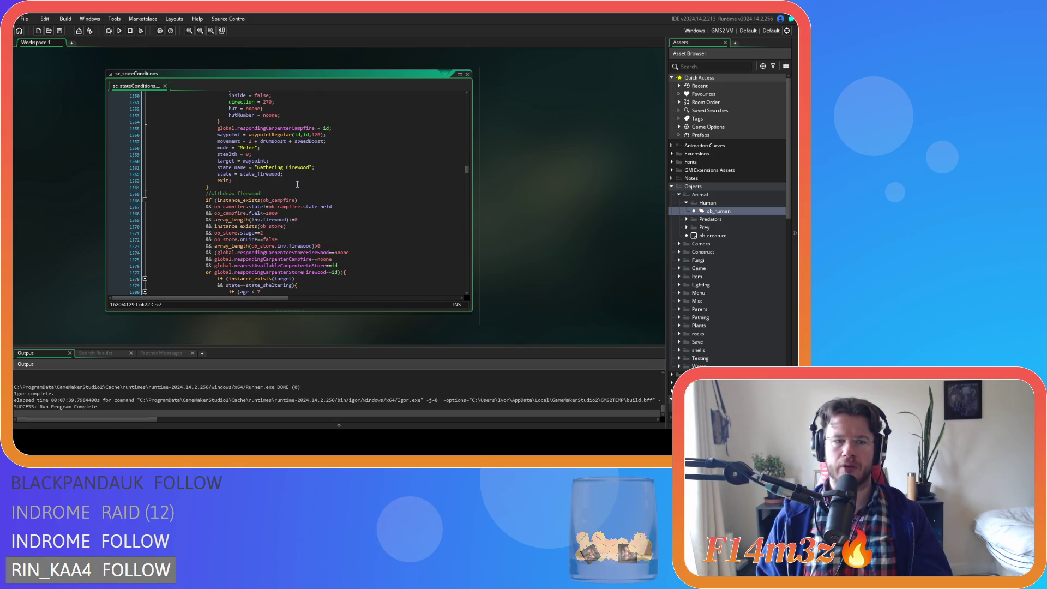
{"action": "scroll", "coordinate": [297, 184], "scroll_direction": "down", "scroll_amount": 2}
{"action": "left_click", "coordinate": [337, 170]}
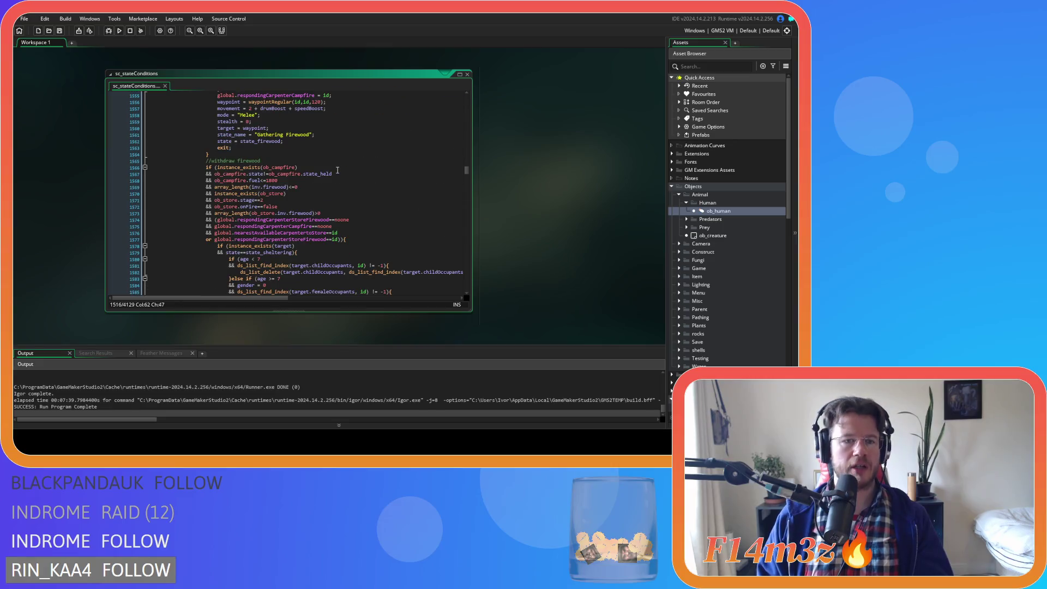
{"action": "scroll", "coordinate": [342, 166], "scroll_direction": "down", "scroll_amount": 2}
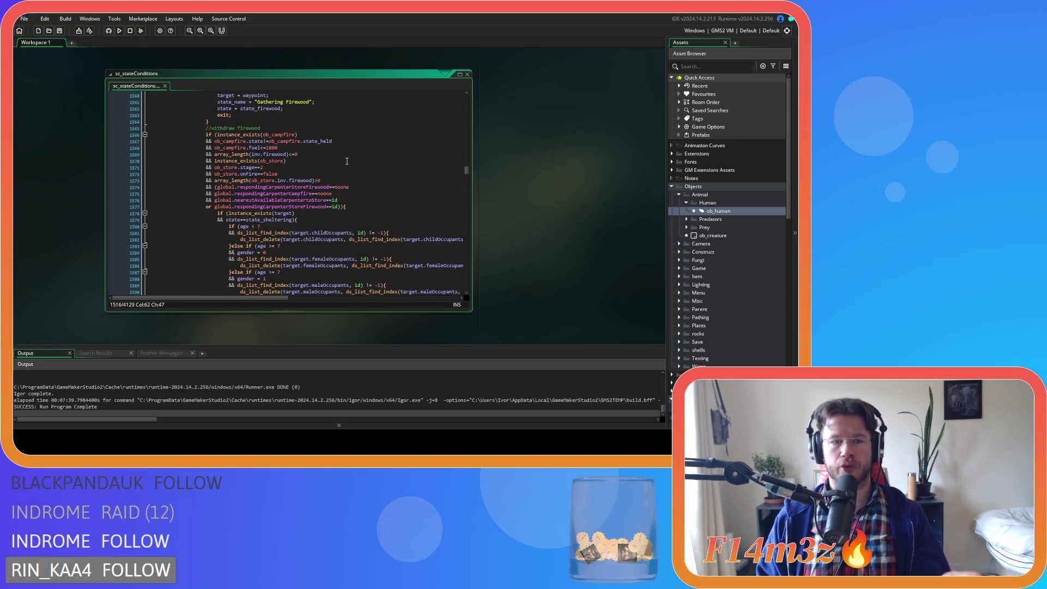
{"action": "left_click", "coordinate": [346, 175]}
- Mark the tentFuel empty-list condition and the store firewood count condition
{"action": "scroll", "coordinate": [346, 175], "scroll_direction": "down", "scroll_amount": 13}
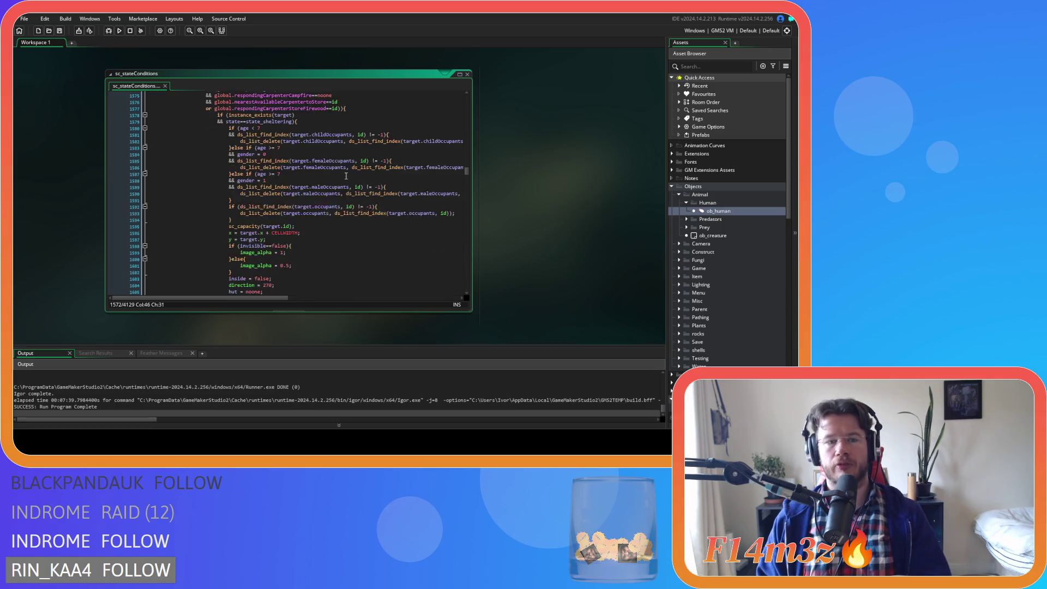
{"action": "scroll", "coordinate": [345, 175], "scroll_direction": "down", "scroll_amount": 4}
{"action": "left_click", "coordinate": [338, 164]}
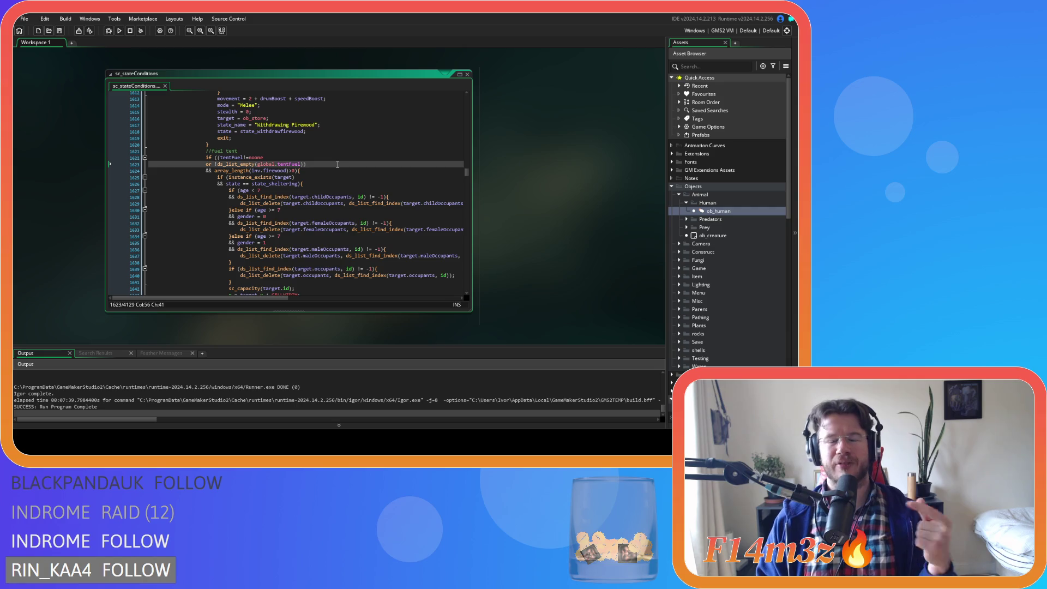
{"action": "scroll", "coordinate": [338, 164], "scroll_direction": "down", "scroll_amount": 19}
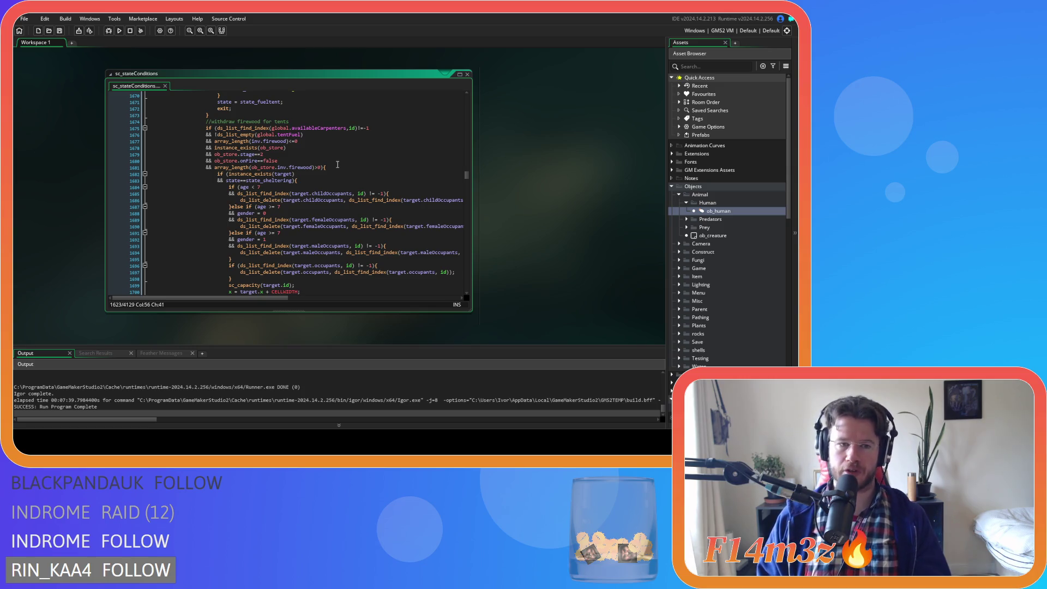
{"action": "left_click", "coordinate": [338, 164]}
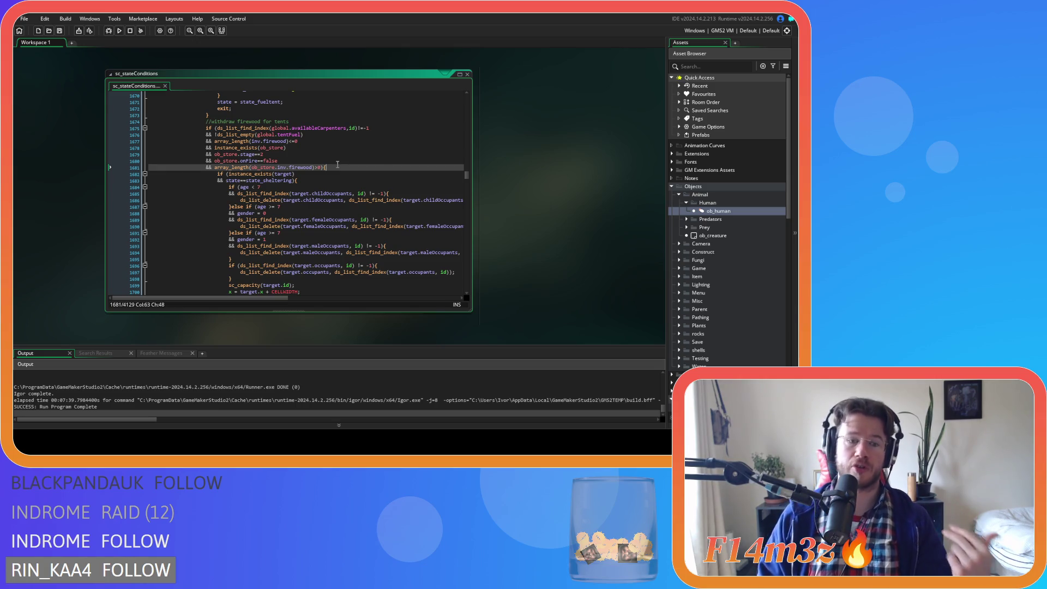
- Mark a line in the deposit-firewood block, then move further down the script
{"action": "scroll", "coordinate": [337, 165], "scroll_direction": "down", "scroll_amount": 15}
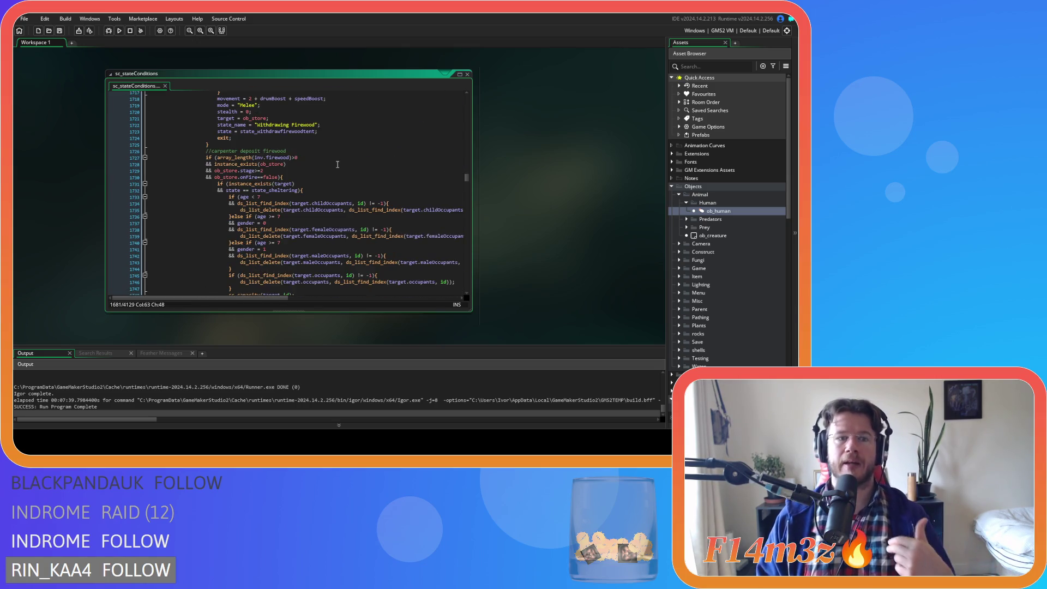
{"action": "scroll", "coordinate": [337, 164], "scroll_direction": "down", "scroll_amount": 3}
{"action": "left_click", "coordinate": [338, 164]}
{"action": "scroll", "coordinate": [337, 164], "scroll_direction": "down", "scroll_amount": 4}
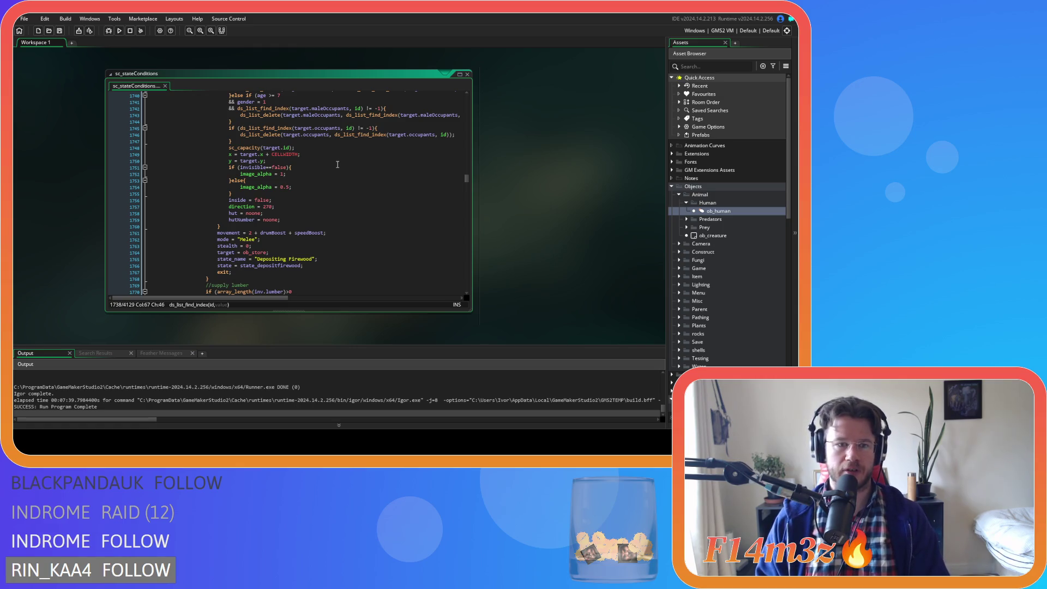
{"action": "scroll", "coordinate": [338, 164], "scroll_direction": "down", "scroll_amount": 17}
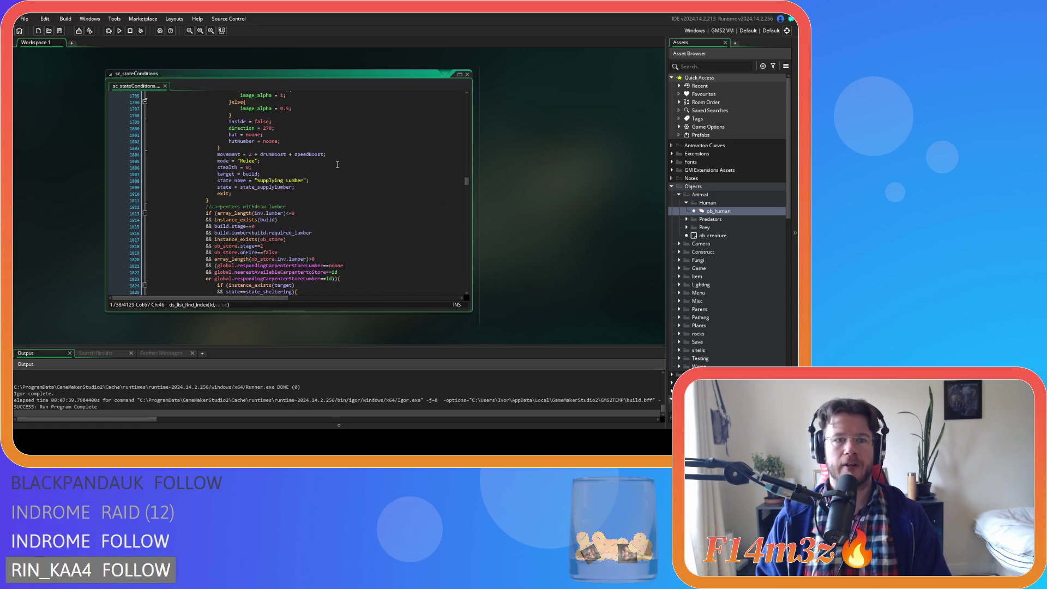
{"action": "scroll", "coordinate": [337, 164], "scroll_direction": "down", "scroll_amount": 20}
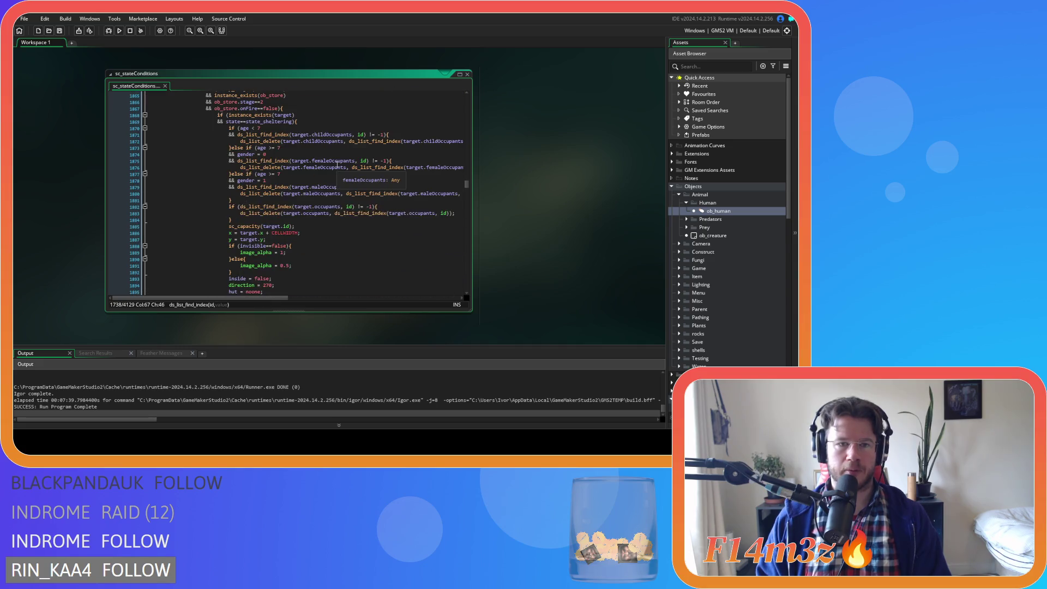
{"action": "scroll", "coordinate": [337, 164], "scroll_direction": "down", "scroll_amount": 20}
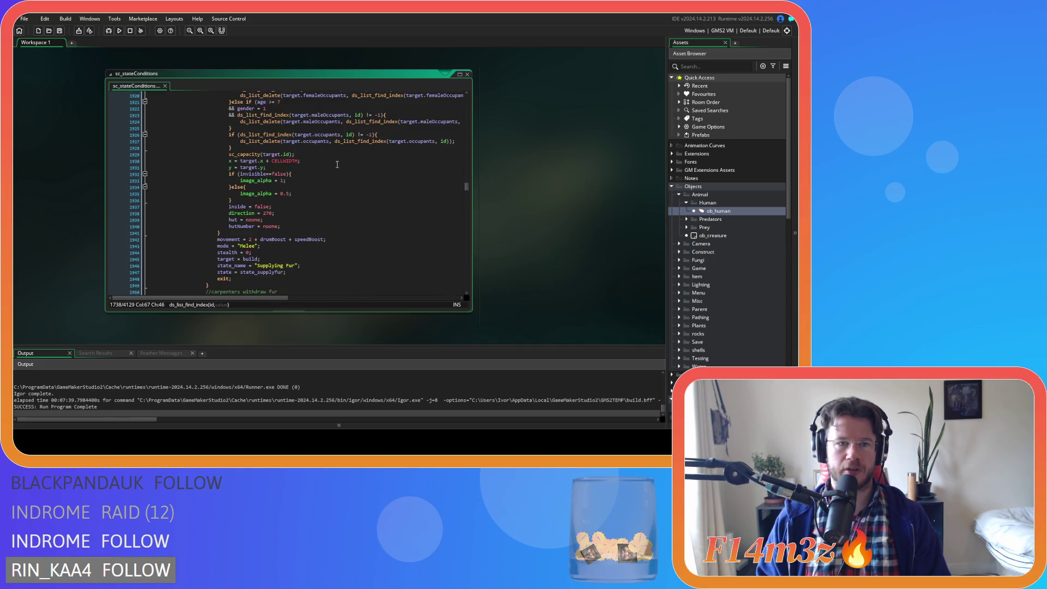
{"action": "scroll", "coordinate": [337, 164], "scroll_direction": "down", "scroll_amount": 20}
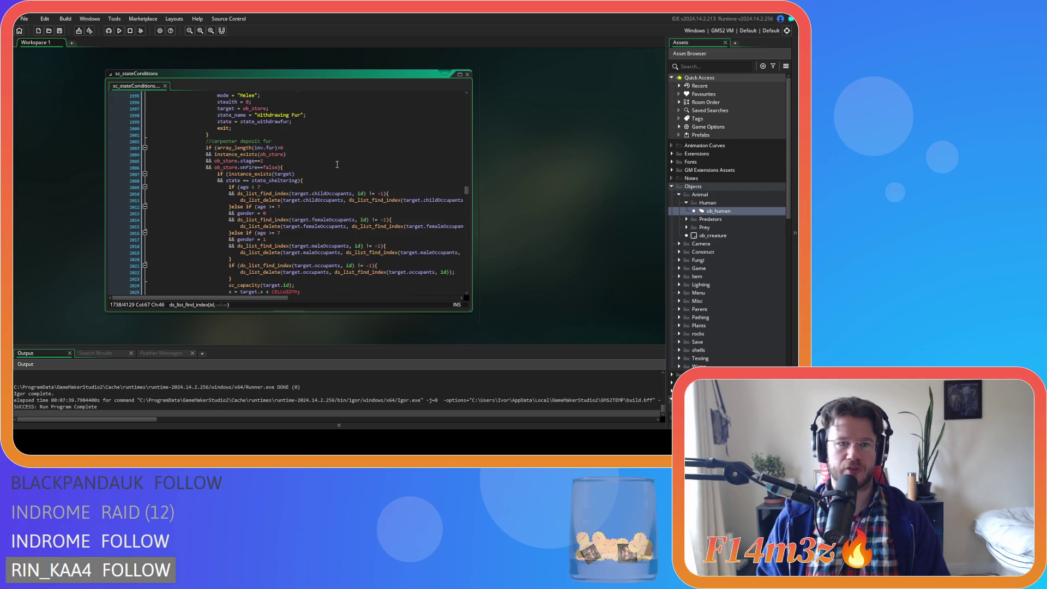
{"action": "scroll", "coordinate": [338, 164], "scroll_direction": "down", "scroll_amount": 18}
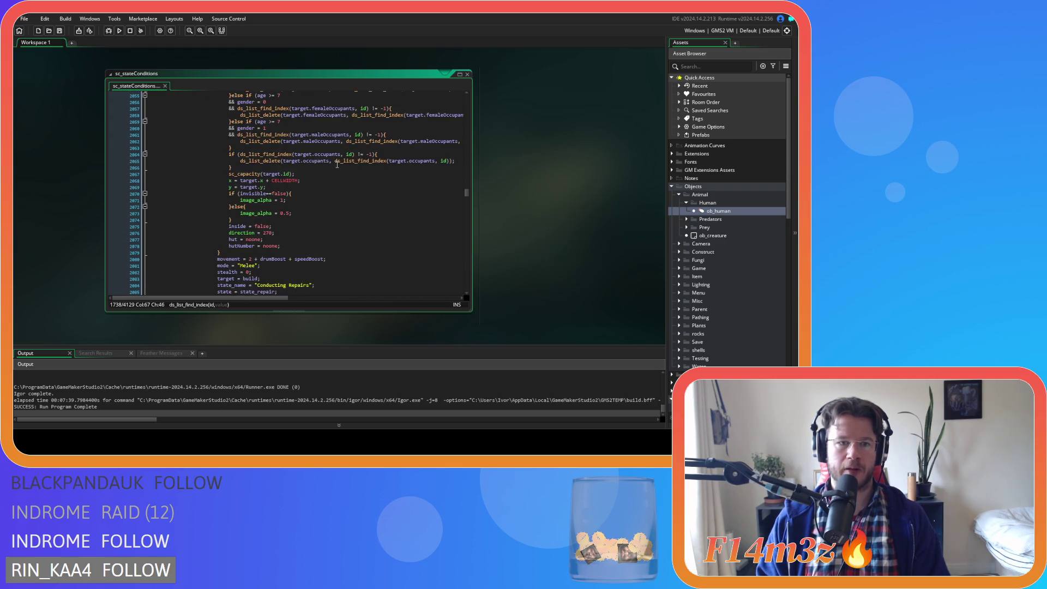
{"action": "scroll", "coordinate": [337, 164], "scroll_direction": "down", "scroll_amount": 5}
{"action": "left_click_drag", "start_coordinate": [466, 194], "coordinate": [474, 249]}
{"action": "scroll", "coordinate": [395, 229], "scroll_direction": "down", "scroll_amount": 5}
- Pass the construction-stage and felling blocks and mark the 'or state==state_wander' downtime condition
{"action": "scroll", "coordinate": [389, 220], "scroll_direction": "down", "scroll_amount": 5}
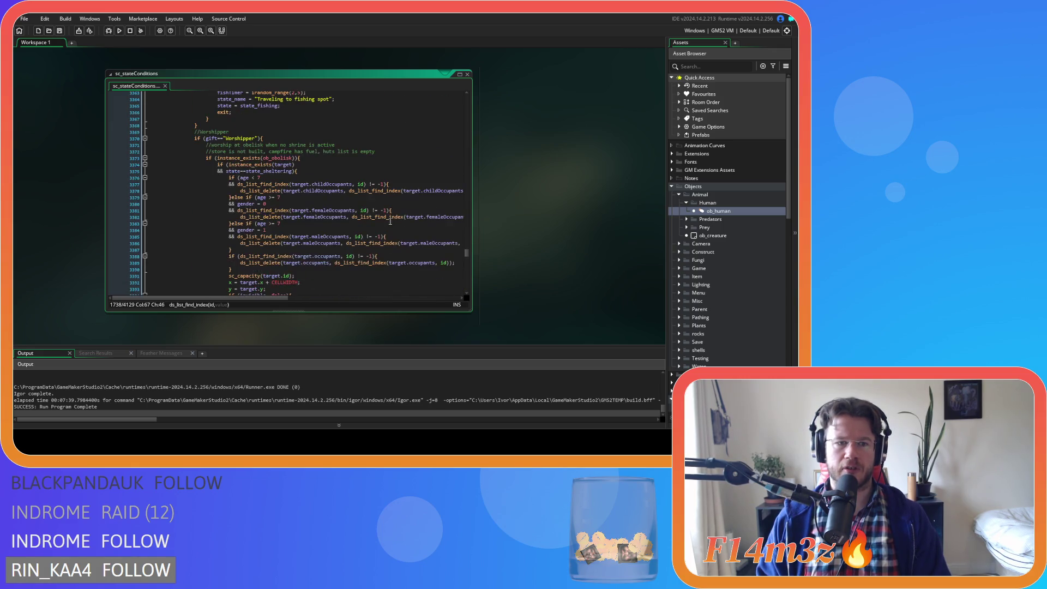
{"action": "scroll", "coordinate": [390, 221], "scroll_direction": "down", "scroll_amount": 10}
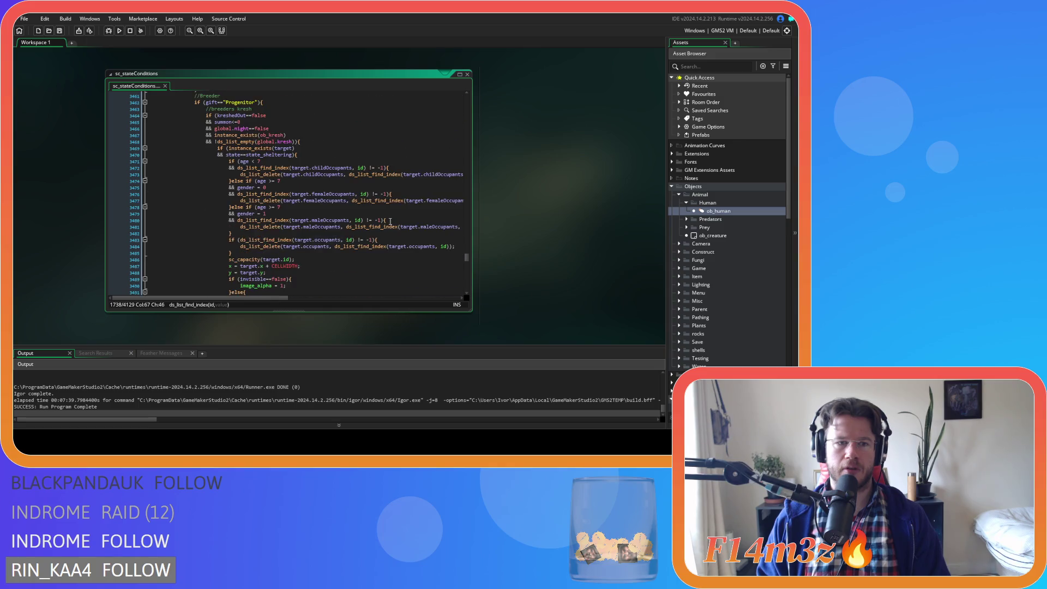
{"action": "scroll", "coordinate": [389, 221], "scroll_direction": "down", "scroll_amount": 10}
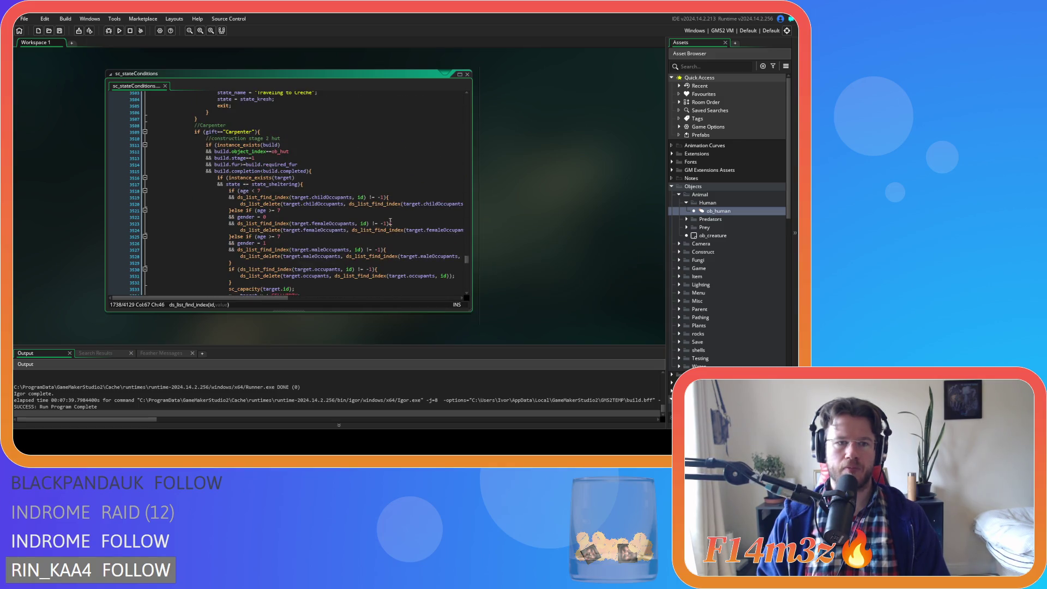
{"action": "scroll", "coordinate": [390, 221], "scroll_direction": "down", "scroll_amount": 10}
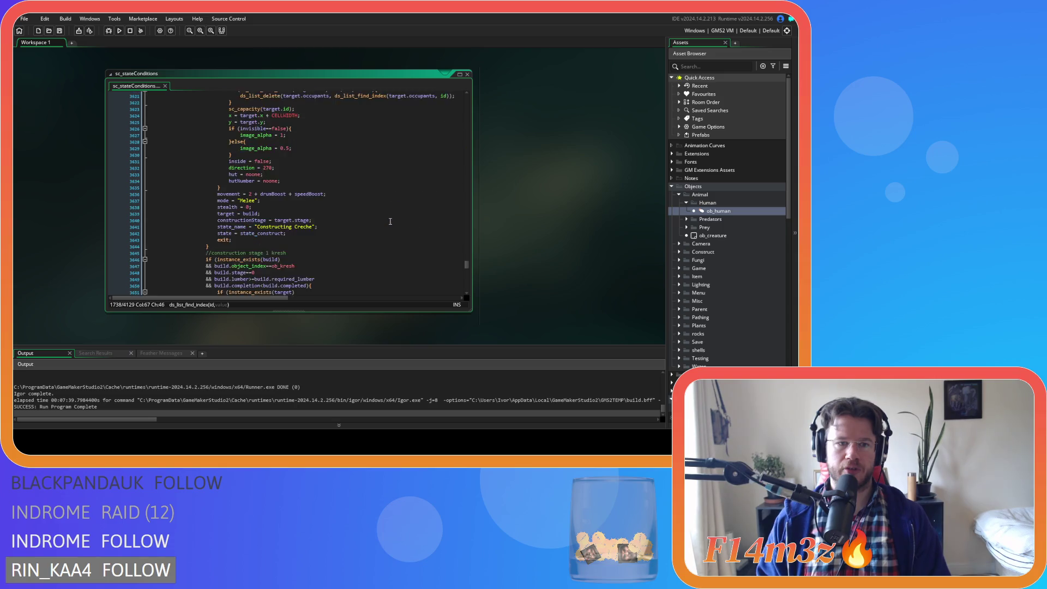
{"action": "scroll", "coordinate": [390, 221], "scroll_direction": "down", "scroll_amount": 7}
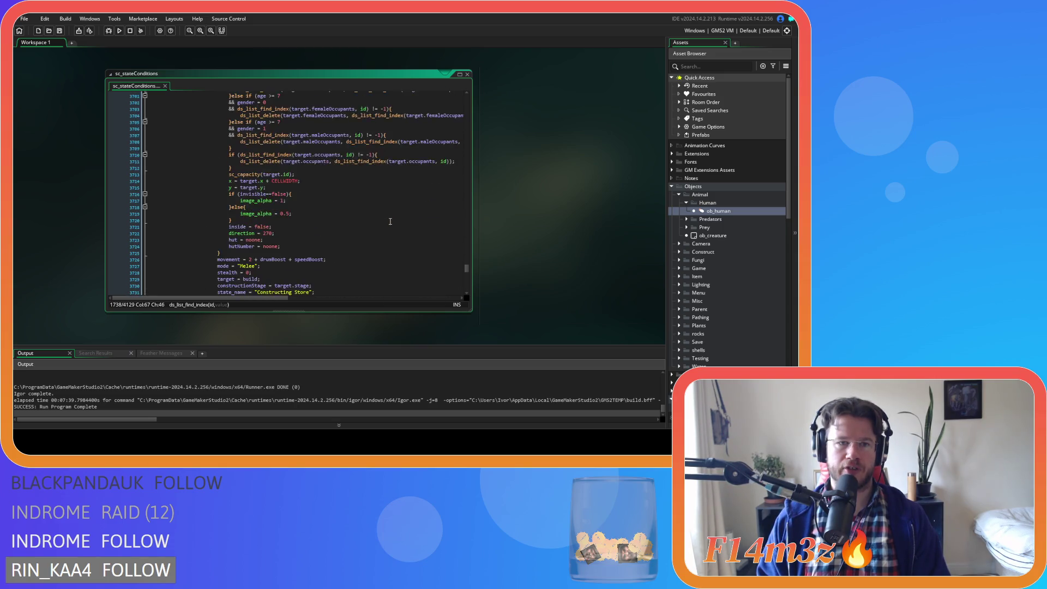
{"action": "scroll", "coordinate": [389, 221], "scroll_direction": "up", "scroll_amount": 4}
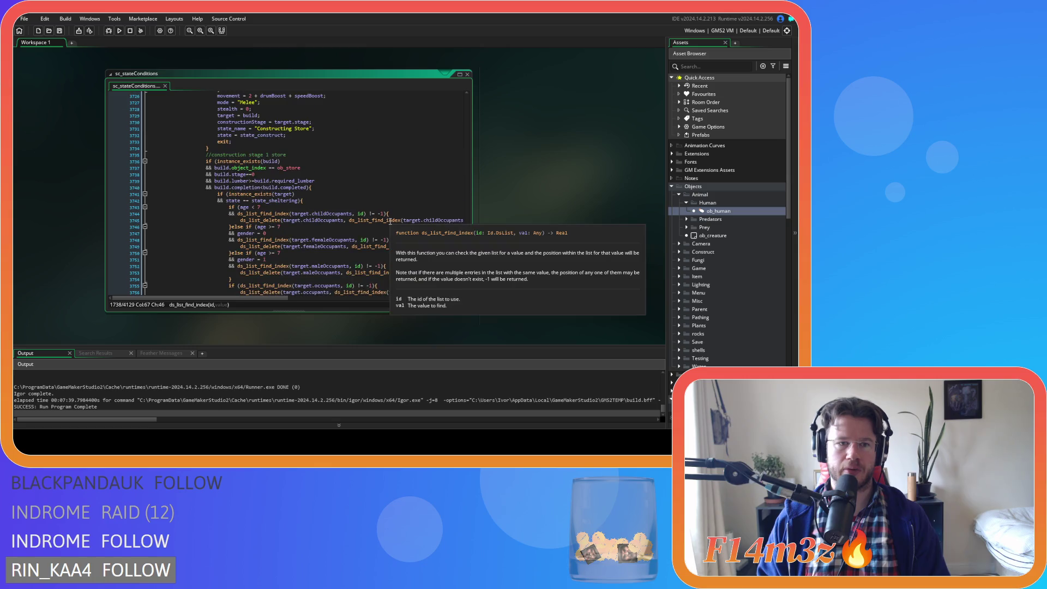
{"action": "scroll", "coordinate": [390, 221], "scroll_direction": "down", "scroll_amount": 5}
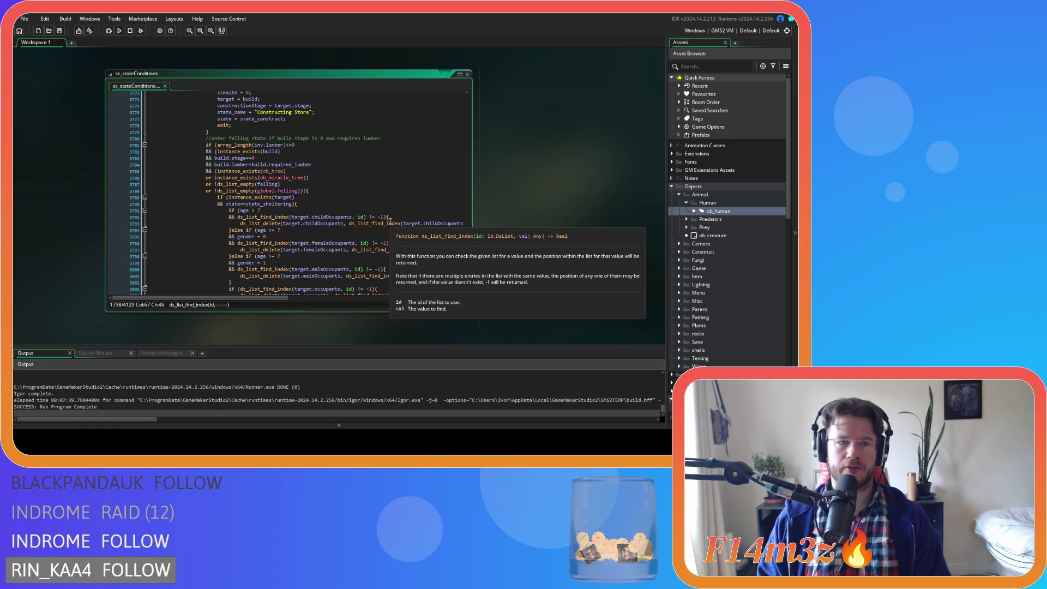
{"action": "scroll", "coordinate": [389, 220], "scroll_direction": "down", "scroll_amount": 10}
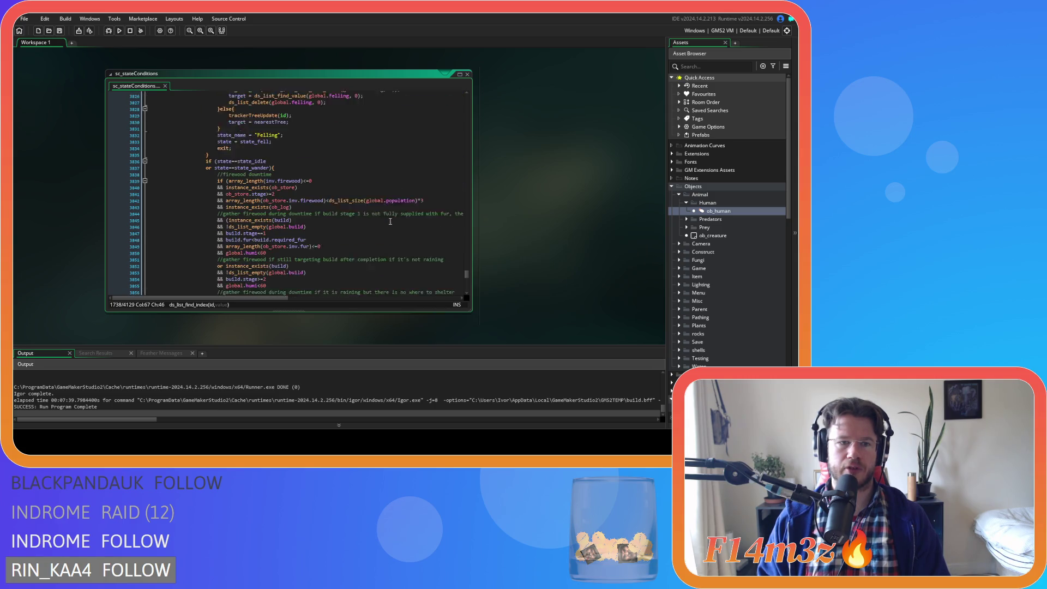
{"action": "scroll", "coordinate": [390, 220], "scroll_direction": "up", "scroll_amount": 3}
{"action": "left_click", "coordinate": [282, 136]}
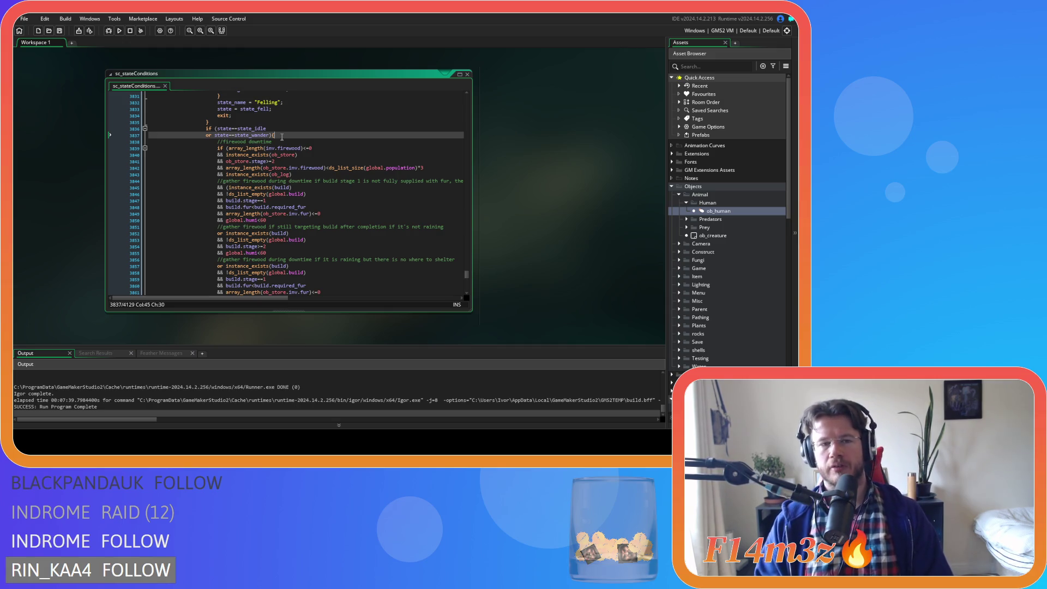
- Go back up and mark the hut block's completion condition line
{"action": "scroll", "coordinate": [285, 131], "scroll_direction": "up", "scroll_amount": 6}
{"action": "scroll", "coordinate": [284, 131], "scroll_direction": "up", "scroll_amount": 20}
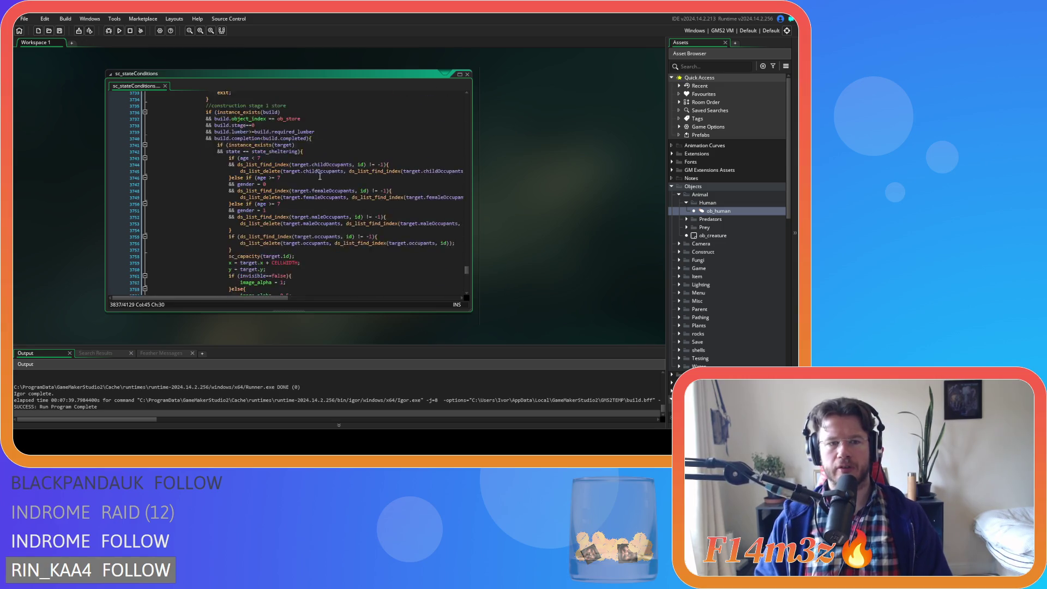
{"action": "scroll", "coordinate": [320, 176], "scroll_direction": "up", "scroll_amount": 15}
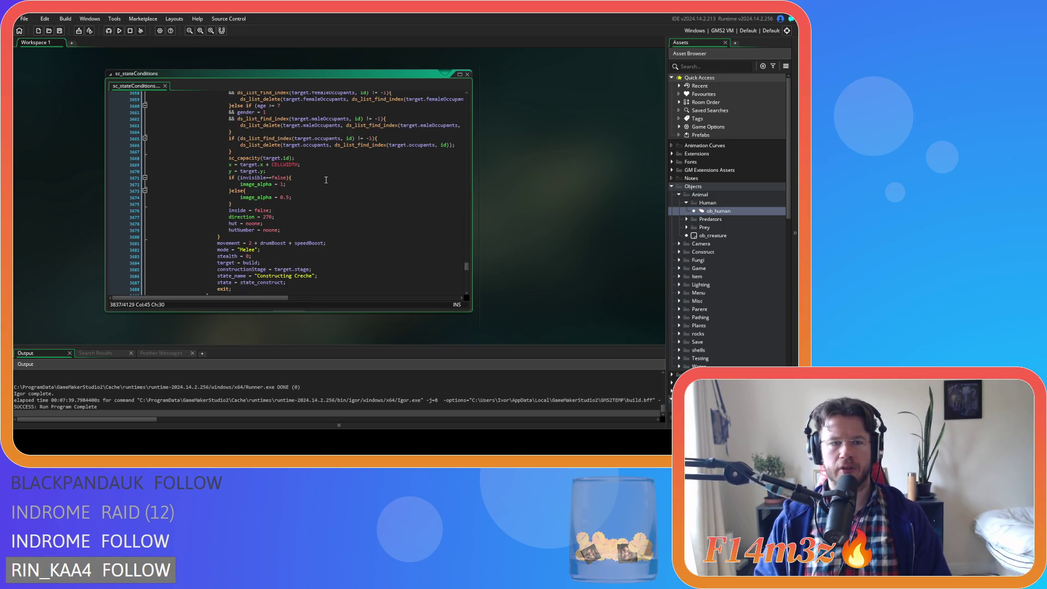
{"action": "scroll", "coordinate": [326, 180], "scroll_direction": "up", "scroll_amount": 13}
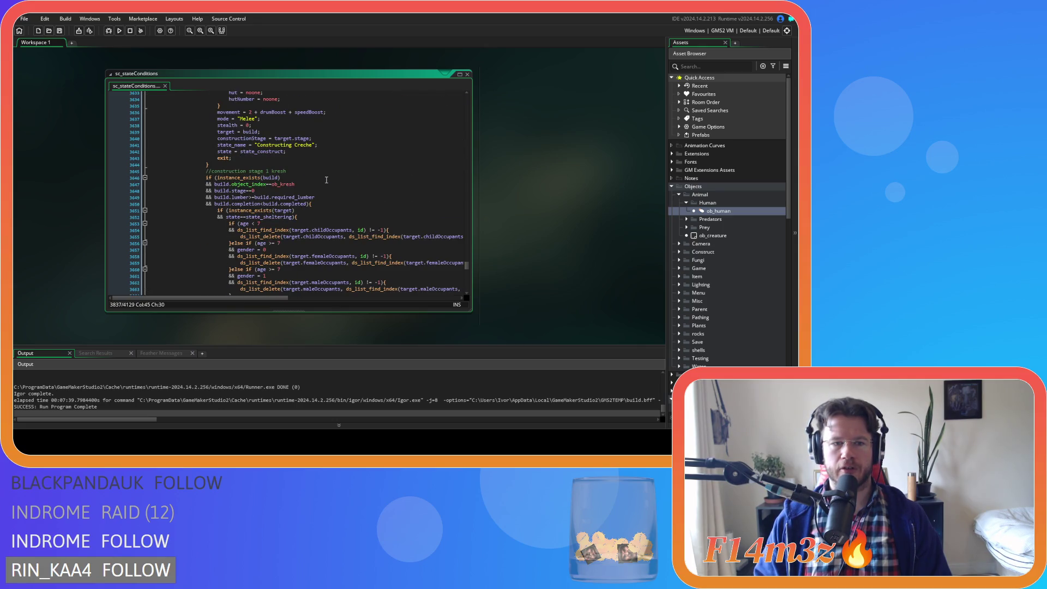
{"action": "scroll", "coordinate": [326, 179], "scroll_direction": "up", "scroll_amount": 5}
{"action": "scroll", "coordinate": [326, 180], "scroll_direction": "down", "scroll_amount": 4}
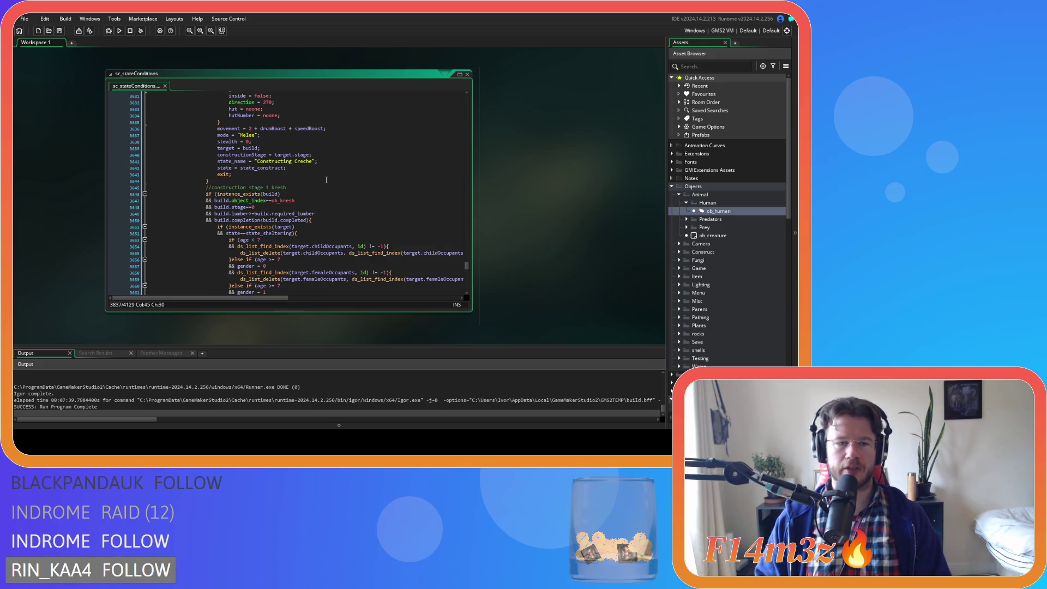
{"action": "scroll", "coordinate": [326, 180], "scroll_direction": "up", "scroll_amount": 13}
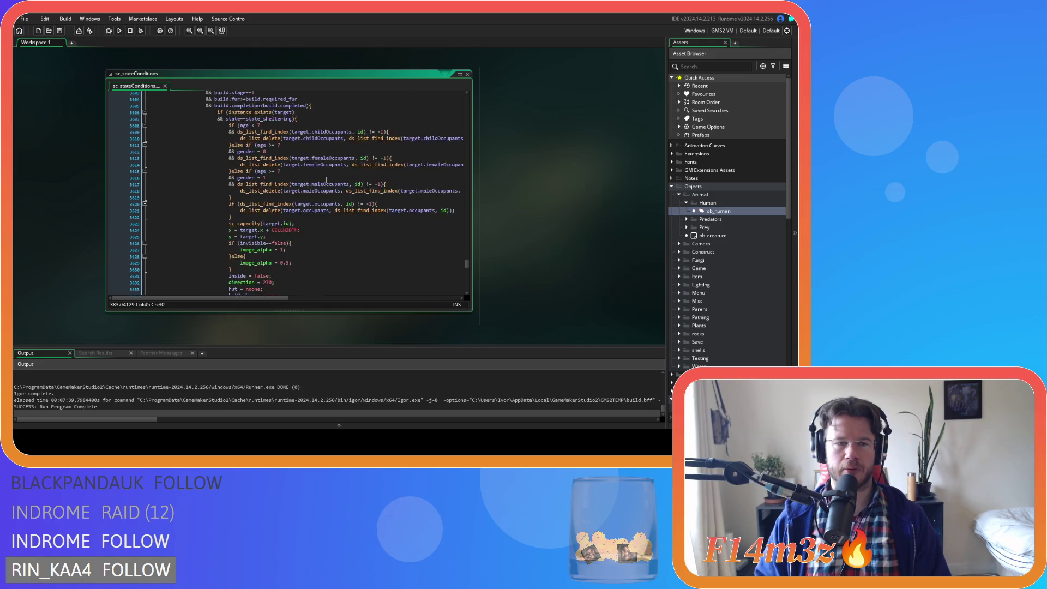
{"action": "scroll", "coordinate": [326, 180], "scroll_direction": "up", "scroll_amount": 15}
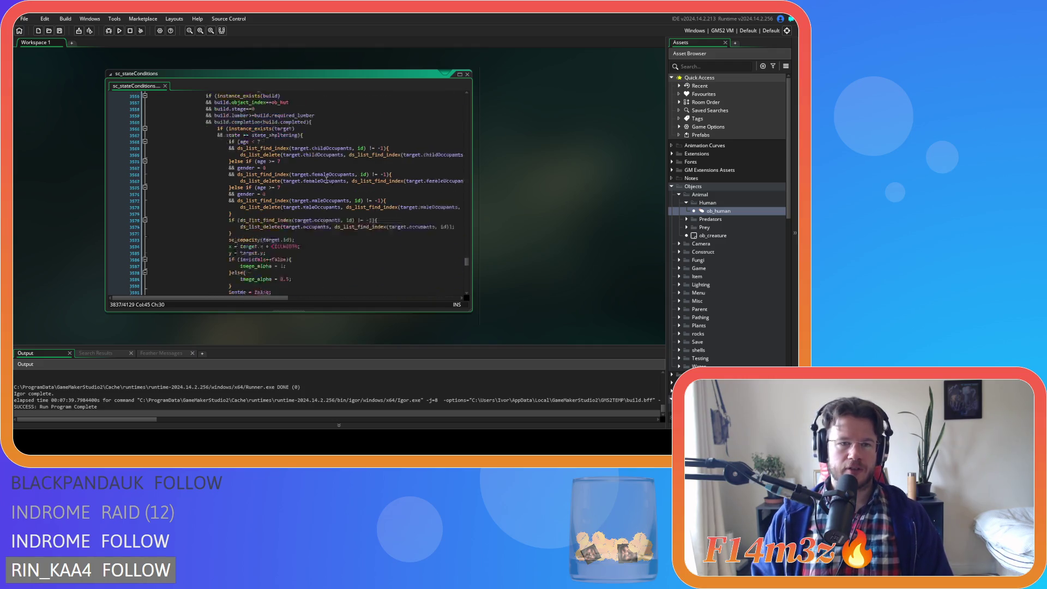
{"action": "left_click", "coordinate": [330, 188]}
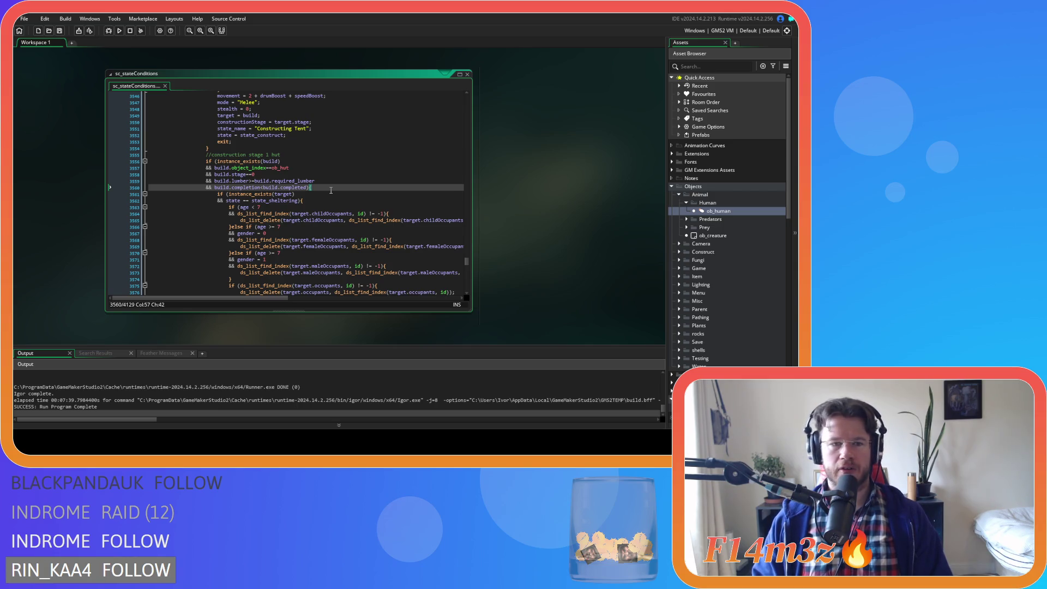
- Mark the //Carpenter comment and the hut block's build stage check
{"action": "scroll", "coordinate": [330, 189], "scroll_direction": "up", "scroll_amount": 17}
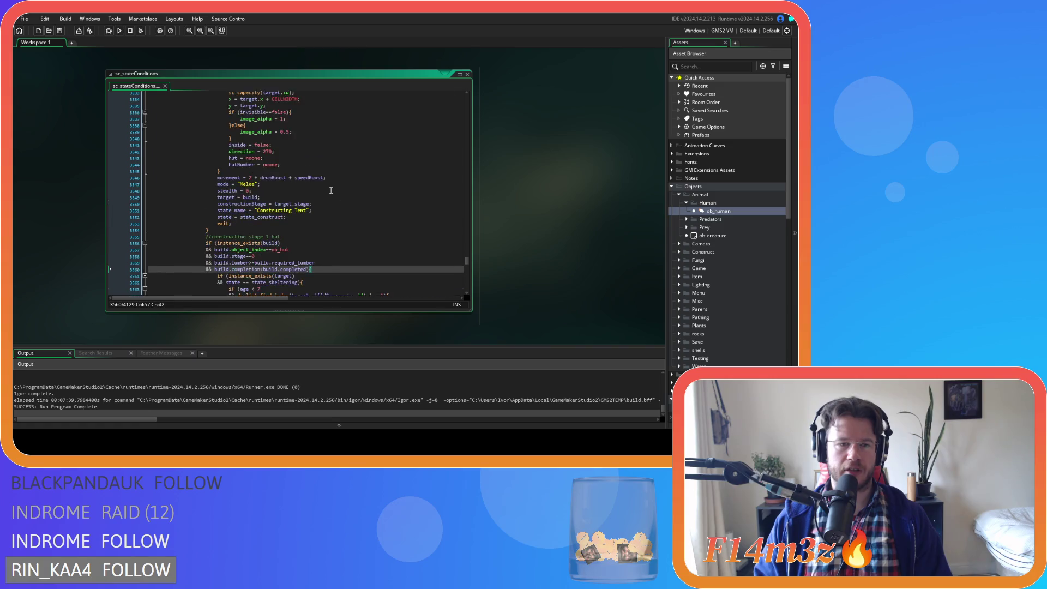
{"action": "left_click", "coordinate": [283, 181]}
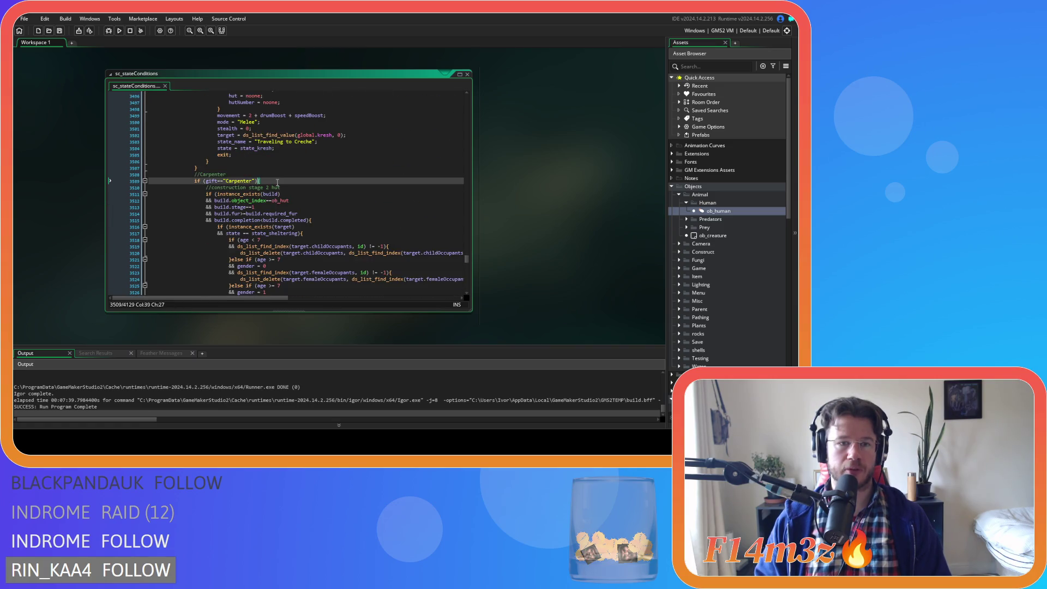
{"action": "scroll", "coordinate": [277, 182], "scroll_direction": "down", "scroll_amount": 3}
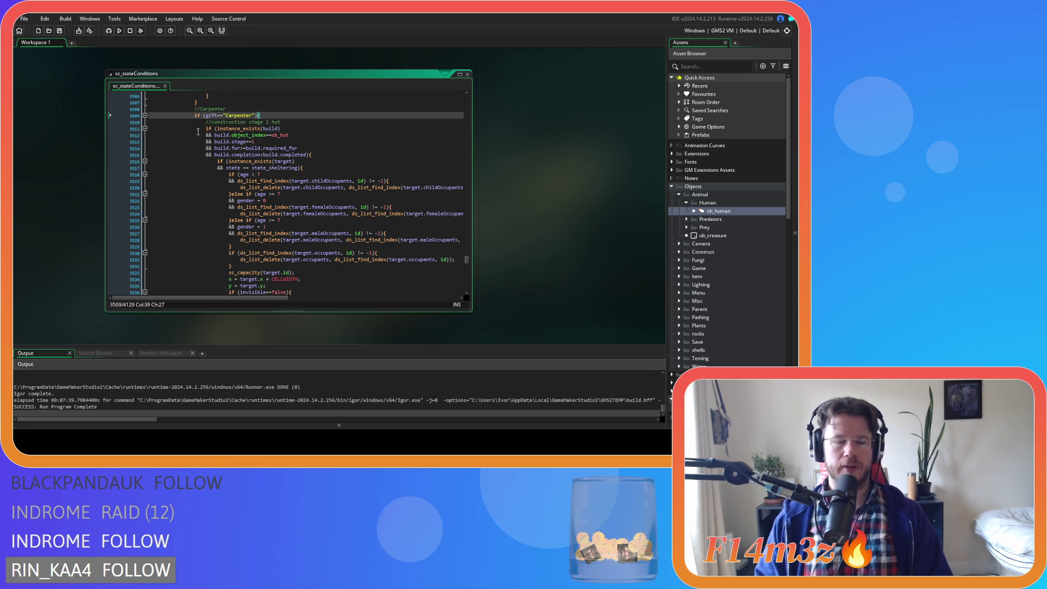
{"action": "left_click", "coordinate": [293, 141]}
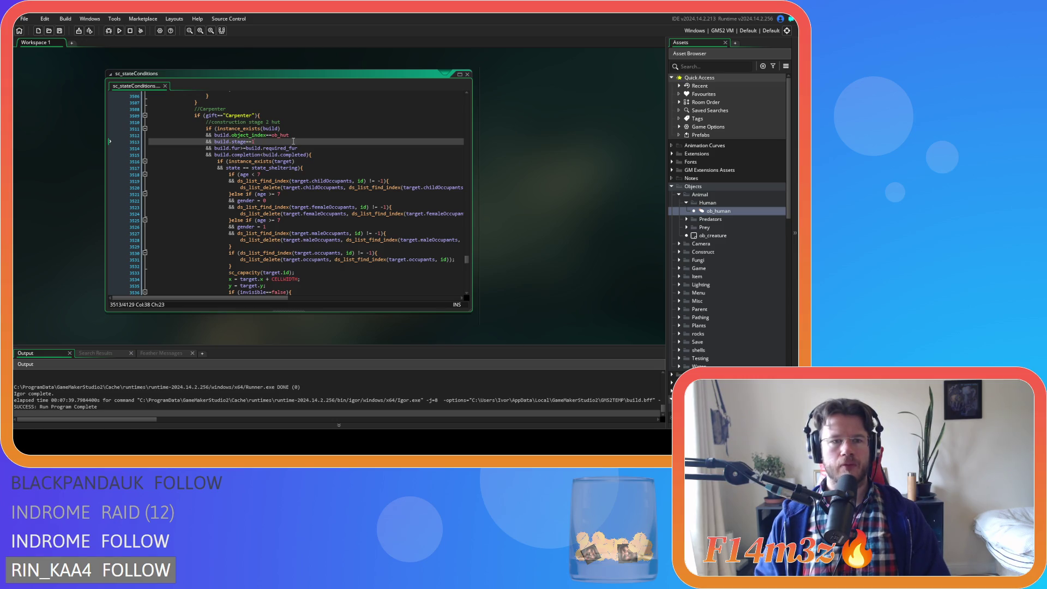
{"action": "scroll", "coordinate": [293, 141], "scroll_direction": "down", "scroll_amount": 15}
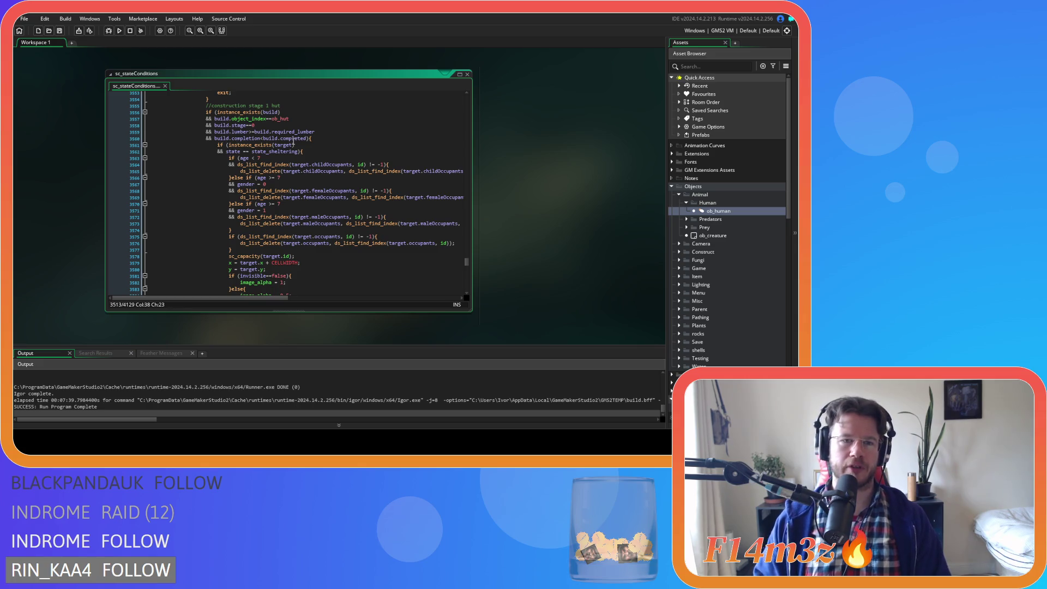
{"action": "scroll", "coordinate": [294, 143], "scroll_direction": "up", "scroll_amount": 20}
{"action": "scroll", "coordinate": [300, 151], "scroll_direction": "down", "scroll_amount": 6}
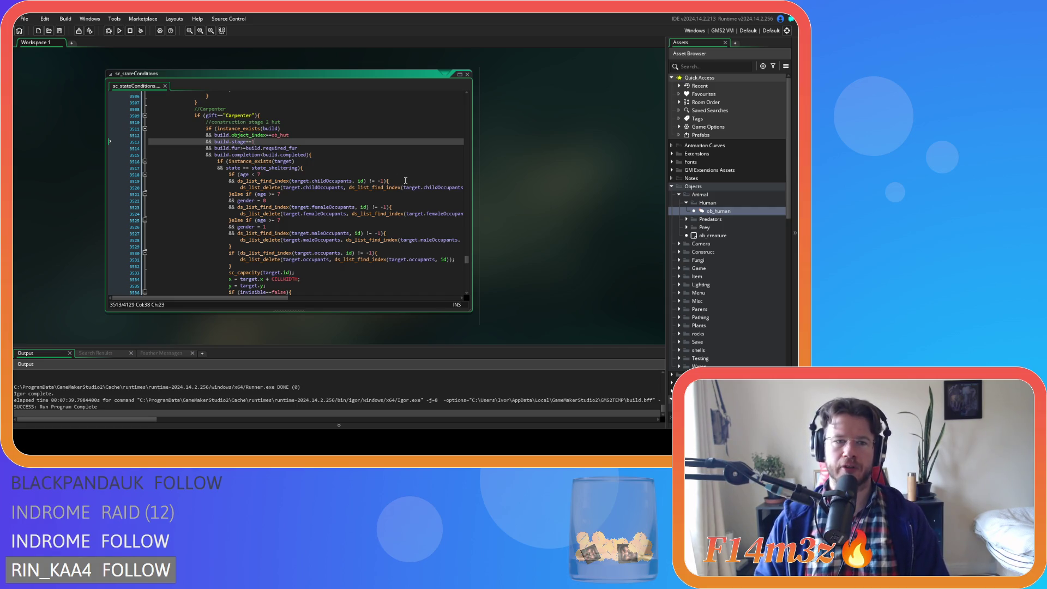
- Mark the sheltering state check, then move down to the //construction stage 2 kresh block
{"action": "left_click", "coordinate": [352, 168]}
{"action": "scroll", "coordinate": [350, 172], "scroll_direction": "up", "scroll_amount": 2}
{"action": "scroll", "coordinate": [351, 172], "scroll_direction": "down", "scroll_amount": 4}
{"action": "scroll", "coordinate": [350, 171], "scroll_direction": "down", "scroll_amount": 10}
{"action": "left_click", "coordinate": [351, 171]}
{"action": "scroll", "coordinate": [351, 171], "scroll_direction": "down", "scroll_amount": 4}
{"action": "scroll", "coordinate": [351, 171], "scroll_direction": "down", "scroll_amount": 10}
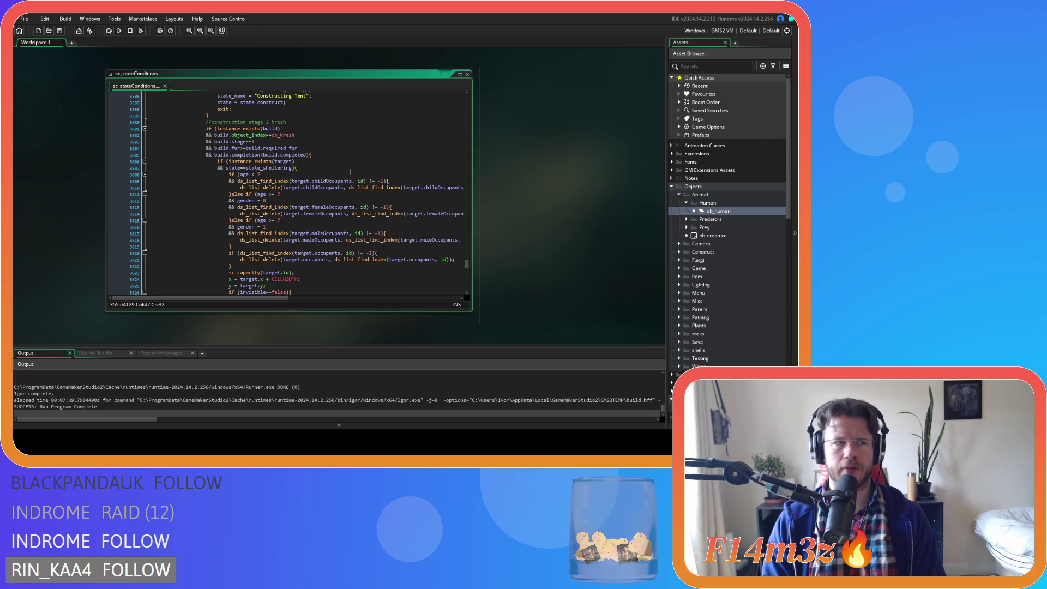
- Jump to around line 1046, then reach the //withdraw firewood block near line 1565
{"action": "scroll", "coordinate": [464, 241], "scroll_direction": "down", "scroll_amount": 10}
{"action": "mouse_move", "coordinate": [466, 169]}
{"action": "left_mouse_down"}
{"action": "mouse_move", "coordinate": [459, 136]}
{"action": "mouse_move", "coordinate": [473, 165]}
{"action": "left_mouse_up"}
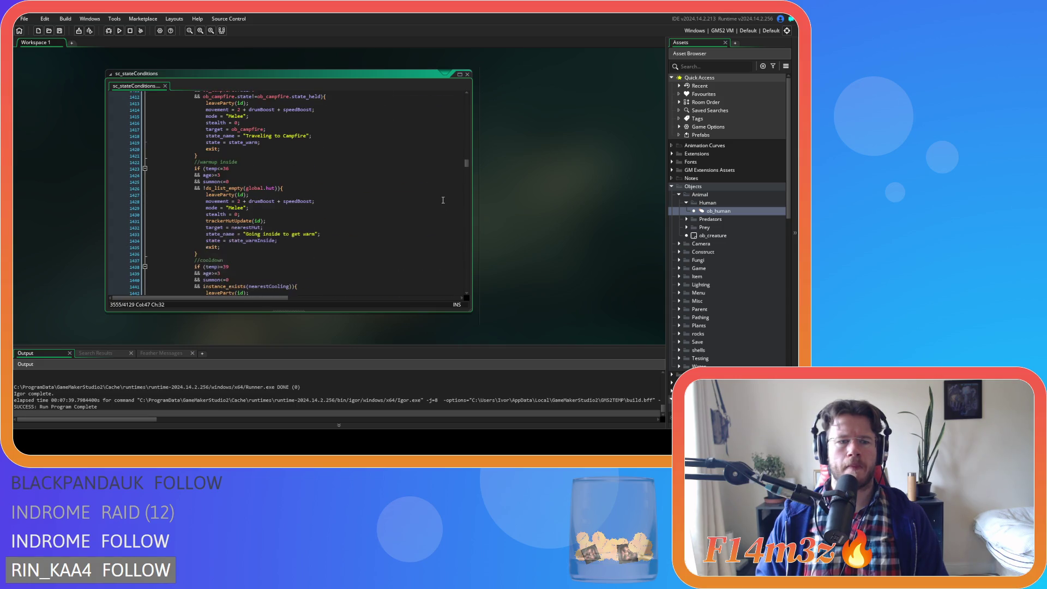
{"action": "scroll", "coordinate": [443, 200], "scroll_direction": "down", "scroll_amount": 15}
{"action": "scroll", "coordinate": [443, 200], "scroll_direction": "up", "scroll_amount": 2}
{"action": "scroll", "coordinate": [443, 200], "scroll_direction": "up", "scroll_amount": 5}
{"action": "scroll", "coordinate": [442, 200], "scroll_direction": "down", "scroll_amount": 5}
{"action": "scroll", "coordinate": [443, 200], "scroll_direction": "up", "scroll_amount": 1}
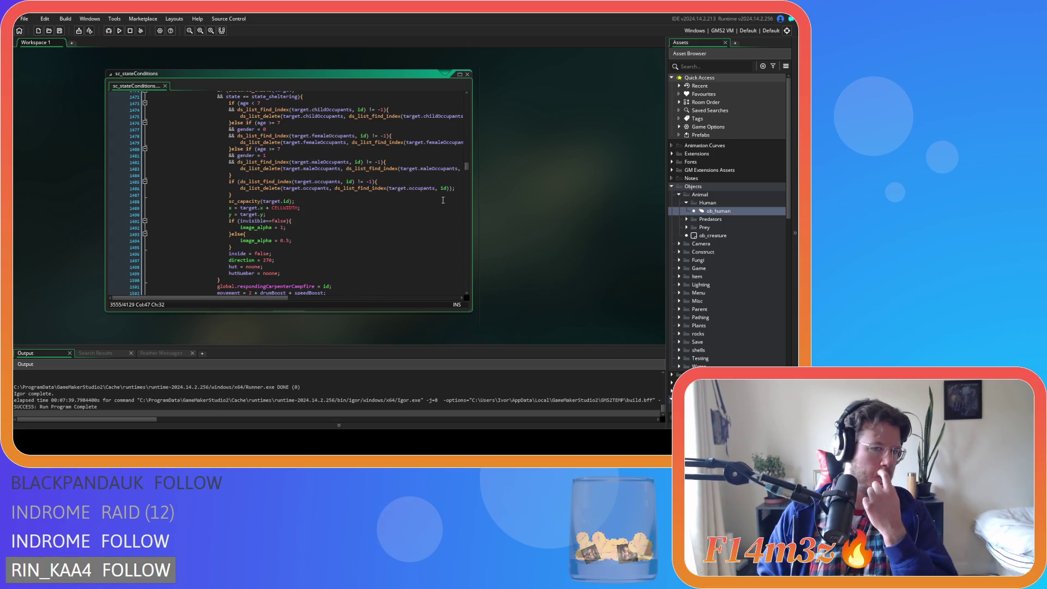
{"action": "scroll", "coordinate": [443, 200], "scroll_direction": "down", "scroll_amount": 5}
{"action": "scroll", "coordinate": [443, 200], "scroll_direction": "down", "scroll_amount": 13}
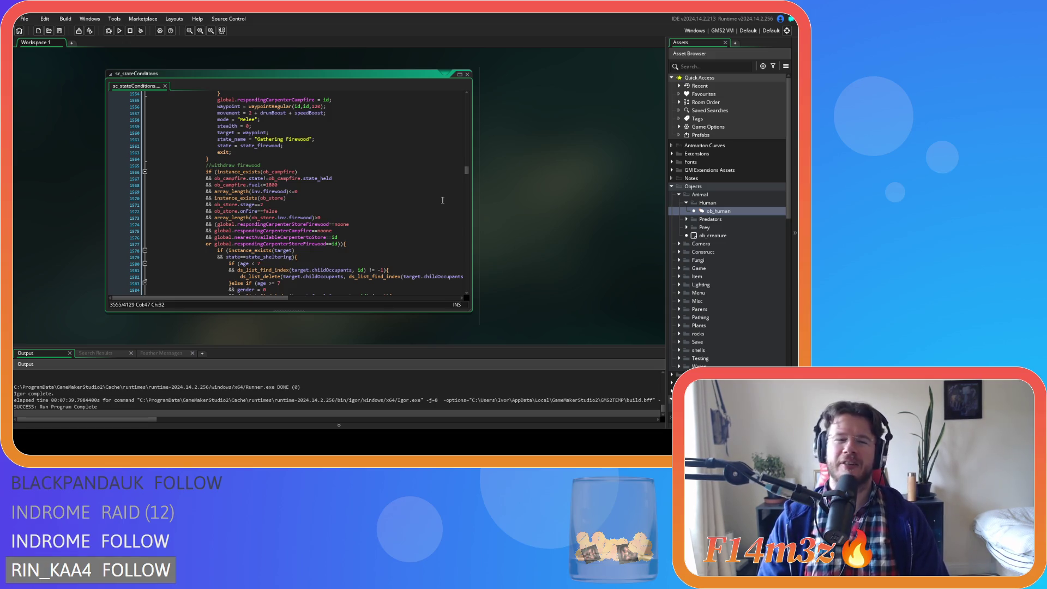
- Read through the supply, withdraw and deposit lumber blocks
{"action": "scroll", "coordinate": [309, 184], "scroll_direction": "down", "scroll_amount": 3}
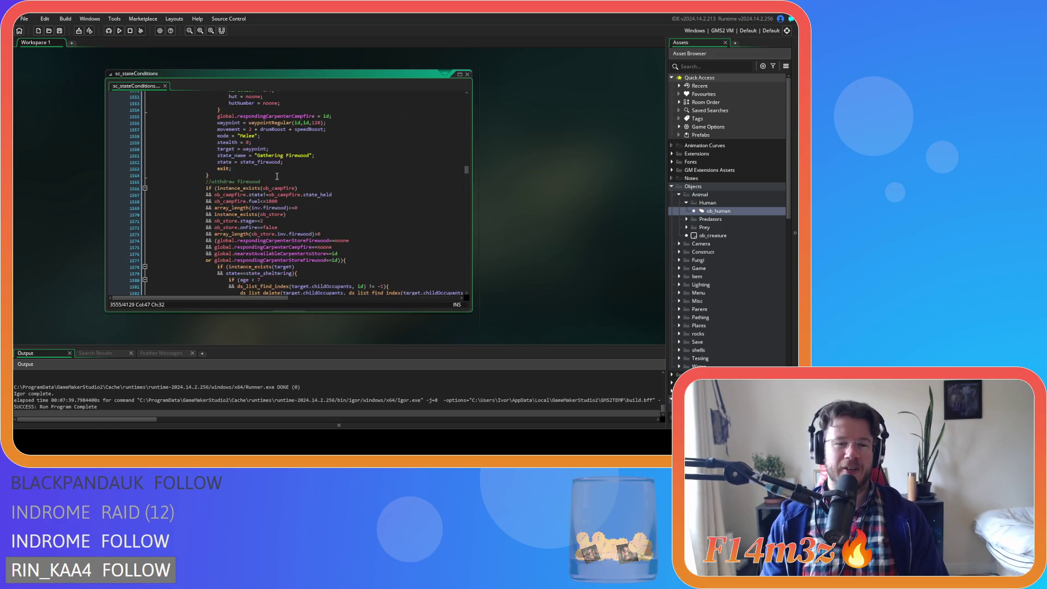
{"action": "scroll", "coordinate": [377, 182], "scroll_direction": "up", "scroll_amount": 3}
{"action": "scroll", "coordinate": [377, 182], "scroll_direction": "down", "scroll_amount": 17}
{"action": "scroll", "coordinate": [379, 208], "scroll_direction": "down", "scroll_amount": 1}
{"action": "scroll", "coordinate": [379, 208], "scroll_direction": "up", "scroll_amount": 20}
{"action": "scroll", "coordinate": [379, 208], "scroll_direction": "up", "scroll_amount": 12}
{"action": "scroll", "coordinate": [379, 209], "scroll_direction": "down", "scroll_amount": 15}
{"action": "scroll", "coordinate": [376, 207], "scroll_direction": "down", "scroll_amount": 20}
{"action": "scroll", "coordinate": [375, 201], "scroll_direction": "down", "scroll_amount": 10}
{"action": "scroll", "coordinate": [372, 196], "scroll_direction": "down", "scroll_amount": 13}
- Continue through the supply, withdraw and deposit fur blocks to the //repair Tents check
{"action": "scroll", "coordinate": [287, 159], "scroll_direction": "down", "scroll_amount": 4}
{"action": "scroll", "coordinate": [295, 177], "scroll_direction": "down", "scroll_amount": 2}
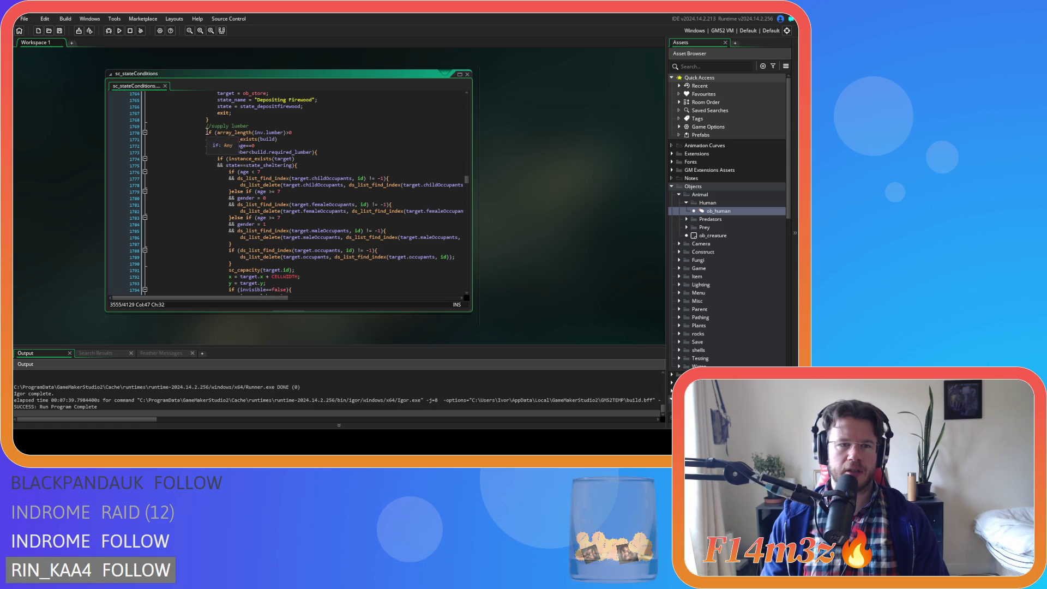
{"action": "scroll", "coordinate": [205, 129], "scroll_direction": "down", "scroll_amount": 18}
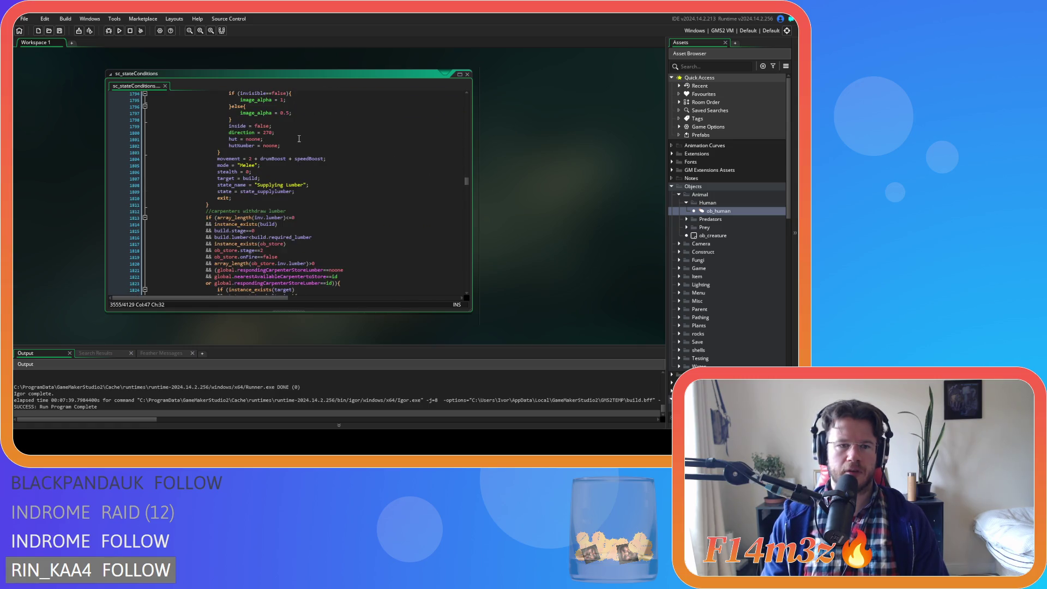
{"action": "scroll", "coordinate": [334, 154], "scroll_direction": "down", "scroll_amount": 18}
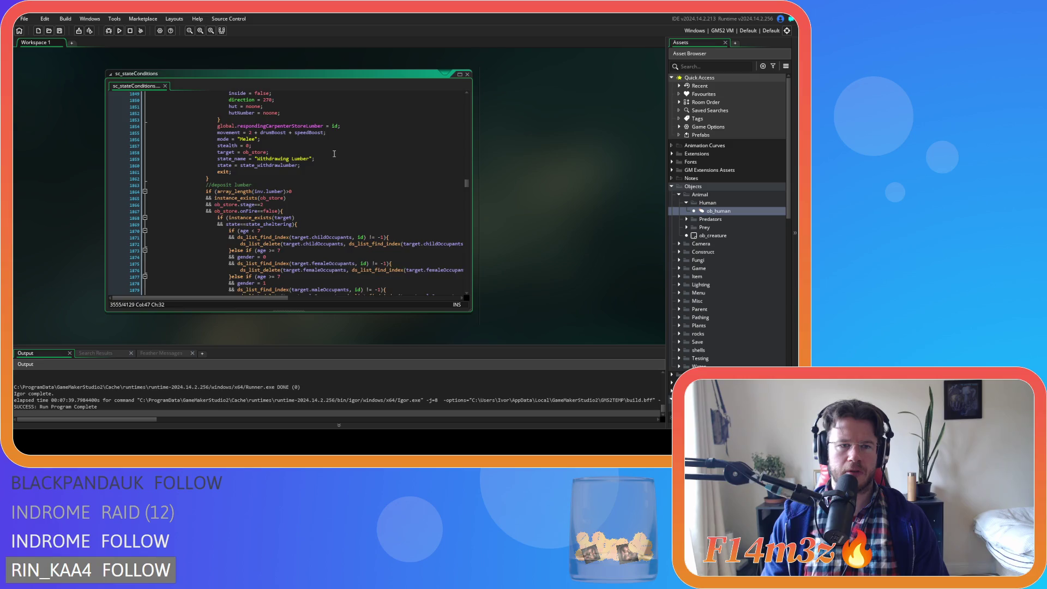
{"action": "scroll", "coordinate": [334, 155], "scroll_direction": "down", "scroll_amount": 4}
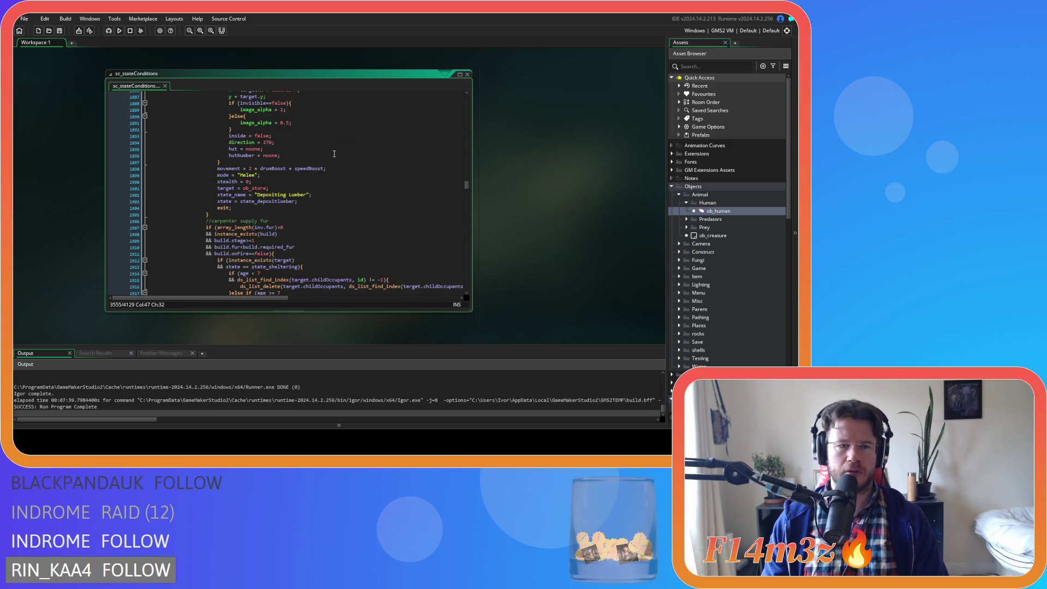
{"action": "scroll", "coordinate": [334, 154], "scroll_direction": "down", "scroll_amount": 5}
{"action": "scroll", "coordinate": [334, 155], "scroll_direction": "down", "scroll_amount": 7}
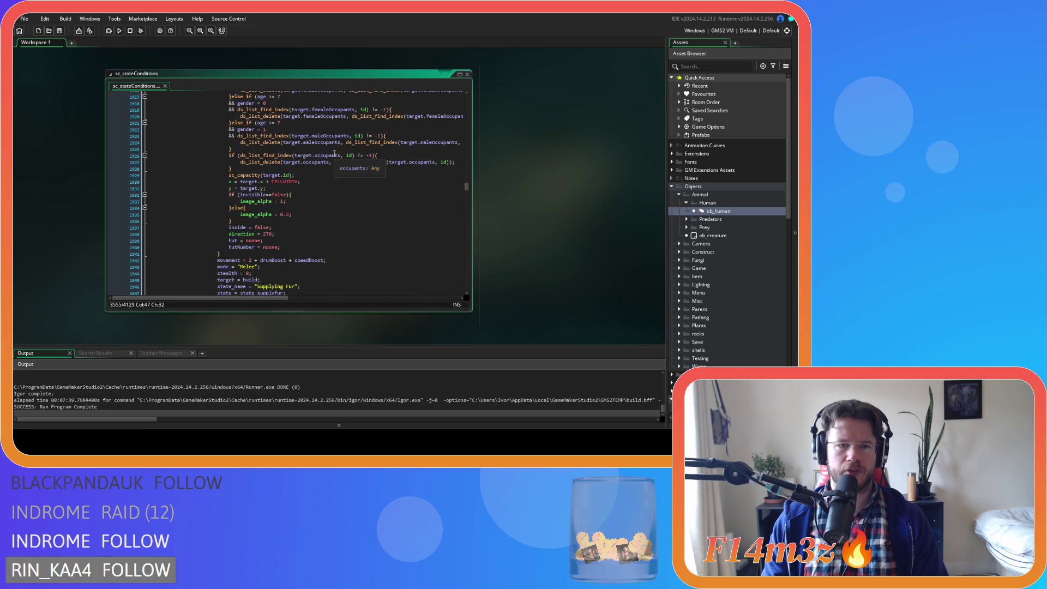
{"action": "scroll", "coordinate": [334, 155], "scroll_direction": "down", "scroll_amount": 7}
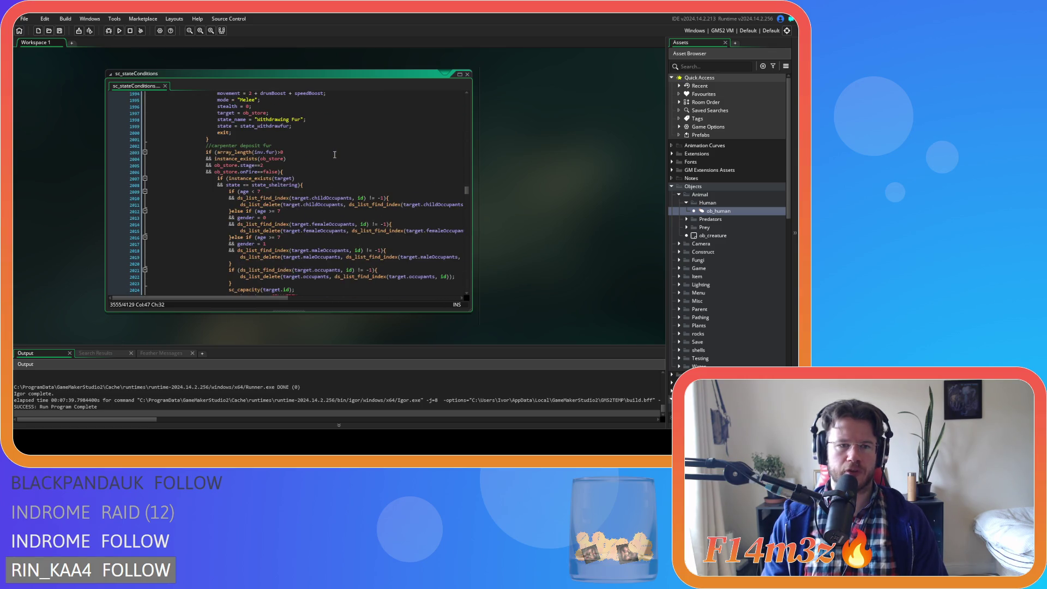
{"action": "scroll", "coordinate": [335, 154], "scroll_direction": "down", "scroll_amount": 10}
{"action": "scroll", "coordinate": [334, 154], "scroll_direction": "down", "scroll_amount": 3}
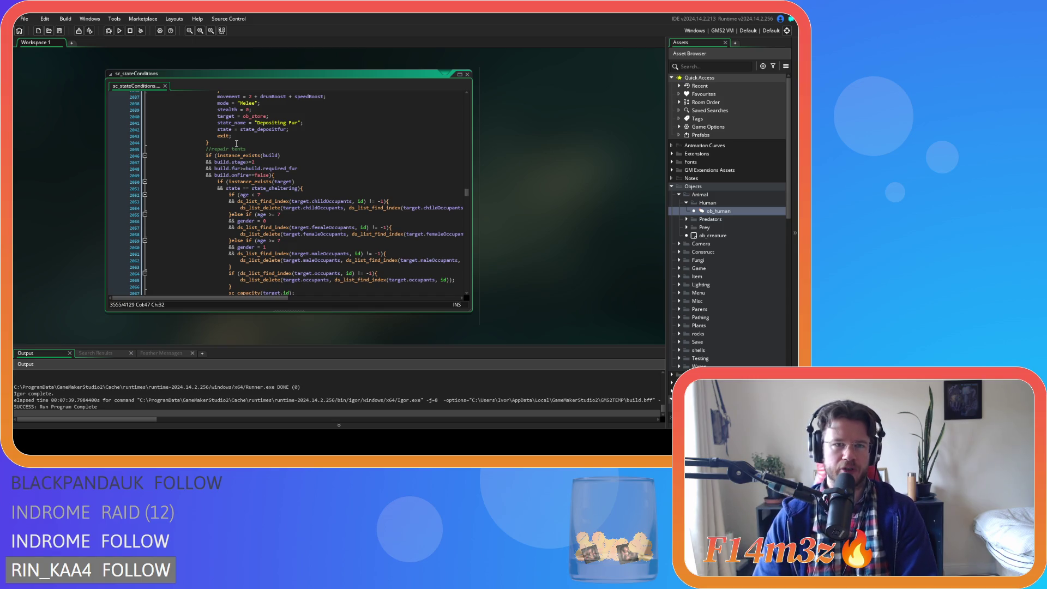
- Select back to the //deposit lumber block, check the ds_list_find_index help, then clear the selection
{"action": "mouse_move", "coordinate": [237, 144]}
{"action": "left_mouse_down"}
{"action": "mouse_move", "coordinate": [229, 109]}
{"action": "mouse_move", "coordinate": [211, 186]}
{"action": "left_mouse_up"}
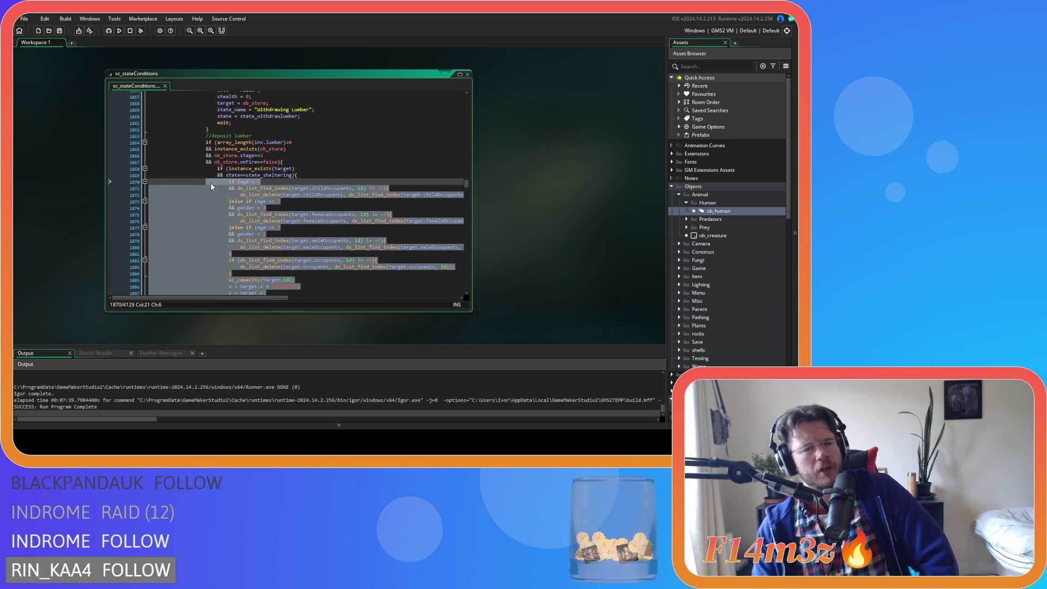
{"action": "mouse_move", "coordinate": [254, 189]}
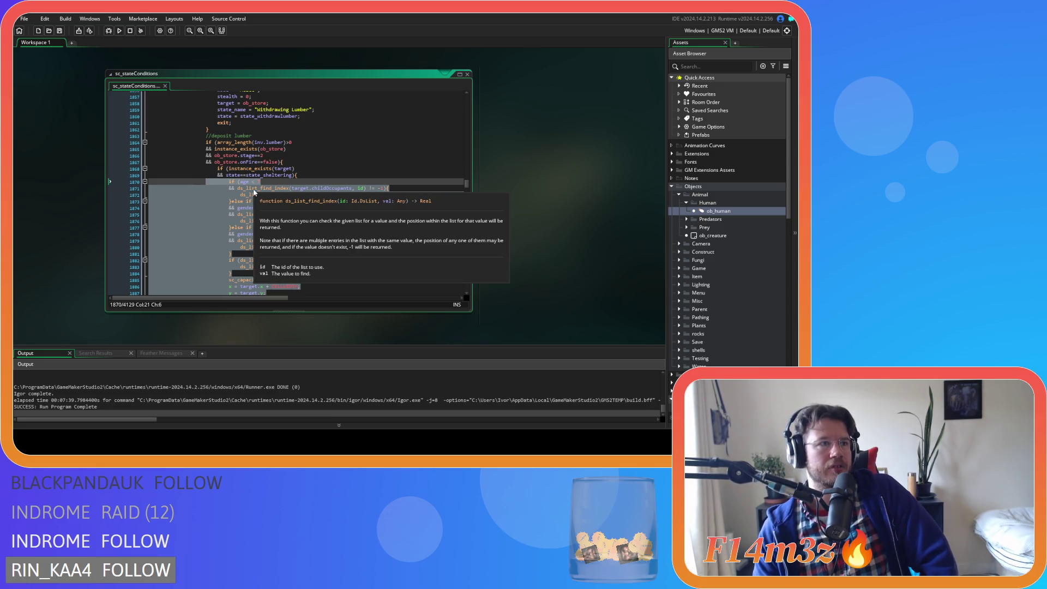
{"action": "left_click", "coordinate": [284, 169]}
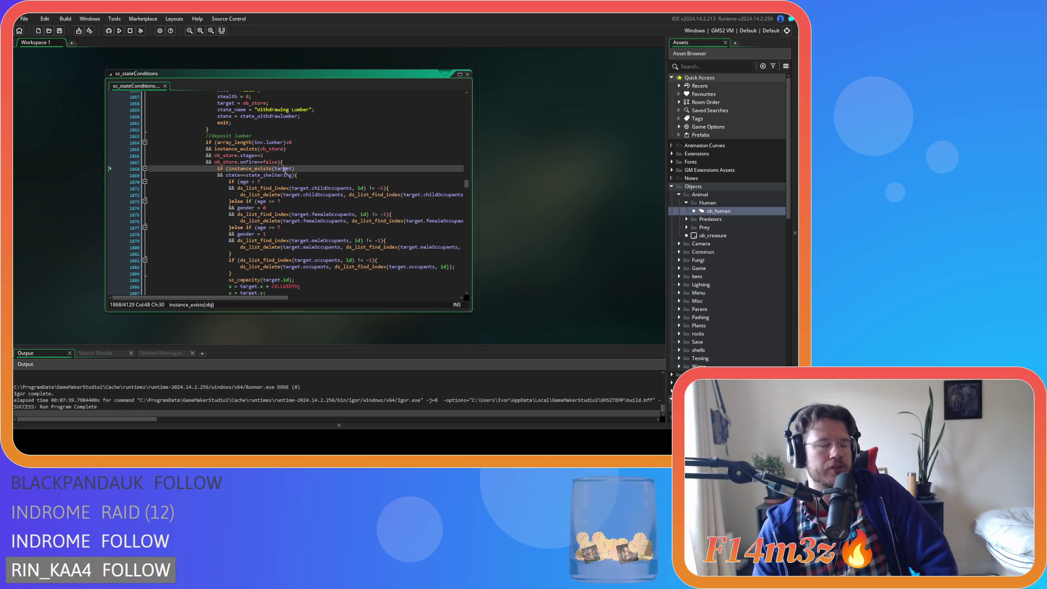
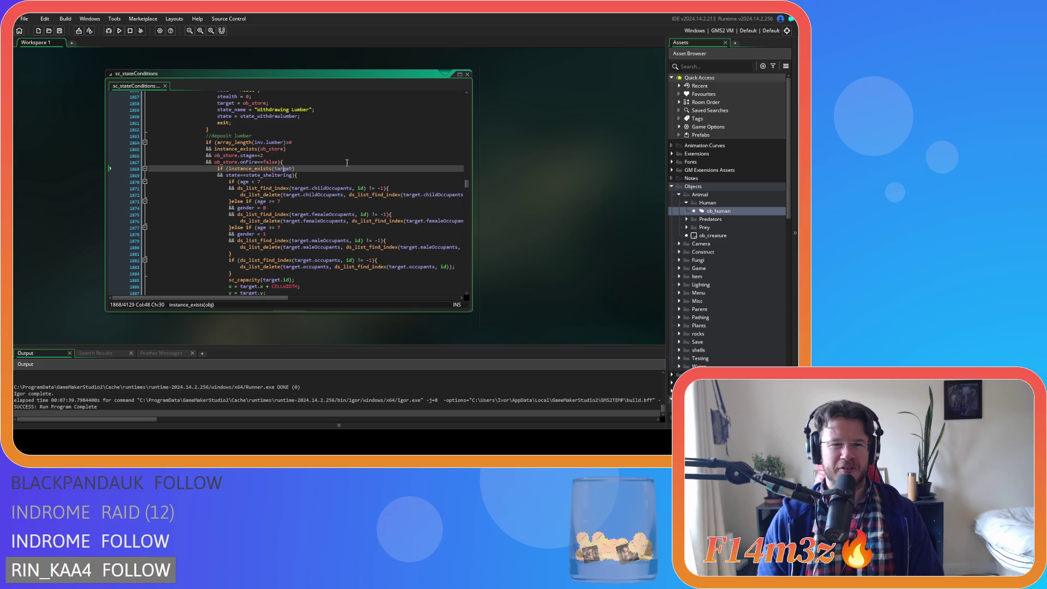
- Inspect the occupant-removal code near lines 1872–1874, including the state_sheltering and gender checks
{"action": "left_click", "coordinate": [368, 195]}
{"action": "left_click", "coordinate": [417, 176]}
{"action": "scroll", "coordinate": [417, 176], "scroll_direction": "down", "scroll_amount": 4}
{"action": "scroll", "coordinate": [417, 175], "scroll_direction": "up", "scroll_amount": 4}
{"action": "scroll", "coordinate": [417, 175], "scroll_direction": "down", "scroll_amount": 3}
{"action": "scroll", "coordinate": [417, 176], "scroll_direction": "up", "scroll_amount": 1}
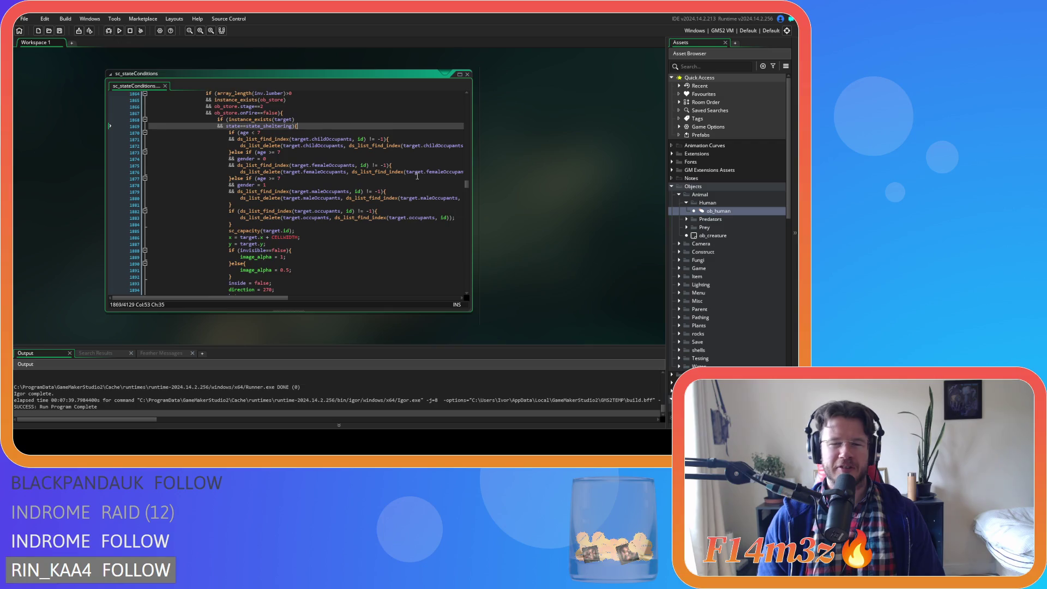
{"action": "left_click", "coordinate": [328, 158]}
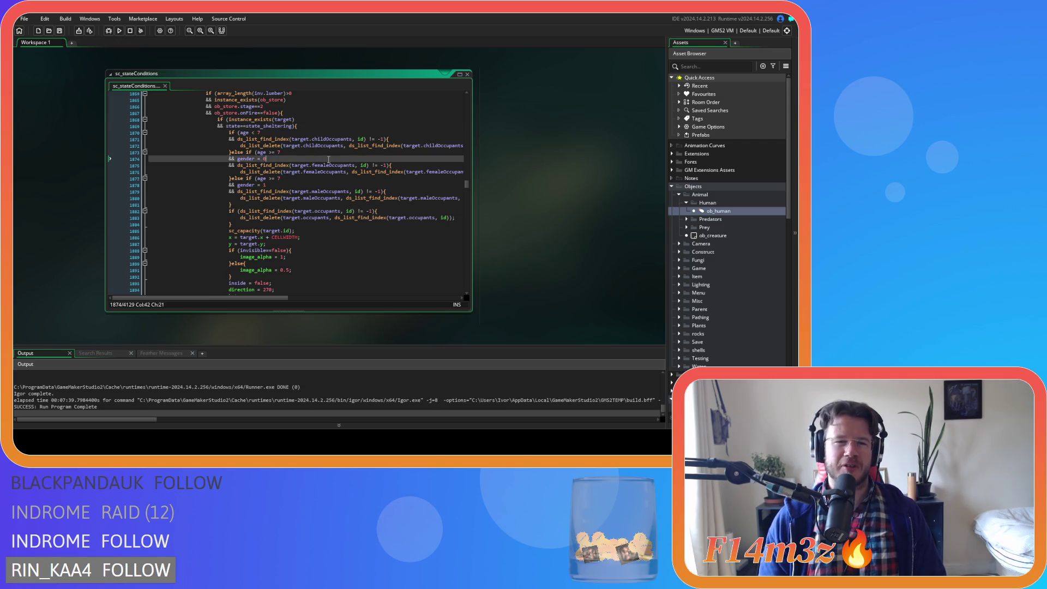
{"action": "scroll", "coordinate": [328, 160], "scroll_direction": "up", "scroll_amount": 3}
- Step through the deposit-lumber conditions to the ob_store.onFire check and the state_sheltering line
{"action": "left_click", "coordinate": [328, 158]}
{"action": "left_click", "coordinate": [329, 171]}
{"action": "left_click", "coordinate": [328, 178]}
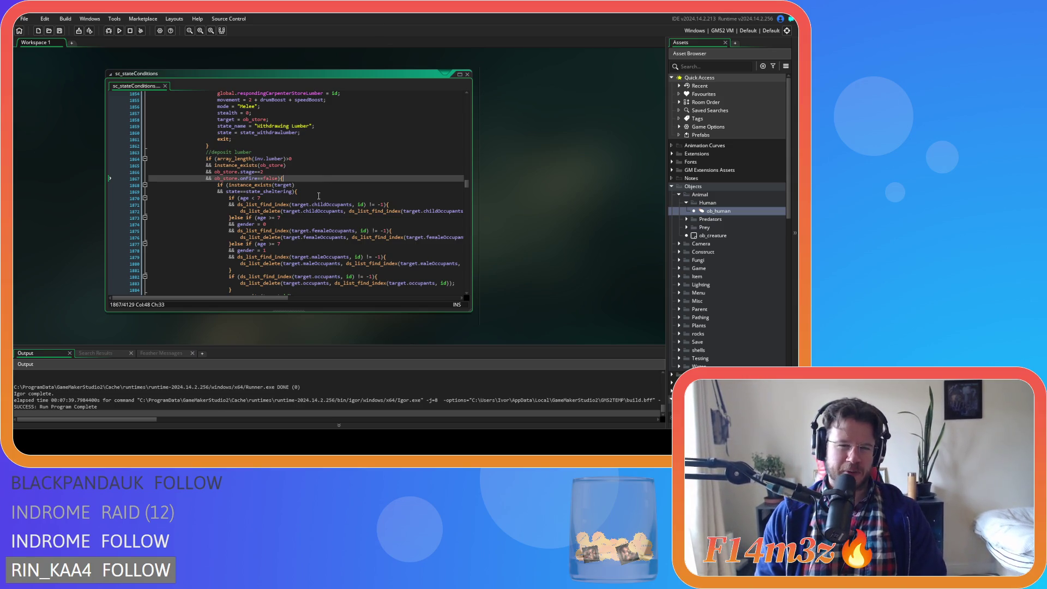
{"action": "left_click", "coordinate": [260, 191]}
{"action": "left_click", "coordinate": [367, 154]}
{"action": "left_click", "coordinate": [347, 193]}
{"action": "left_click", "coordinate": [540, 157]}
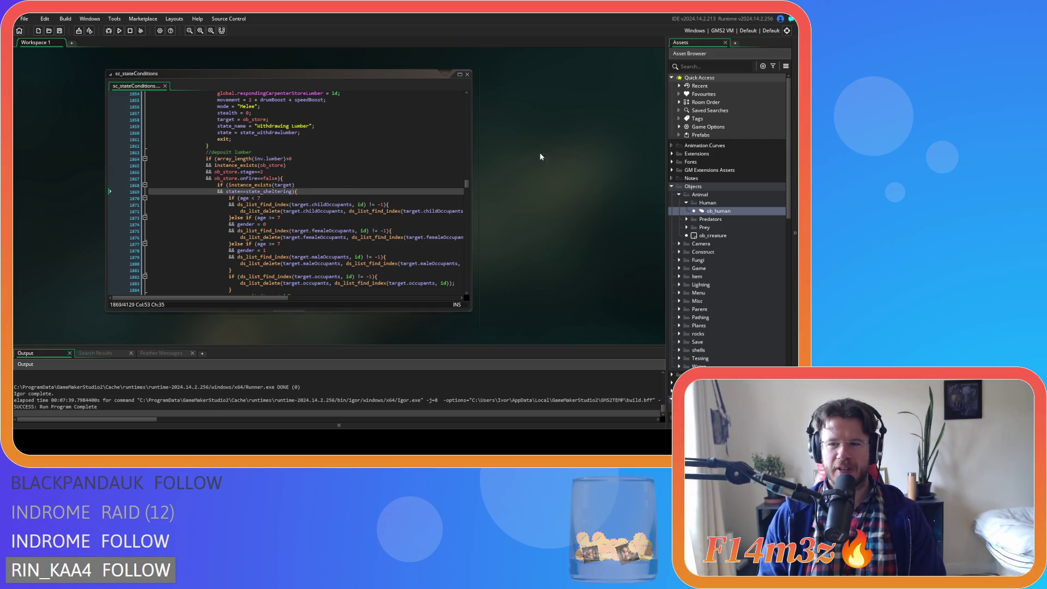
- Close every open code editor via the workspace's Close All
{"action": "key", "text": "Up"}
{"action": "right_click", "coordinate": [599, 177]}
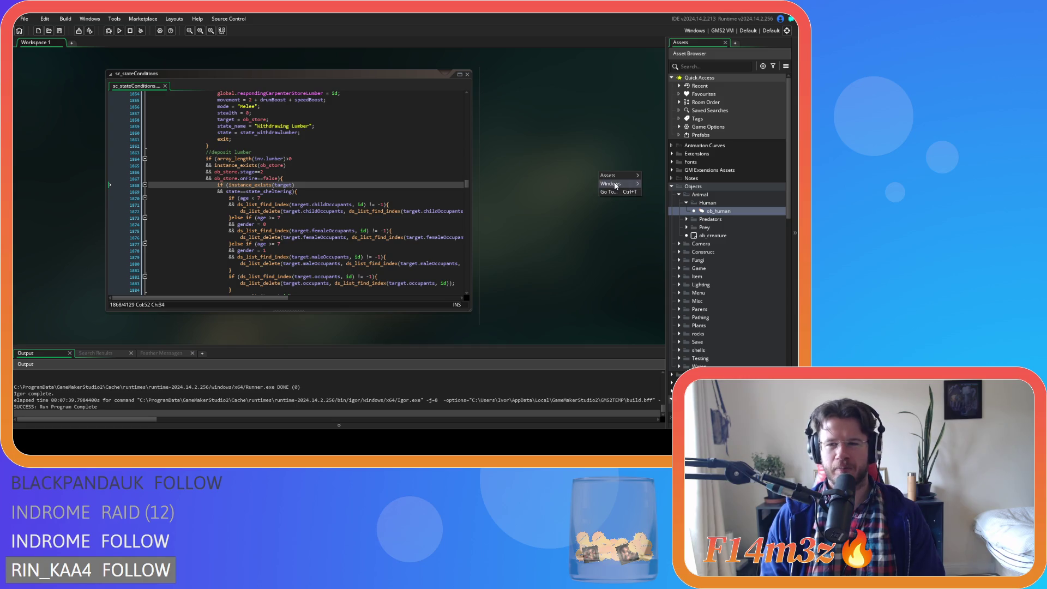
{"action": "left_click", "coordinate": [647, 203]}
- Collapse the Human, Animal, Objects, Conditions and Scripts folders, then run the game with F5
{"action": "left_click", "coordinate": [687, 203]}
{"action": "left_click", "coordinate": [679, 194]}
{"action": "left_click", "coordinate": [671, 186]}
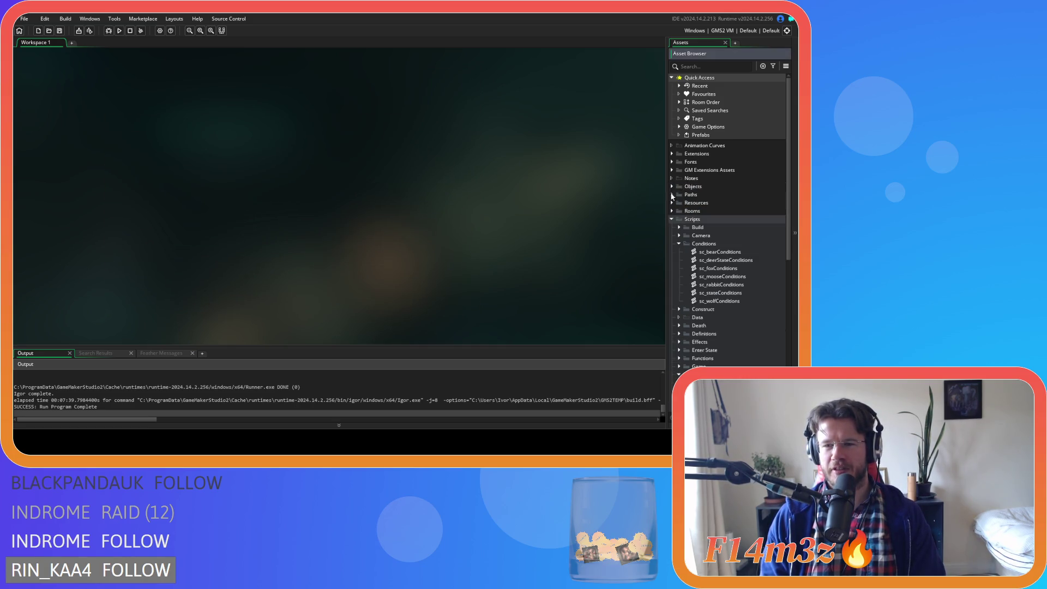
{"action": "left_click", "coordinate": [679, 243]}
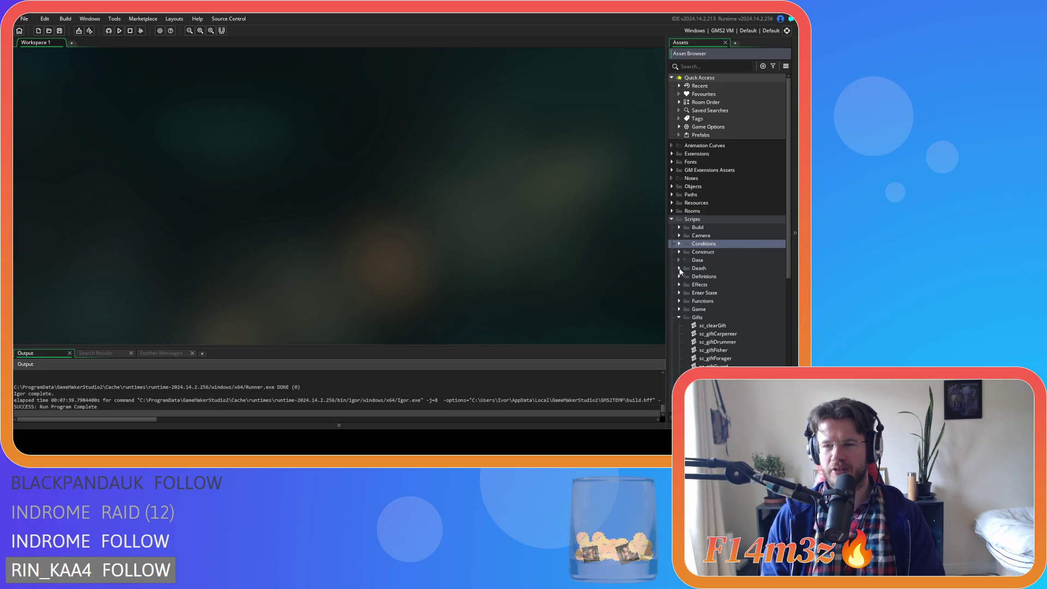
{"action": "left_click", "coordinate": [671, 220]}
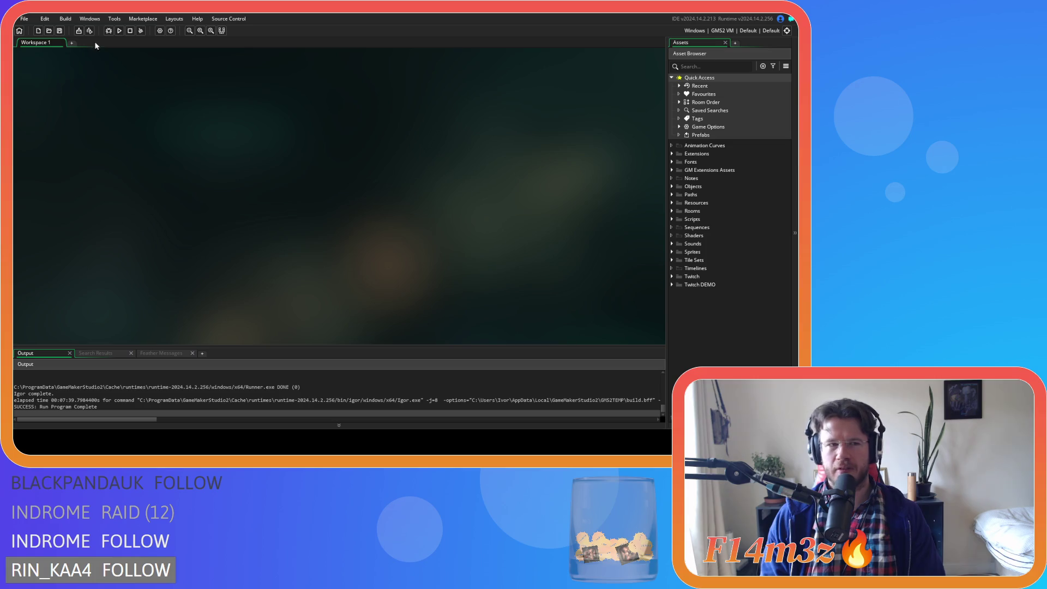
{"action": "key", "text": "F5"}
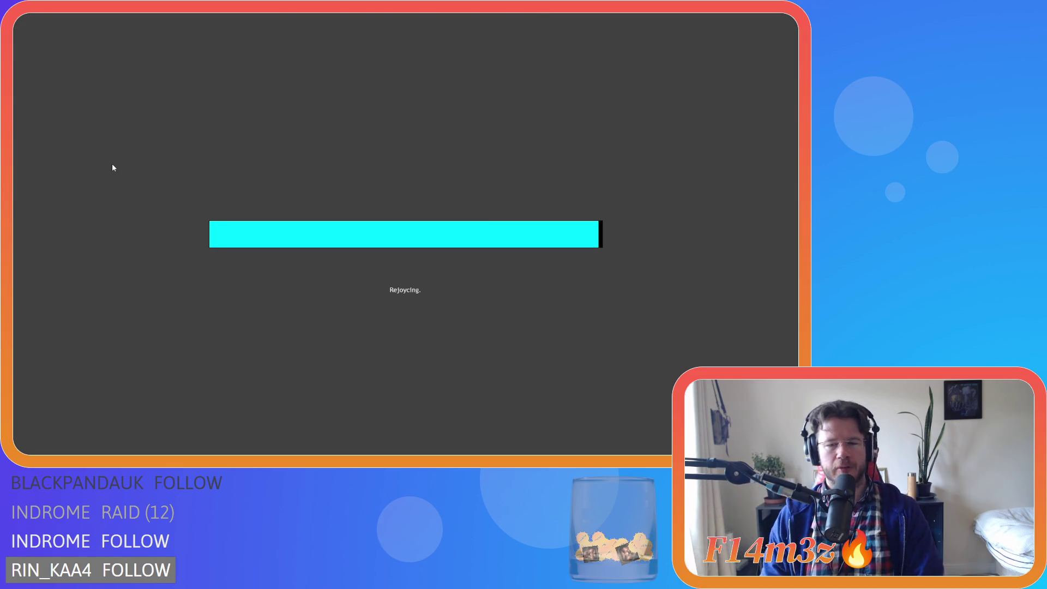
- Pan across the forest and back to the settlement, then open the Tribe panel of followers
{"action": "key", "text": "d"}
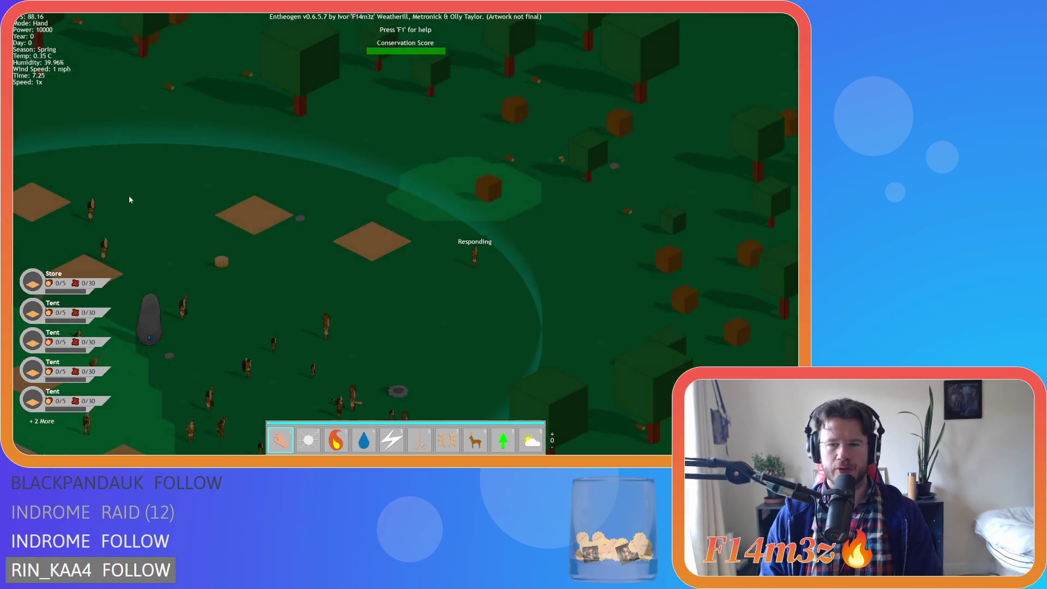
{"action": "key", "text": "a"}
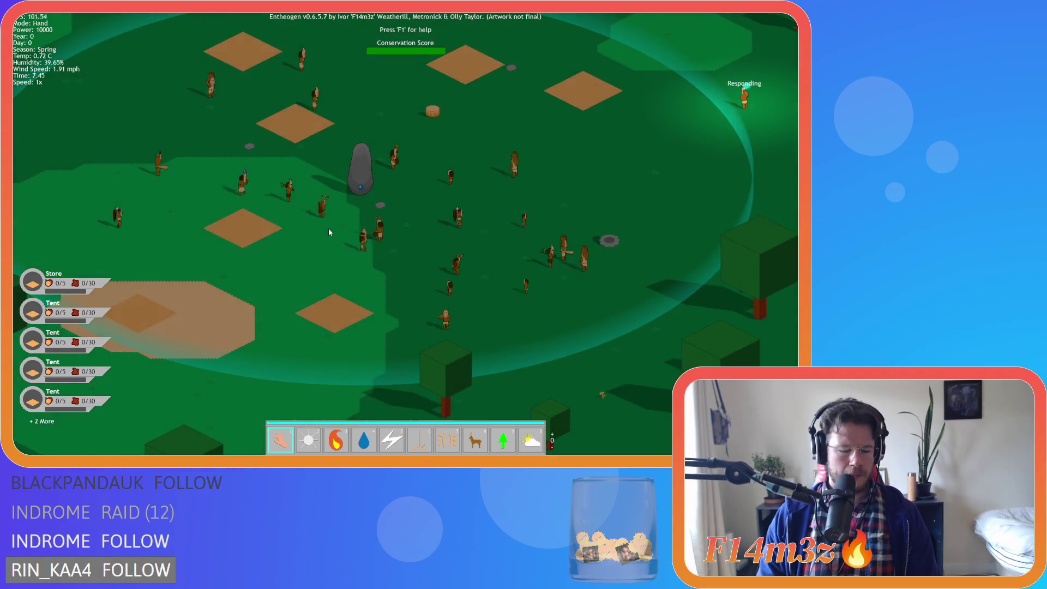
{"action": "left_click", "coordinate": [328, 228]}
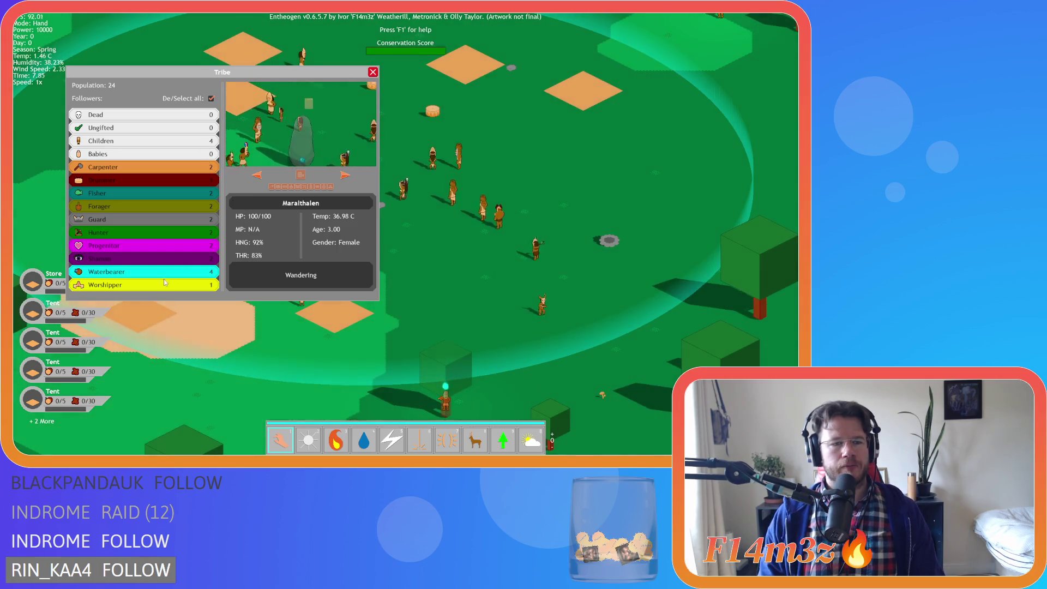
- Deselect all roles, filter to Waterbearer followers, and cycle through four followers' details
{"action": "left_click", "coordinate": [211, 98]}
{"action": "left_click", "coordinate": [144, 272]}
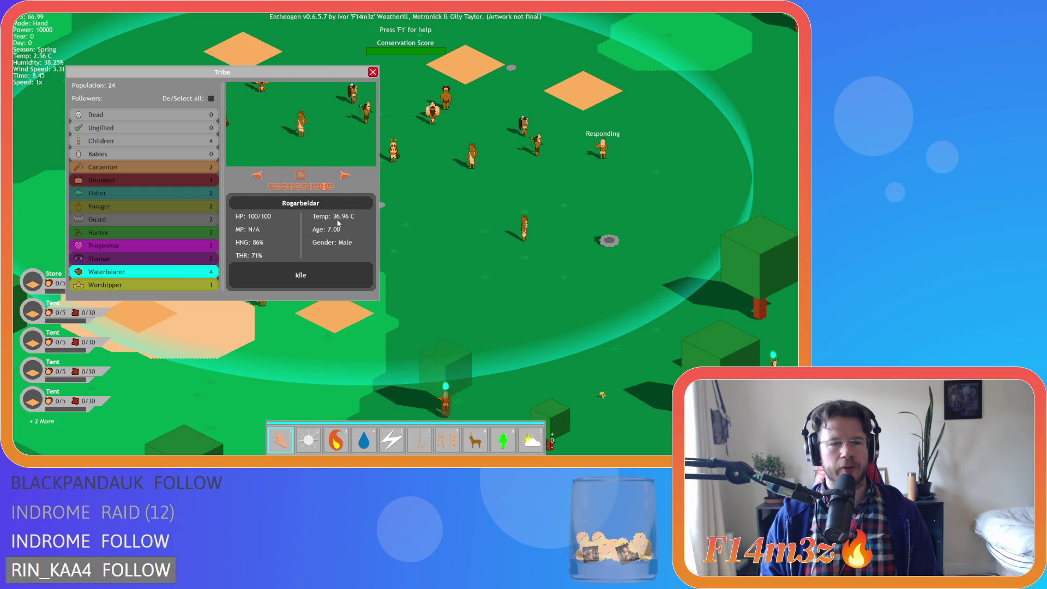
{"action": "key", "text": "w"}
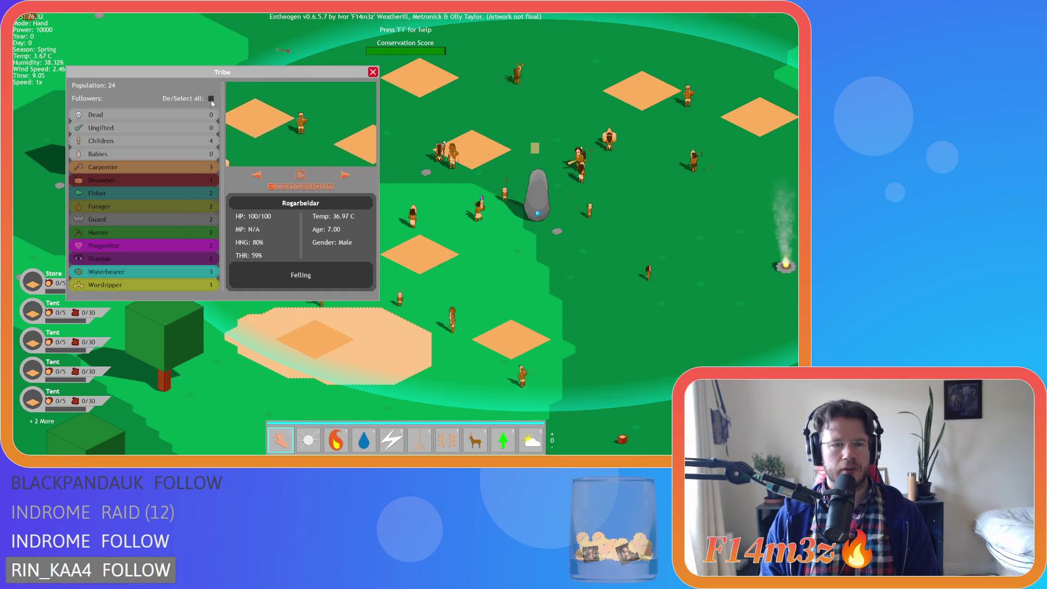
{"action": "left_click", "coordinate": [303, 186]}
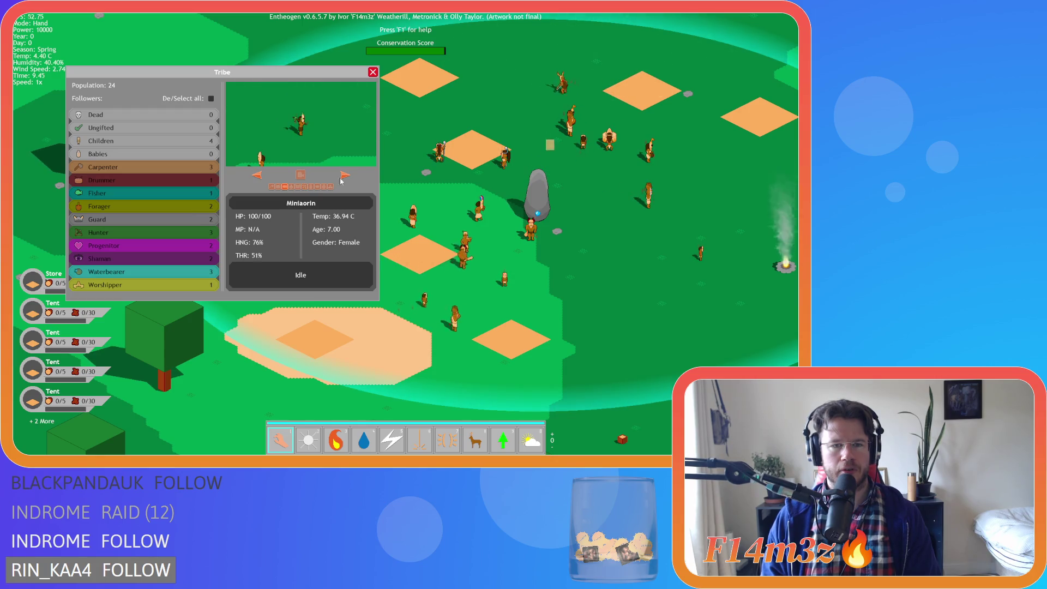
{"action": "left_click", "coordinate": [345, 176]}
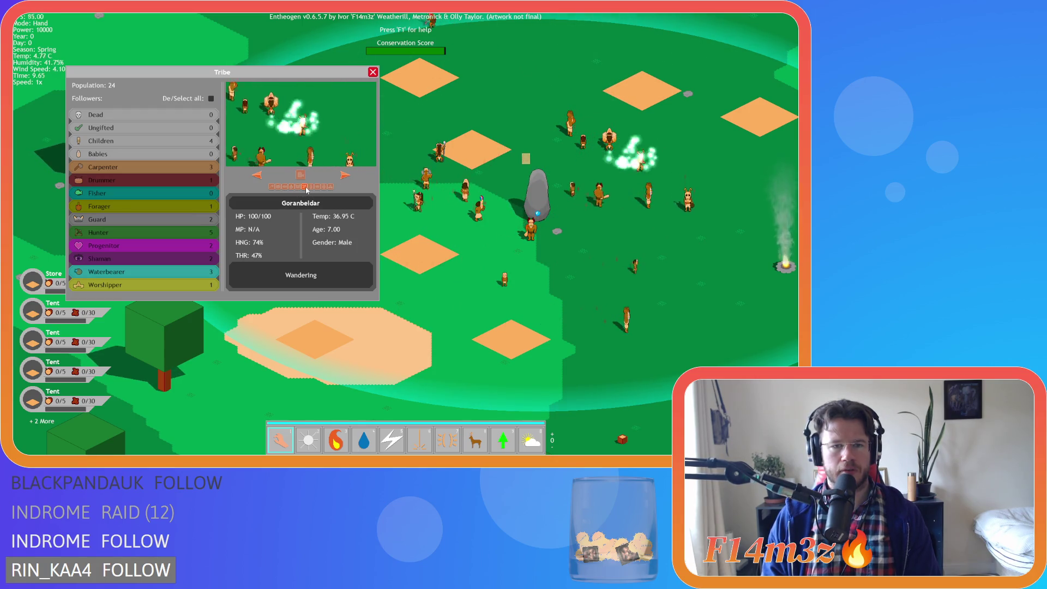
{"action": "left_click", "coordinate": [308, 187]}
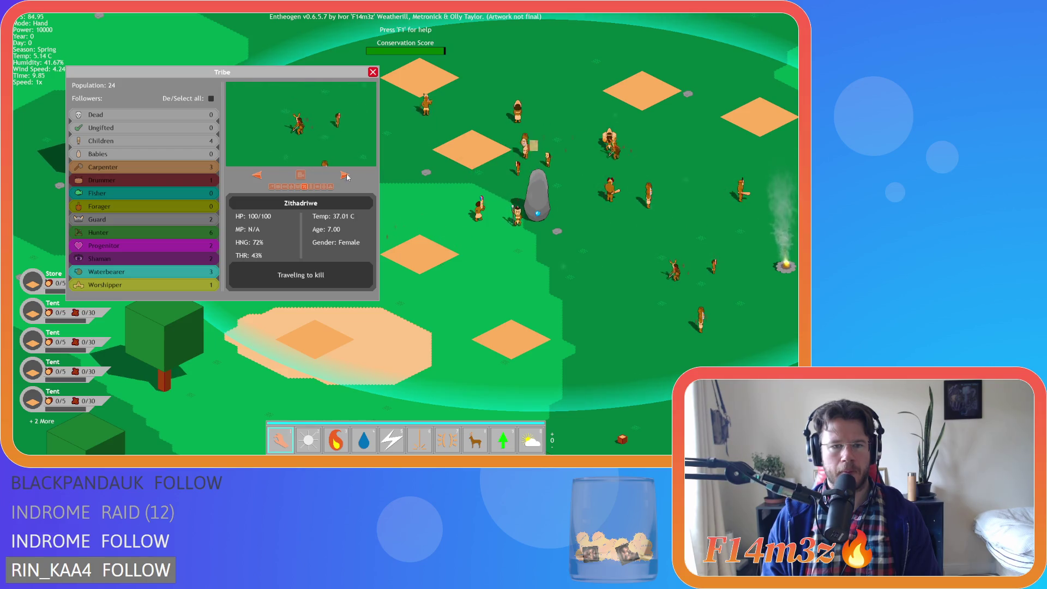
{"action": "left_click", "coordinate": [309, 187]}
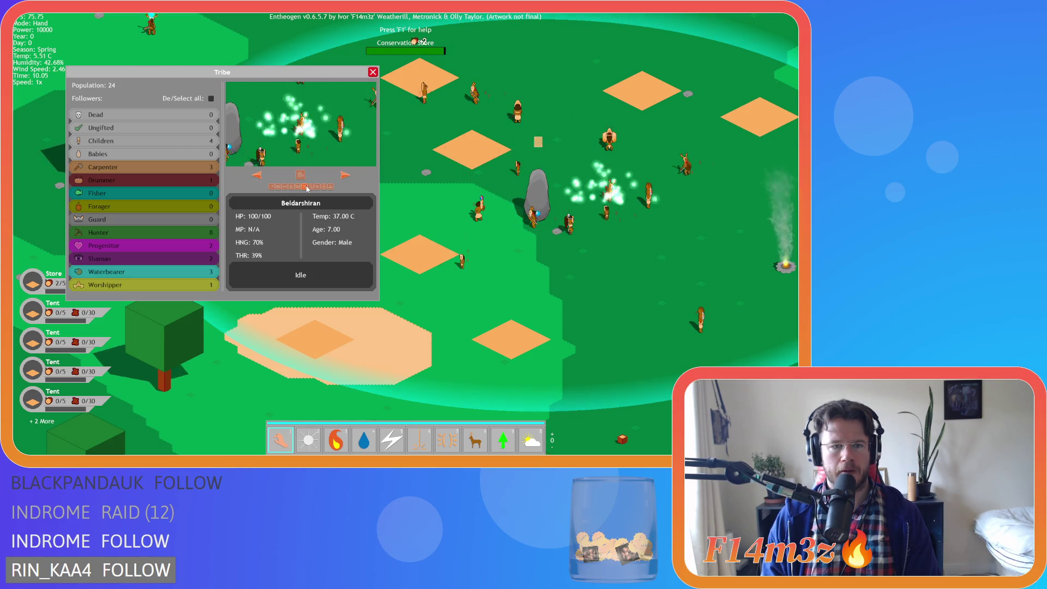
- Pan around the settlement and close the Tribe panel
{"action": "key", "text": "d"}
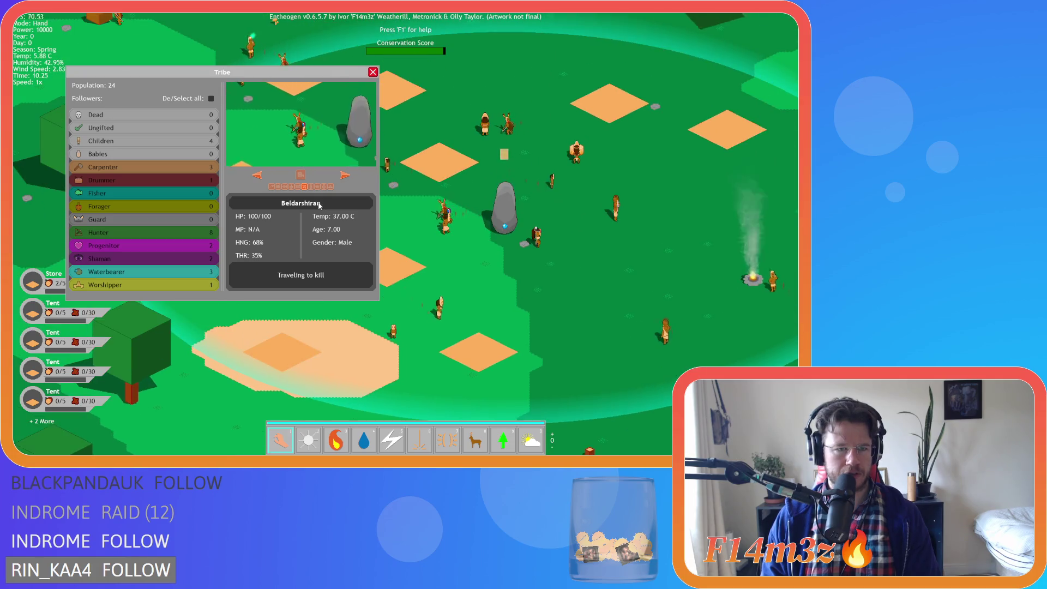
{"action": "key", "text": "d"}
{"action": "key", "text": "s"}
{"action": "key", "text": "w"}
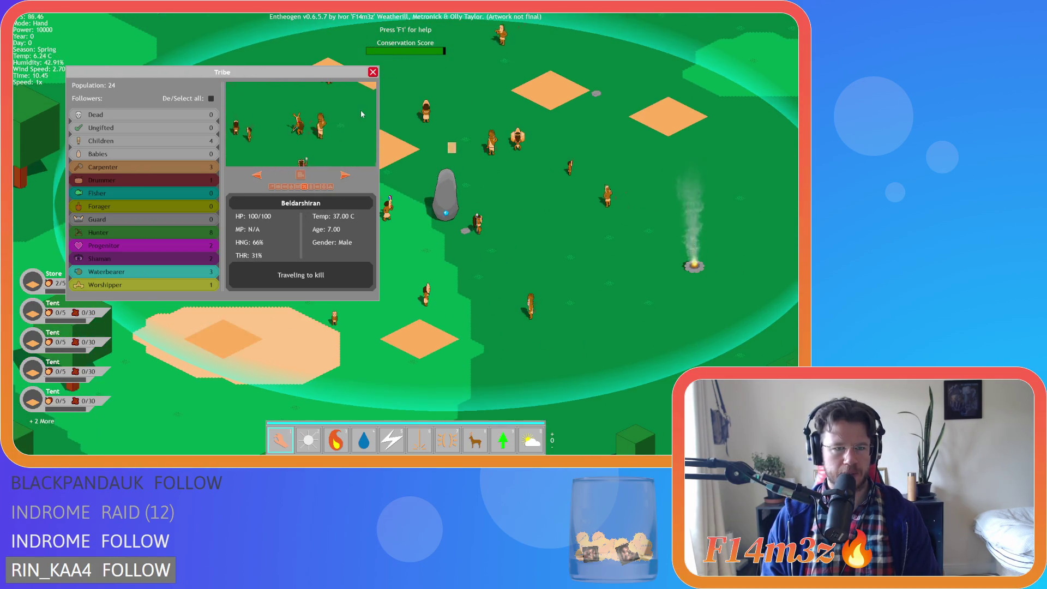
{"action": "left_click", "coordinate": [373, 72]}
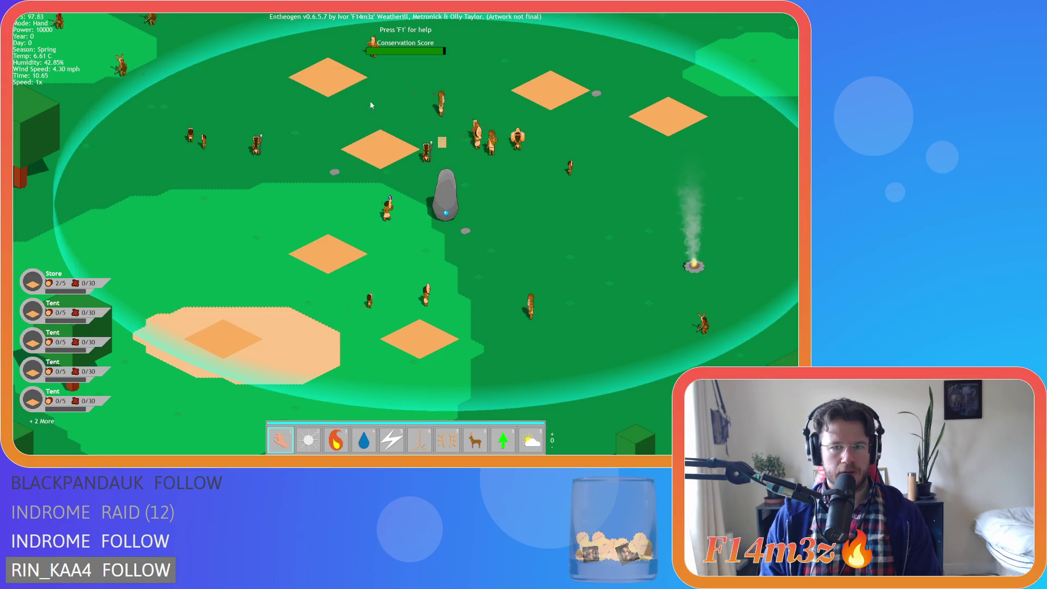
- Zoom in and out and pan around the settlement
{"action": "scroll", "coordinate": [442, 271], "scroll_direction": "down", "scroll_amount": 5}
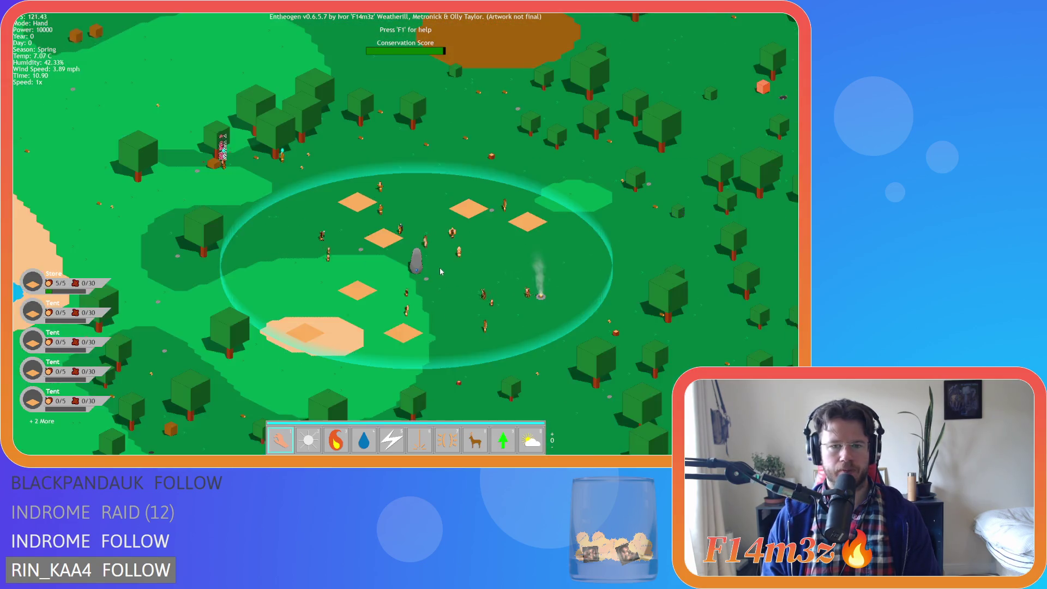
{"action": "scroll", "coordinate": [440, 271], "scroll_direction": "down", "scroll_amount": 3}
{"action": "key", "text": "d"}
{"action": "scroll", "coordinate": [440, 271], "scroll_direction": "up", "scroll_amount": 3}
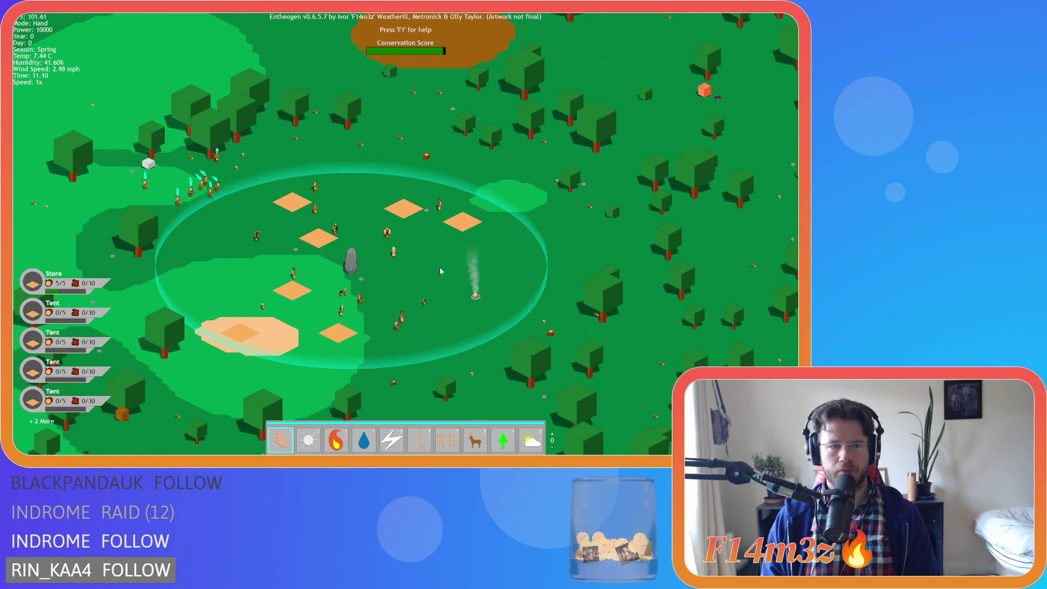
{"action": "key", "text": "a"}
{"action": "scroll", "coordinate": [440, 271], "scroll_direction": "up", "scroll_amount": 3}
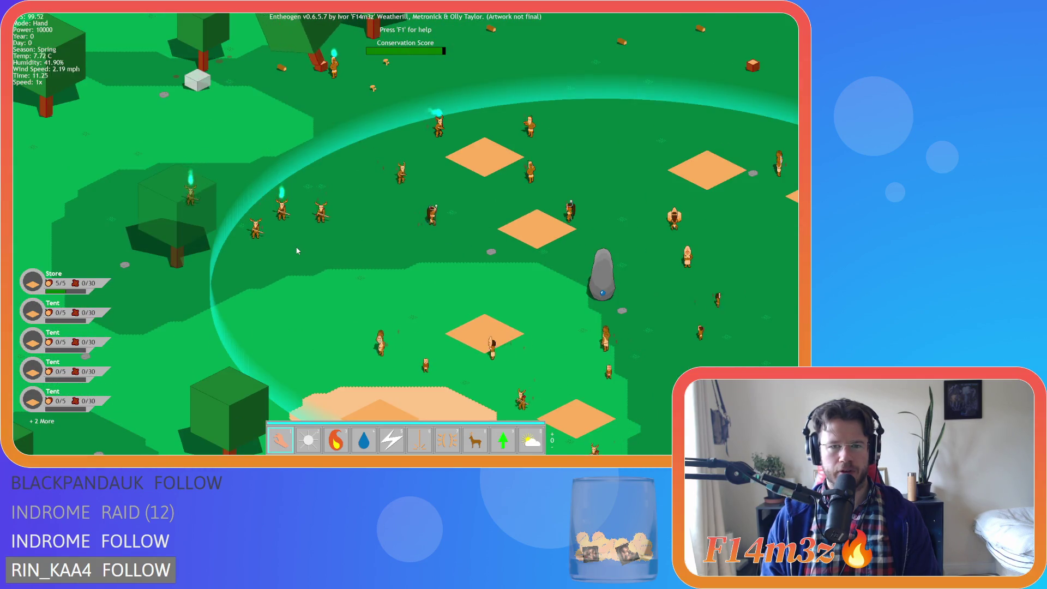
{"action": "scroll", "coordinate": [297, 250], "scroll_direction": "down", "scroll_amount": 3}
{"action": "scroll", "coordinate": [298, 250], "scroll_direction": "up", "scroll_amount": 5}
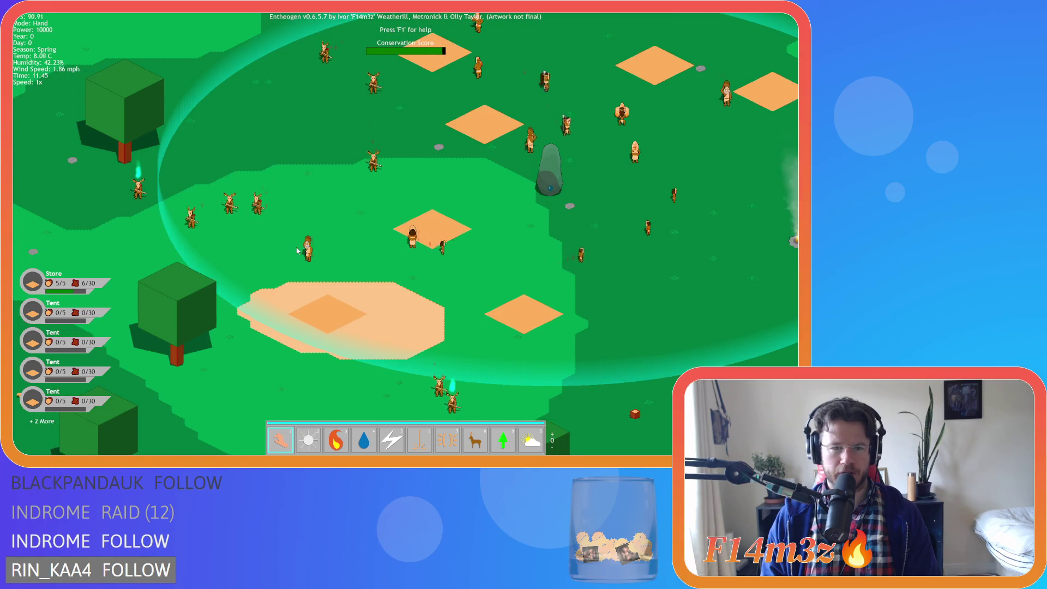
{"action": "key", "text": "s"}
{"action": "key", "text": "d"}
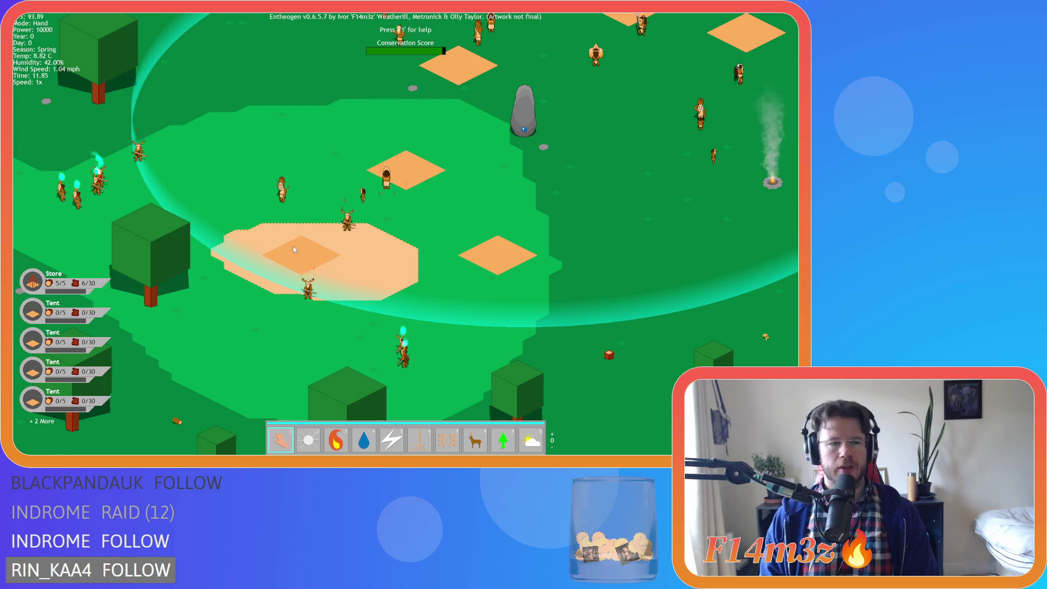
{"action": "key", "text": "a"}
{"action": "scroll", "coordinate": [293, 249], "scroll_direction": "down", "scroll_amount": 5}
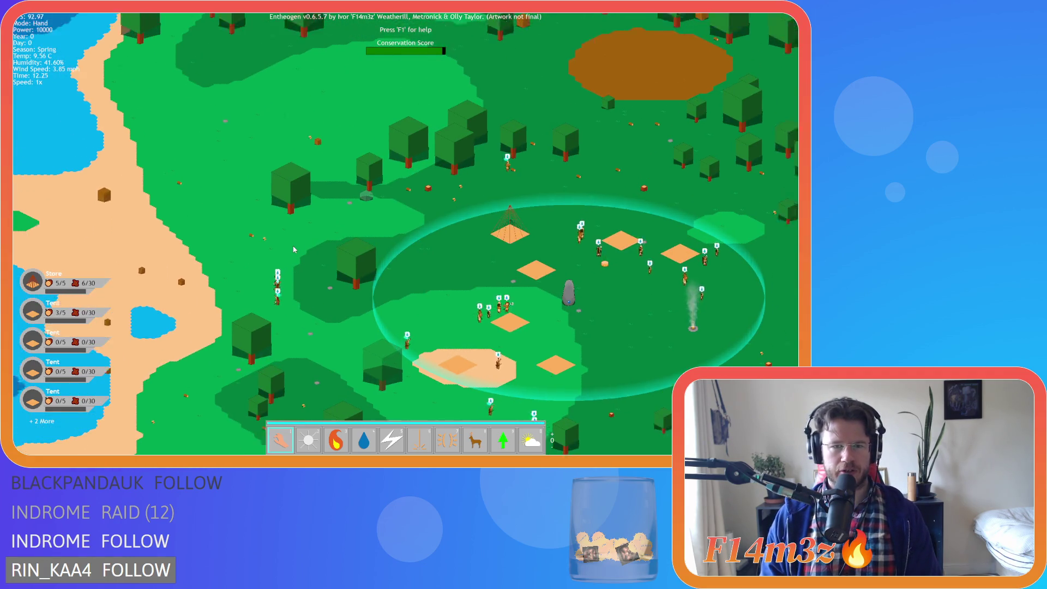
- Pan to the pyramid structure and across the forest toward the coast and tents
{"action": "key", "text": "w"}
{"action": "key", "text": "w"}
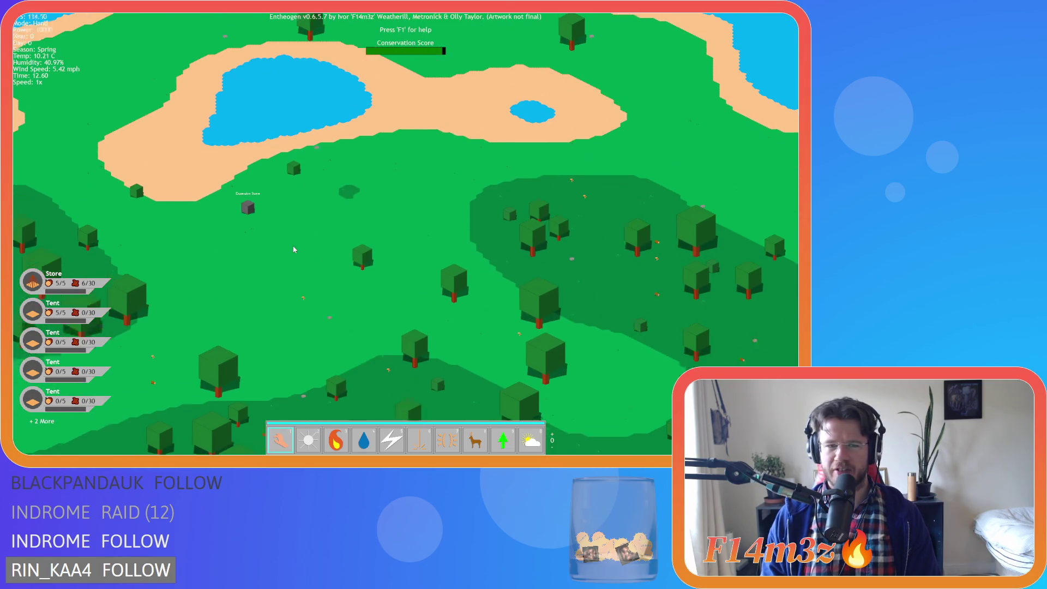
{"action": "key", "text": "s"}
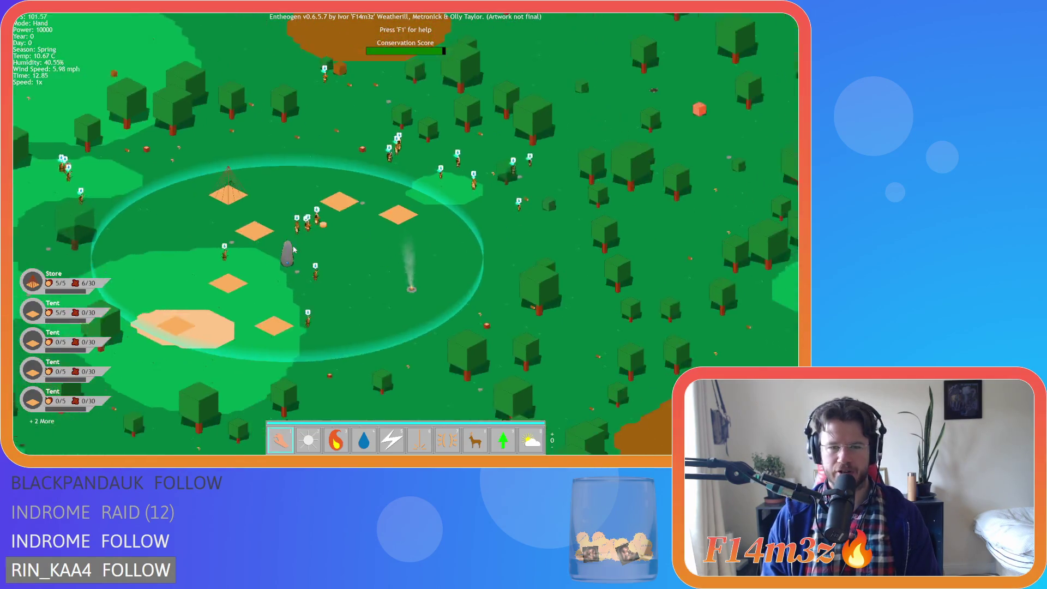
{"action": "key", "text": "d"}
{"action": "scroll", "coordinate": [293, 249], "scroll_direction": "down", "scroll_amount": 5}
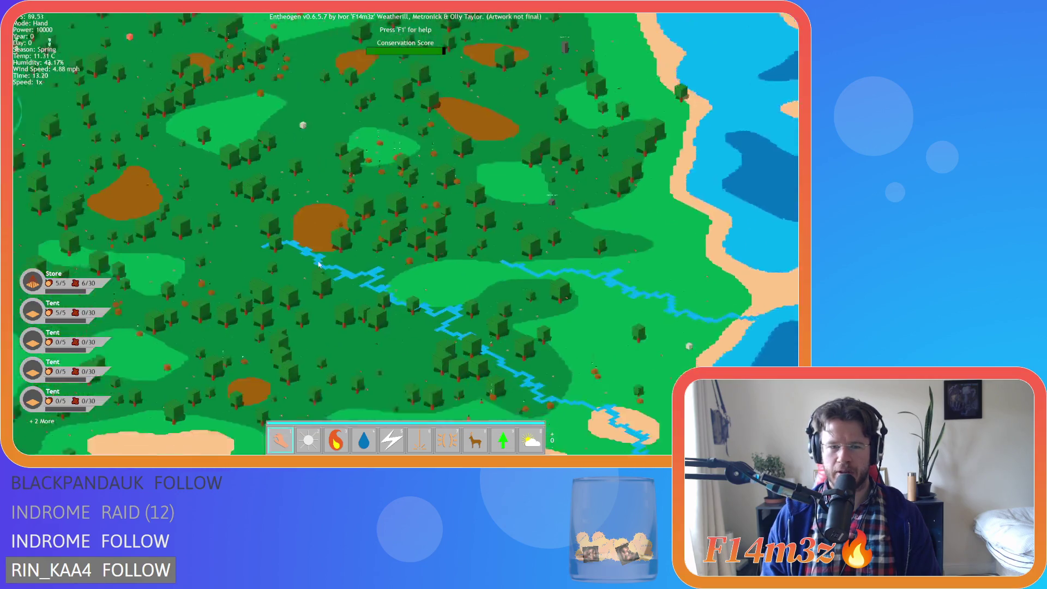
{"action": "key", "text": "s"}
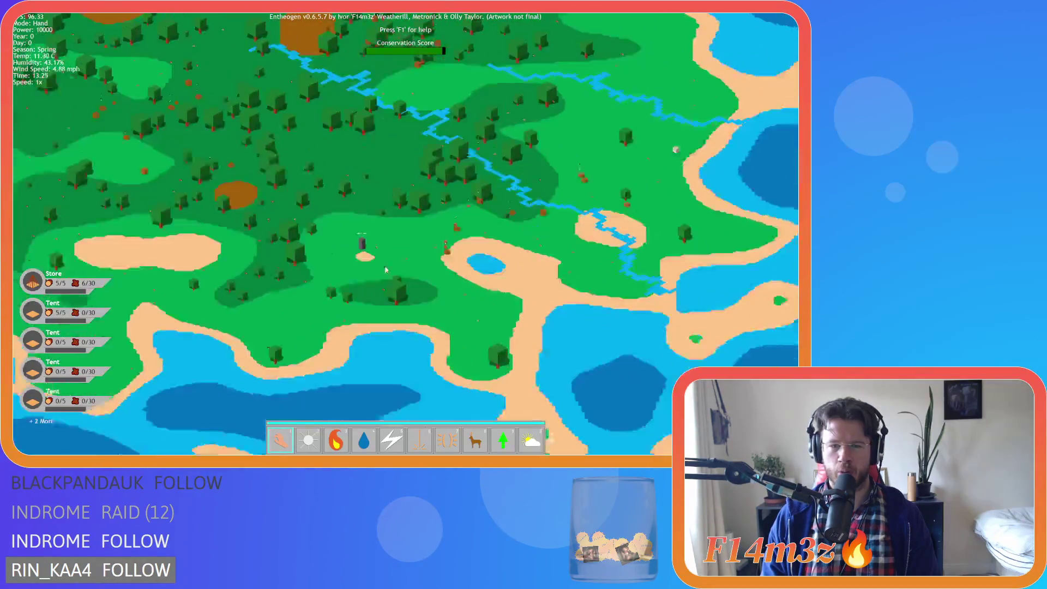
{"action": "scroll", "coordinate": [246, 256], "scroll_direction": "up", "scroll_amount": 4}
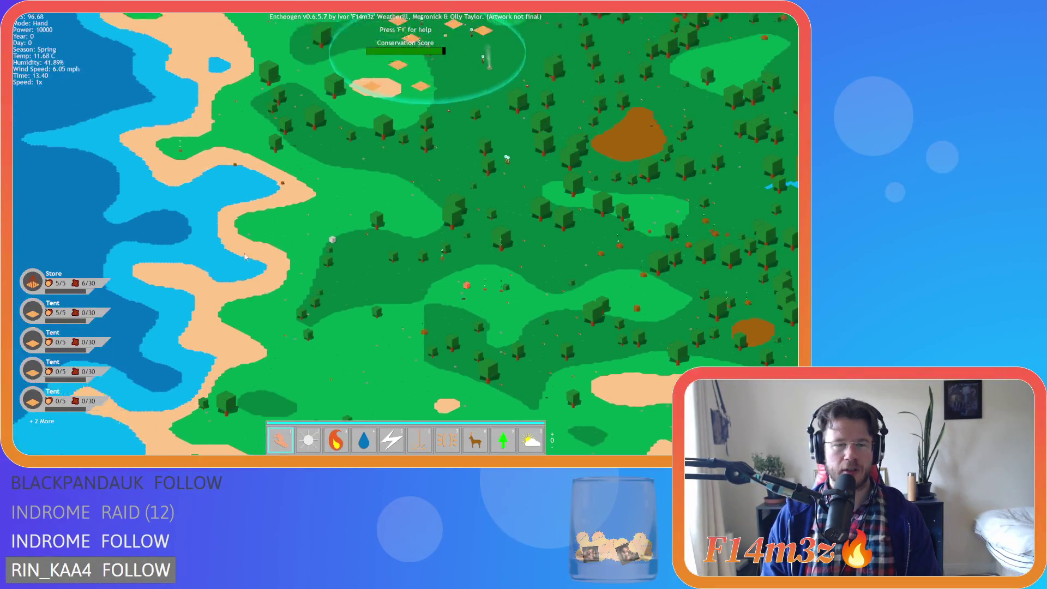
{"action": "key", "text": "w"}
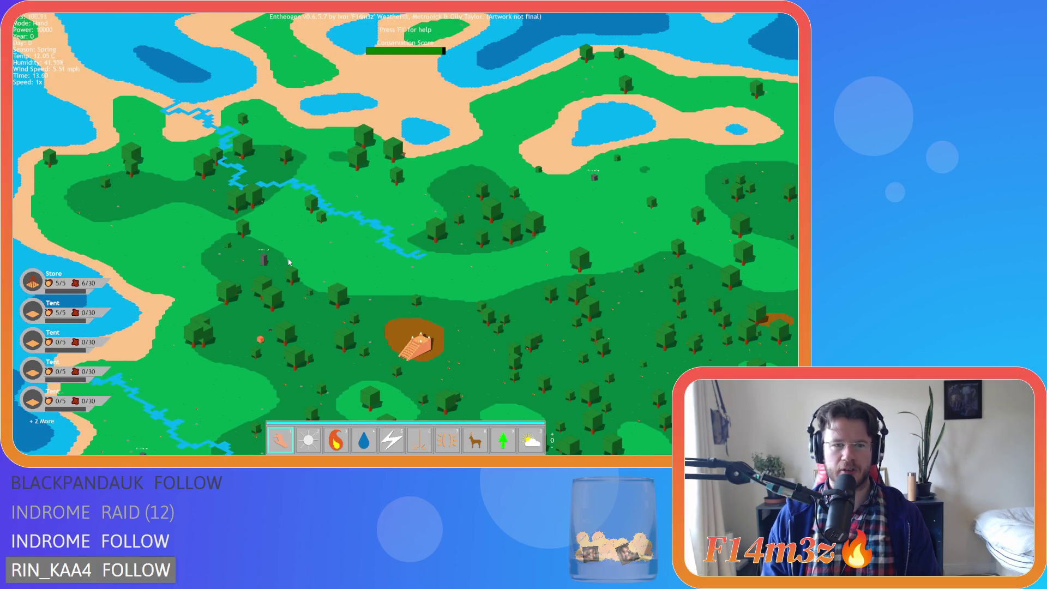
{"action": "key", "text": "s"}
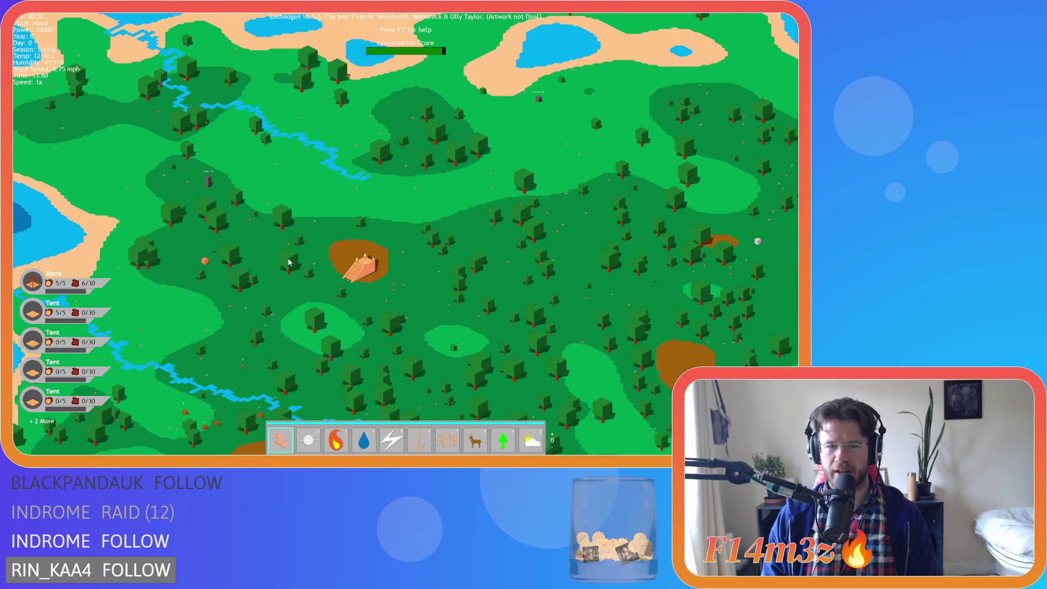
{"action": "key", "text": "s"}
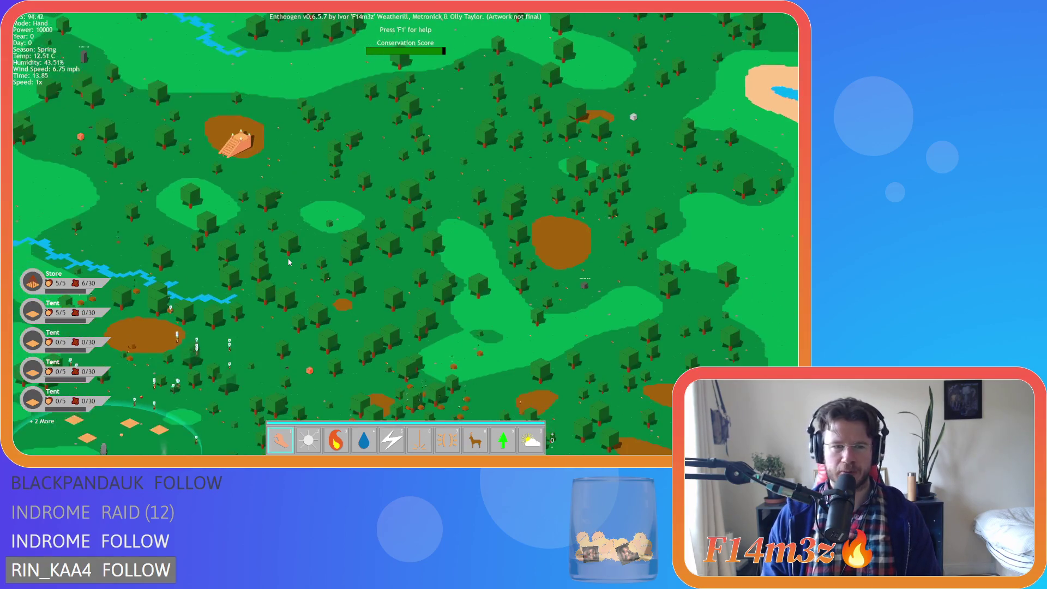
{"action": "scroll", "coordinate": [289, 262], "scroll_direction": "down", "scroll_amount": 5}
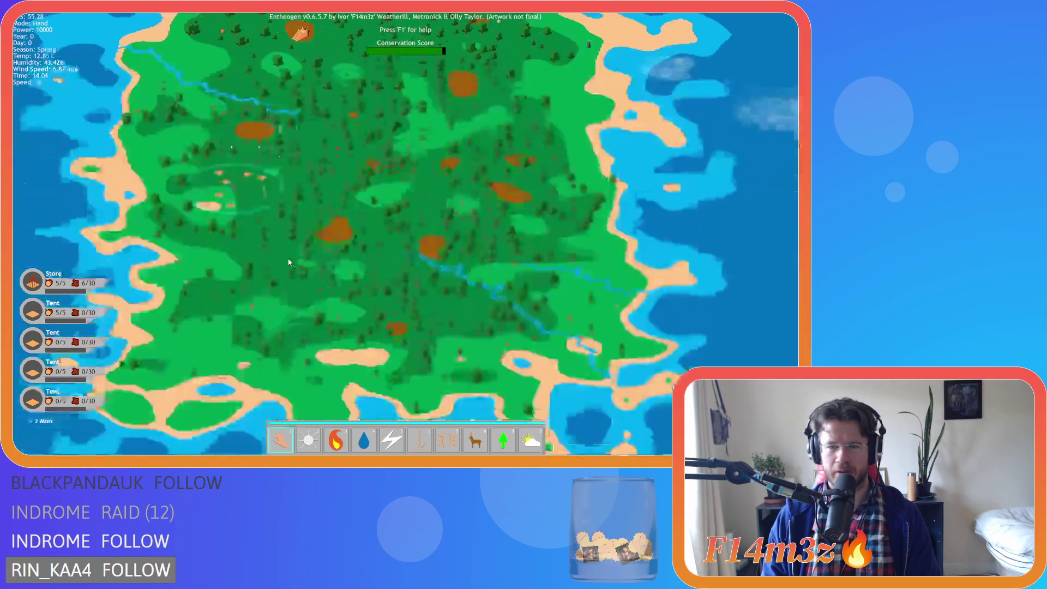
{"action": "scroll", "coordinate": [289, 263], "scroll_direction": "up", "scroll_amount": 5}
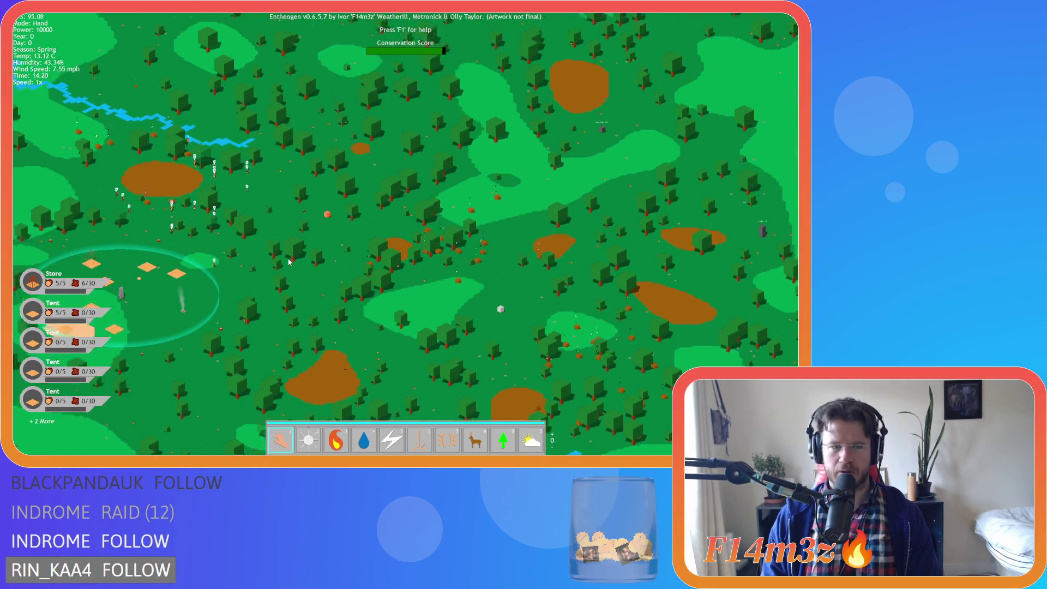
{"action": "scroll", "coordinate": [289, 262], "scroll_direction": "up", "scroll_amount": 5}
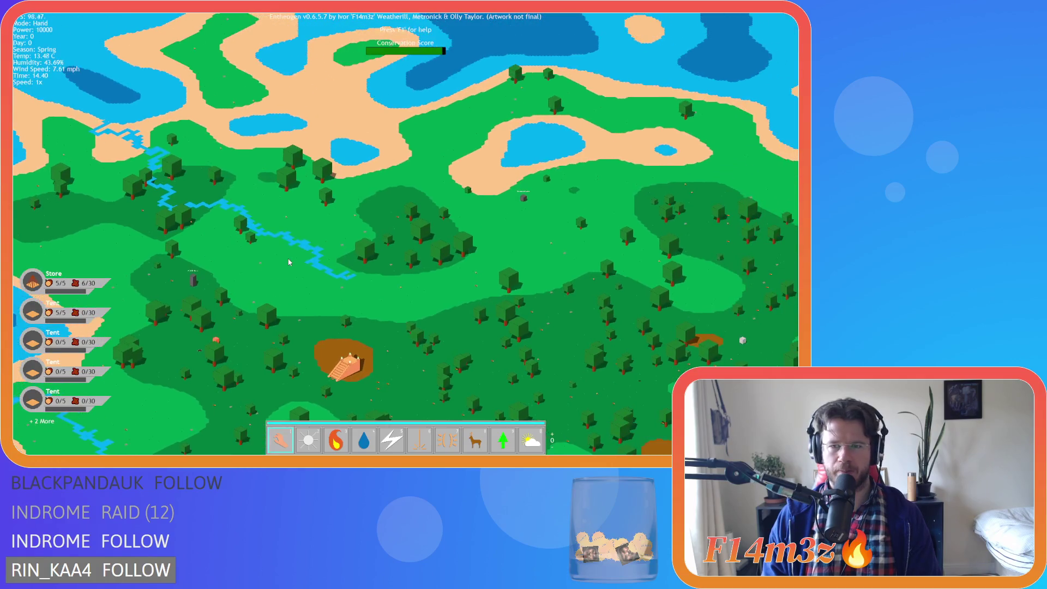
{"action": "key", "text": "s"}
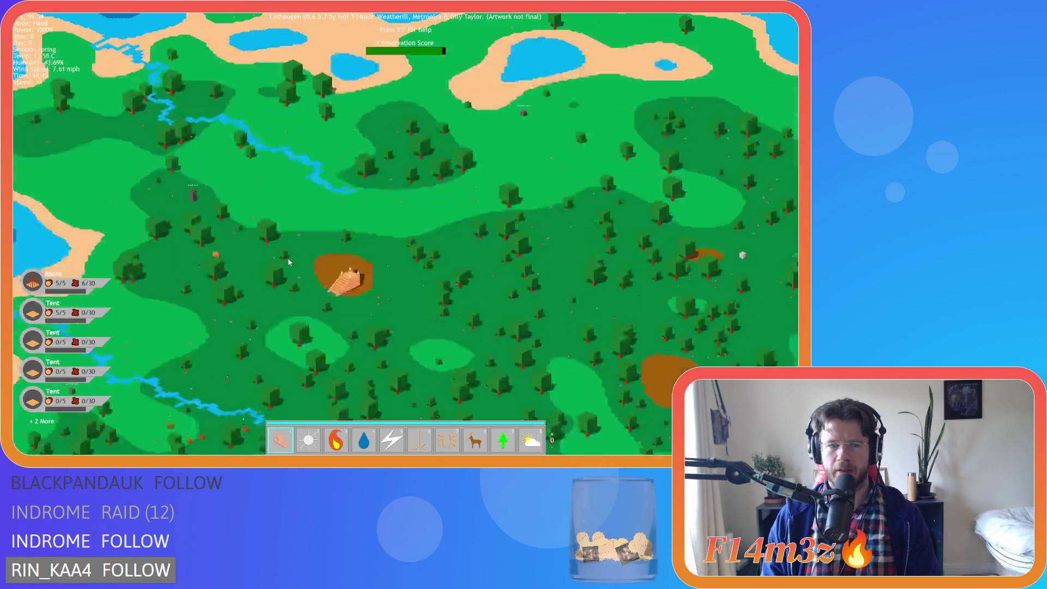
{"action": "scroll", "coordinate": [289, 262], "scroll_direction": "up", "scroll_amount": 5}
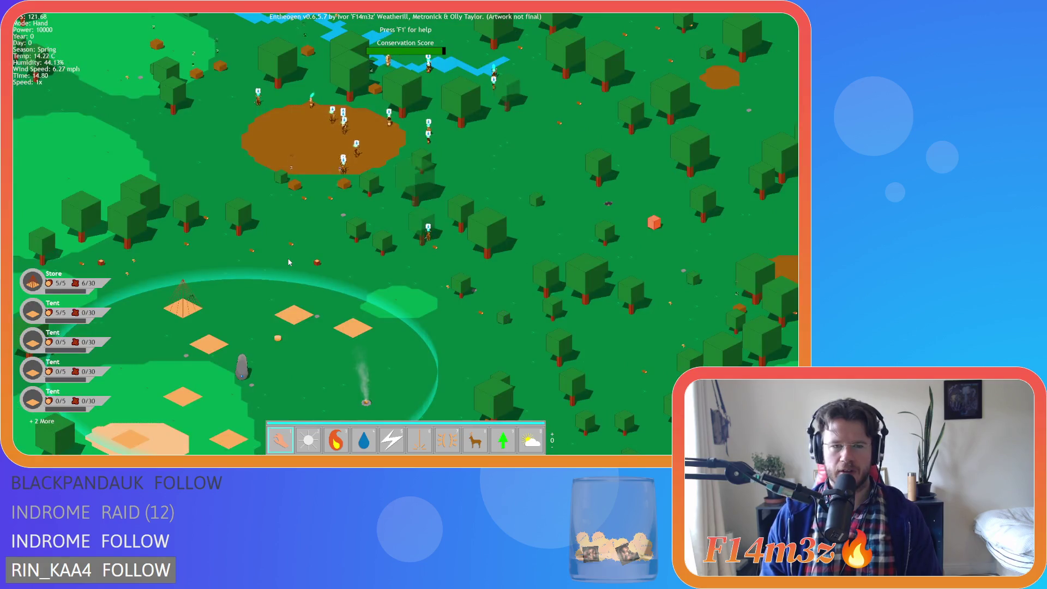
- Pan north over the camp, following villagers over to the stone-circle camp
{"action": "key", "text": "w"}
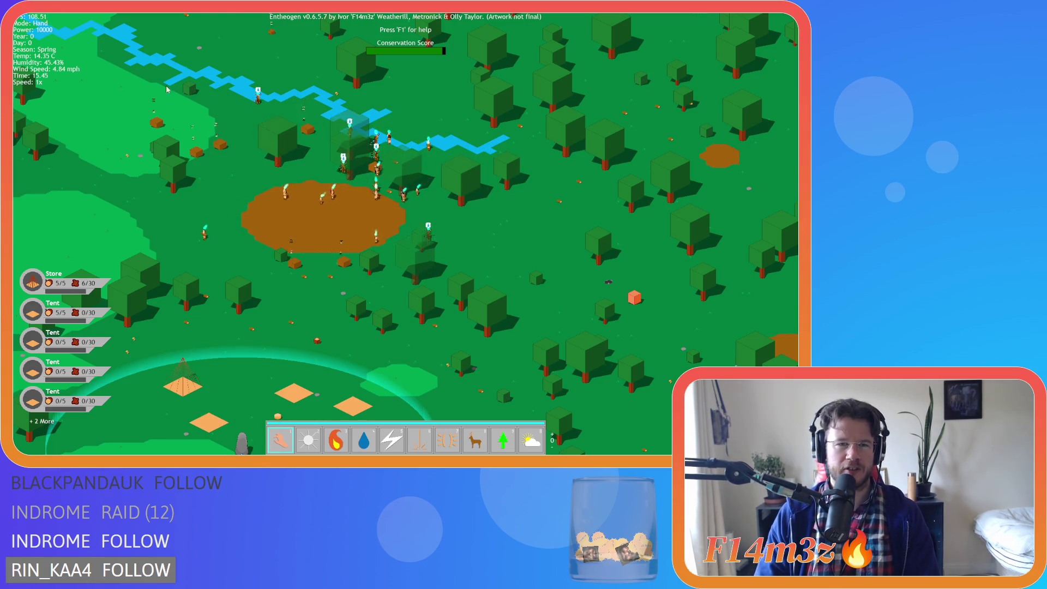
{"action": "key", "text": "w"}
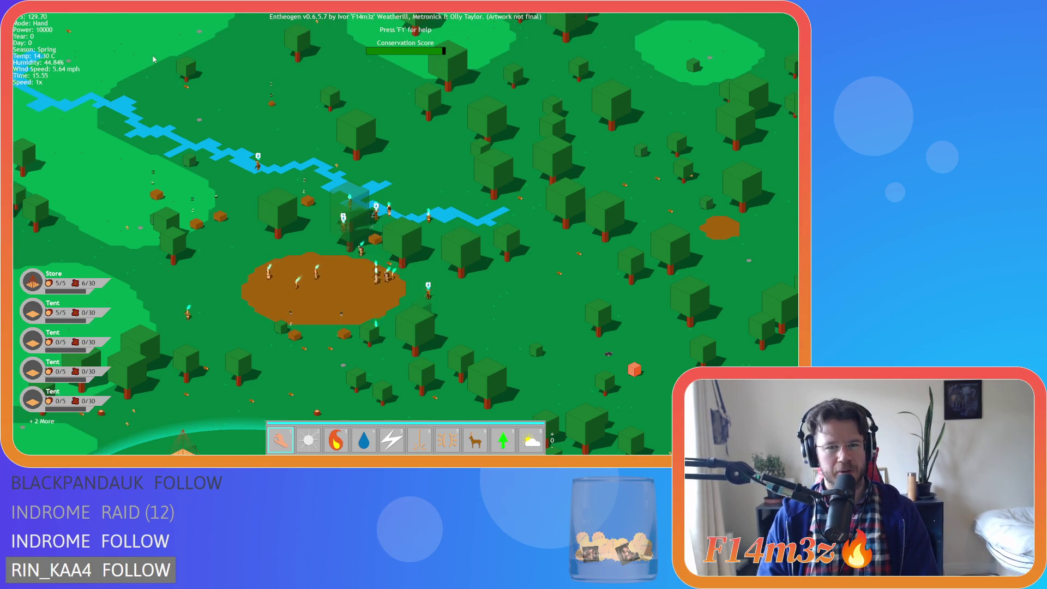
{"action": "key", "text": "d"}
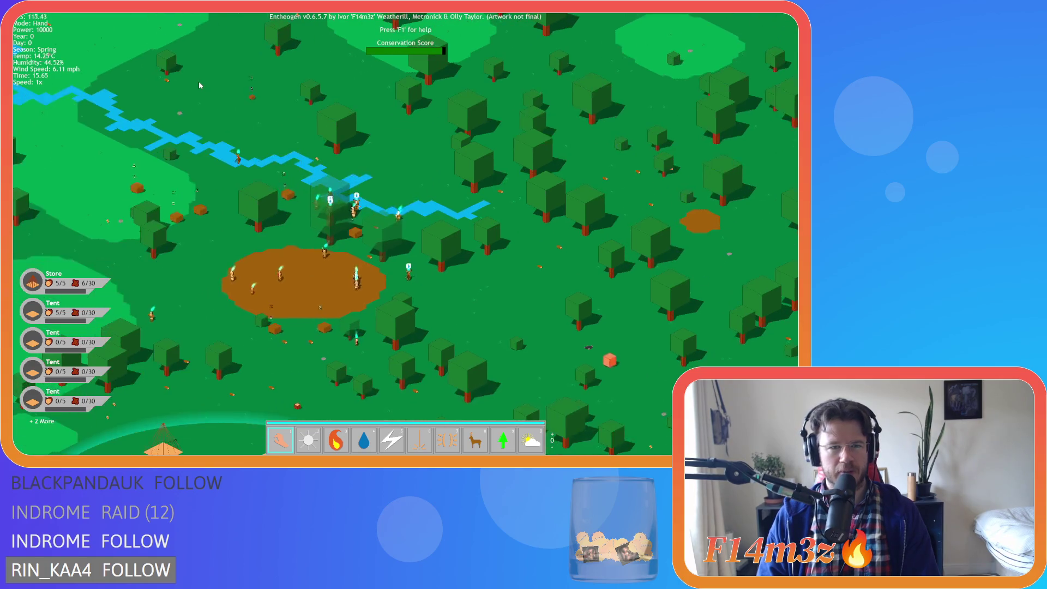
{"action": "key", "text": "w"}
{"action": "key", "text": "a"}
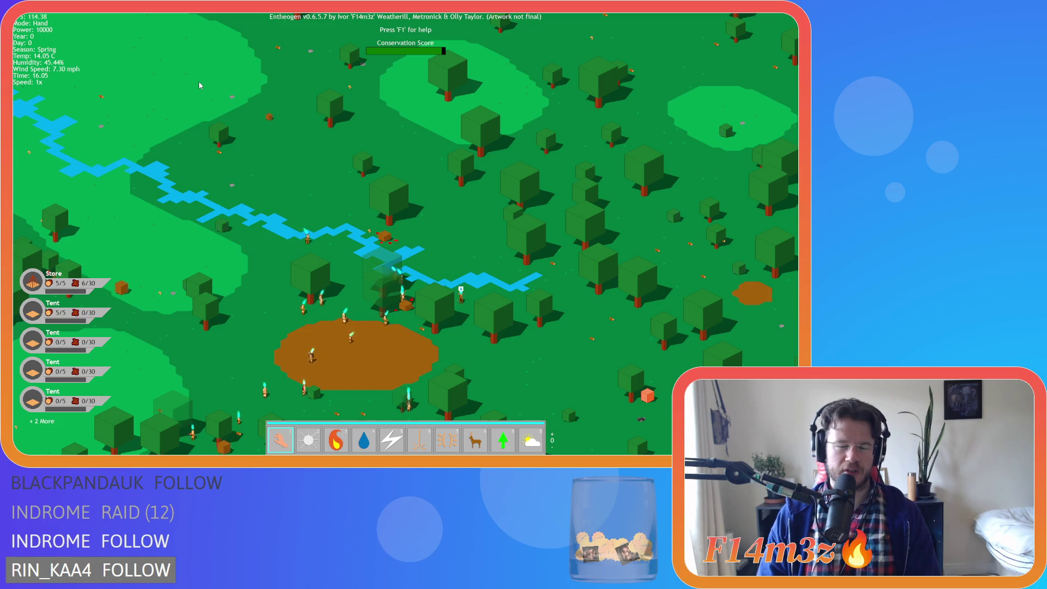
{"action": "key", "text": "d"}
{"action": "key", "text": "s"}
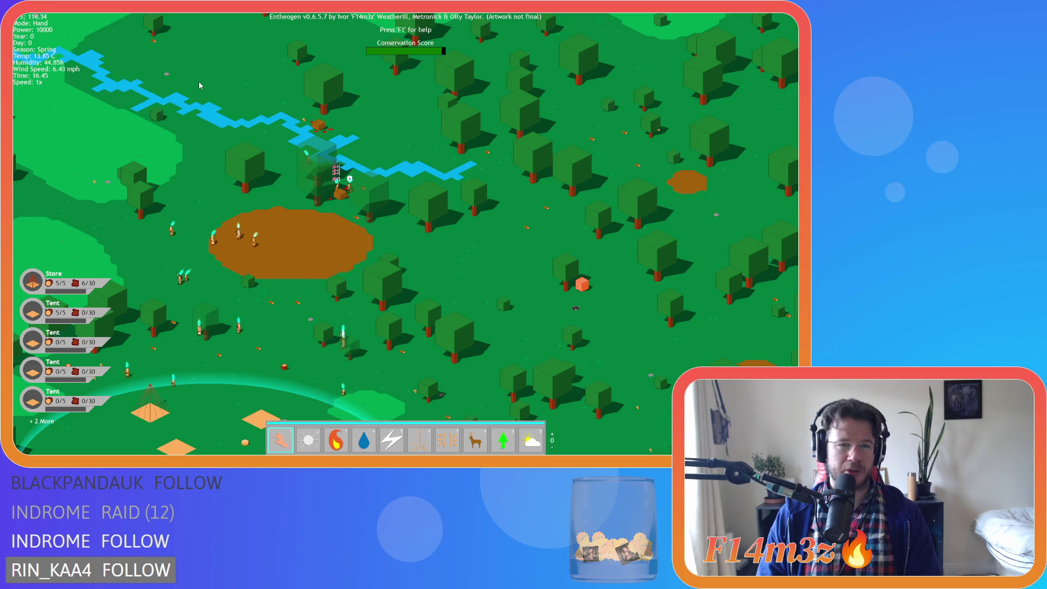
{"action": "key", "text": "s"}
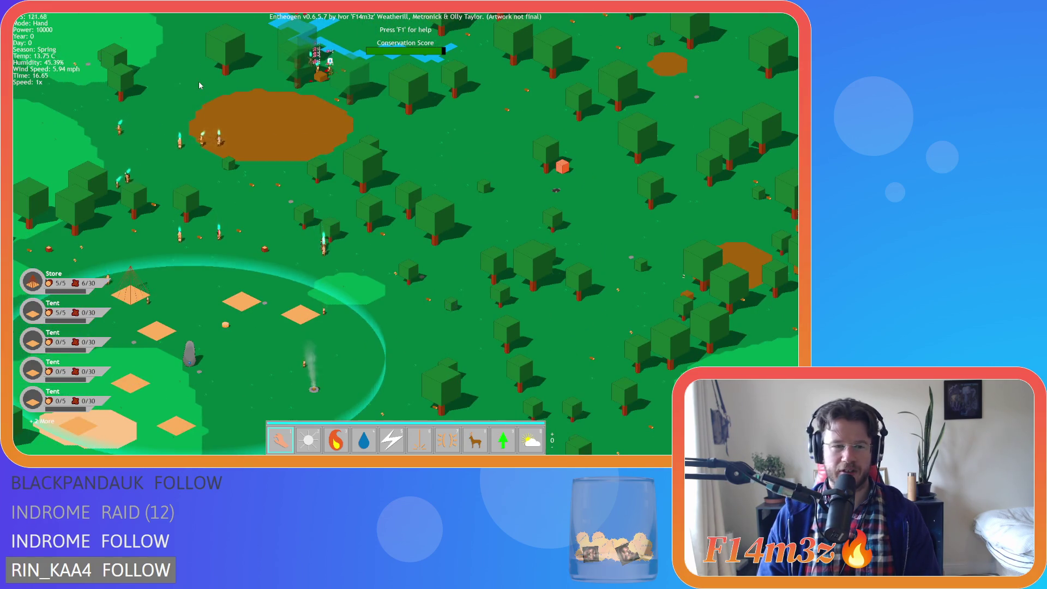
{"action": "key", "text": "a"}
{"action": "key", "text": "s"}
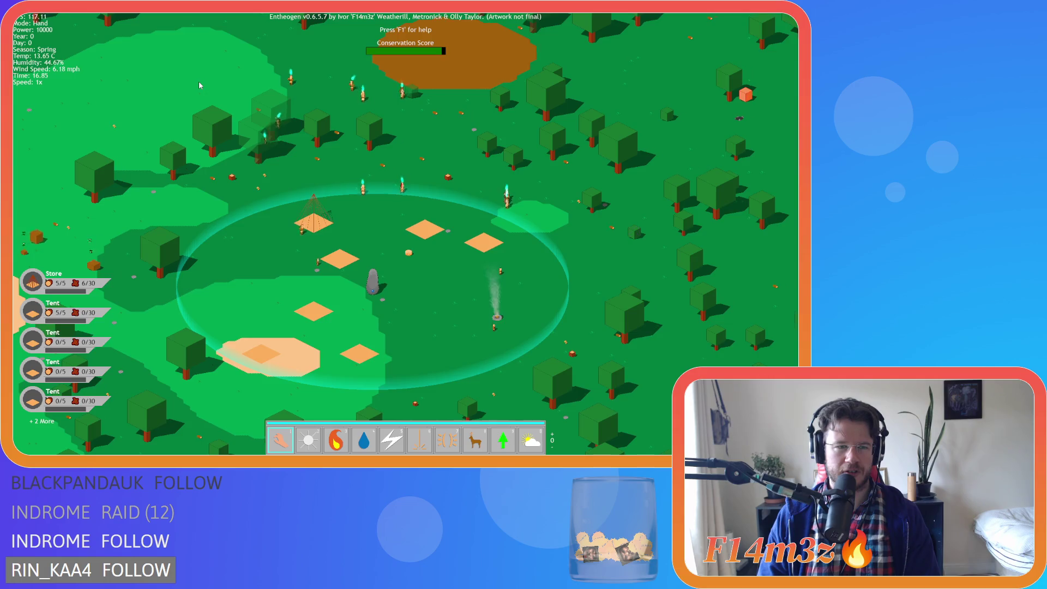
- Pan around the stone-circle camp and centre it in view
{"action": "key", "text": "w"}
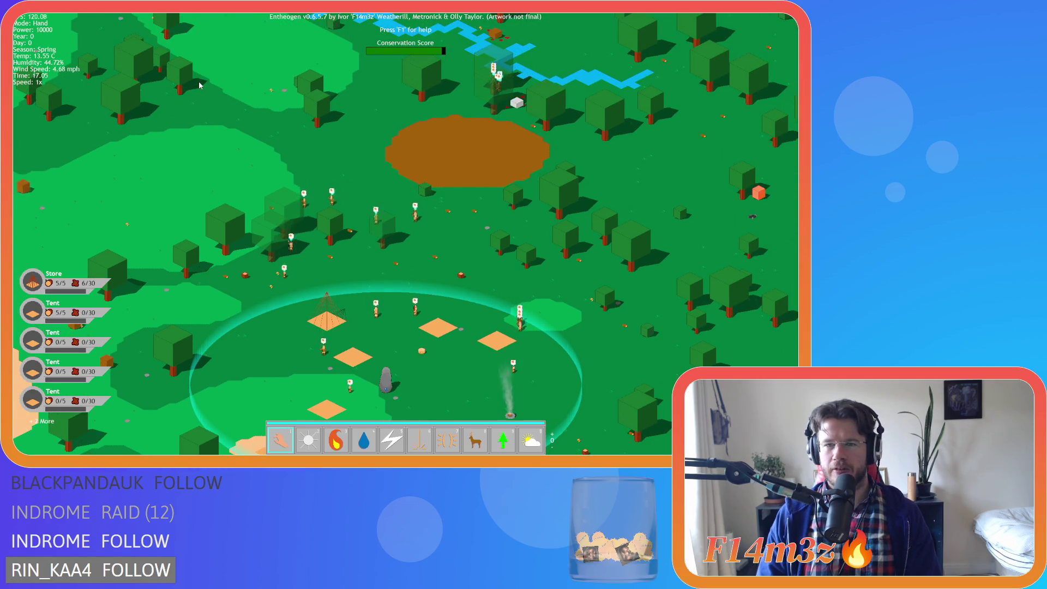
{"action": "key", "text": "w"}
{"action": "key", "text": "d"}
{"action": "key", "text": "s"}
{"action": "key", "text": "a"}
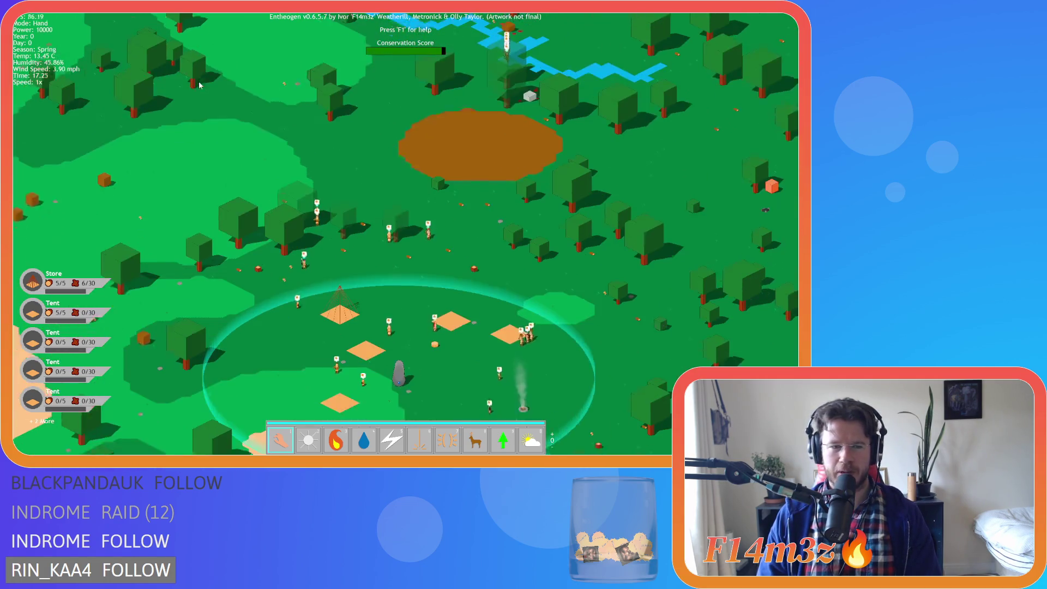
{"action": "key", "text": "s"}
{"action": "key", "text": "d"}
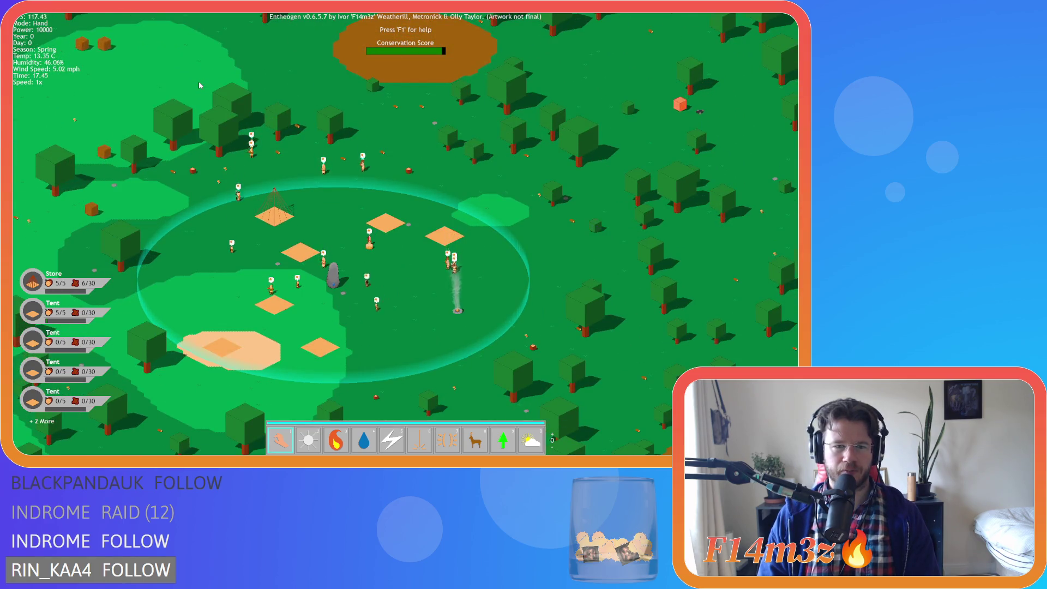
{"action": "key", "text": "s"}
{"action": "key", "text": "d"}
{"action": "key", "text": "a"}
{"action": "key", "text": "w"}
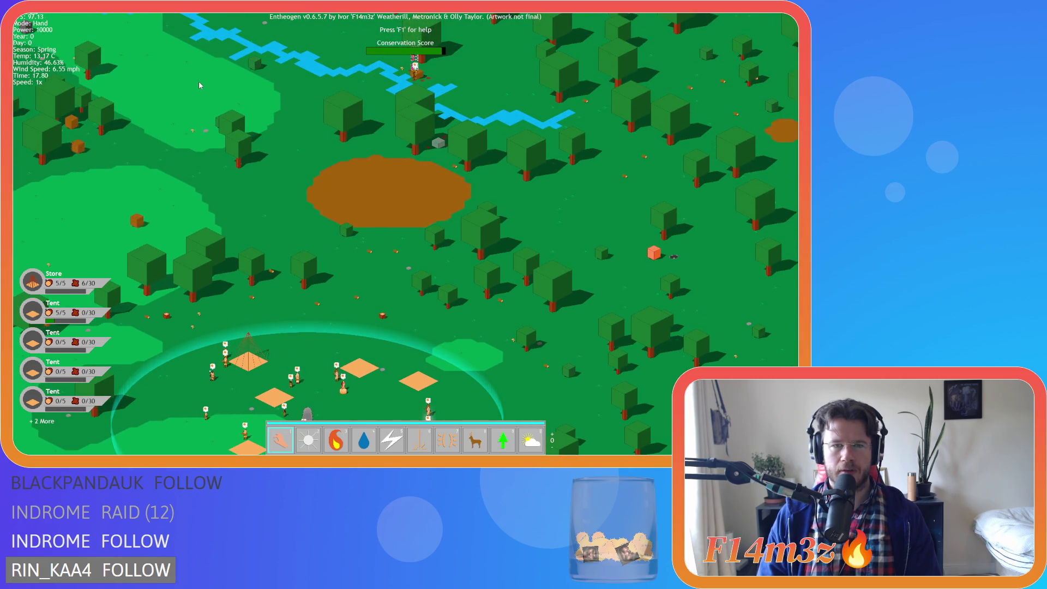
{"action": "key", "text": "s"}
{"action": "key", "text": "a"}
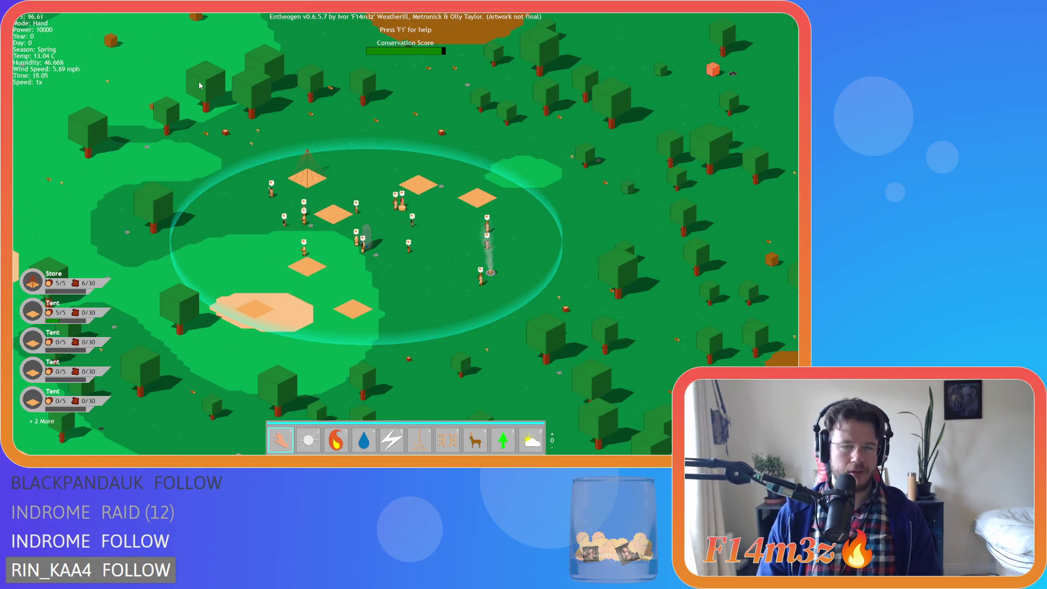
- Speed the game up to 8x and recentre on the camp
{"action": "key", "text": "Tab"}
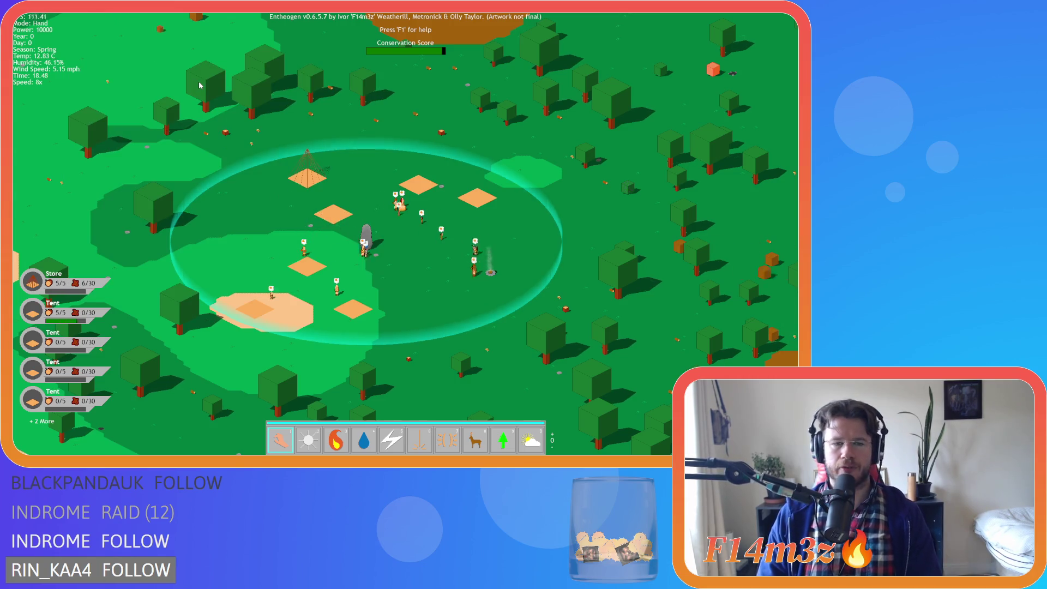
{"action": "key", "text": "w"}
{"action": "key", "text": "d"}
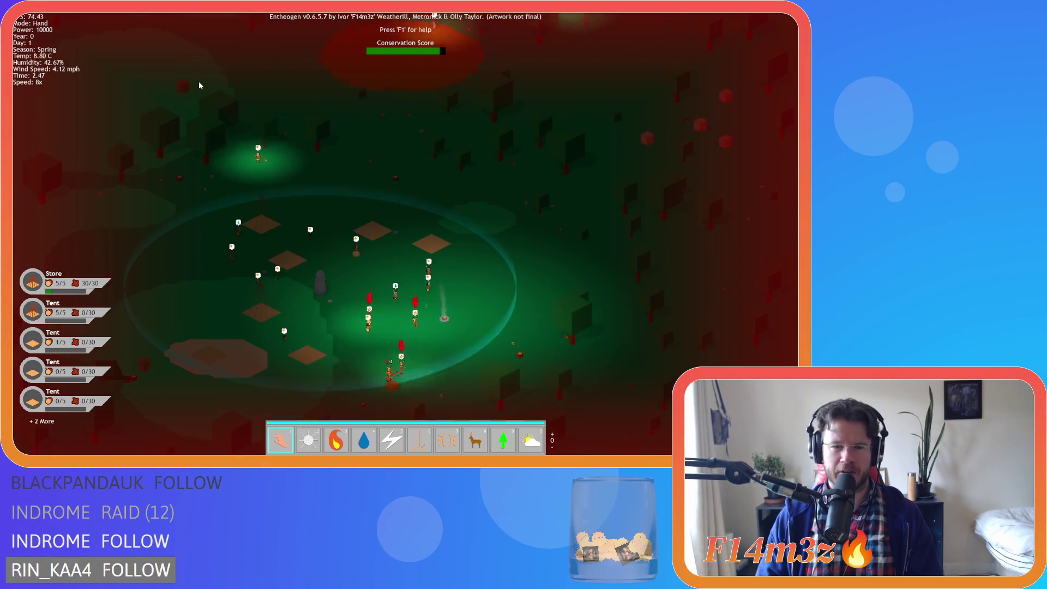
- Pan between the camp and the lakeside villager at night, then open a villager's details
{"action": "key", "text": "s"}
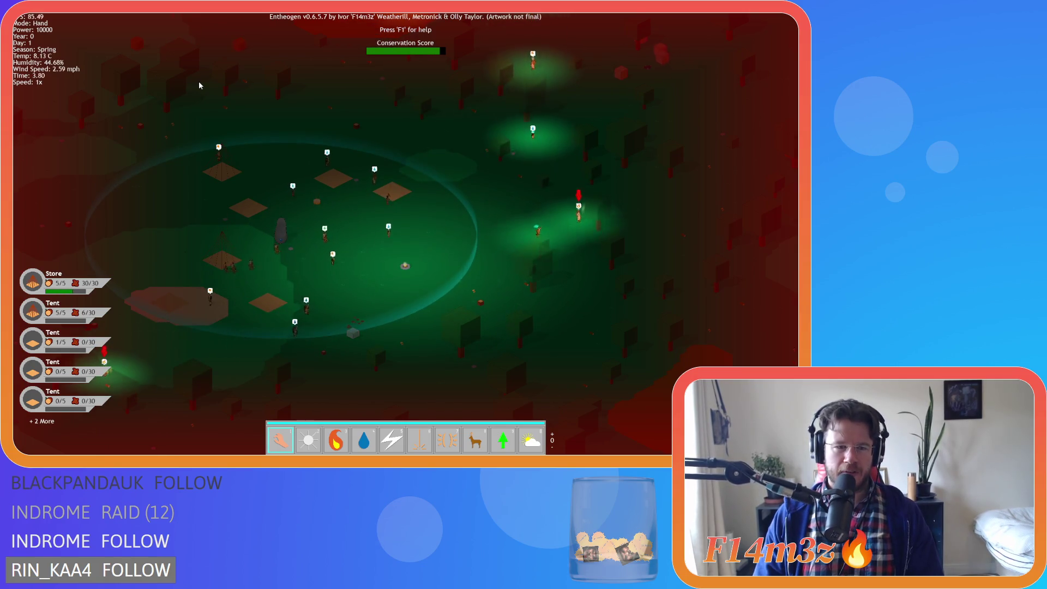
{"action": "key", "text": "a"}
{"action": "key", "text": "s"}
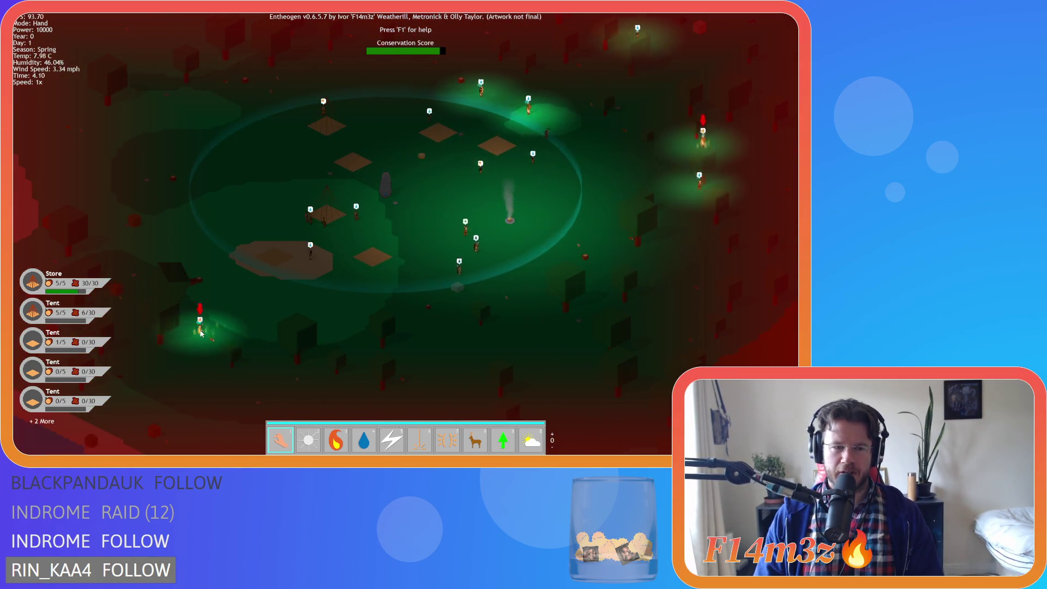
{"action": "key", "text": "a"}
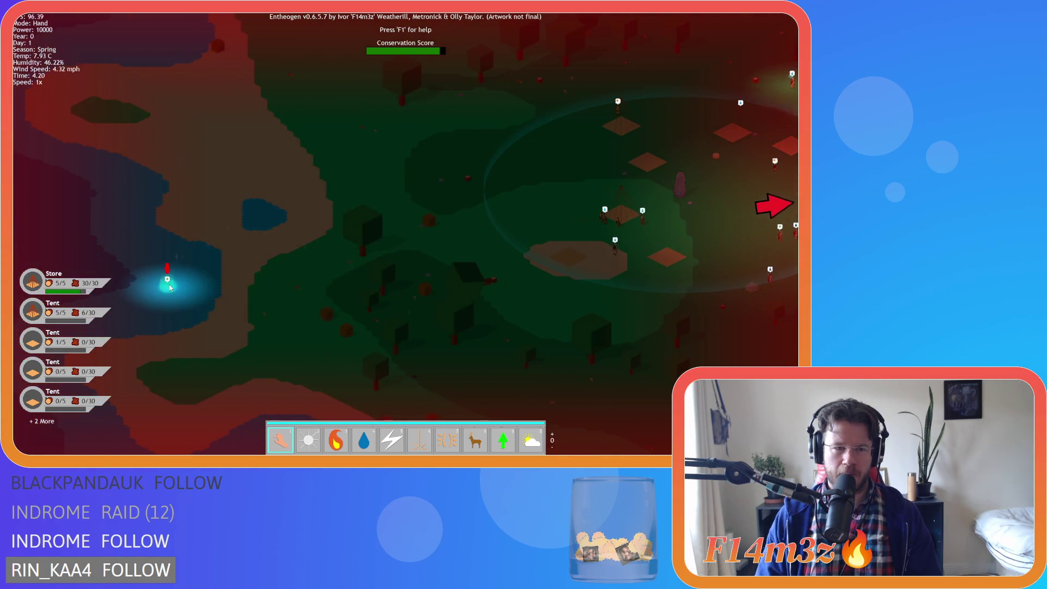
{"action": "key", "text": "d"}
{"action": "key", "text": "w"}
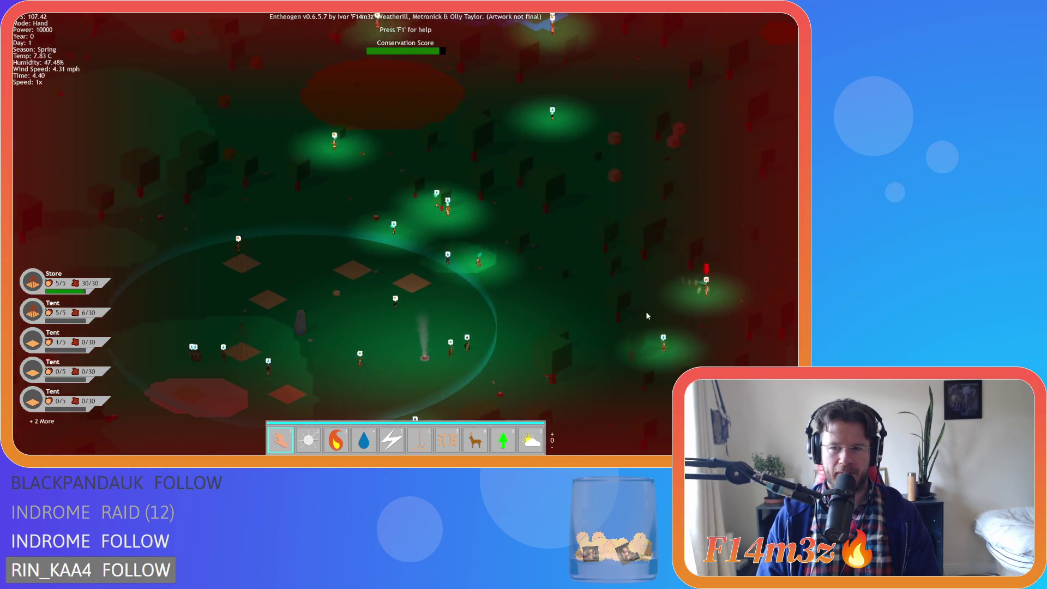
{"action": "key", "text": "a"}
{"action": "key", "text": "s"}
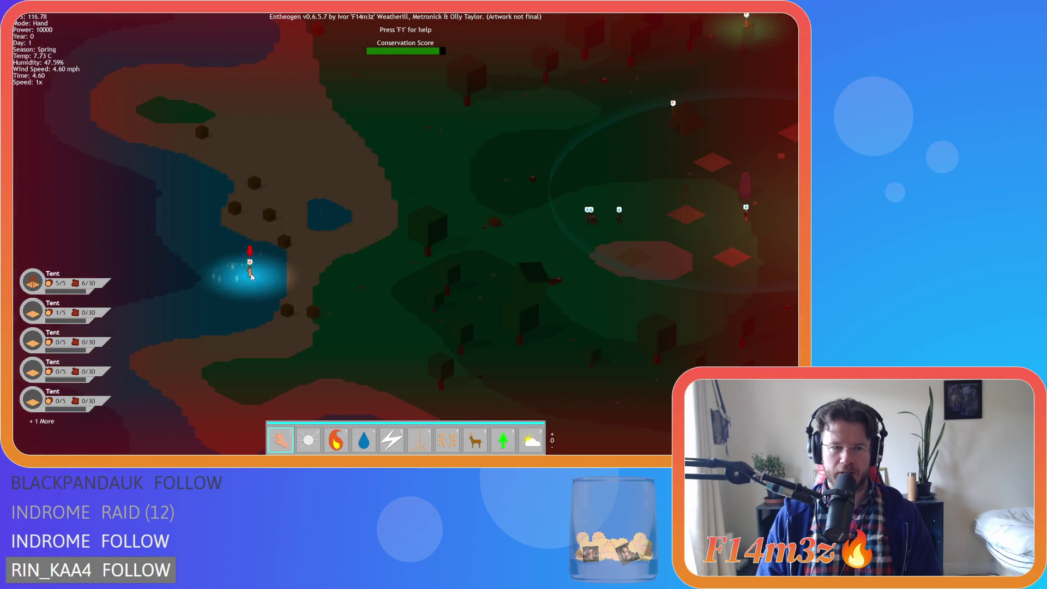
{"action": "key", "text": "d"}
{"action": "key", "text": "w"}
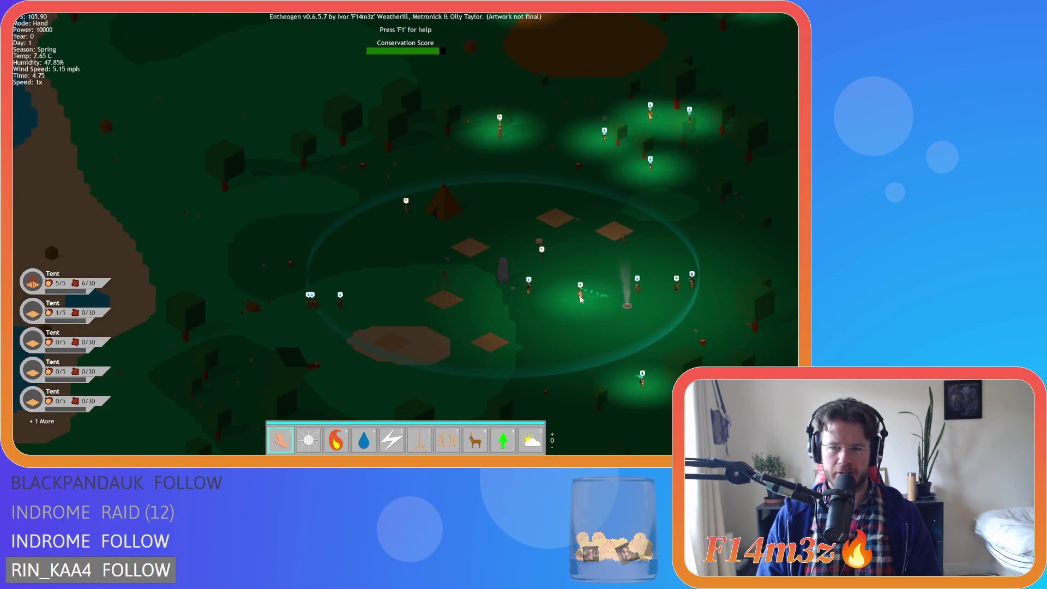
{"action": "left_click", "coordinate": [580, 294]}
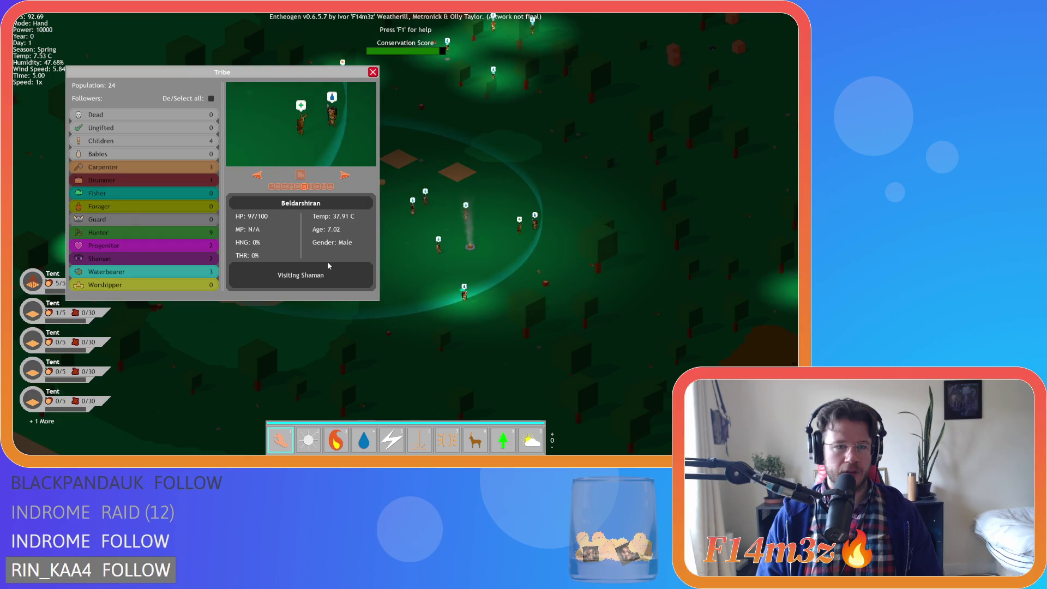
- Close the villager's tribe details and run the game at 8x speed
{"action": "left_click", "coordinate": [372, 72]}
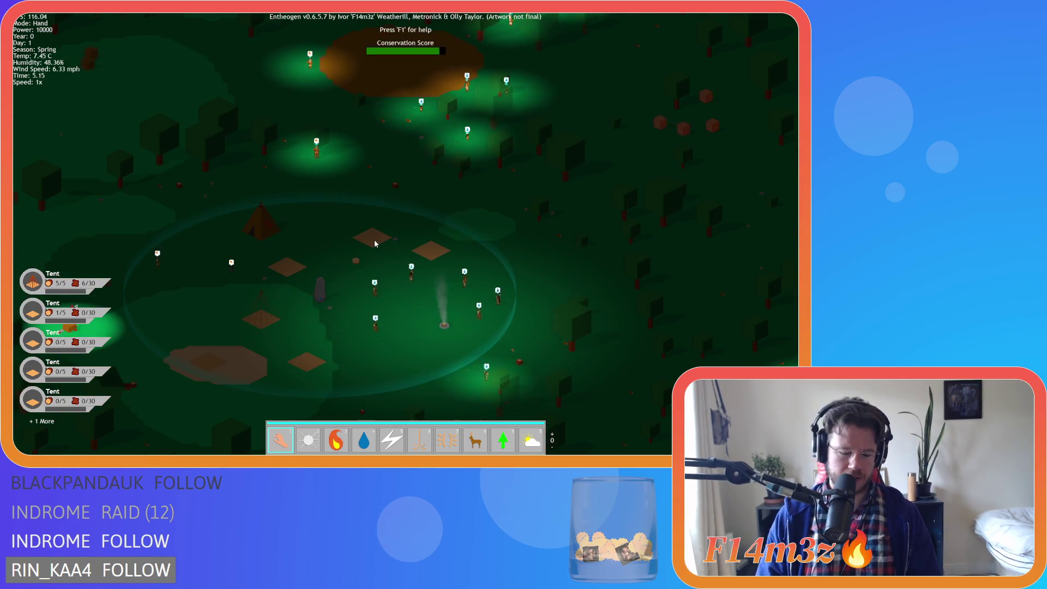
{"action": "key", "text": "plus"}
{"action": "key", "text": "plus"}
{"action": "key", "text": "plus"}
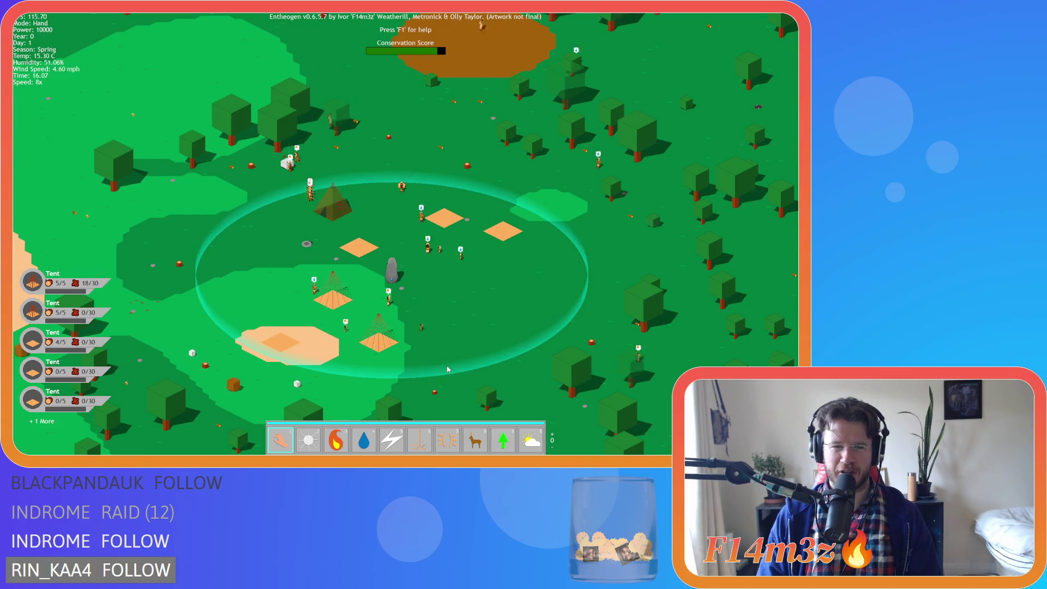
- Pan around the tents and pond at 8x as night passes and day breaks
{"action": "key", "text": "d"}
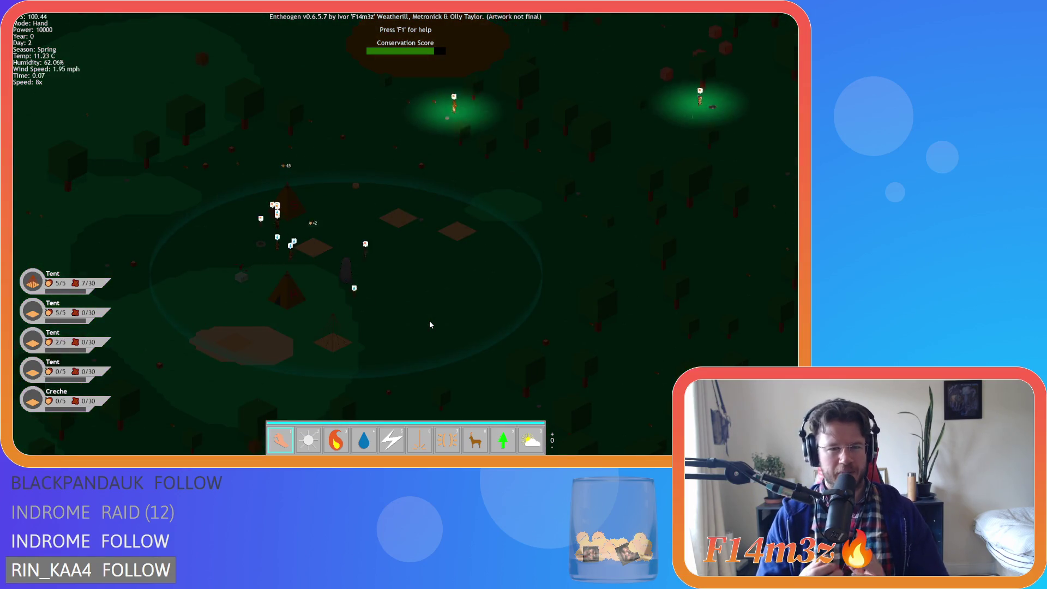
{"action": "key", "text": "w"}
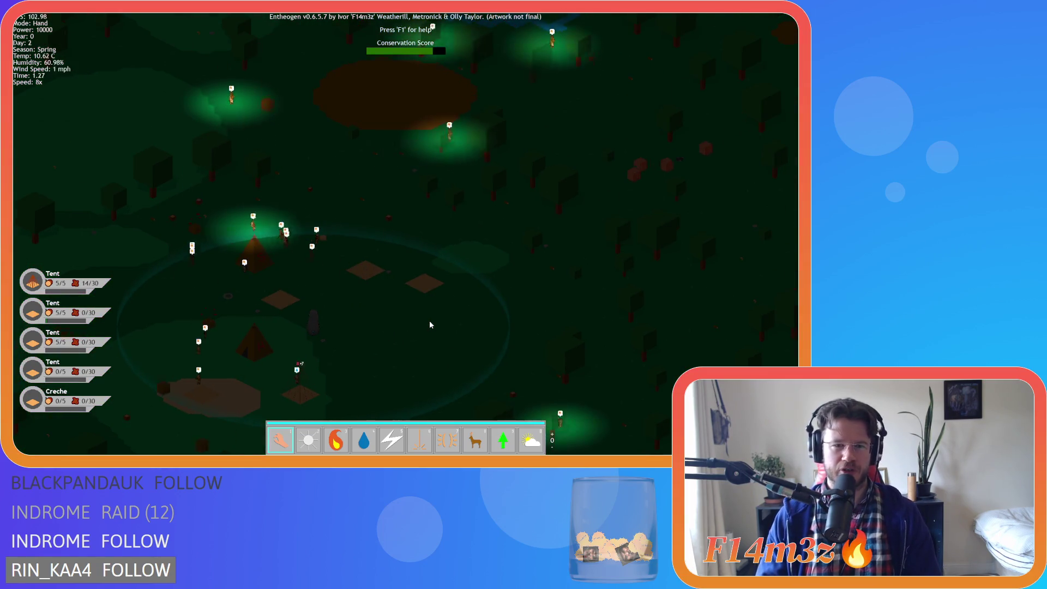
{"action": "key", "text": "s"}
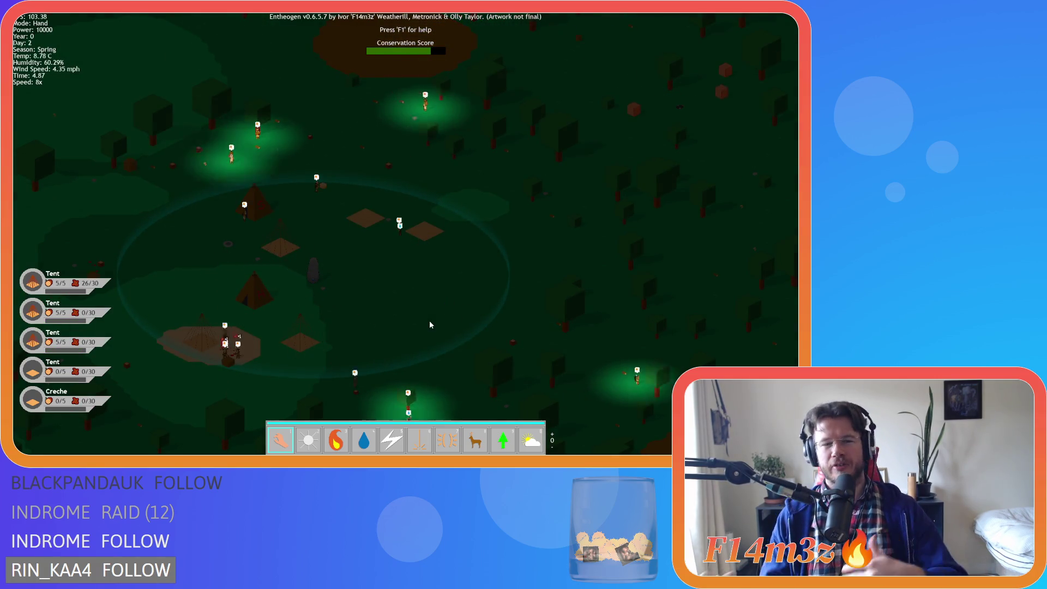
{"action": "key", "text": "w"}
{"action": "key", "text": "s"}
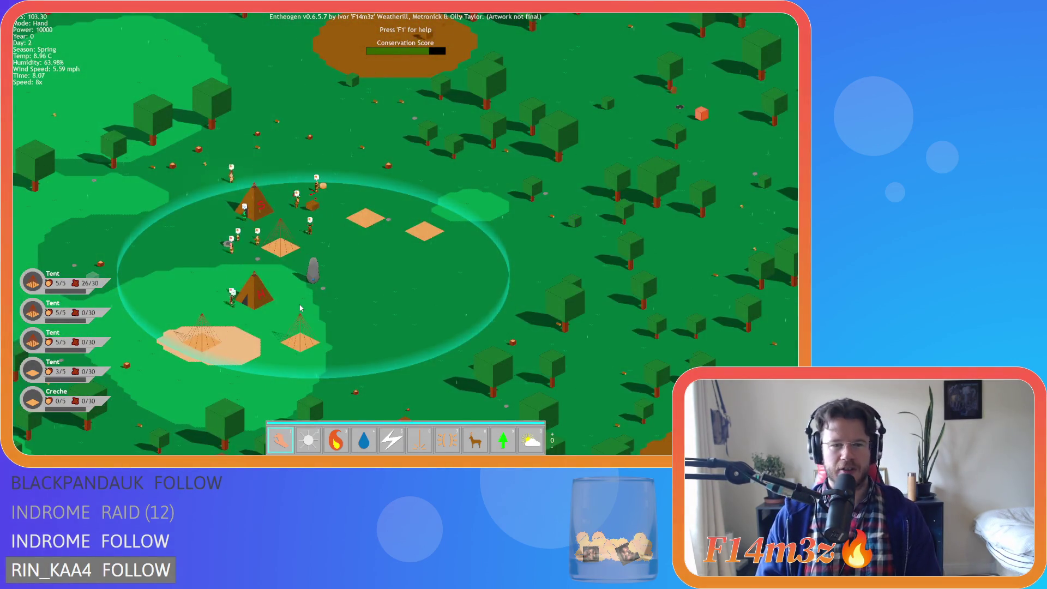
{"action": "key", "text": "w"}
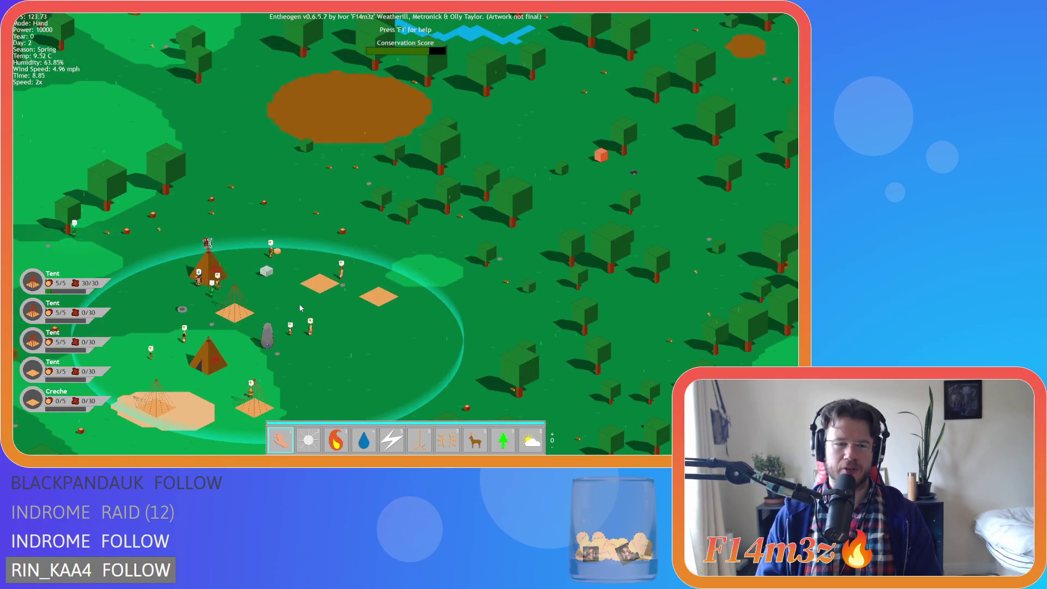
{"action": "key", "text": "s"}
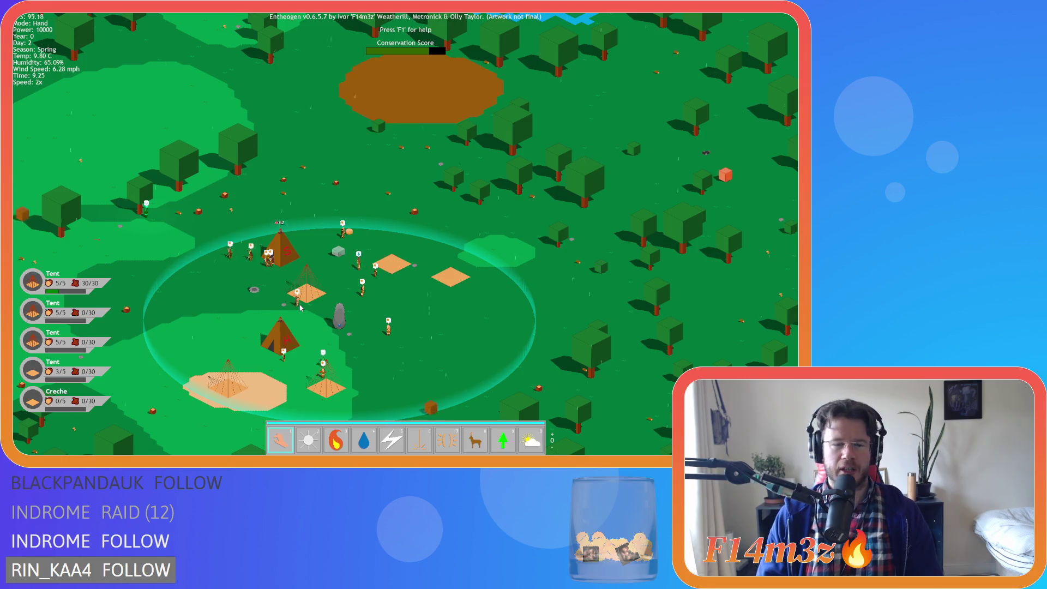
{"action": "key", "text": "s"}
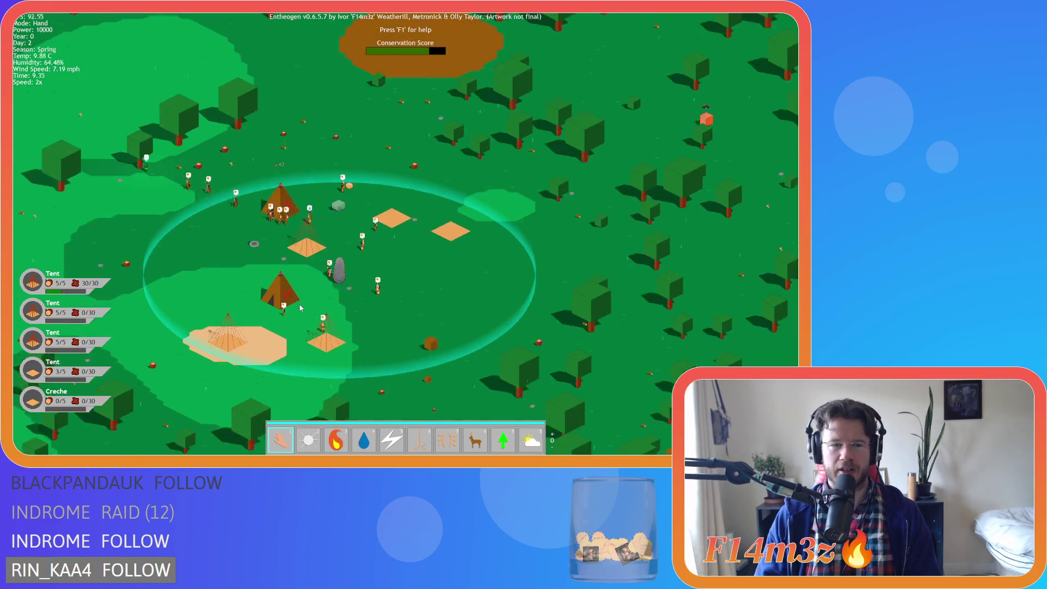
{"action": "key", "text": "w"}
{"action": "key", "text": "a"}
{"action": "key", "text": "s"}
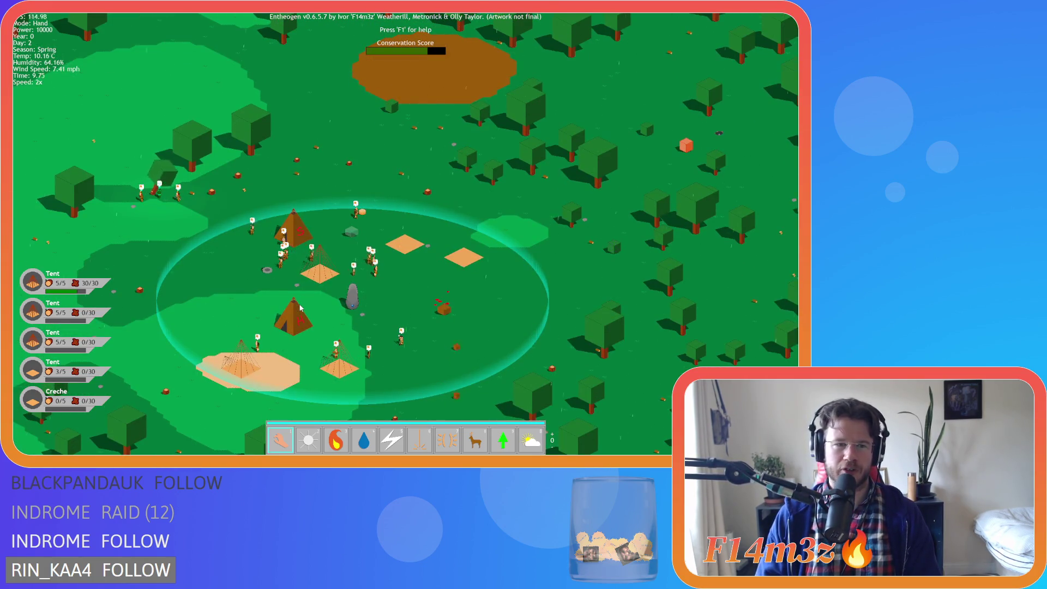
{"action": "key", "text": "a"}
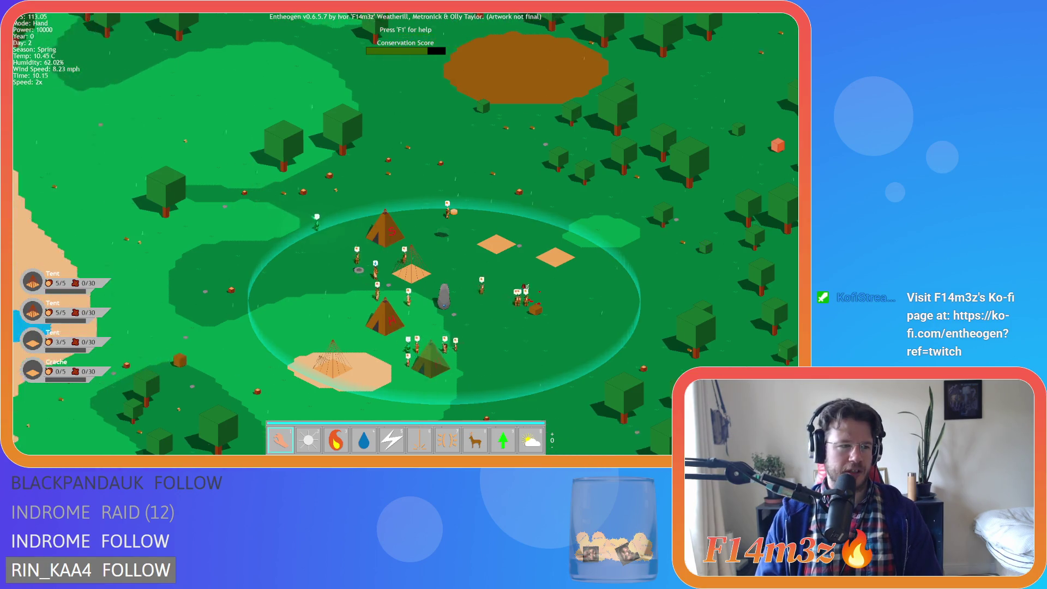
{"action": "key", "text": "d"}
{"action": "key", "text": "s"}
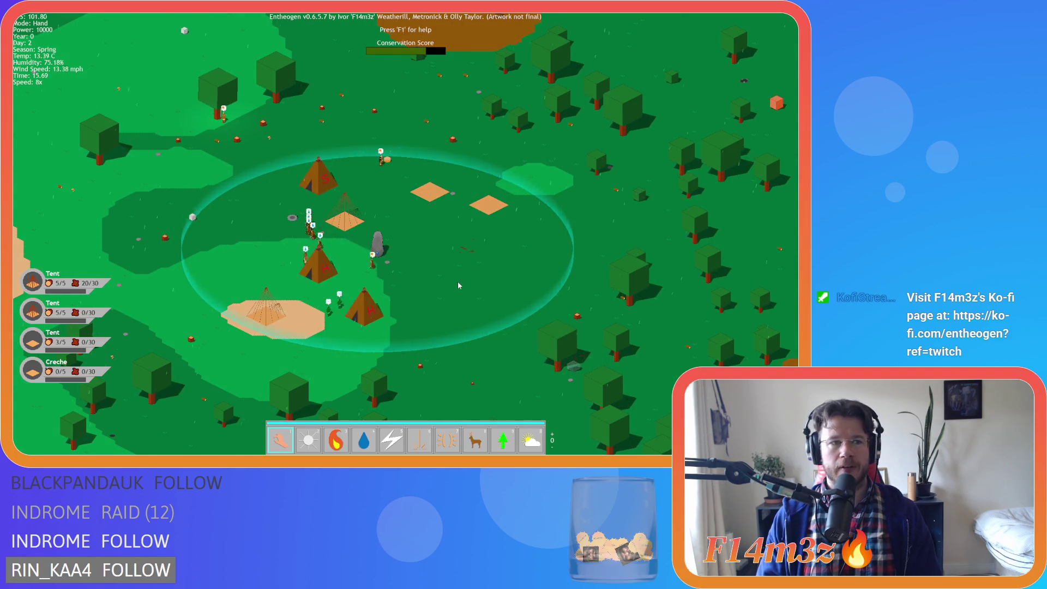
- Drop the speed to 4x, raise it back to 8x, and pan over the camp
{"action": "key", "text": "minus"}
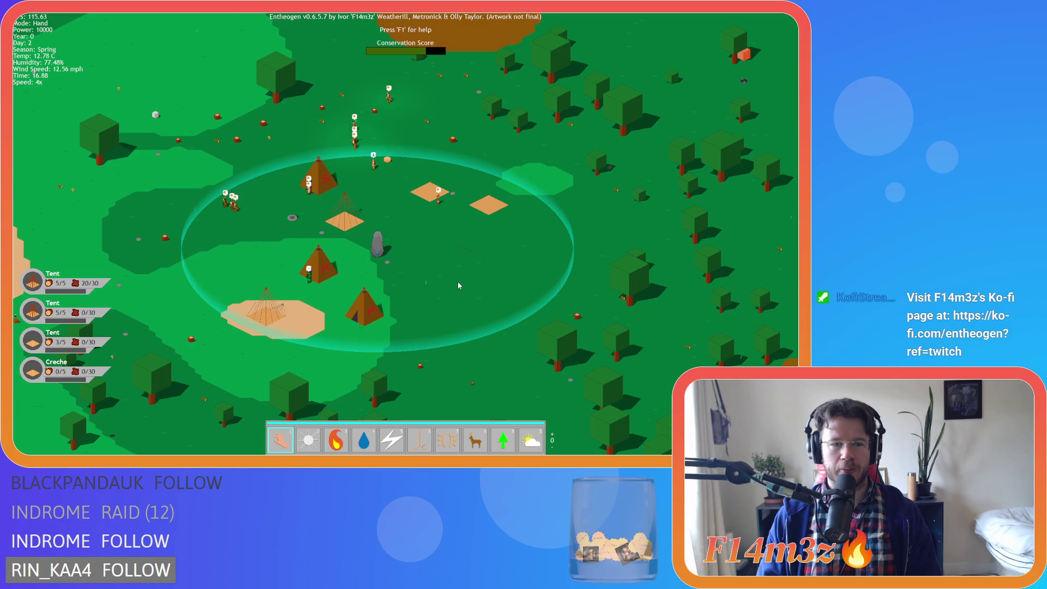
{"action": "key", "text": "equal"}
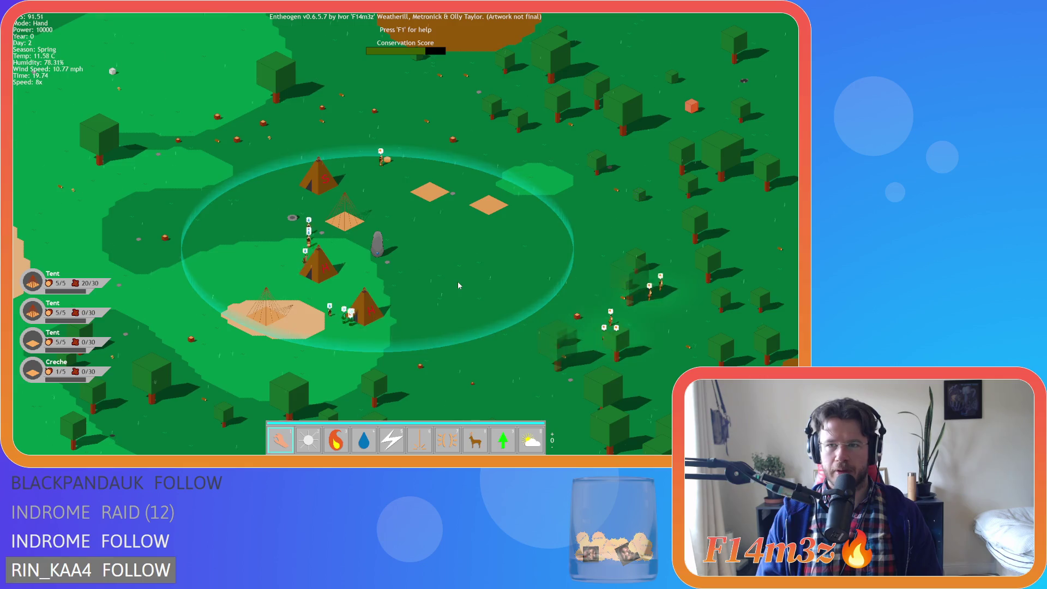
{"action": "key", "text": "w"}
{"action": "key", "text": "d"}
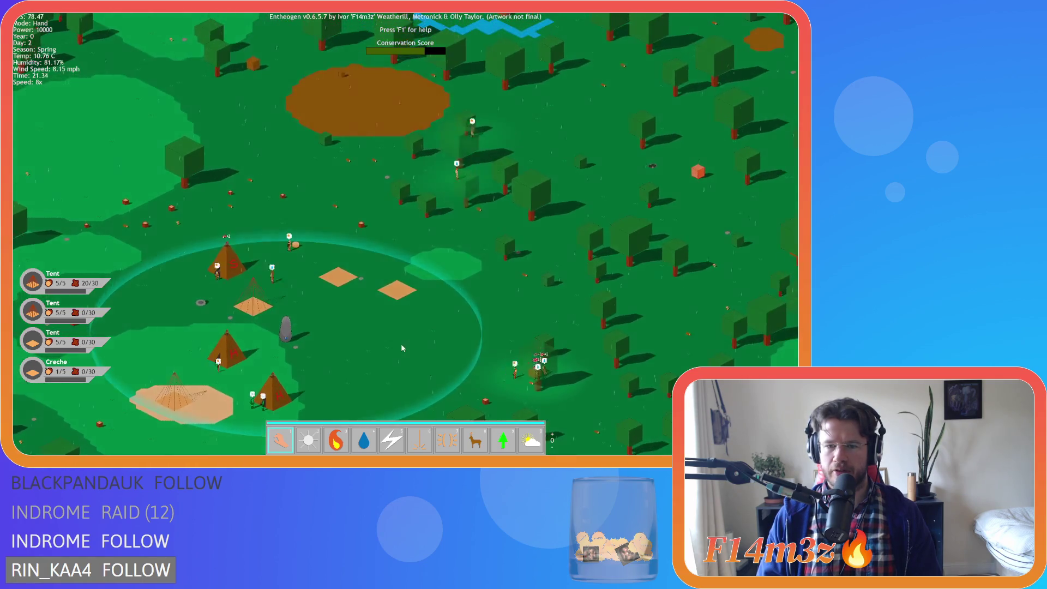
{"action": "key", "text": "s"}
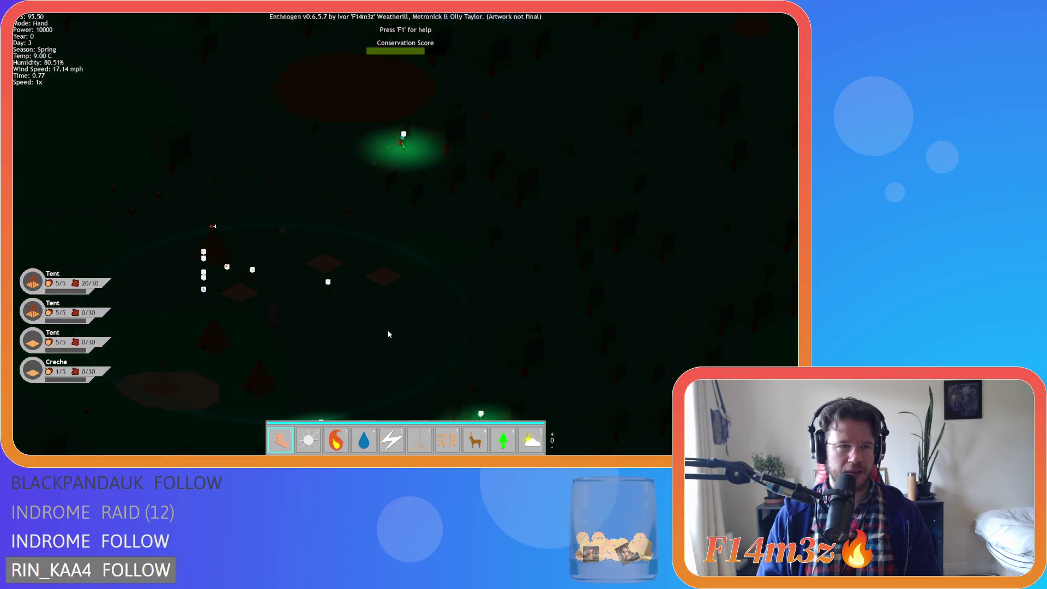
- Toggle speed between 4x and 8x, ending at 4x, then zoom onto tent villagers' tribe details
{"action": "key", "text": "minus"}
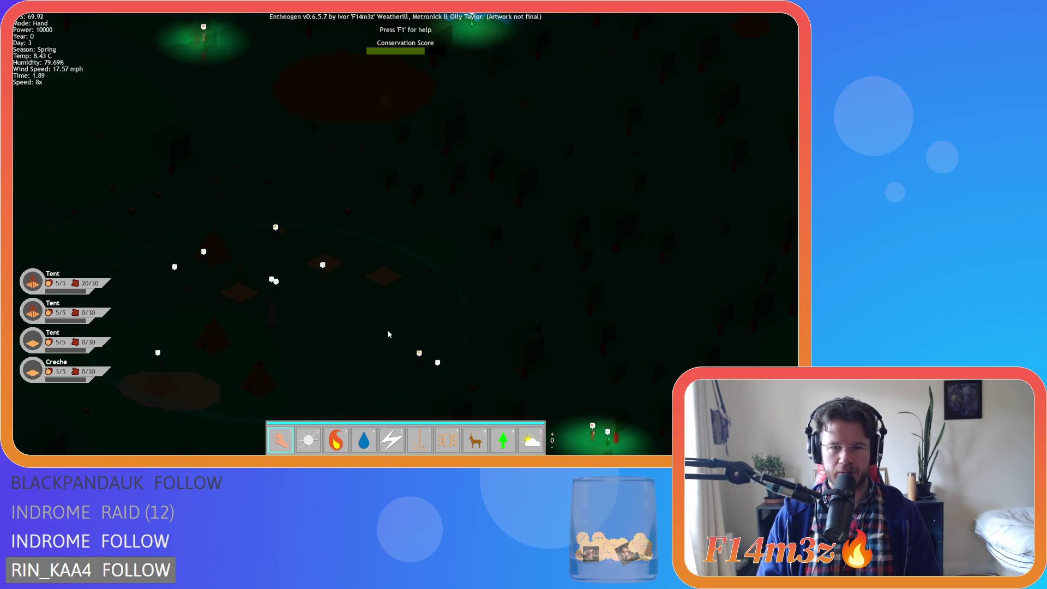
{"action": "key", "text": "plus"}
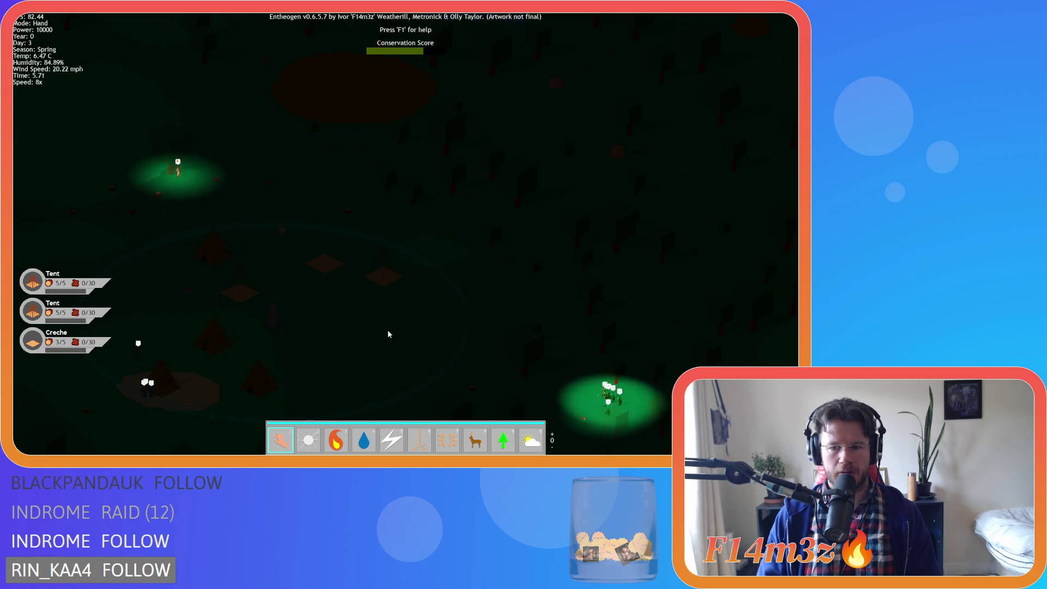
{"action": "key", "text": "minus"}
{"action": "key", "text": "minus"}
{"action": "key", "text": "minus"}
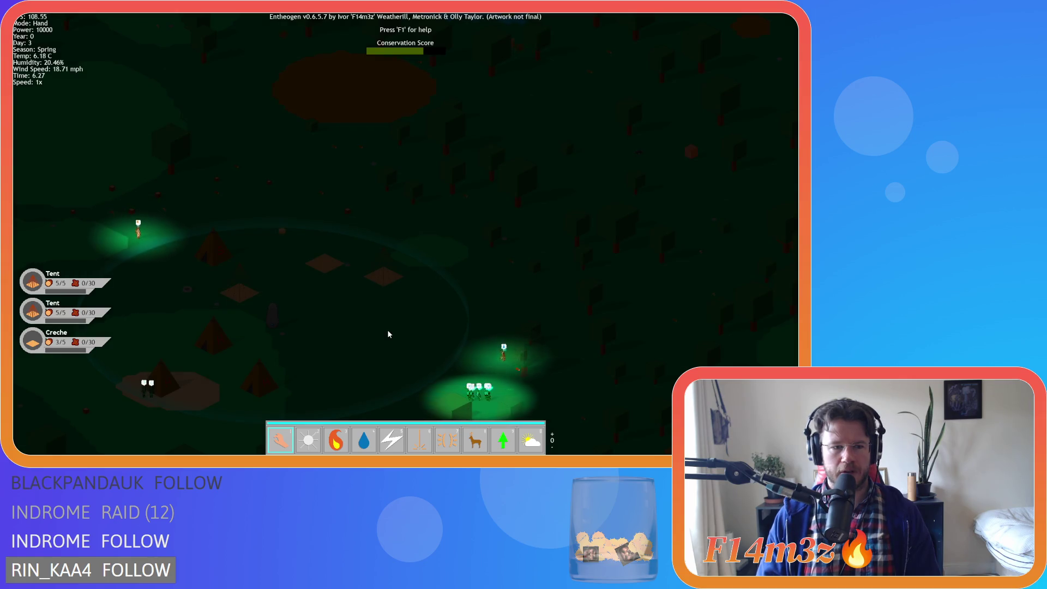
{"action": "key", "text": "t"}
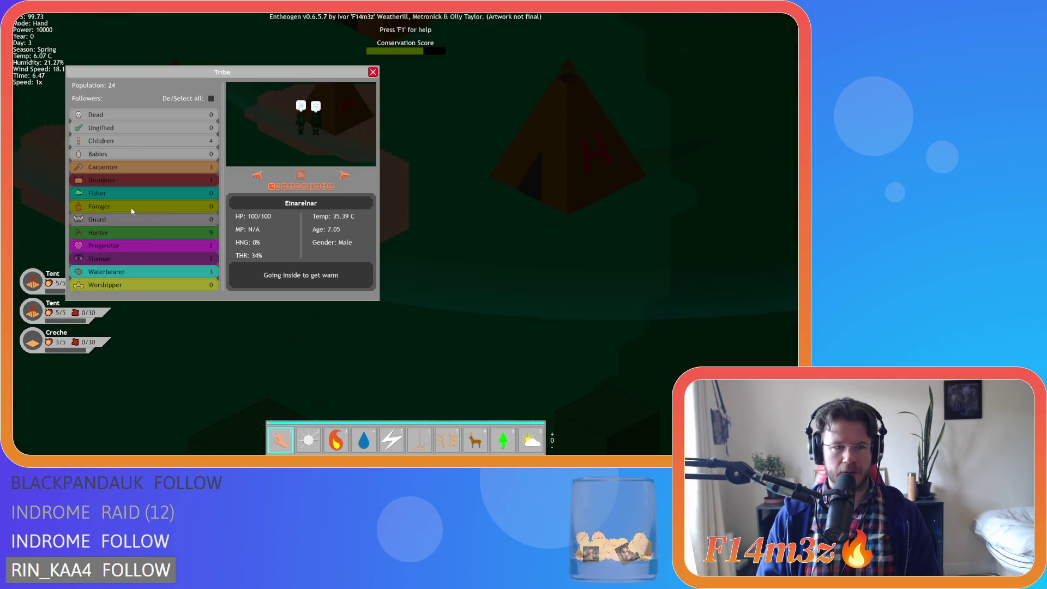
- Close the Tribe details, then zoom and pan up over the villagers by the tents
{"action": "left_click", "coordinate": [373, 72]}
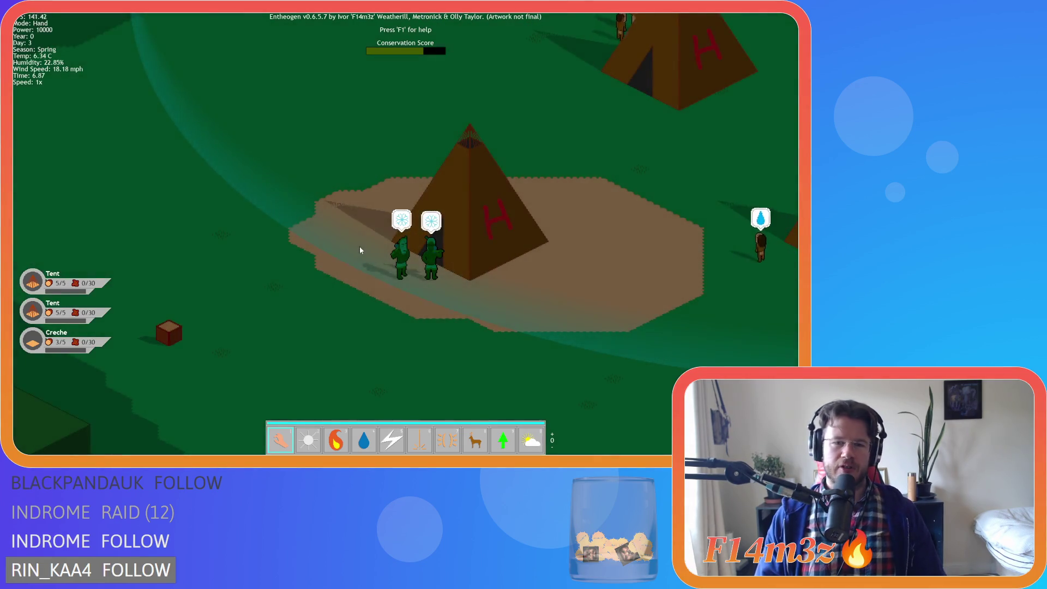
{"action": "scroll", "coordinate": [381, 275], "scroll_direction": "down", "scroll_amount": 5}
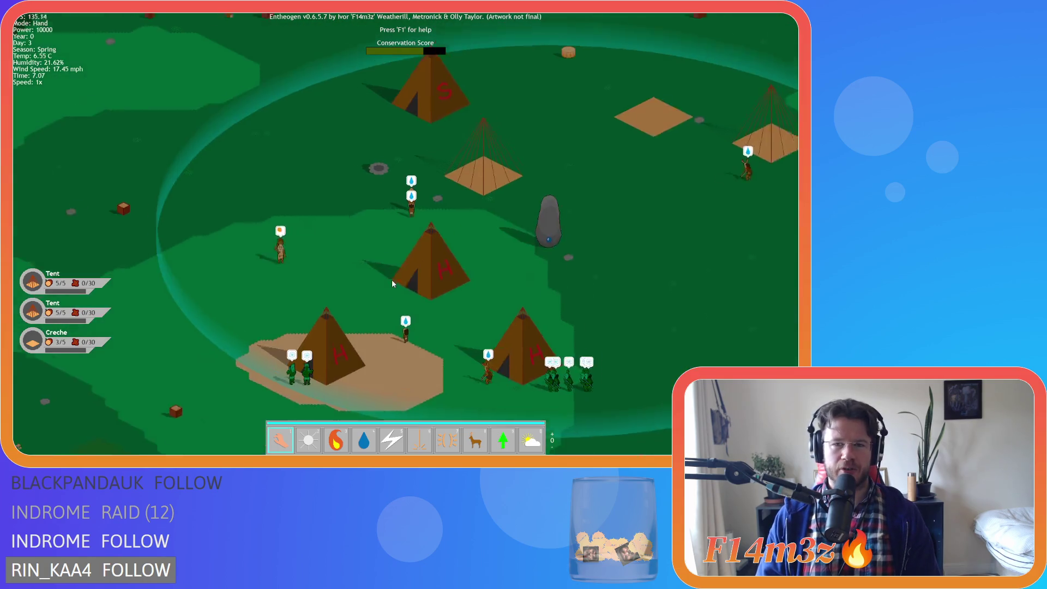
{"action": "scroll", "coordinate": [343, 320], "scroll_direction": "up", "scroll_amount": 5}
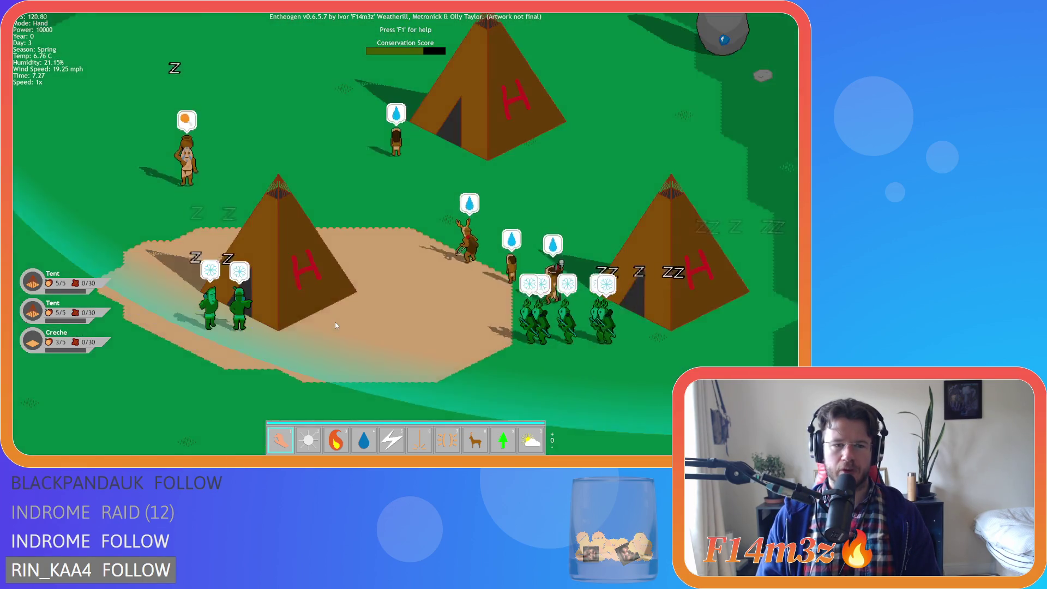
{"action": "key", "text": "w"}
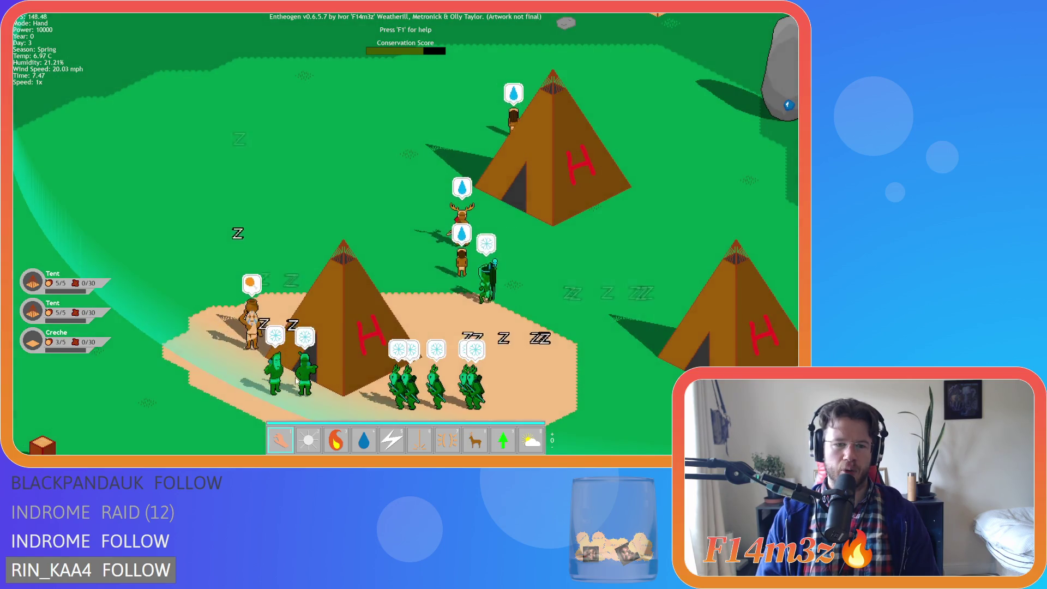
{"action": "key", "text": "w"}
{"action": "key", "text": "d"}
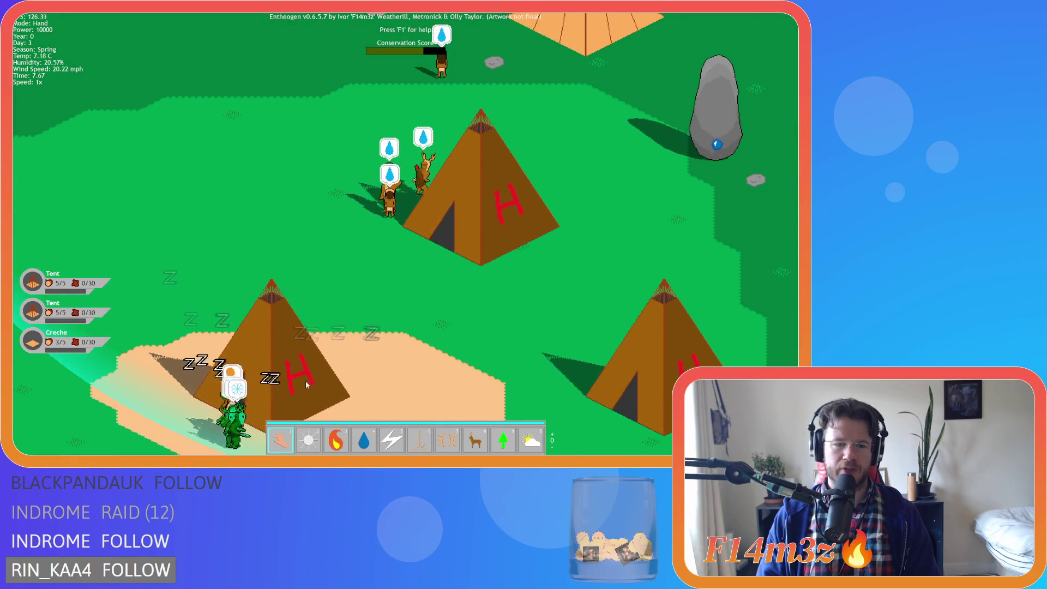
{"action": "scroll", "coordinate": [301, 390], "scroll_direction": "down", "scroll_amount": 5}
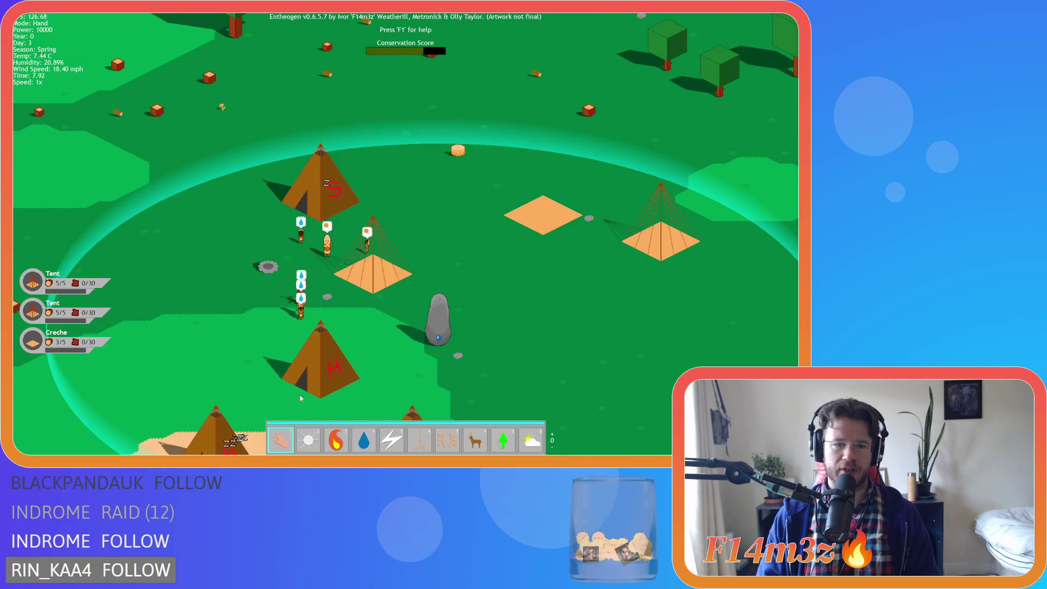
- Pan south across the village, then quit the game and confirm to return to GameMaker
{"action": "key", "text": "s"}
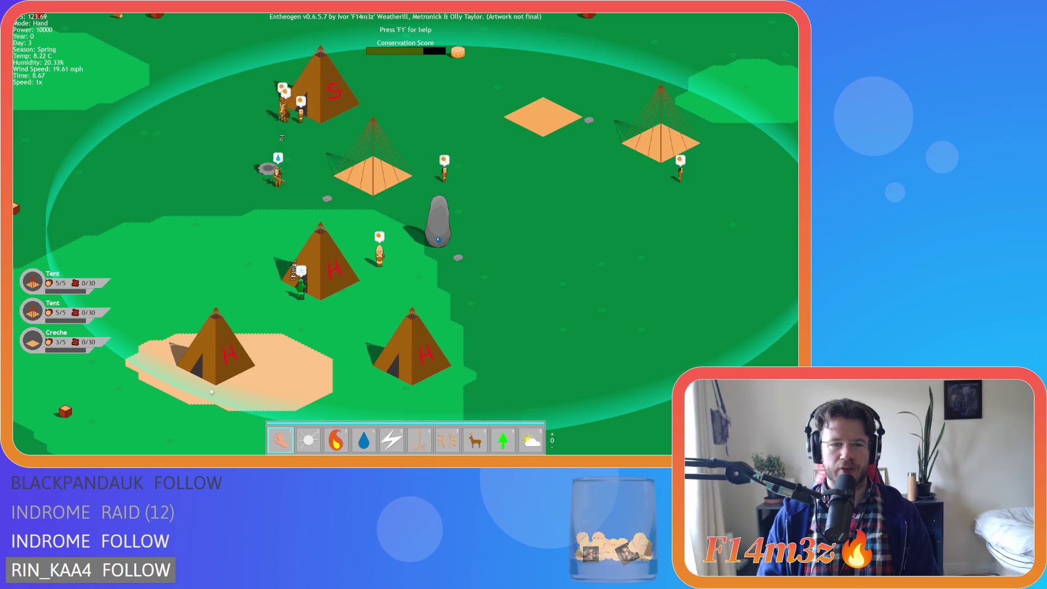
{"action": "key", "text": "s"}
{"action": "key", "text": "a"}
{"action": "key", "text": "Escape"}
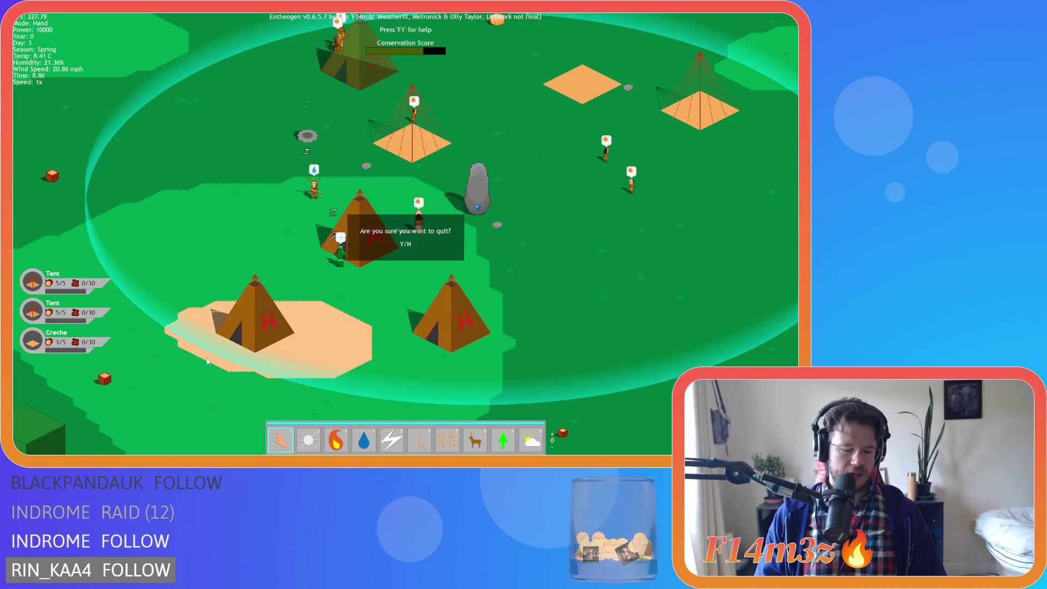
{"action": "key", "text": "y"}
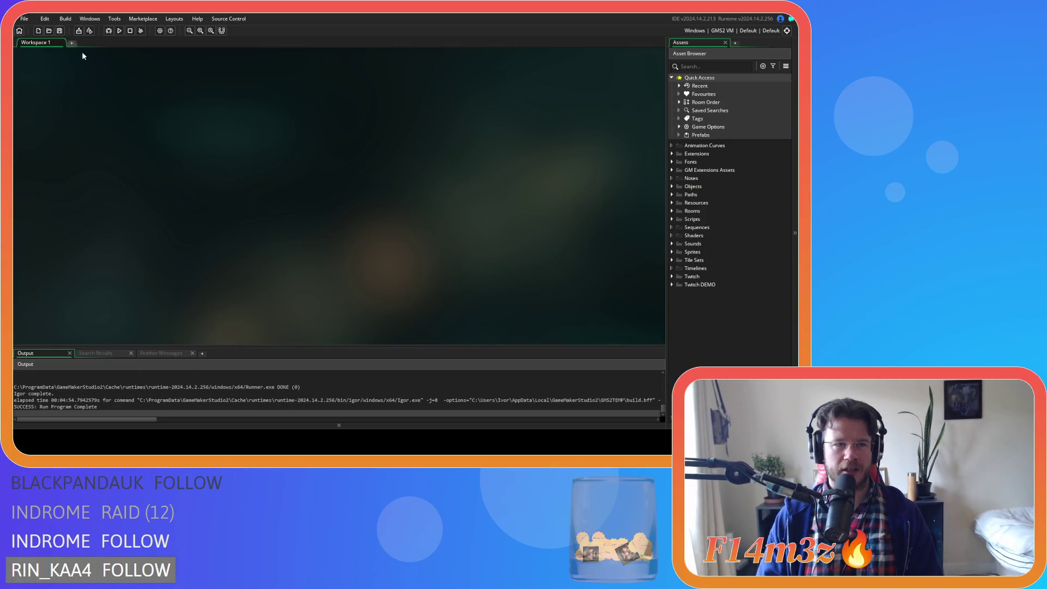
- Browse the Objects asset folder and its Animal subfolder, then collapse Objects again
{"action": "left_click", "coordinate": [673, 187]}
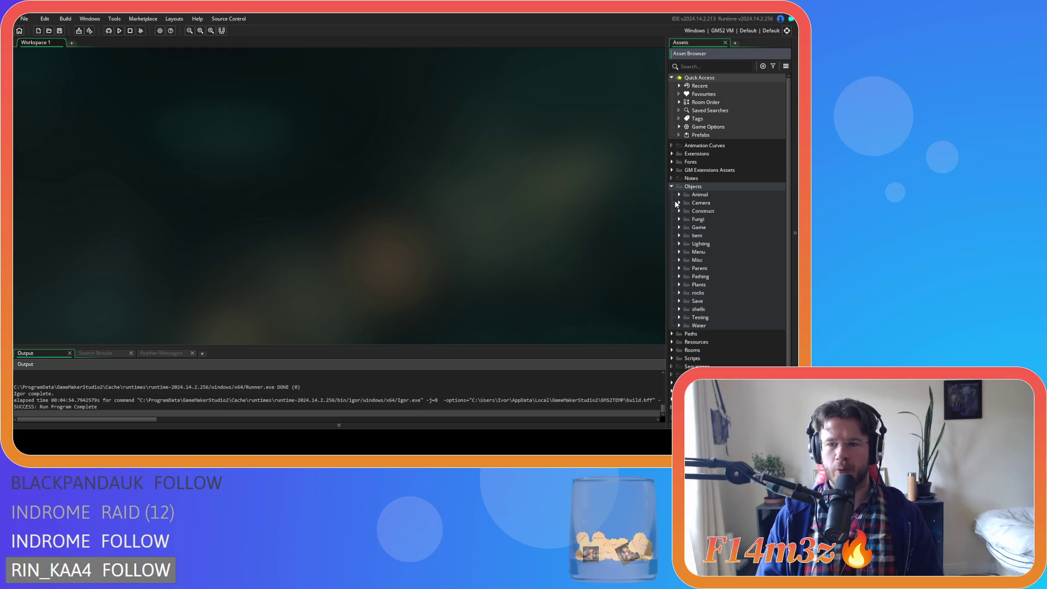
{"action": "left_click", "coordinate": [678, 195]}
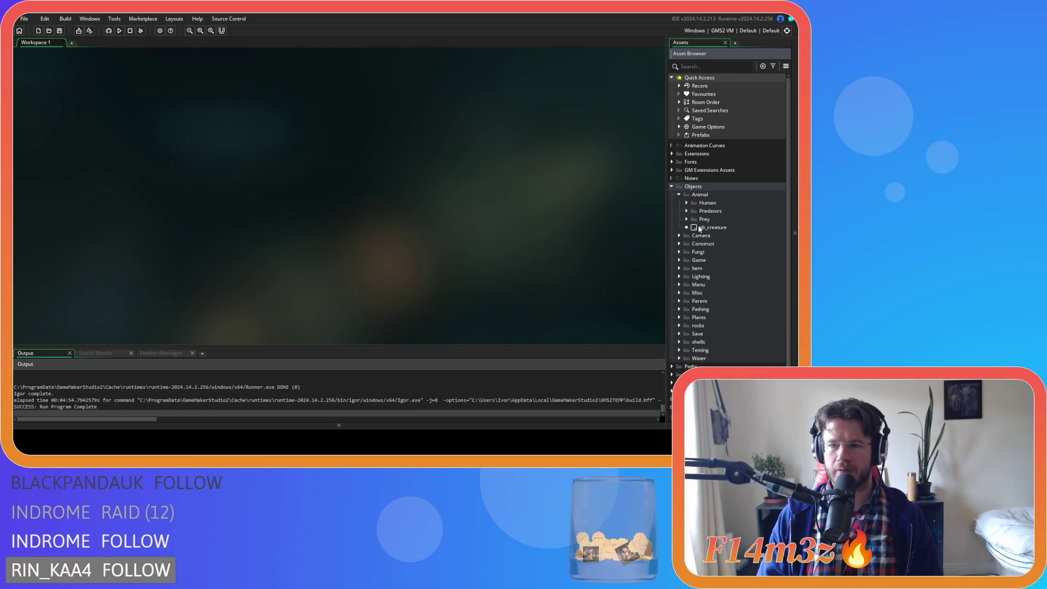
{"action": "left_click", "coordinate": [679, 195]}
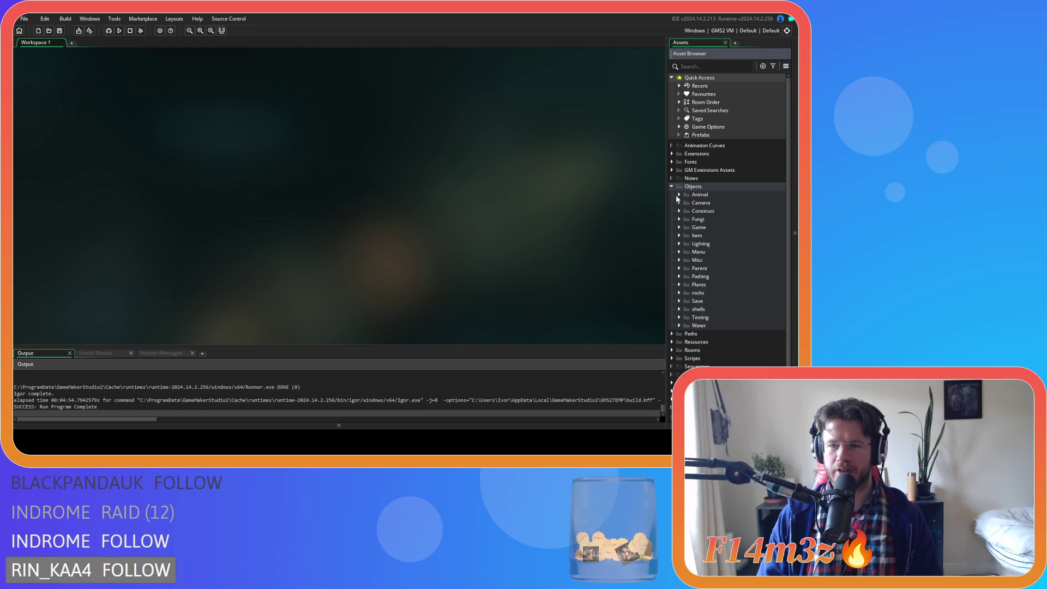
{"action": "left_click", "coordinate": [679, 229]}
{"action": "left_click", "coordinate": [680, 225]}
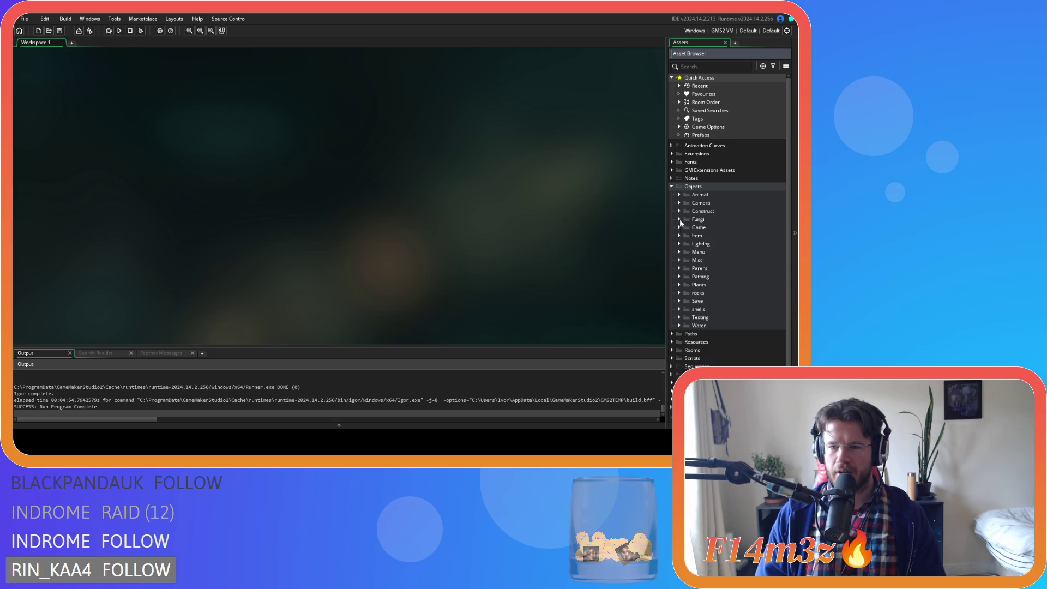
{"action": "left_click", "coordinate": [672, 186]}
- Open sc_stateConditions from Scripts > Conditions and scroll to the Waterbearer fire-extinguishing block
{"action": "left_click", "coordinate": [672, 218]}
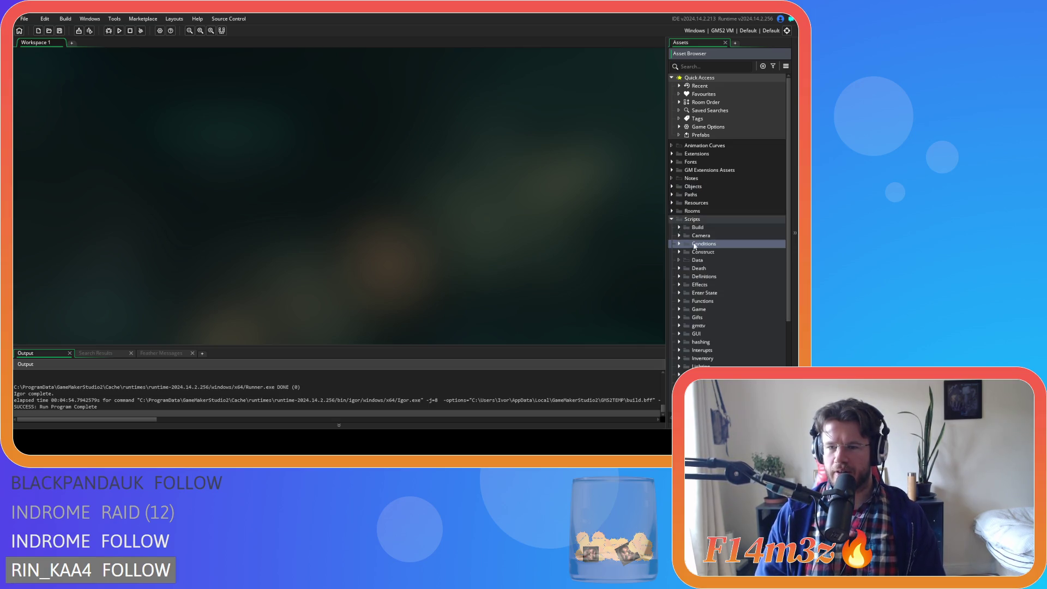
{"action": "left_click", "coordinate": [679, 244]}
{"action": "double_click", "coordinate": [719, 293]}
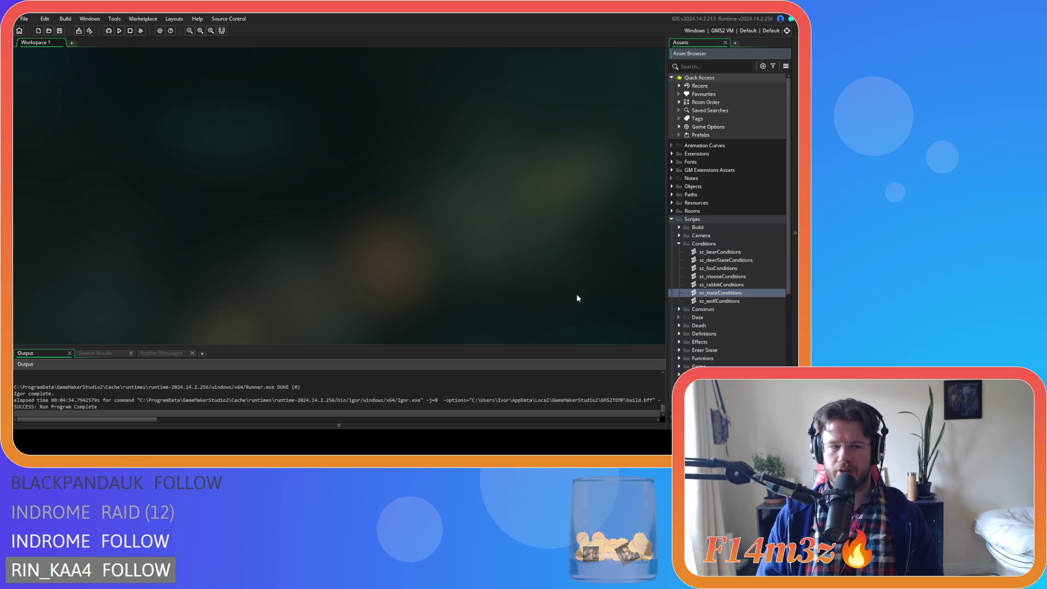
{"action": "scroll", "coordinate": [307, 181], "scroll_direction": "down", "scroll_amount": 10}
{"action": "left_click_drag", "start_coordinate": [397, 101], "coordinate": [401, 126]}
- Scroll down to the //hot/cold 'warmup inside fueled tents' block near line 1390 and inspect its age check
{"action": "scroll", "coordinate": [305, 157], "scroll_direction": "down", "scroll_amount": 10}
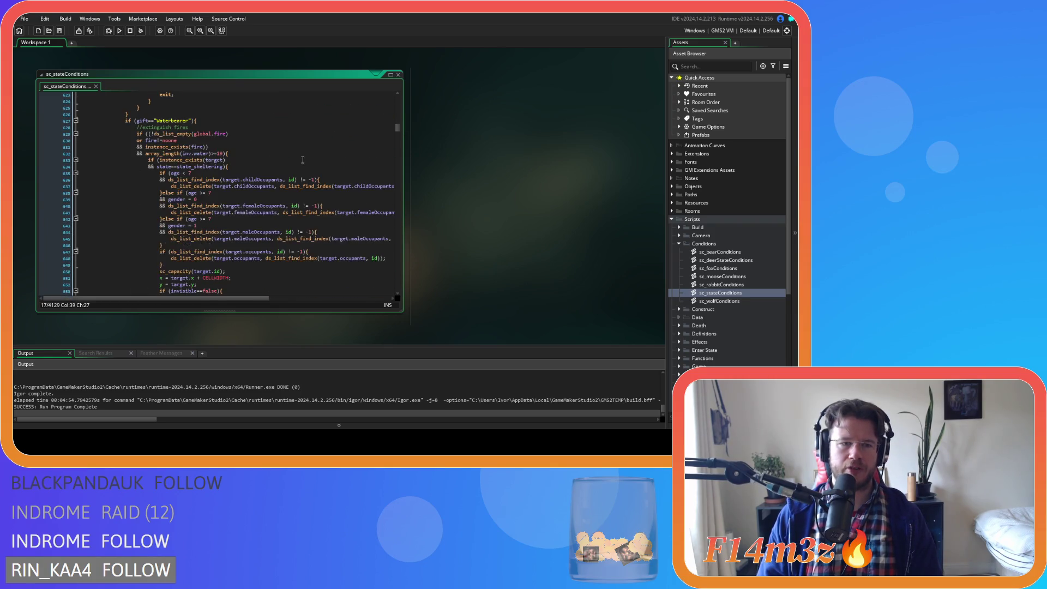
{"action": "scroll", "coordinate": [284, 164], "scroll_direction": "down", "scroll_amount": 20}
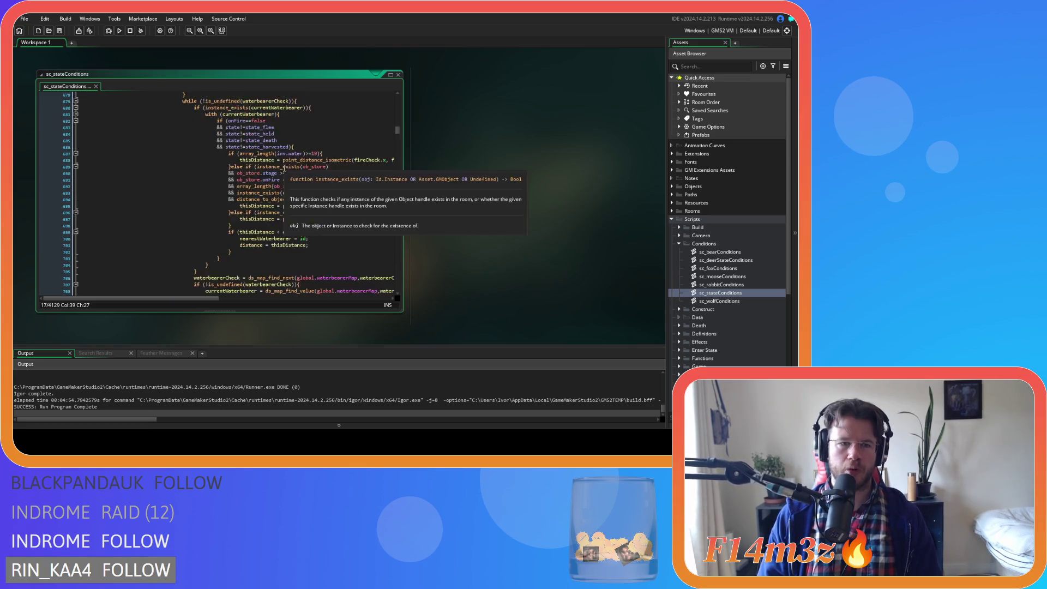
{"action": "scroll", "coordinate": [287, 168], "scroll_direction": "down", "scroll_amount": 20}
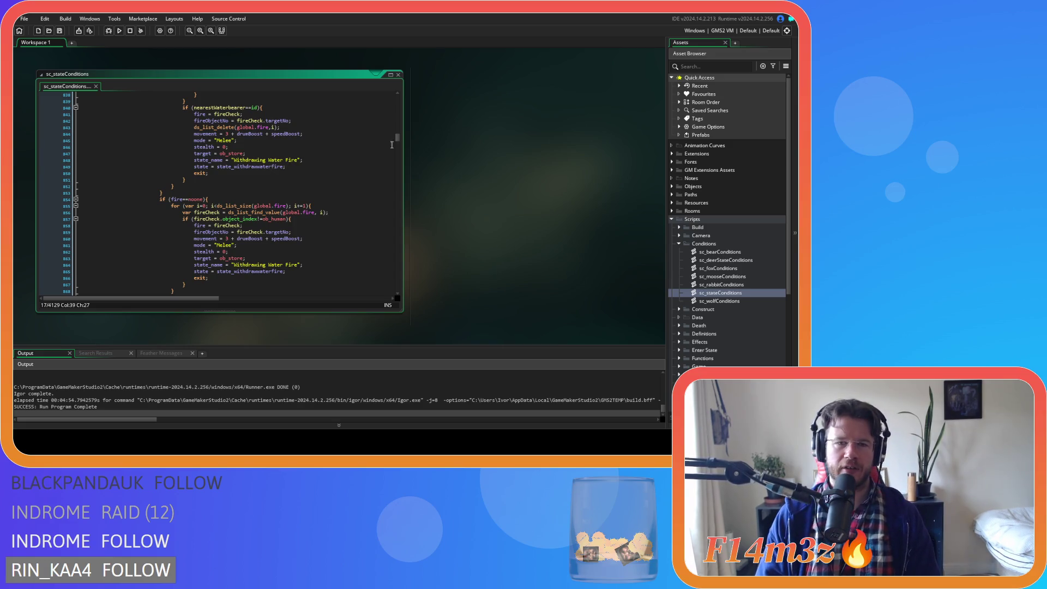
{"action": "scroll", "coordinate": [400, 139], "scroll_direction": "down", "scroll_amount": 12}
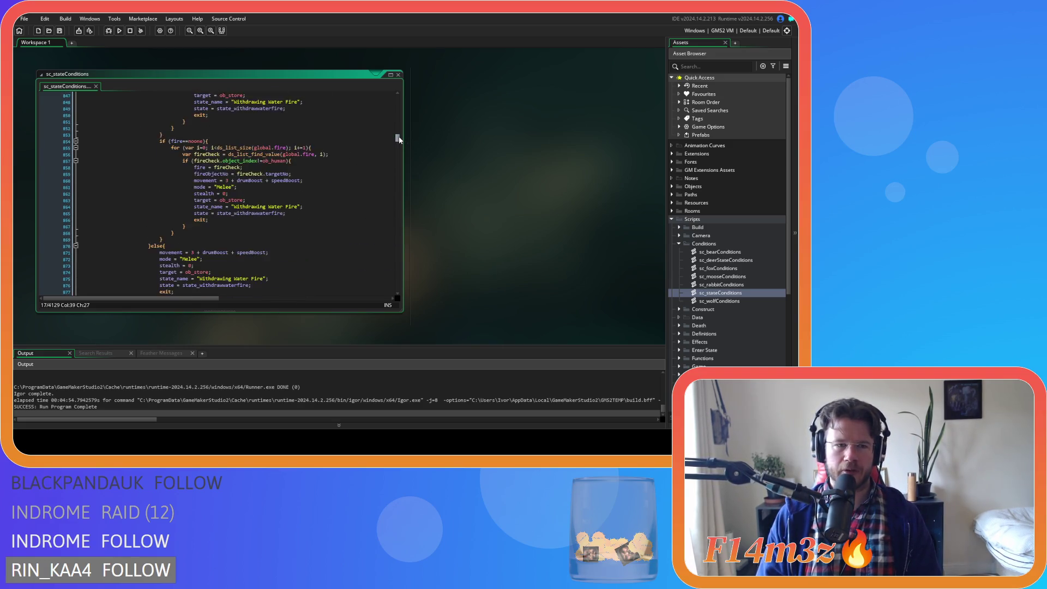
{"action": "scroll", "coordinate": [401, 140], "scroll_direction": "down", "scroll_amount": 3}
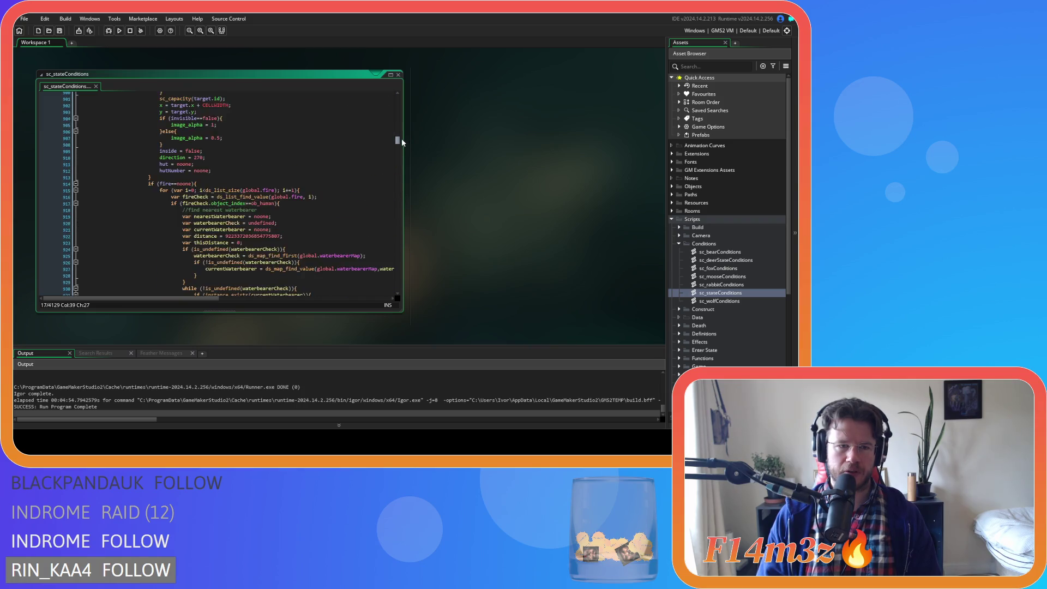
{"action": "scroll", "coordinate": [400, 140], "scroll_direction": "down", "scroll_amount": 20}
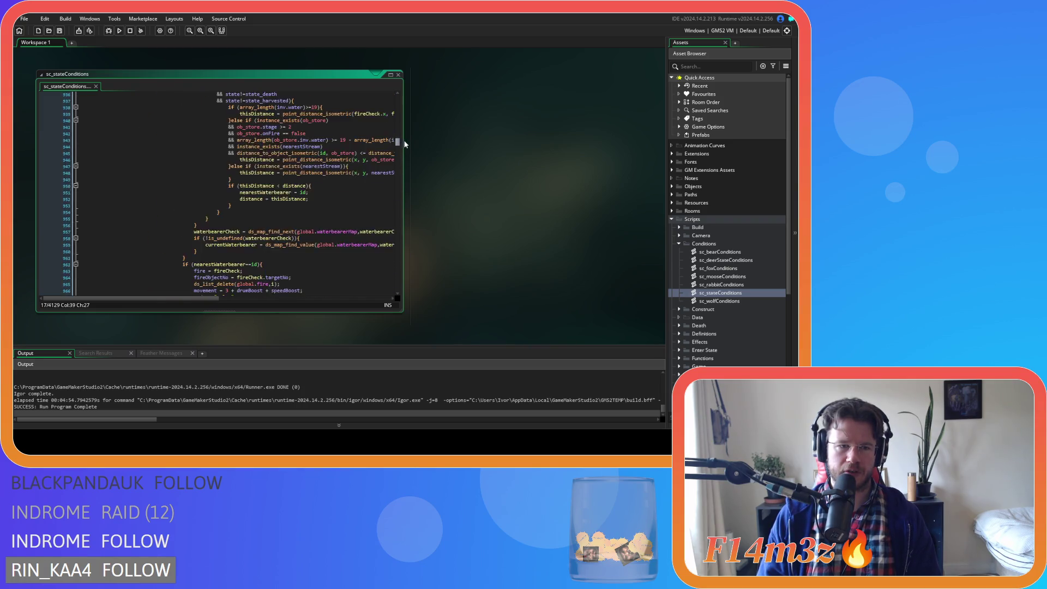
{"action": "scroll", "coordinate": [284, 148], "scroll_direction": "down", "scroll_amount": 20}
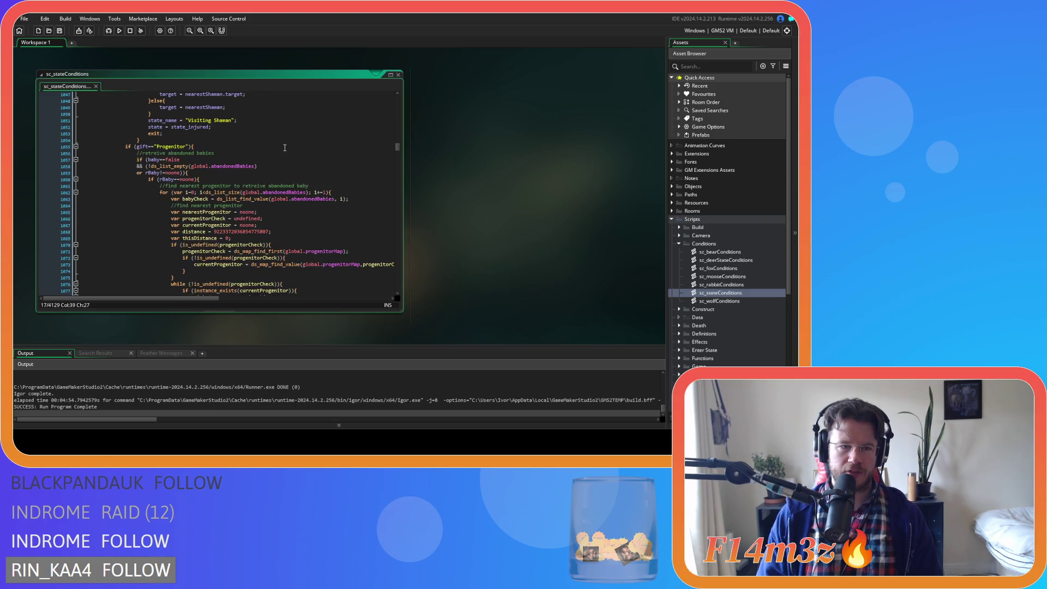
{"action": "scroll", "coordinate": [284, 148], "scroll_direction": "down", "scroll_amount": 20}
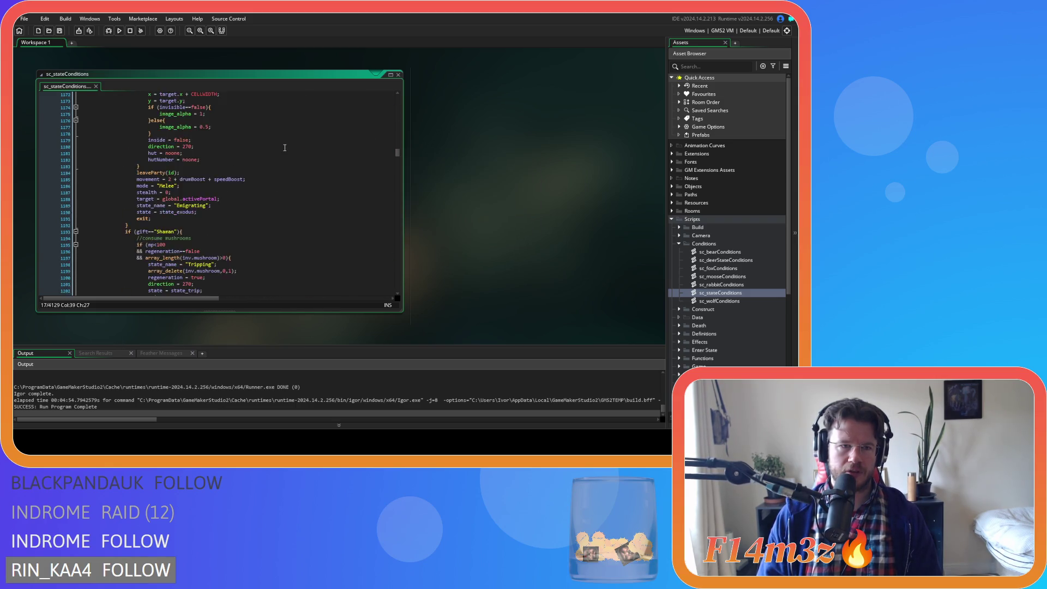
{"action": "scroll", "coordinate": [285, 148], "scroll_direction": "down", "scroll_amount": 20}
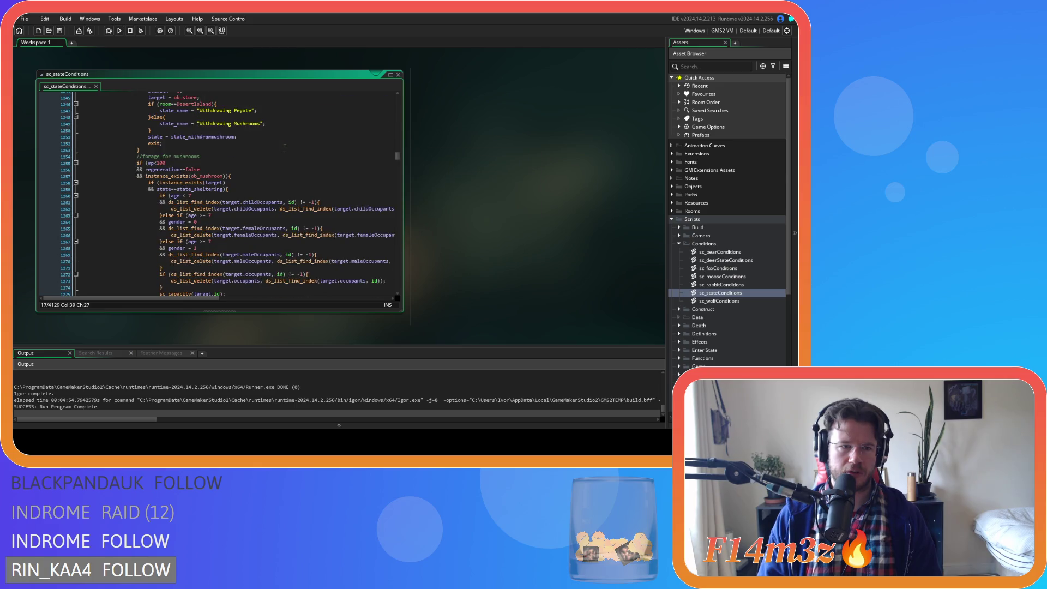
{"action": "scroll", "coordinate": [285, 148], "scroll_direction": "down", "scroll_amount": 14}
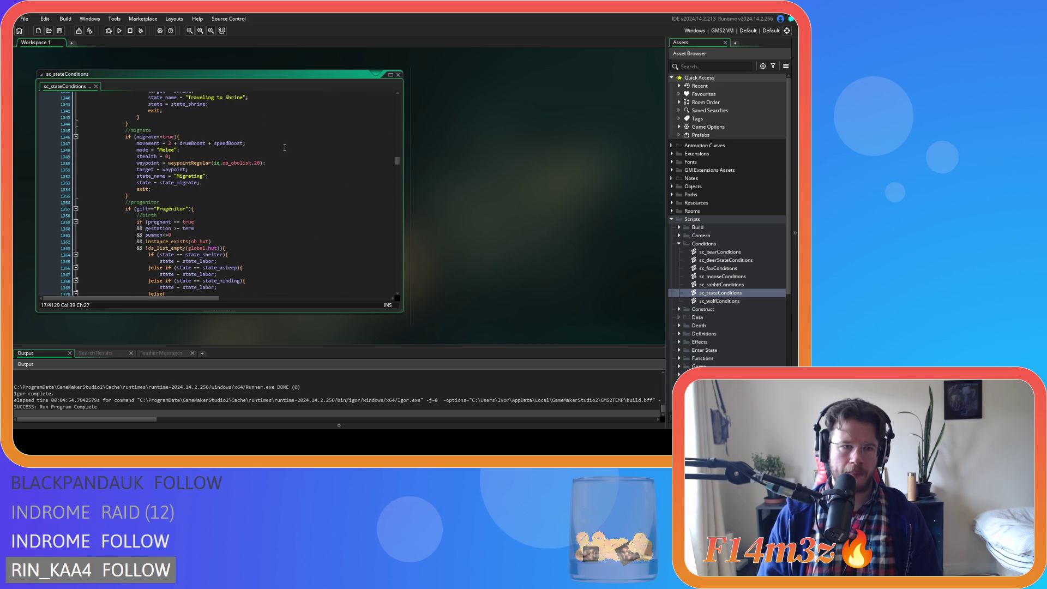
{"action": "scroll", "coordinate": [284, 147], "scroll_direction": "down", "scroll_amount": 14}
{"action": "left_click", "coordinate": [294, 179]}
{"action": "scroll", "coordinate": [298, 176], "scroll_direction": "down", "scroll_amount": 3}
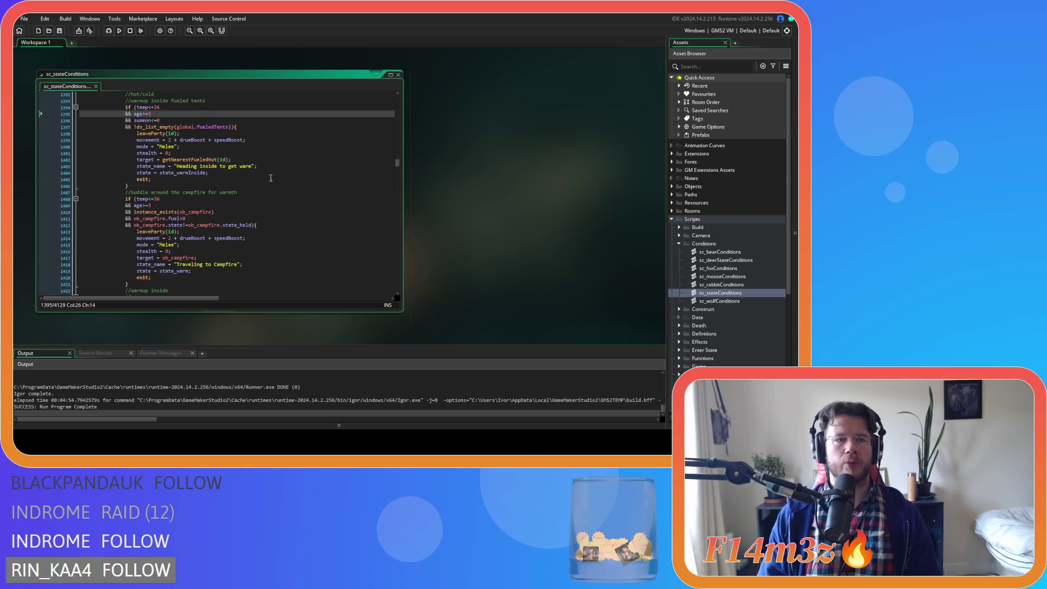
{"action": "left_click", "coordinate": [278, 126]}
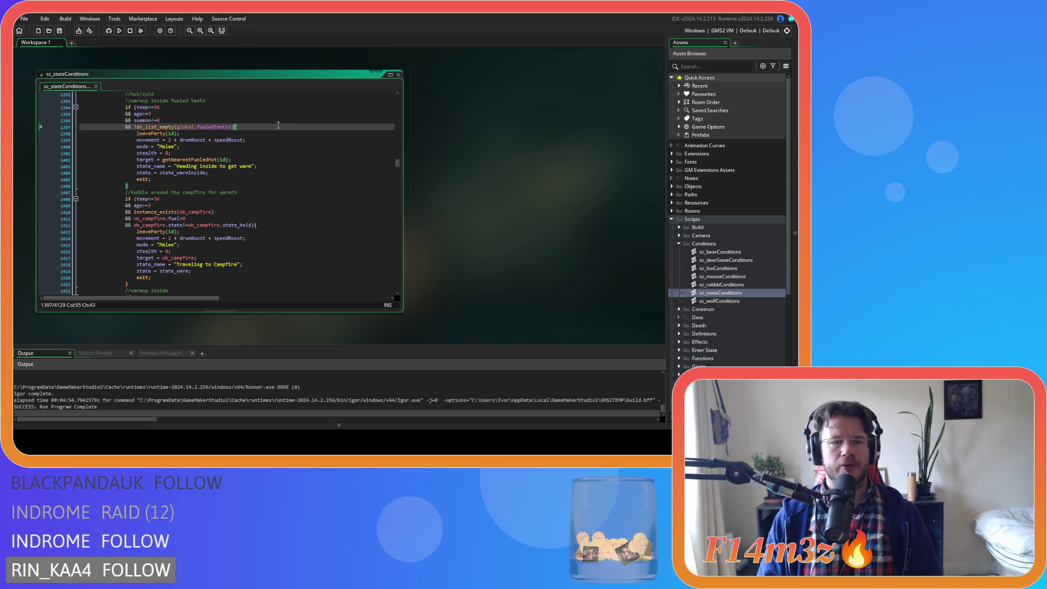
{"action": "scroll", "coordinate": [278, 125], "scroll_direction": "down", "scroll_amount": 9}
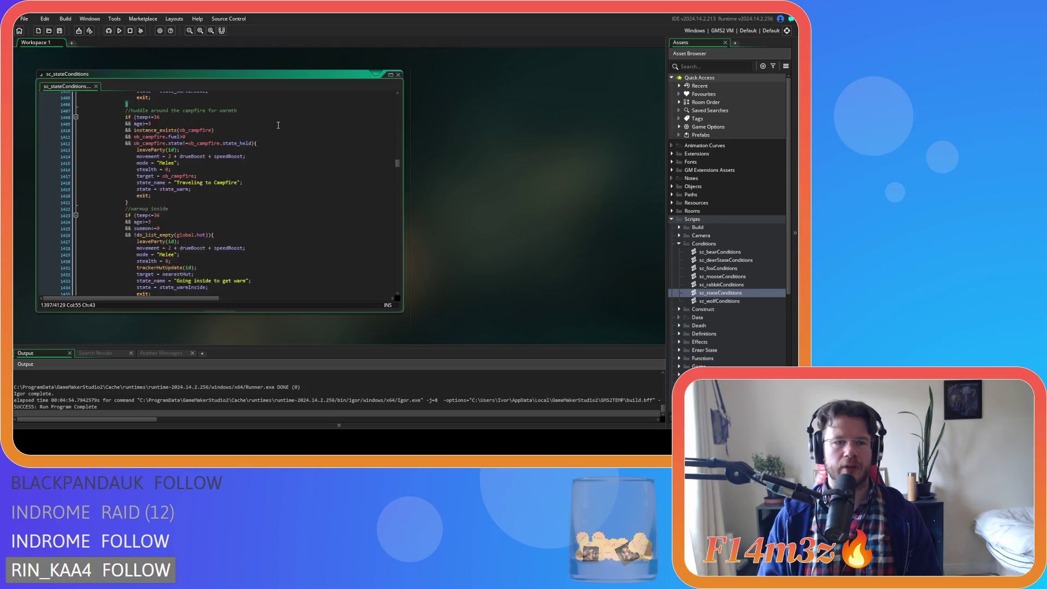
{"action": "left_click", "coordinate": [272, 135]}
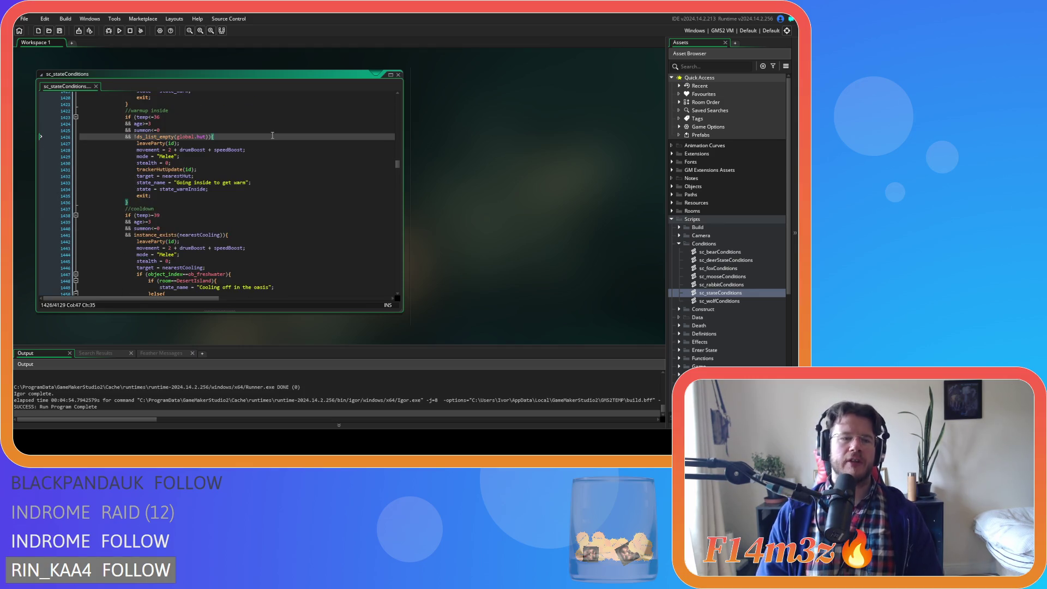
{"action": "scroll", "coordinate": [272, 135], "scroll_direction": "up", "scroll_amount": 10}
{"action": "left_click_drag", "start_coordinate": [155, 218], "coordinate": [211, 238]}
{"action": "scroll", "coordinate": [191, 170], "scroll_direction": "down", "scroll_amount": 2}
{"action": "left_click", "coordinate": [184, 127]}
{"action": "scroll", "coordinate": [245, 191], "scroll_direction": "down", "scroll_amount": 7}
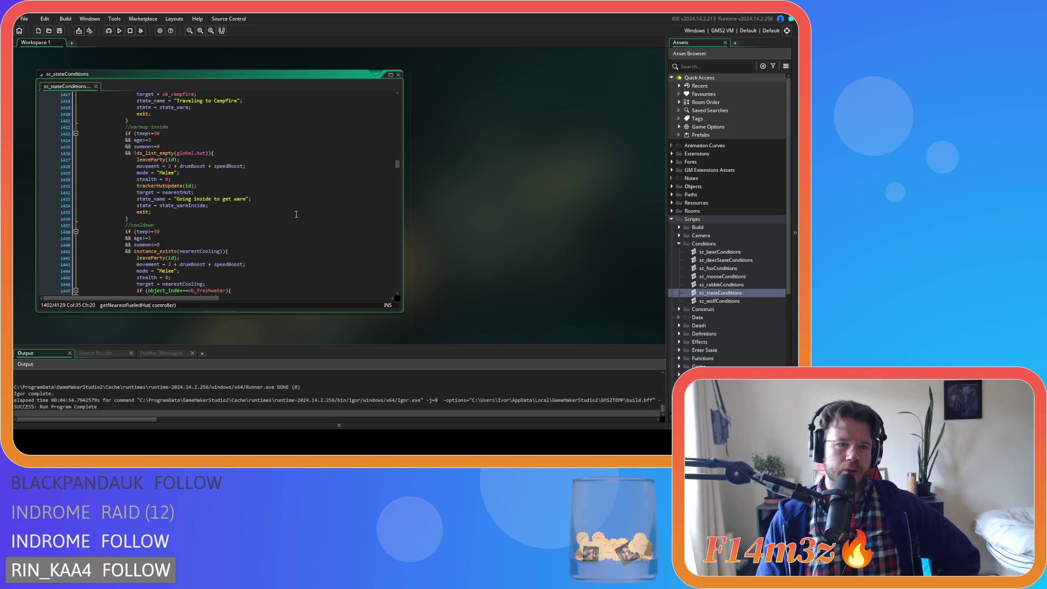
{"action": "left_click", "coordinate": [282, 180]}
{"action": "left_click", "coordinate": [280, 212]}
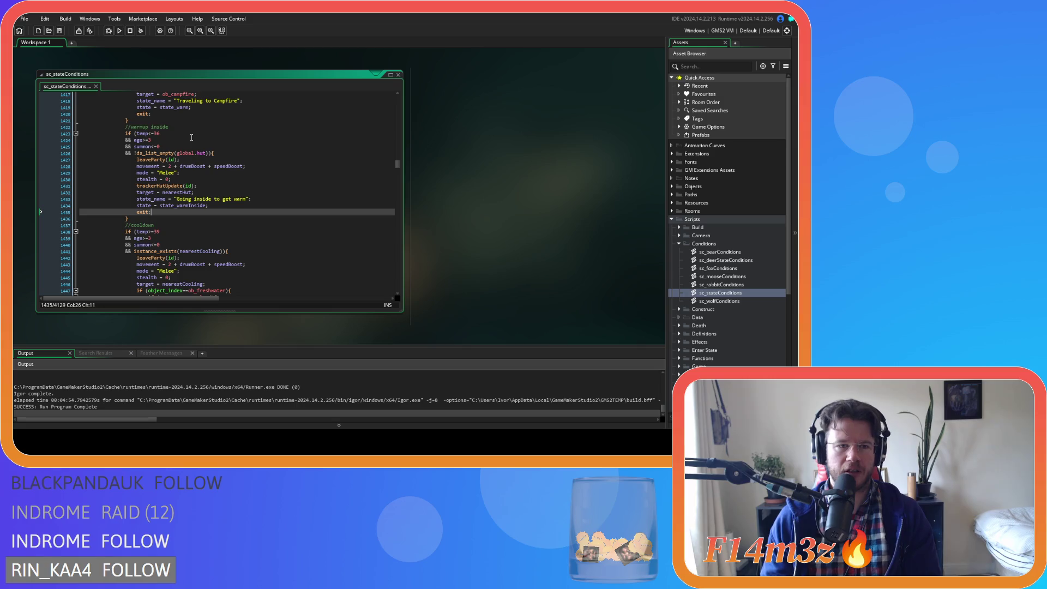
{"action": "left_click", "coordinate": [207, 153]}
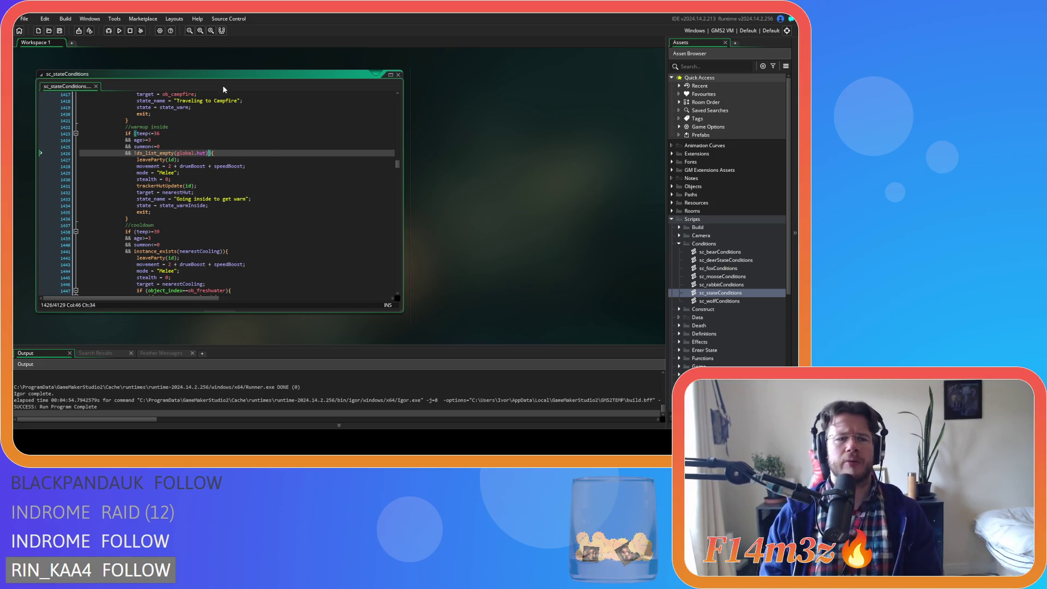
{"action": "key", "text": "Up"}
{"action": "key", "text": "Up"}
{"action": "key", "text": "Up"}
- Add '&& (gift!="Carpenter"' after summon<=0, closing the parenthesis after the hut-list check
{"action": "key", "text": "Down"}
{"action": "key", "text": "Down"}
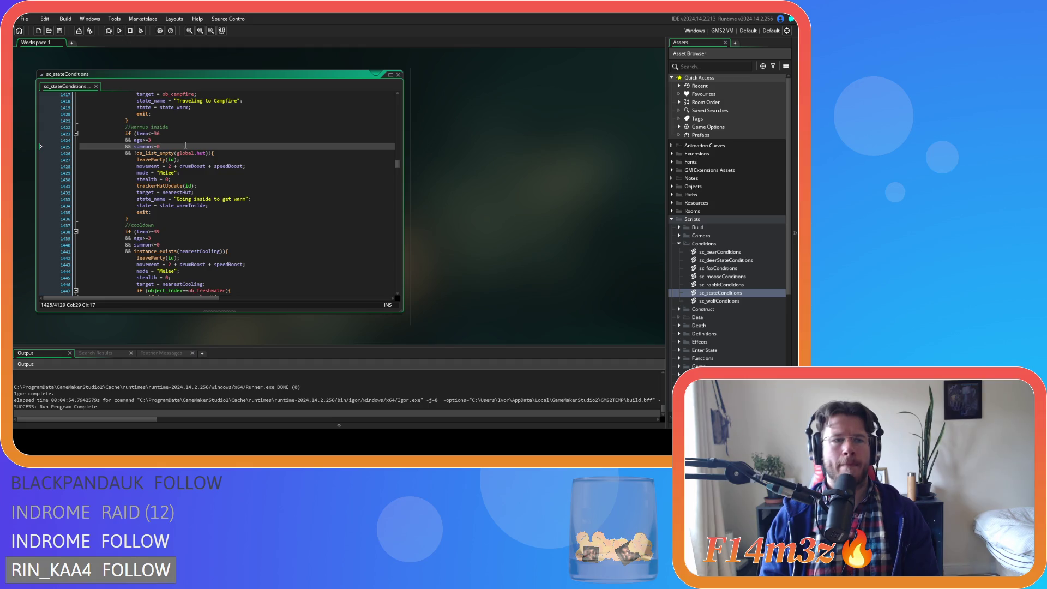
{"action": "key", "text": "Return"}
{"action": "type", "text": "&& gift!="}
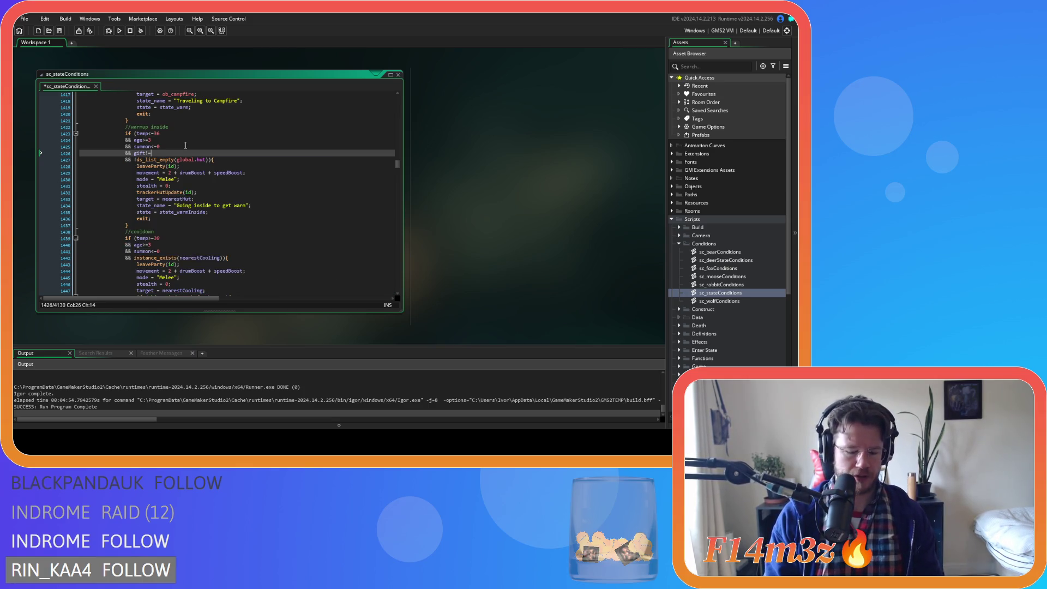
{"action": "type", "text": "\"Carpenter"}
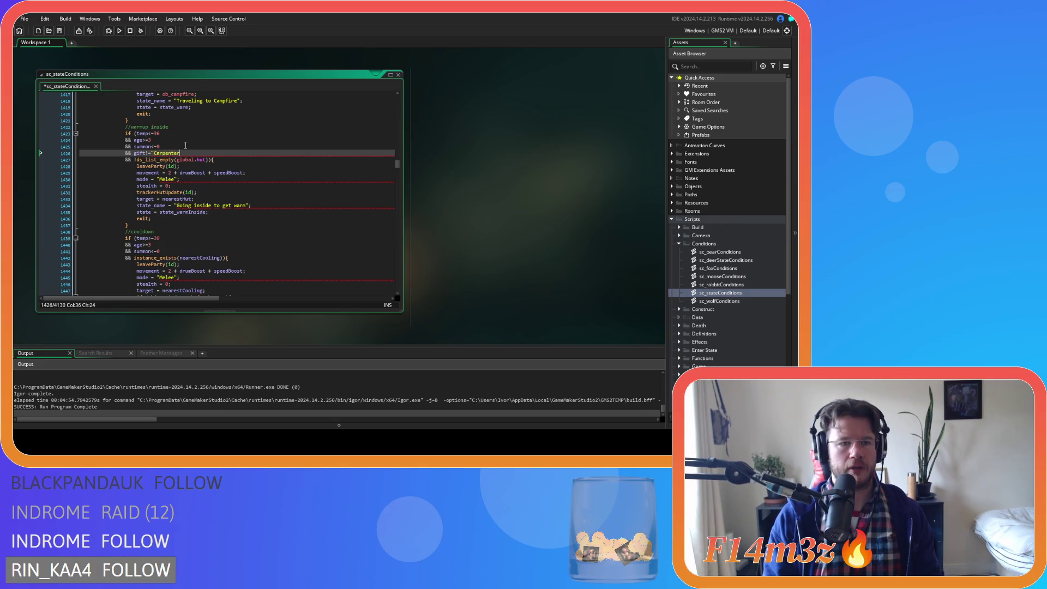
{"action": "type", "text": "\""}
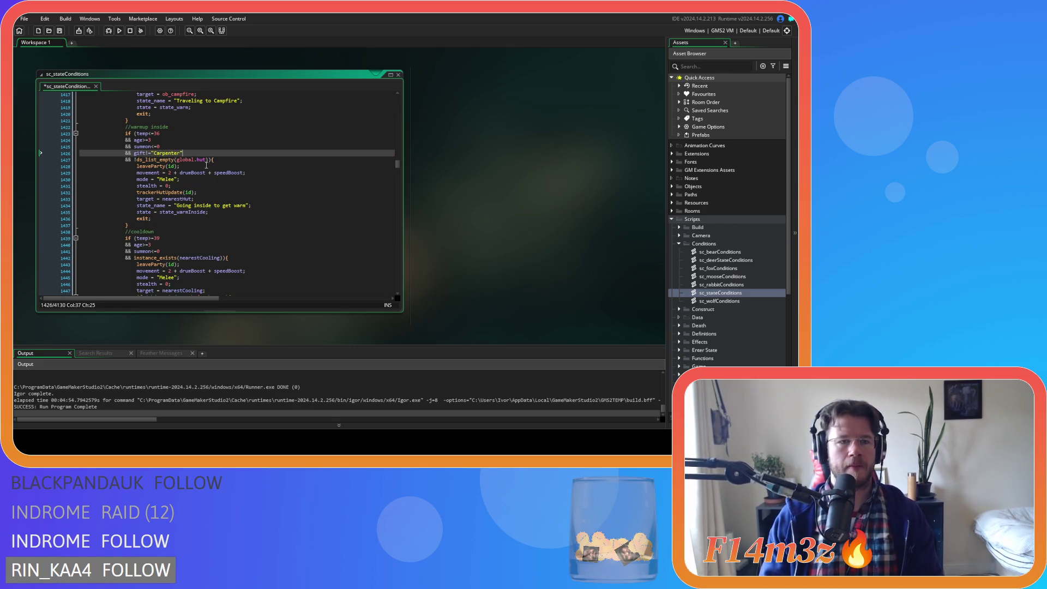
{"action": "left_click", "coordinate": [134, 153]}
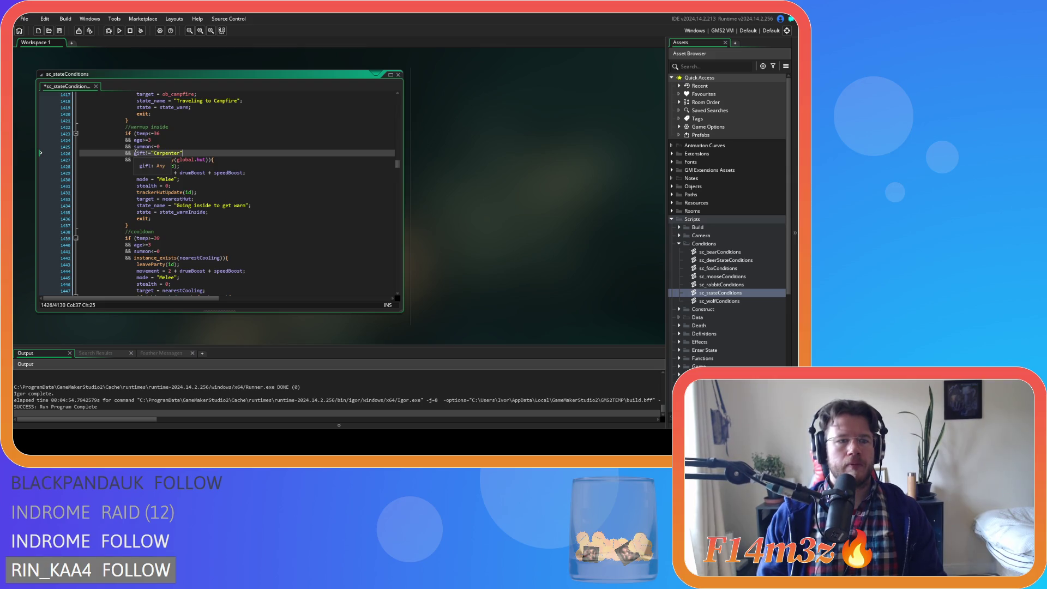
{"action": "type", "text": "("}
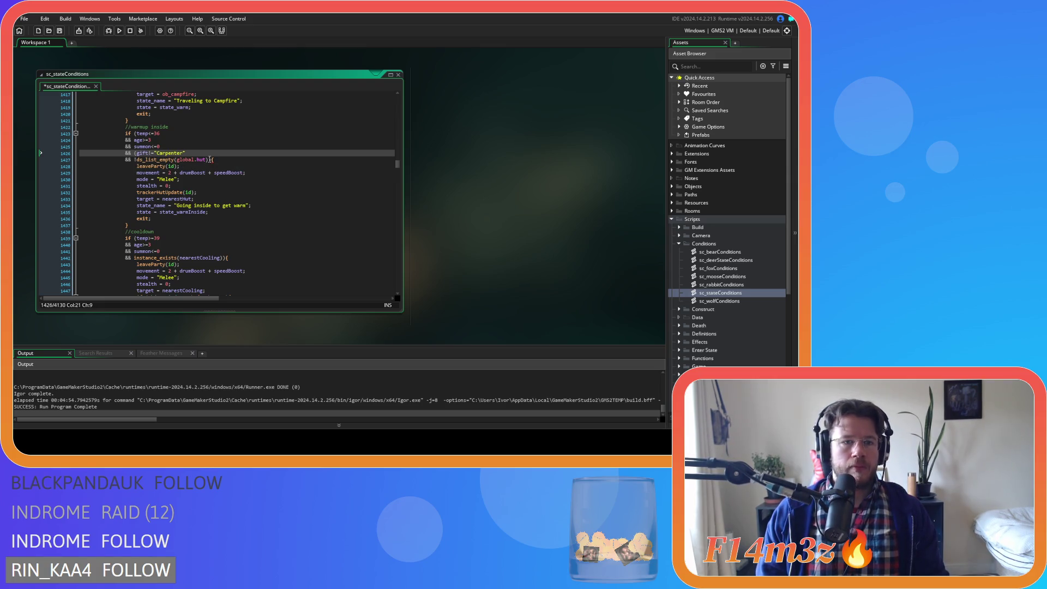
{"action": "key", "text": "Down"}
{"action": "key", "text": "End"}
{"action": "key", "text": "Left"}
{"action": "type", "text": ")"}
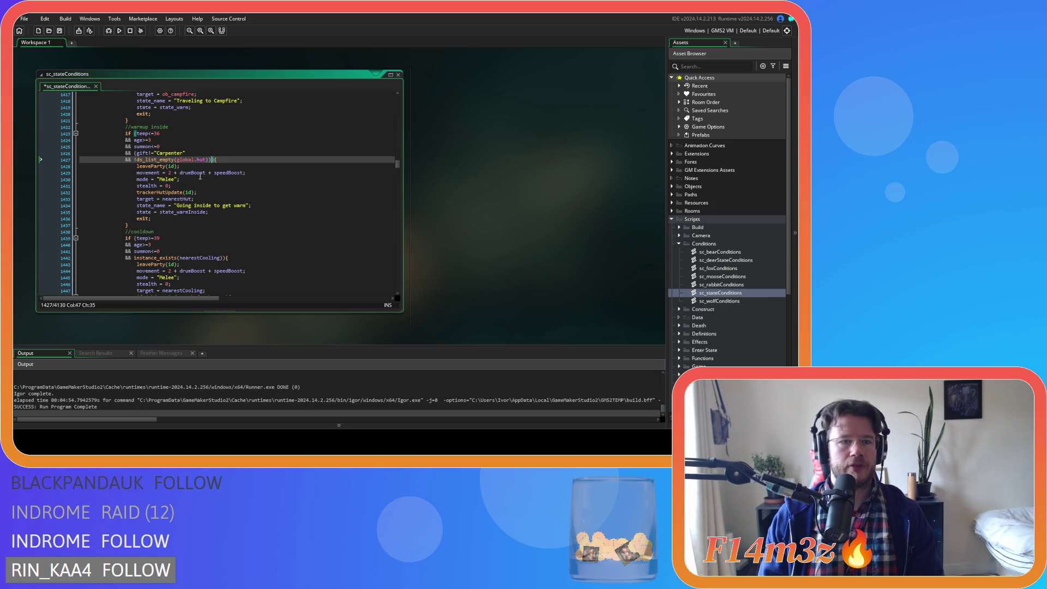
{"action": "key", "text": "Left"}
{"action": "key", "text": "Return"}
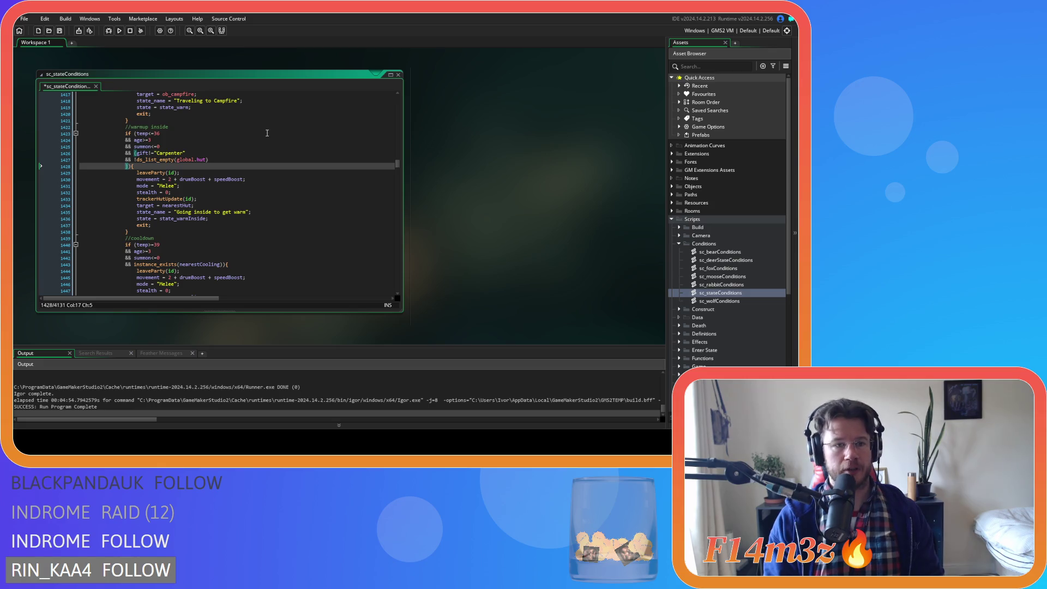
- Start an 'or gift=="Carpenter"' branch followed by a new '&&' condition line
{"action": "type", "text": "or"}
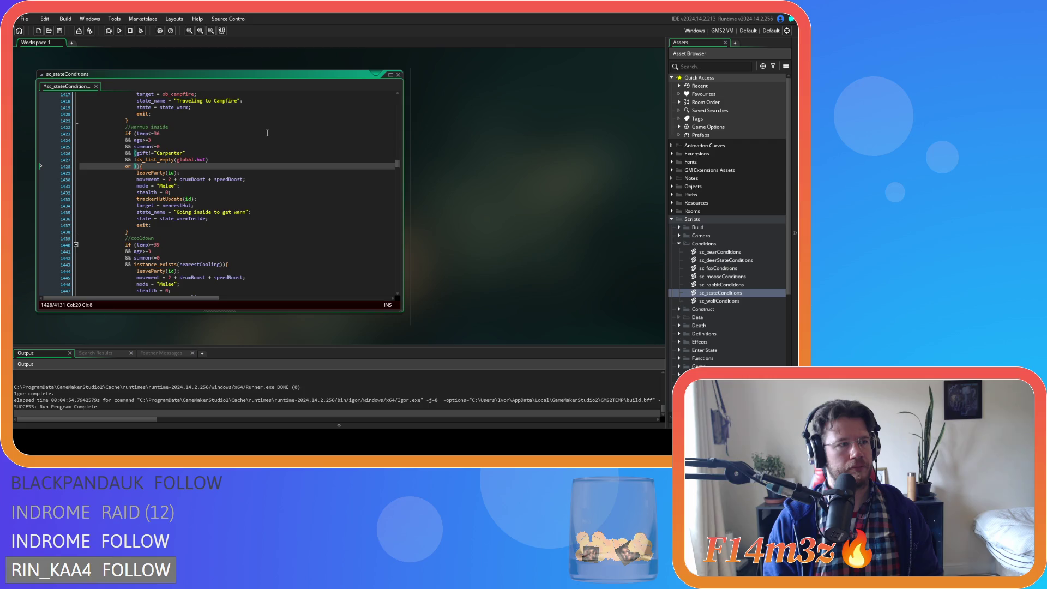
{"action": "type", "text": "gift==\""}
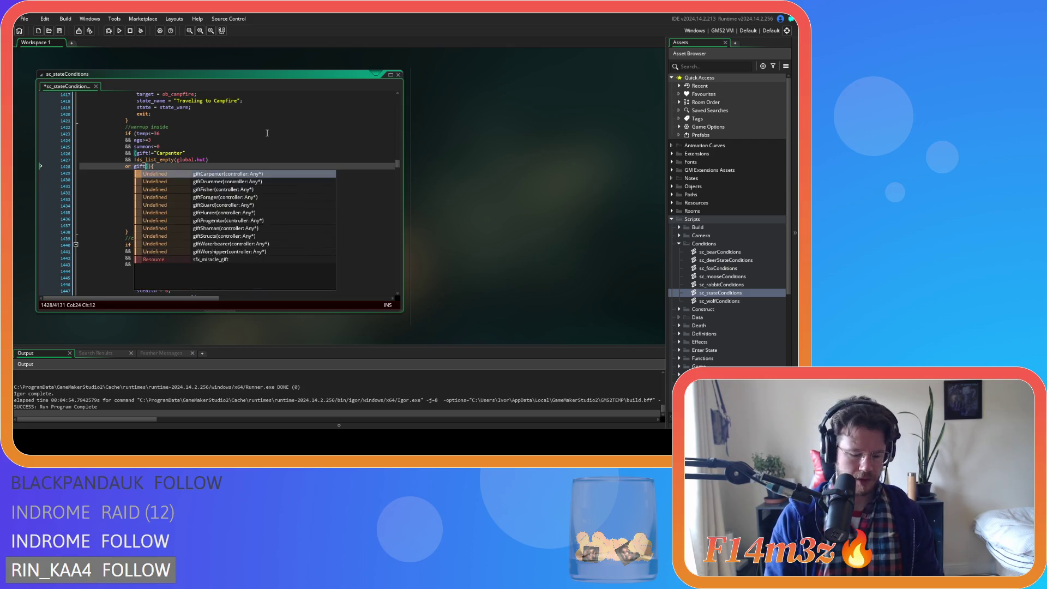
{"action": "type", "text": "Carpenter\""}
{"action": "key", "text": "Return"}
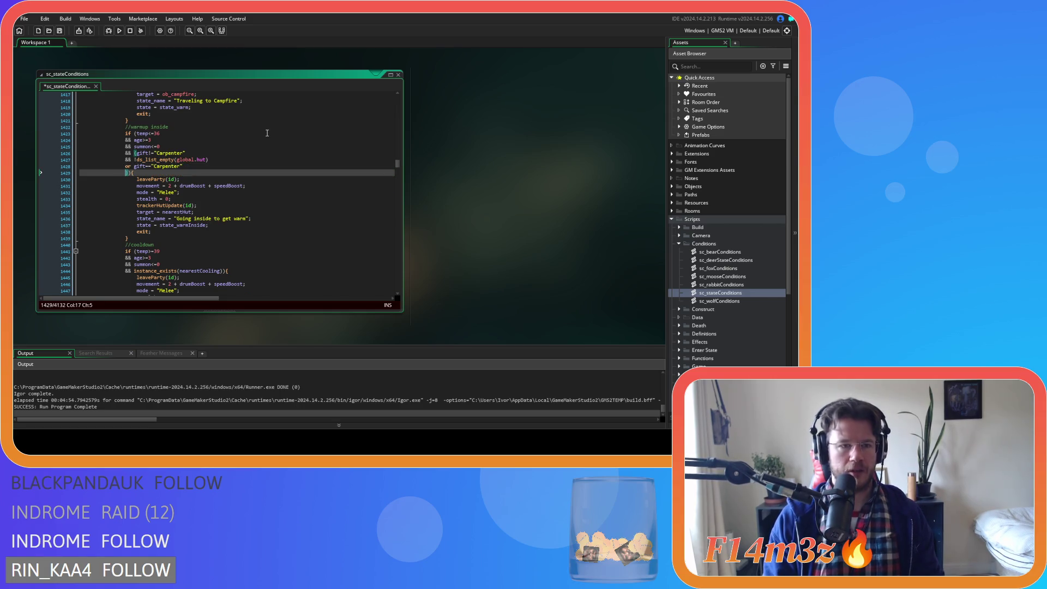
{"action": "type", "text": "&&"}
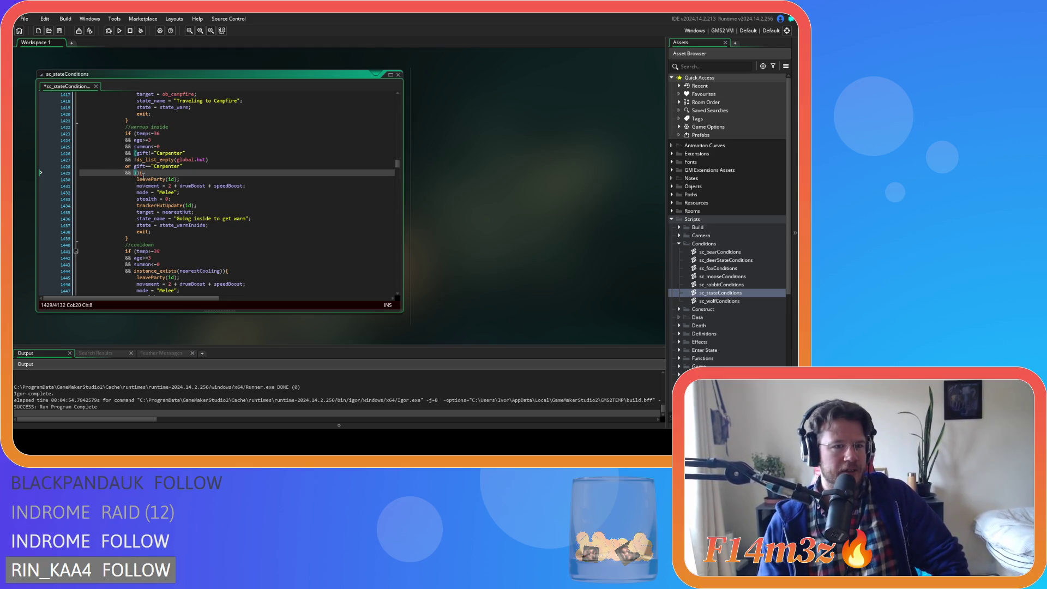
- Select the new Carpenter branch lines and check the fueledTents and campfire warm-up code
{"action": "left_click", "coordinate": [80, 172], "text": "shift"}
{"action": "left_click_drag", "start_coordinate": [80, 171], "coordinate": [65, 167]}
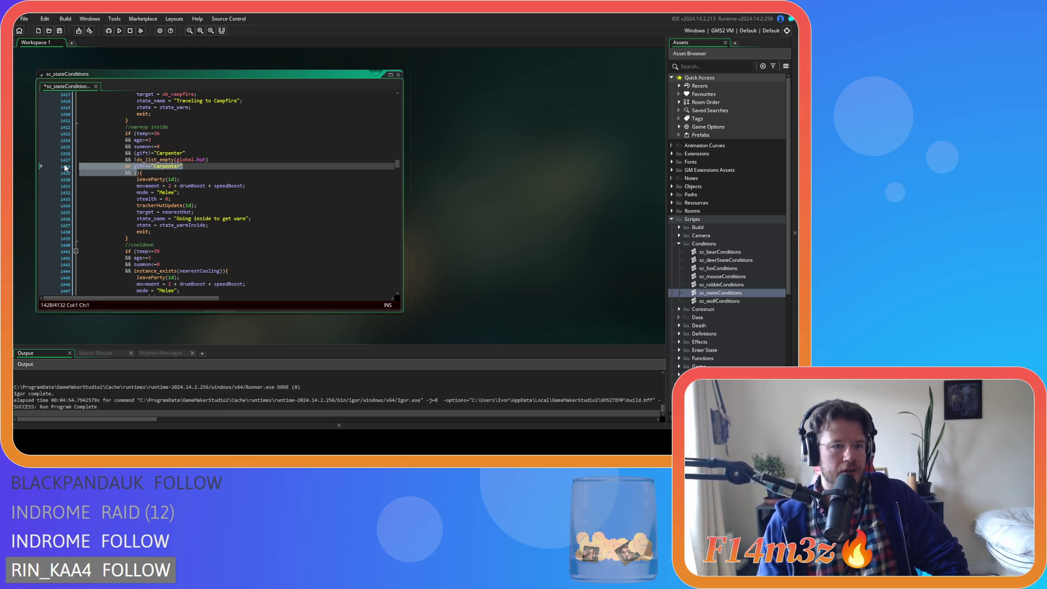
{"action": "scroll", "coordinate": [114, 187], "scroll_direction": "up", "scroll_amount": 6}
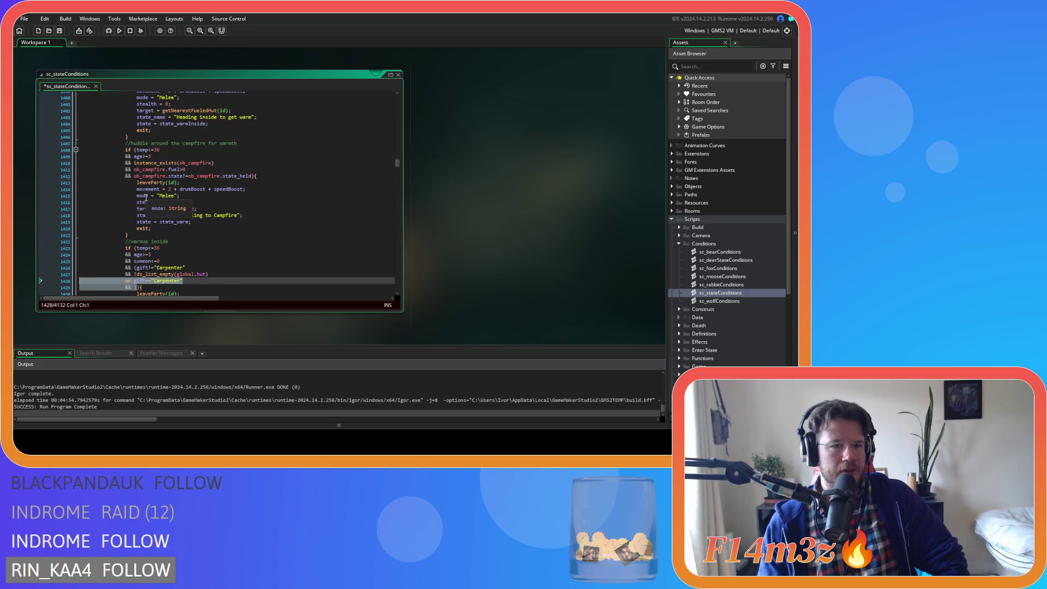
{"action": "scroll", "coordinate": [146, 198], "scroll_direction": "up", "scroll_amount": 3}
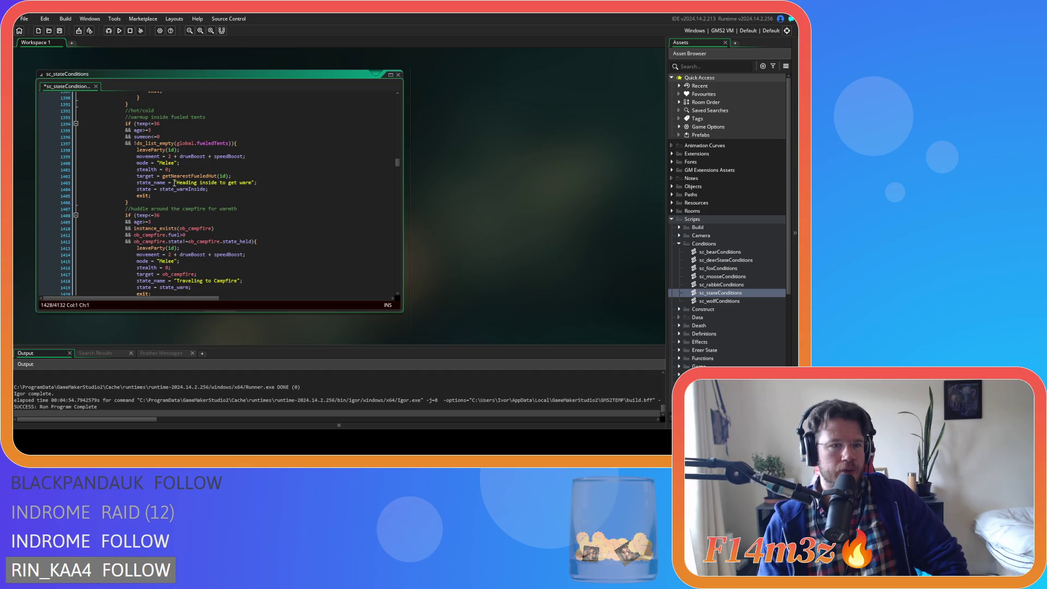
{"action": "double_click", "coordinate": [210, 142]}
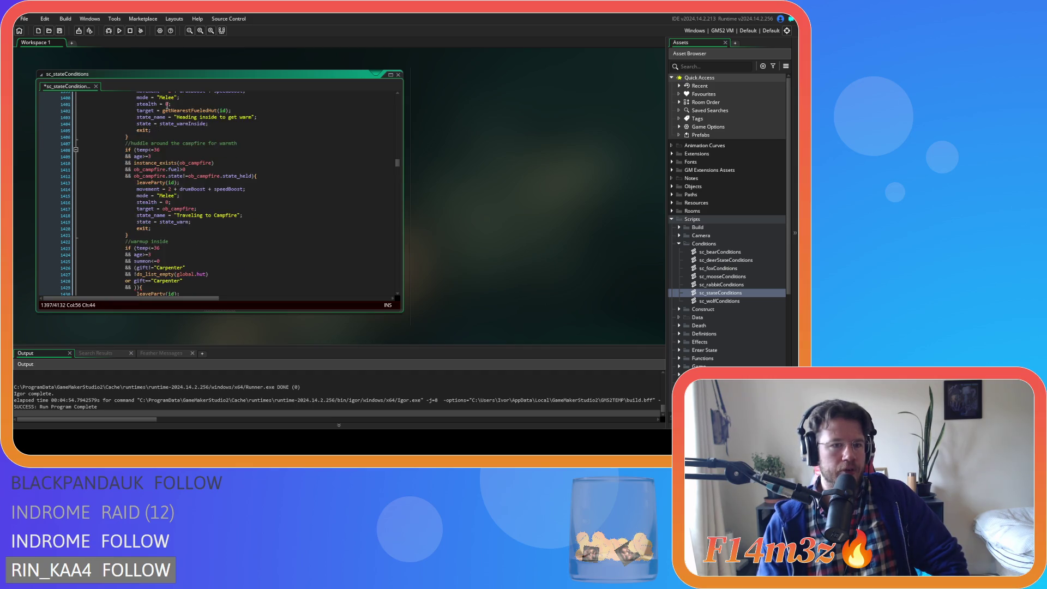
{"action": "scroll", "coordinate": [141, 129], "scroll_direction": "down", "scroll_amount": 5}
{"action": "double_click", "coordinate": [185, 195]}
- Reselect the stray Carpenter condition lines and undo them away
{"action": "scroll", "coordinate": [163, 218], "scroll_direction": "down", "scroll_amount": 4}
{"action": "mouse_move", "coordinate": [80, 141]}
{"action": "left_mouse_down"}
{"action": "mouse_move", "coordinate": [167, 188]}
{"action": "mouse_move", "coordinate": [139, 173]}
{"action": "mouse_move", "coordinate": [63, 167]}
{"action": "left_mouse_up"}
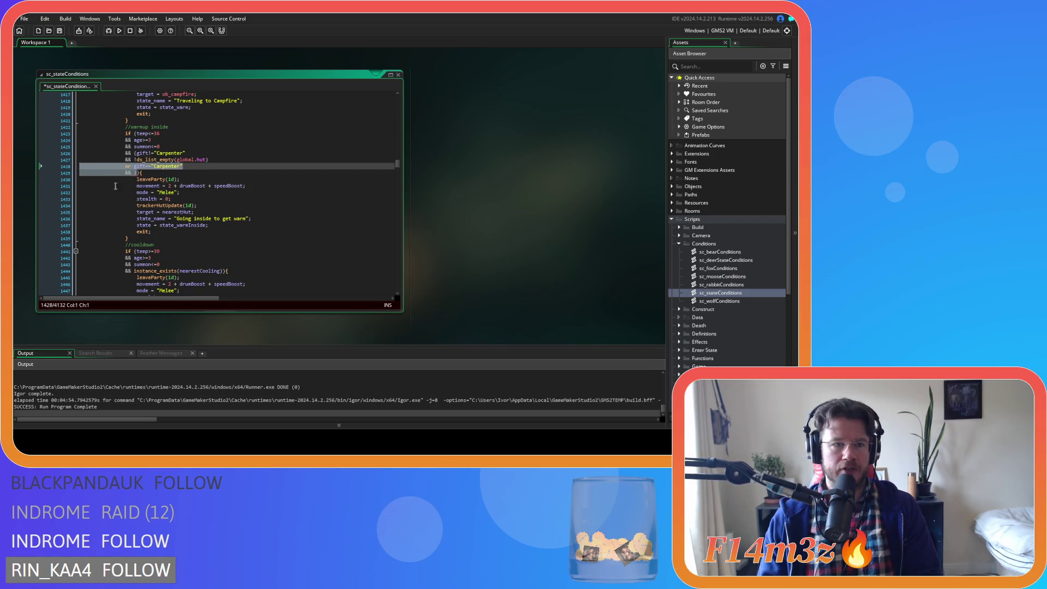
{"action": "scroll", "coordinate": [180, 205], "scroll_direction": "up", "scroll_amount": 7}
{"action": "scroll", "coordinate": [200, 217], "scroll_direction": "down", "scroll_amount": 6}
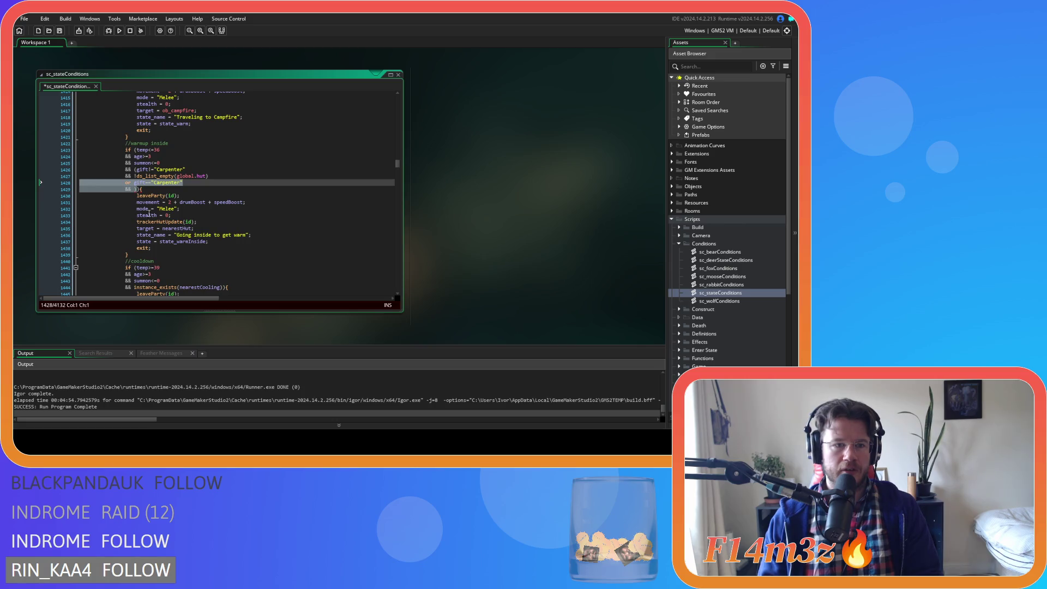
{"action": "key", "text": "ctrl+z"}
{"action": "key", "text": "ctrl+z"}
{"action": "key", "text": "ctrl+z"}
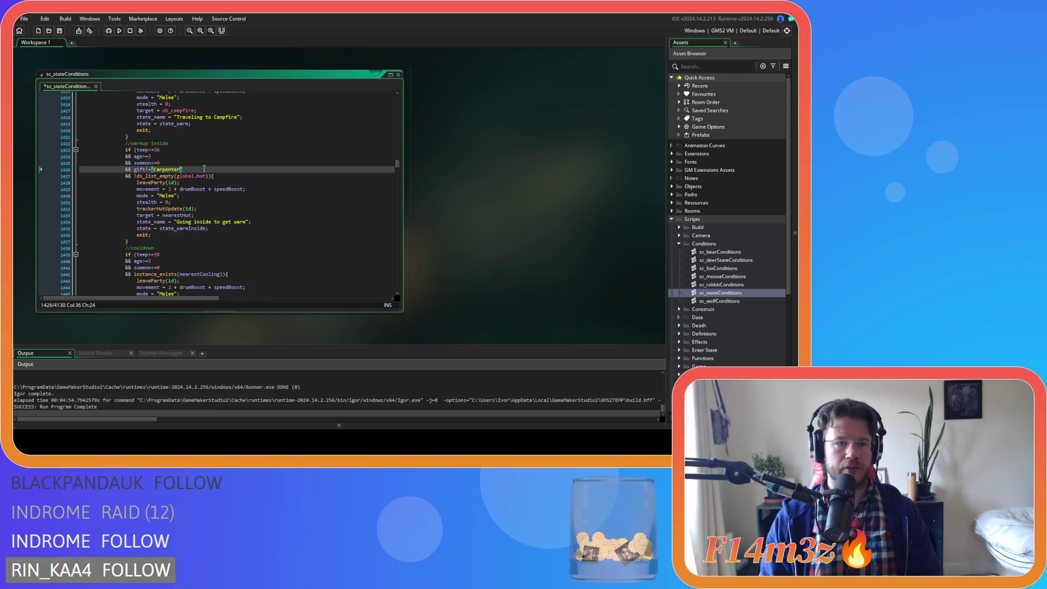
- Move gift!="Carpenter" to the start of the warm-up if and prefix temp<=36 with '&&'
{"action": "left_click_drag", "start_coordinate": [184, 169], "coordinate": [134, 175]}
{"action": "key", "text": "ctrl+c"}
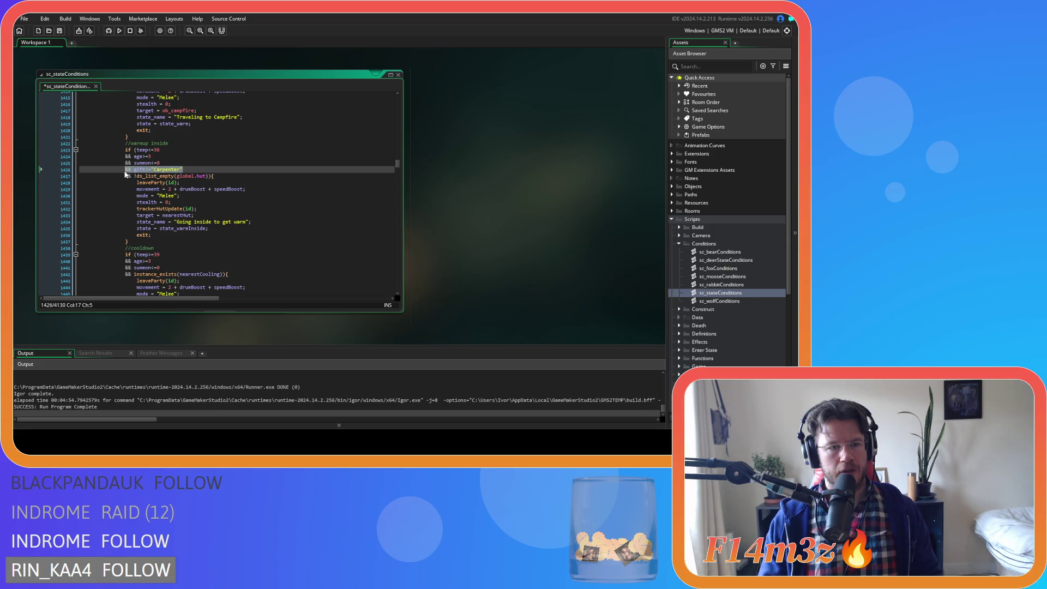
{"action": "mouse_move", "coordinate": [134, 170]}
{"action": "left_mouse_down"}
{"action": "mouse_move", "coordinate": [196, 168]}
{"action": "mouse_move", "coordinate": [49, 168]}
{"action": "left_mouse_up"}
{"action": "key", "text": "BackSpace"}
{"action": "key", "text": "BackSpace"}
{"action": "key", "text": "BackSpace"}
{"action": "left_click", "coordinate": [134, 150]}
{"action": "key", "text": "ctrl+v"}
{"action": "key", "text": "Return"}
{"action": "type", "text": "&&"}
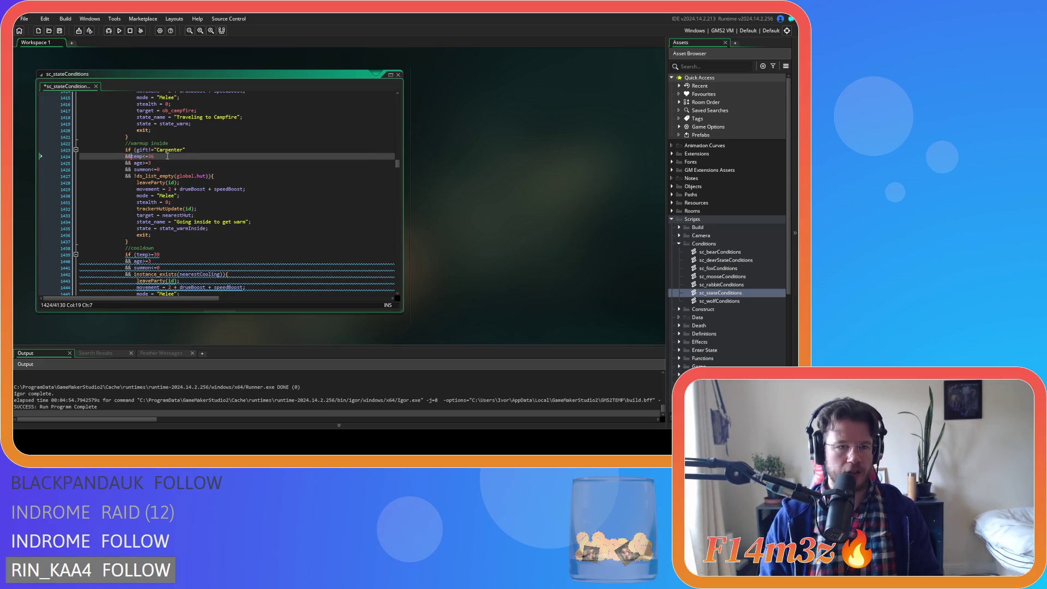
{"action": "left_click", "coordinate": [206, 169]}
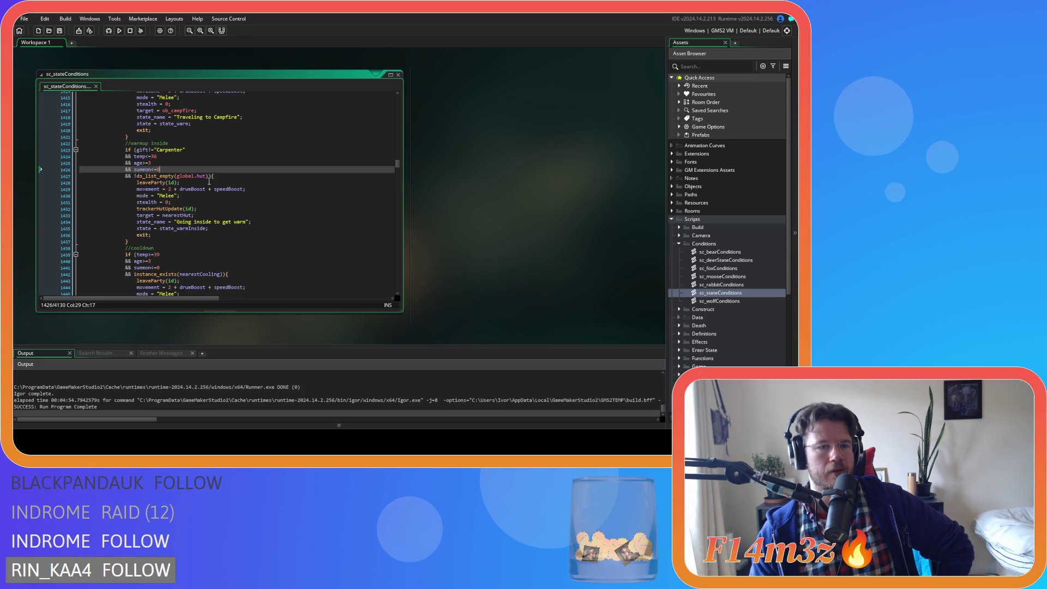
{"action": "left_click", "coordinate": [232, 176]}
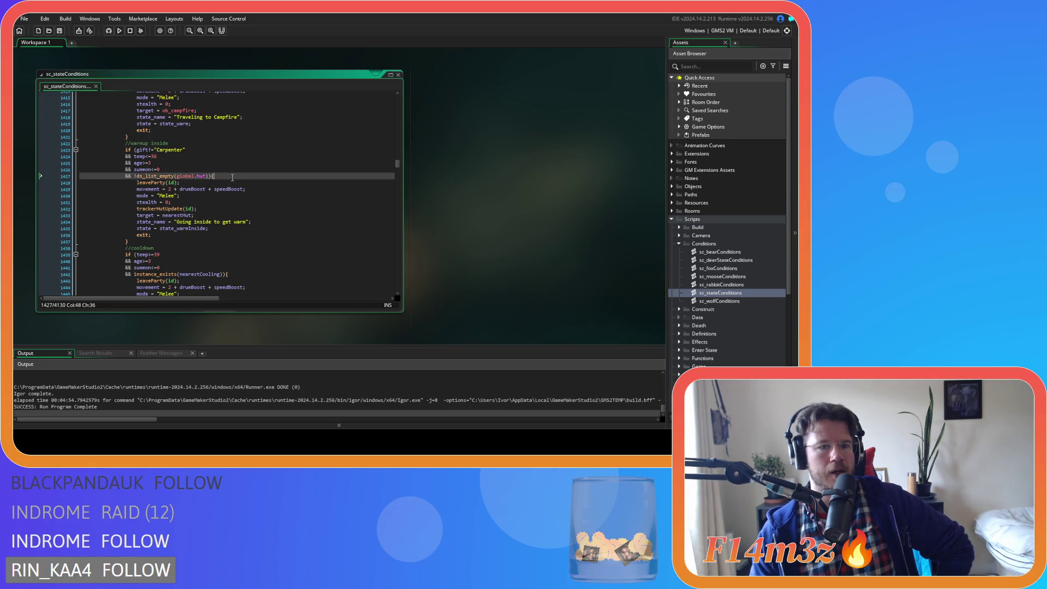
{"action": "scroll", "coordinate": [233, 177], "scroll_direction": "up", "scroll_amount": 8}
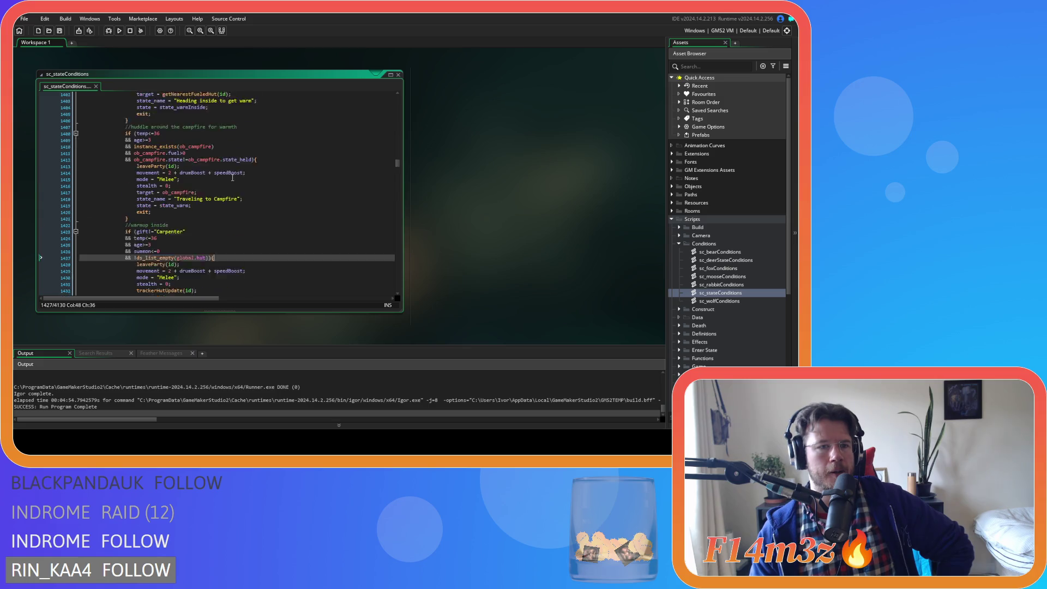
{"action": "mouse_move", "coordinate": [153, 130]}
{"action": "left_mouse_down"}
{"action": "mouse_move", "coordinate": [208, 171]}
{"action": "mouse_move", "coordinate": [180, 169]}
{"action": "mouse_move", "coordinate": [210, 201]}
{"action": "left_mouse_up"}
{"action": "scroll", "coordinate": [208, 171], "scroll_direction": "down", "scroll_amount": 3}
{"action": "scroll", "coordinate": [209, 201], "scroll_direction": "down", "scroll_amount": 4}
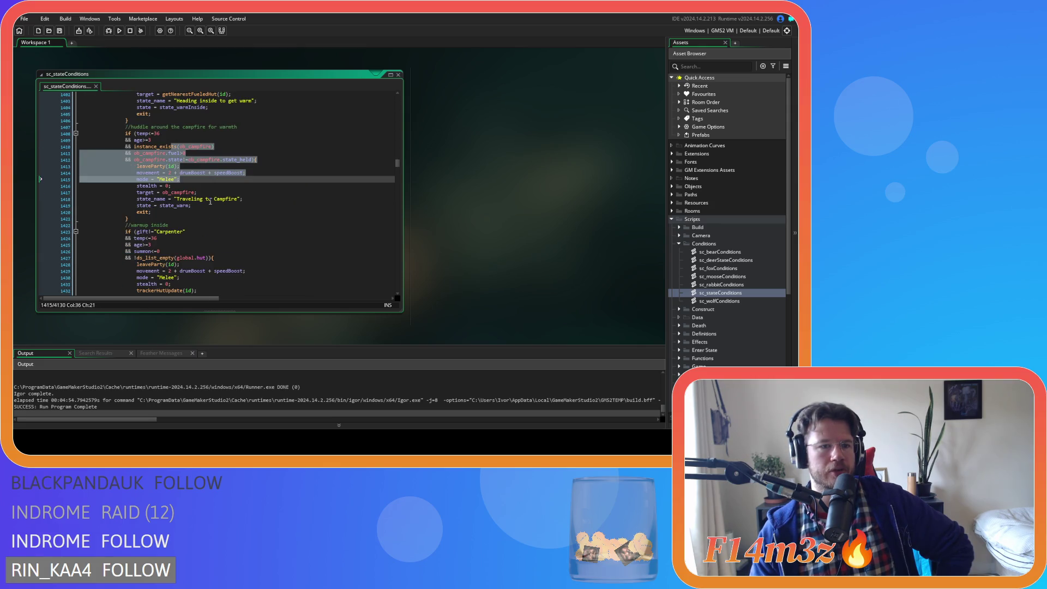
{"action": "left_click_drag", "start_coordinate": [154, 179], "coordinate": [180, 199]}
{"action": "scroll", "coordinate": [185, 197], "scroll_direction": "up", "scroll_amount": 5}
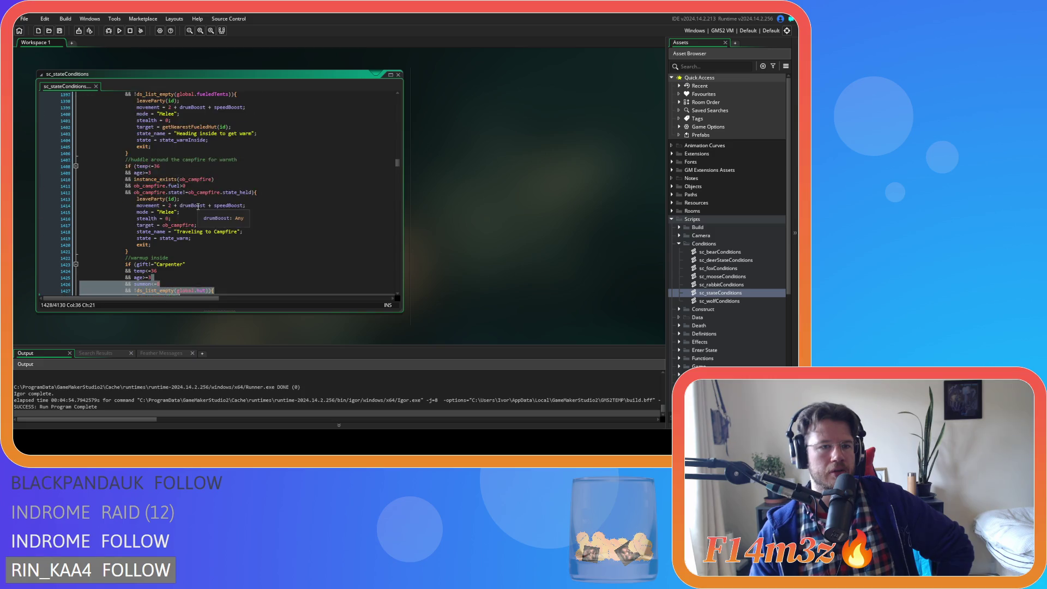
{"action": "scroll", "coordinate": [195, 173], "scroll_direction": "down", "scroll_amount": 8}
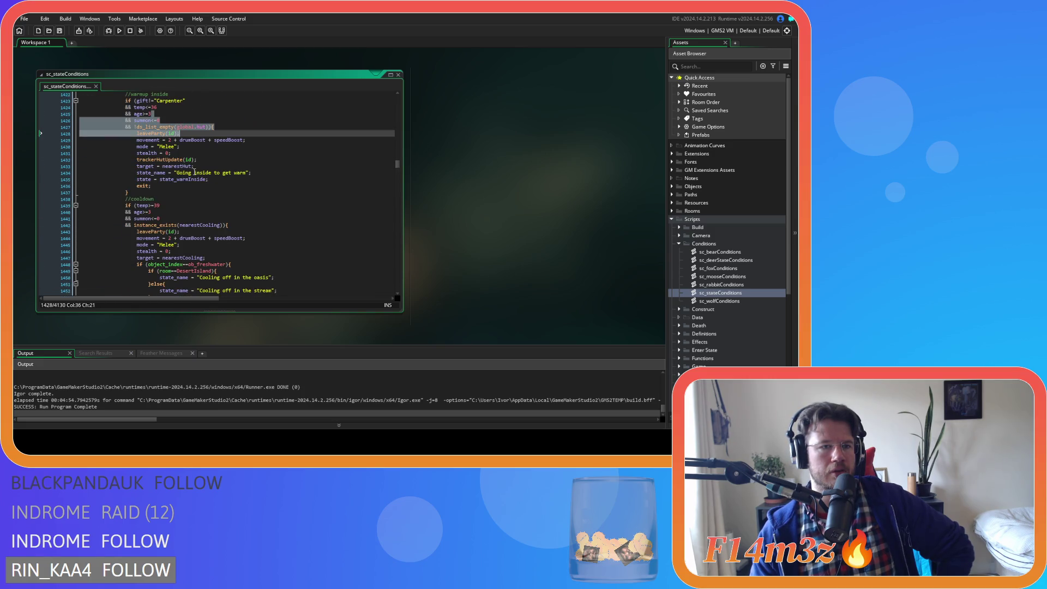
{"action": "scroll", "coordinate": [195, 173], "scroll_direction": "up", "scroll_amount": 2}
{"action": "left_click", "coordinate": [201, 155]}
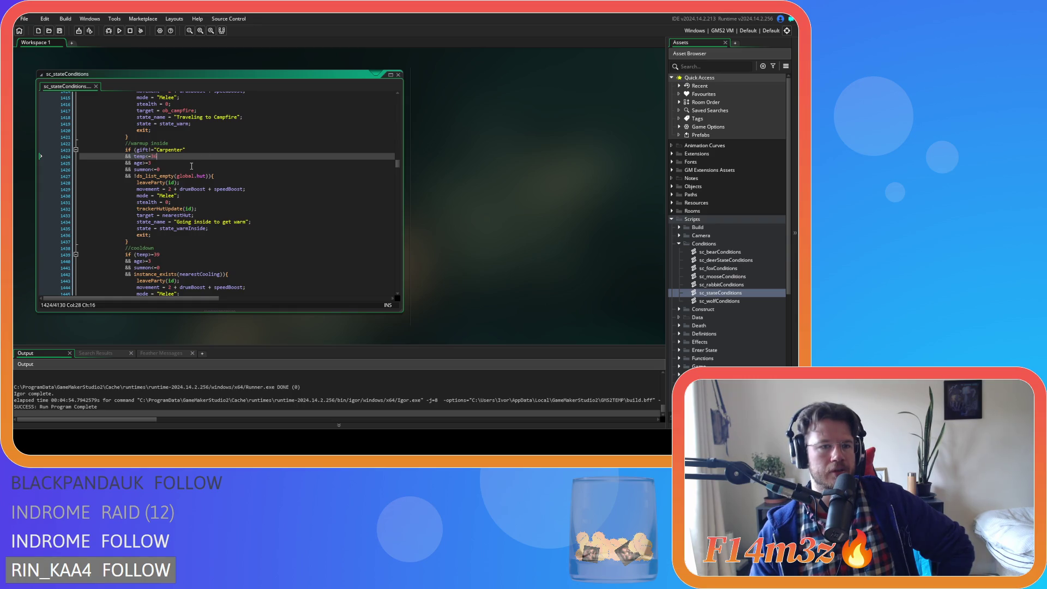
{"action": "left_click_drag", "start_coordinate": [145, 176], "coordinate": [241, 177]}
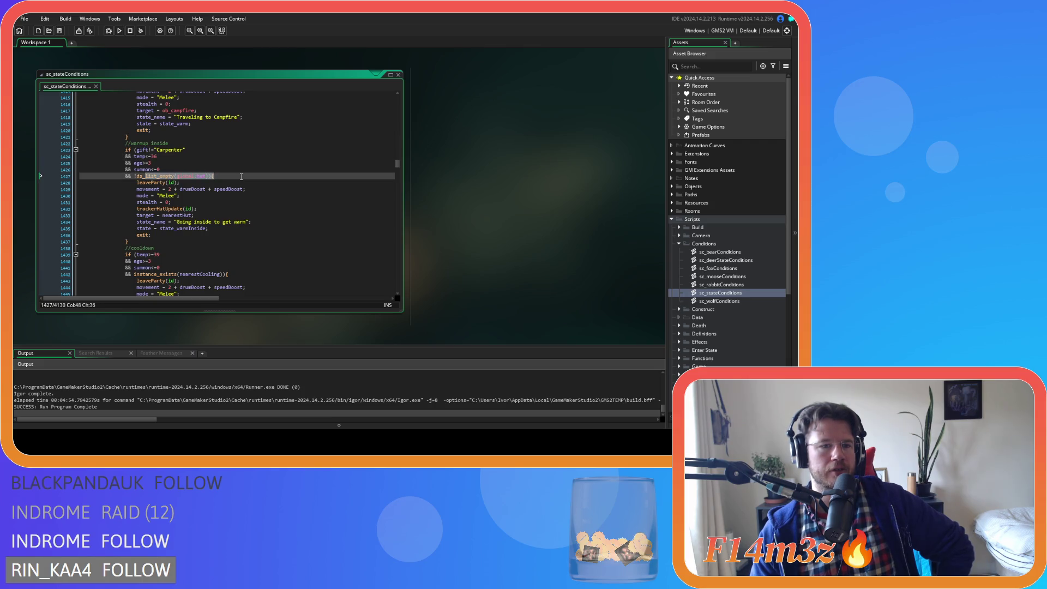
{"action": "left_click", "coordinate": [182, 235]}
{"action": "left_click", "coordinate": [179, 241]}
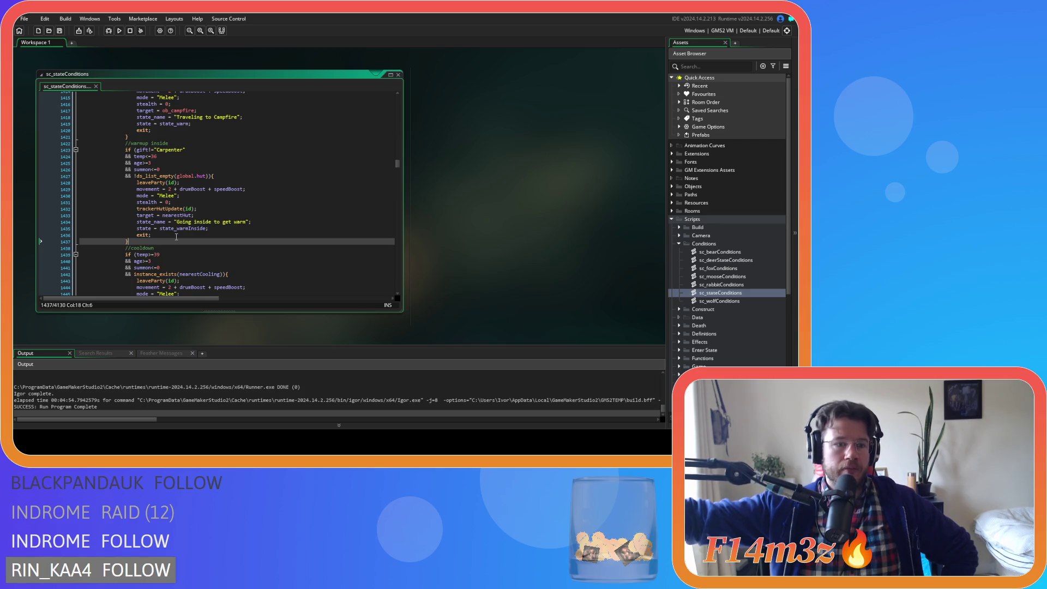
{"action": "scroll", "coordinate": [171, 238], "scroll_direction": "up", "scroll_amount": 1}
{"action": "scroll", "coordinate": [180, 245], "scroll_direction": "up", "scroll_amount": 1}
{"action": "scroll", "coordinate": [207, 262], "scroll_direction": "down", "scroll_amount": 3}
{"action": "scroll", "coordinate": [223, 272], "scroll_direction": "up", "scroll_amount": 3}
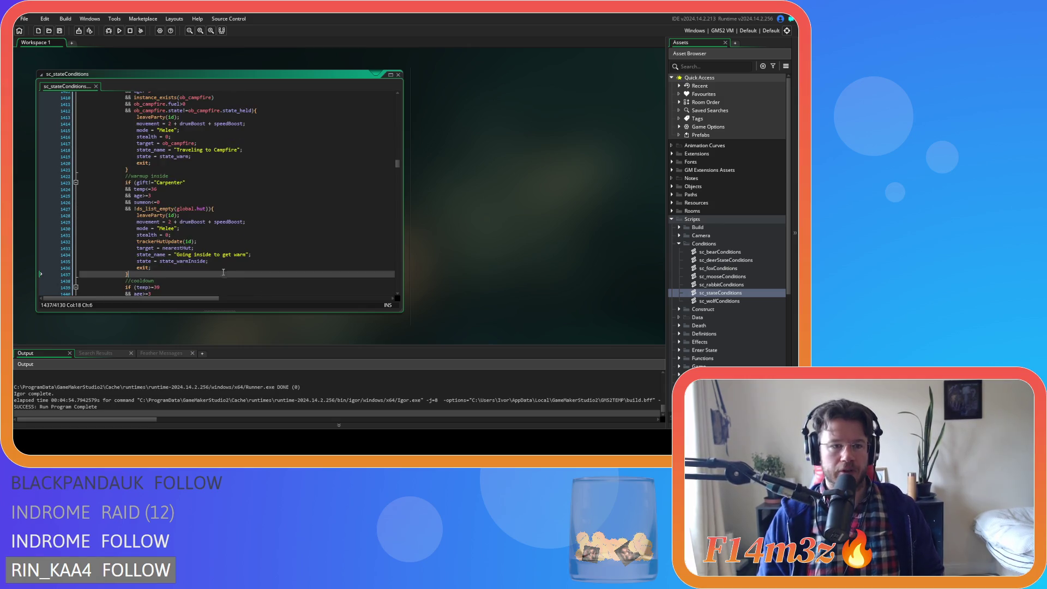
{"action": "key", "text": "F5"}
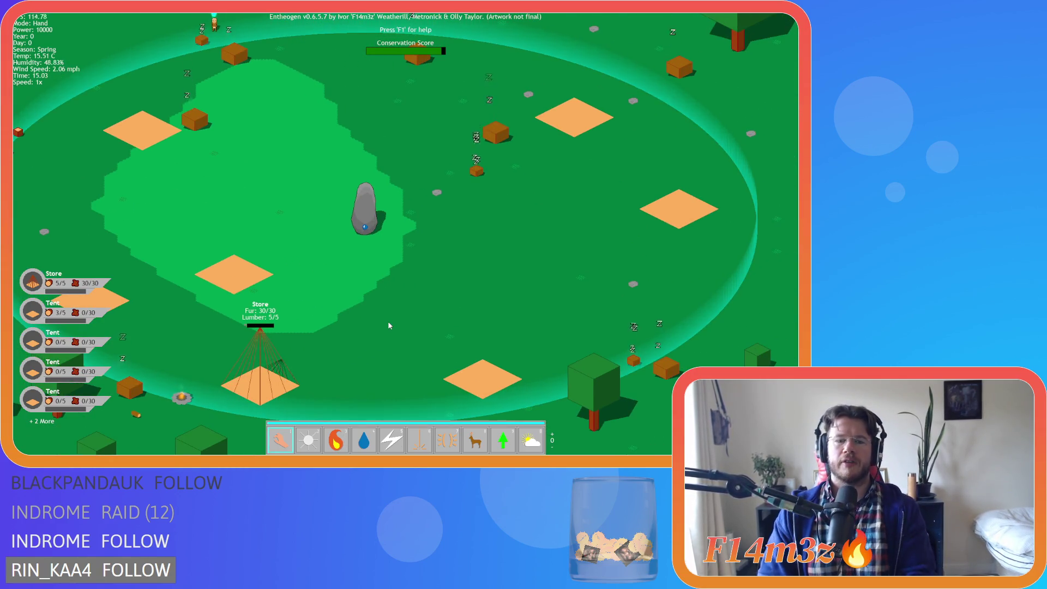
{"action": "left_click", "coordinate": [469, 438]}
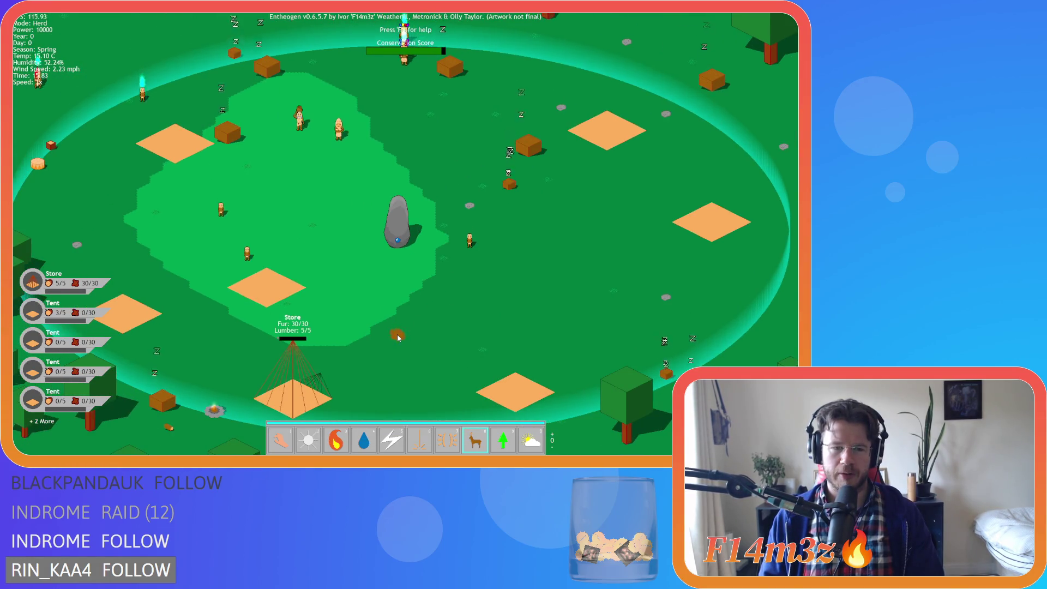
{"action": "key", "text": "1"}
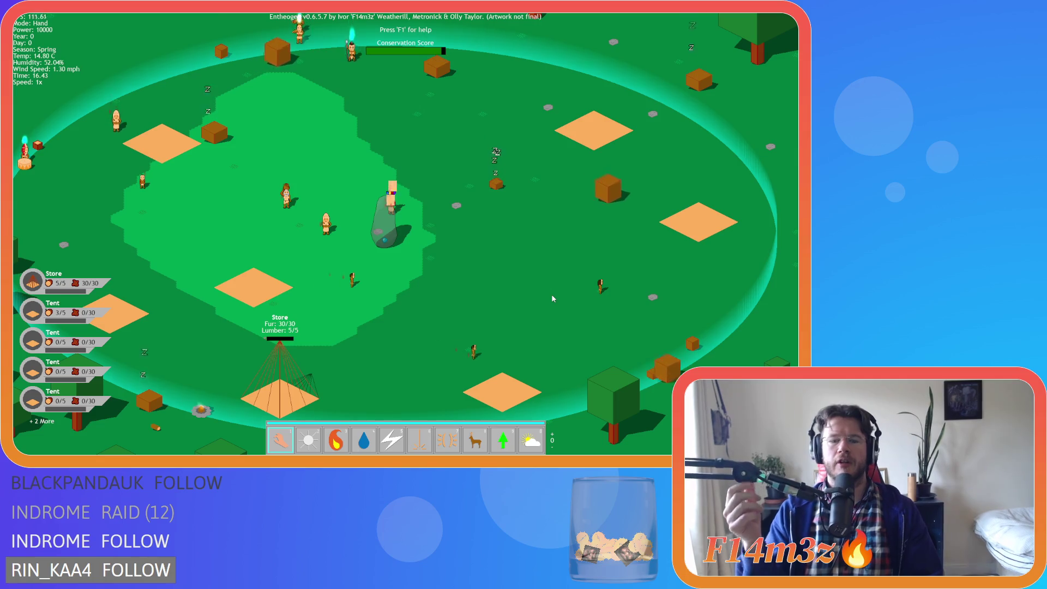
{"action": "scroll", "coordinate": [455, 423], "scroll_direction": "down", "scroll_amount": 1}
{"action": "scroll", "coordinate": [456, 422], "scroll_direction": "up", "scroll_amount": 1}
{"action": "scroll", "coordinate": [375, 340], "scroll_direction": "down", "scroll_amount": 5}
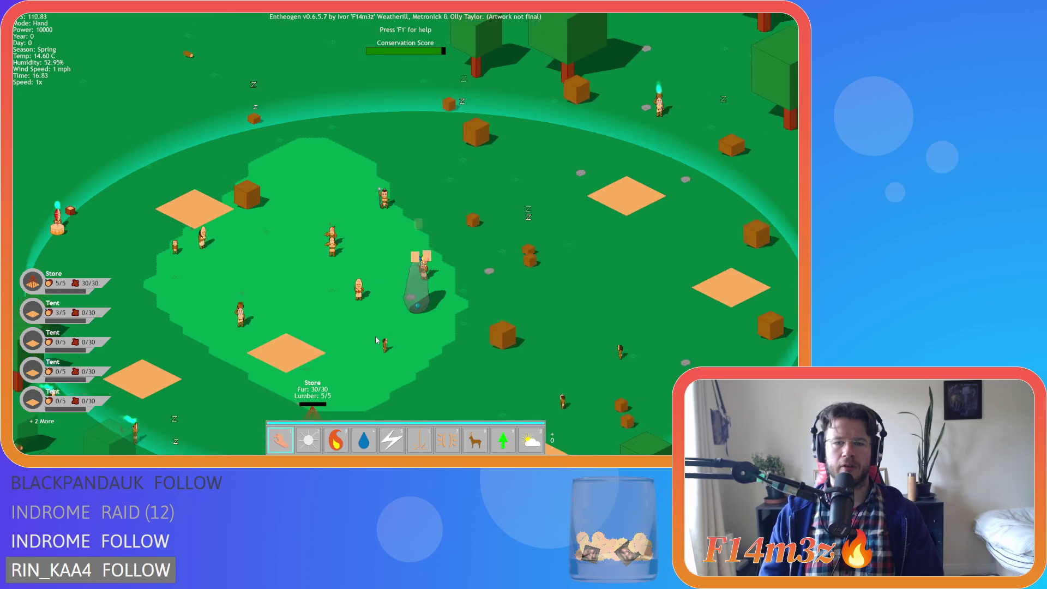
{"action": "scroll", "coordinate": [379, 332], "scroll_direction": "up", "scroll_amount": 5}
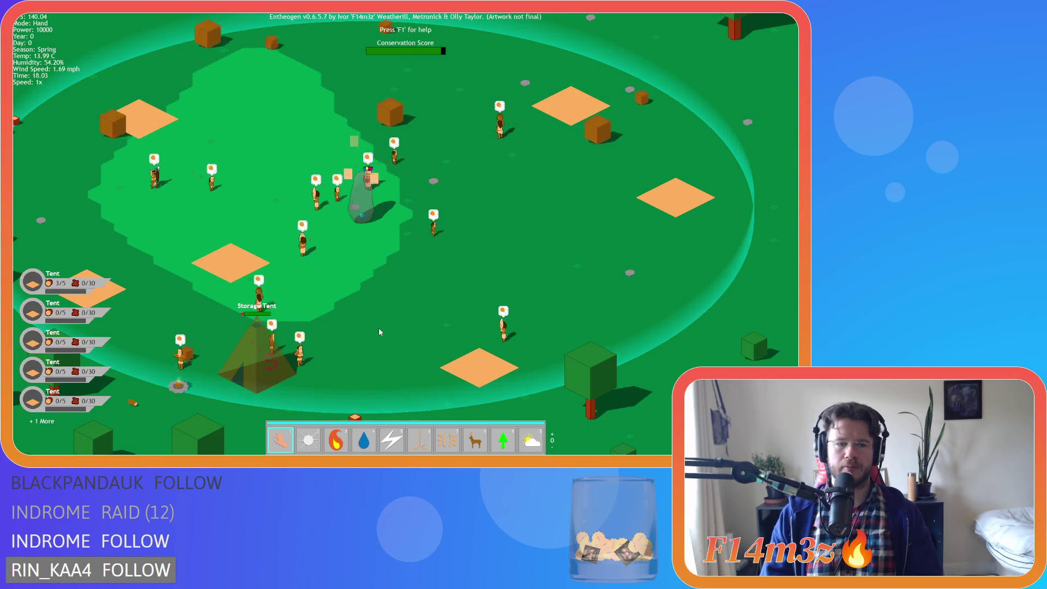
{"action": "key", "text": "Left"}
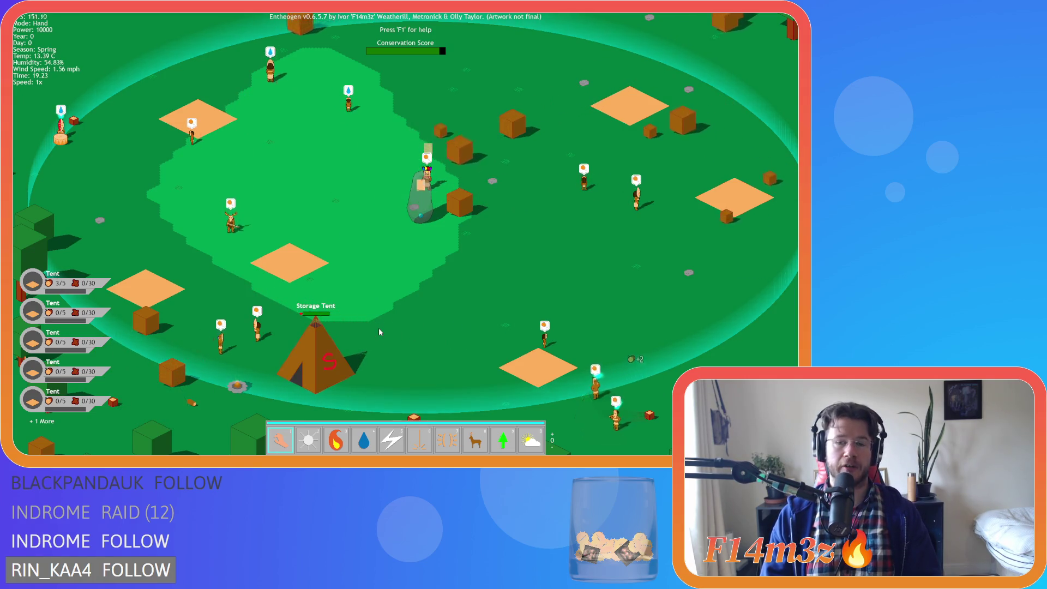
{"action": "key", "text": "s"}
{"action": "key", "text": "d"}
{"action": "key", "text": "s"}
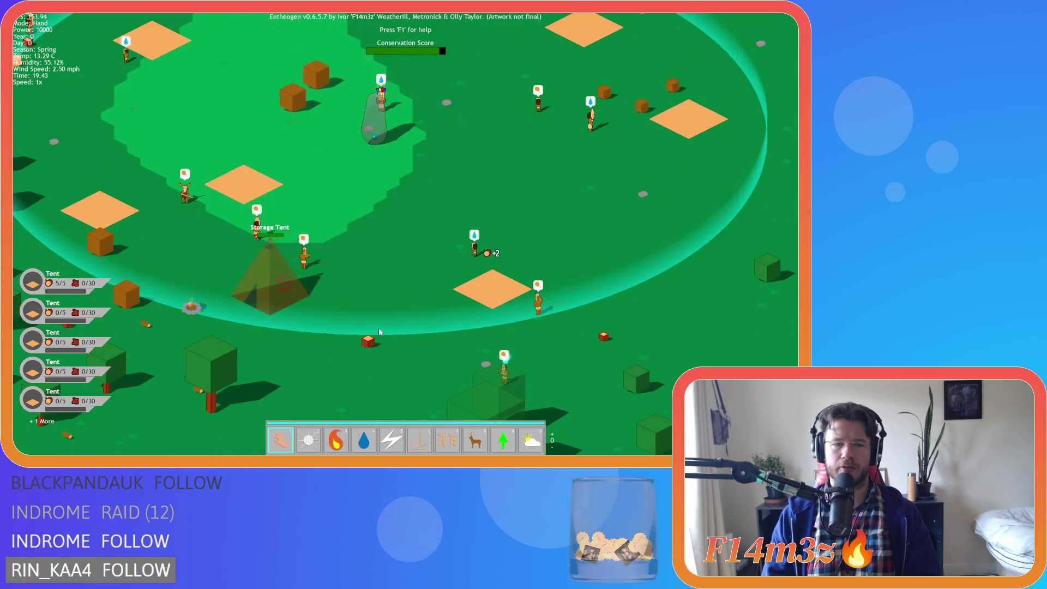
{"action": "key", "text": "w"}
{"action": "key", "text": "a"}
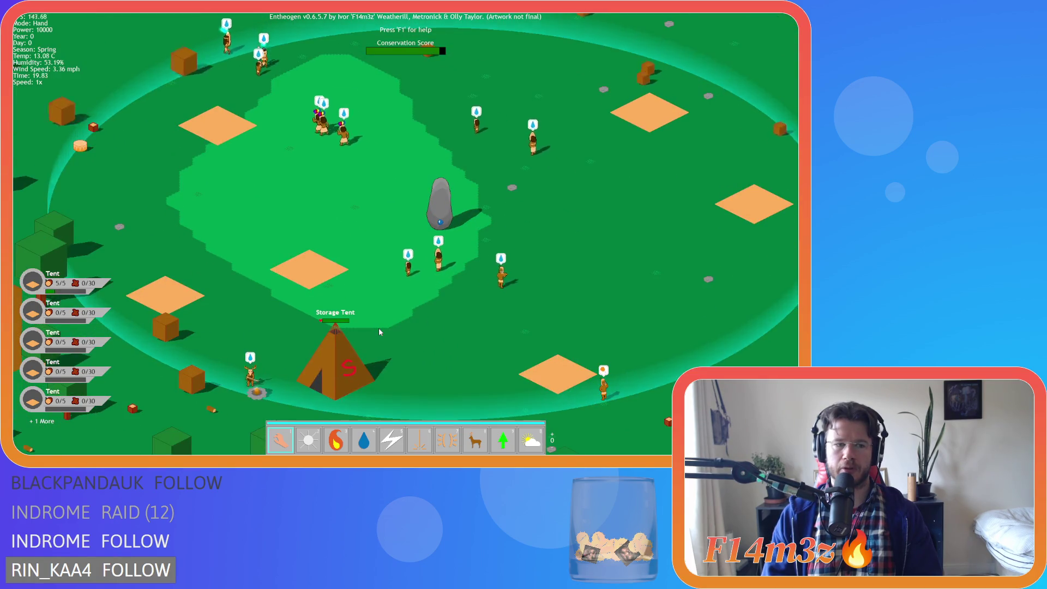
{"action": "key", "text": "d"}
{"action": "key", "text": "s"}
{"action": "key", "text": "a"}
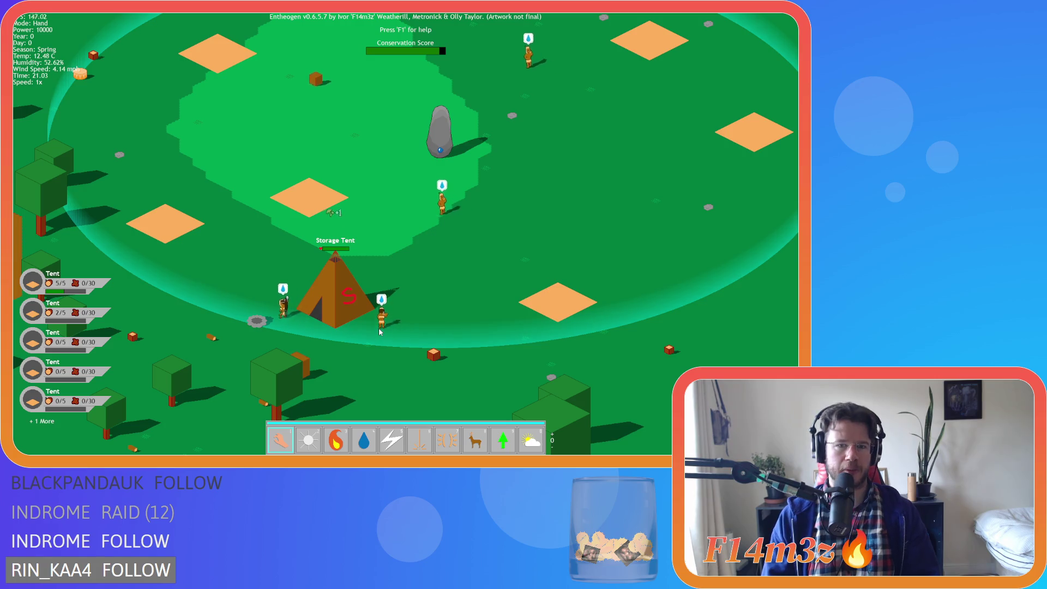
{"action": "key", "text": "w"}
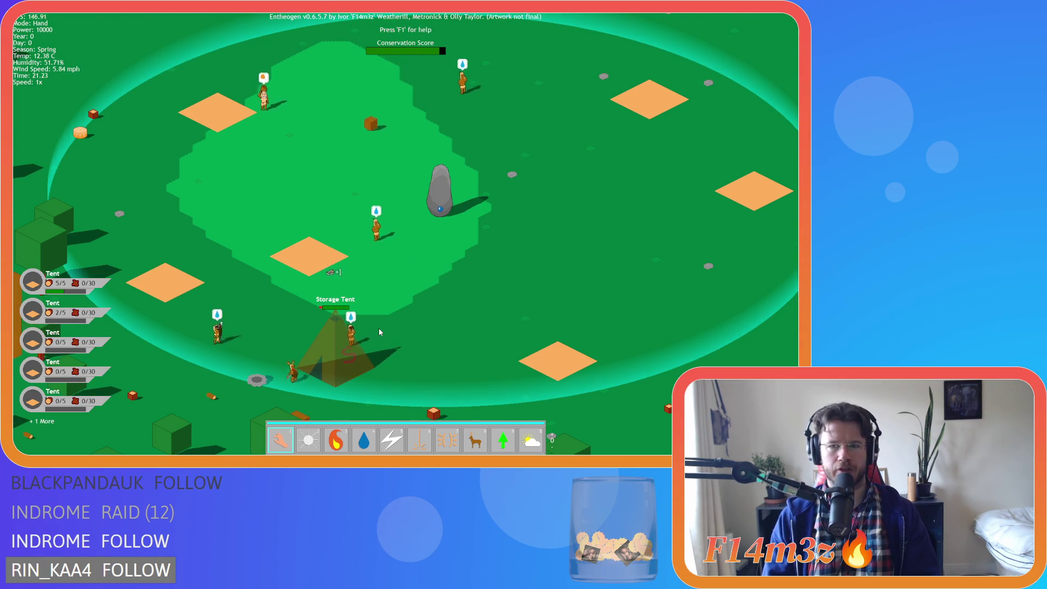
{"action": "key", "text": "w"}
{"action": "key", "text": "s"}
{"action": "key", "text": "w"}
{"action": "key", "text": "a"}
{"action": "key", "text": "s"}
{"action": "key", "text": "d"}
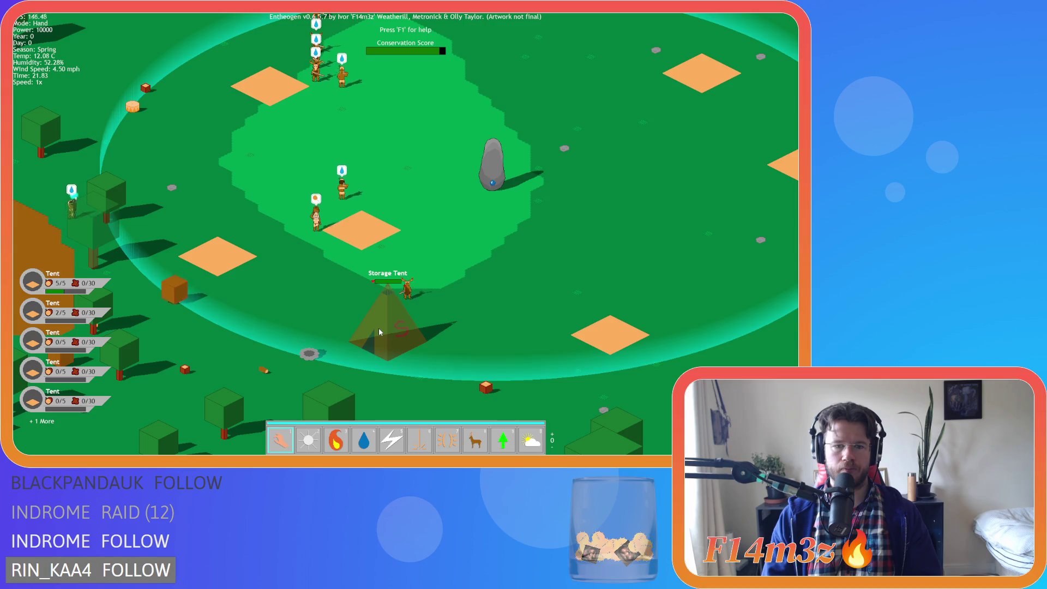
{"action": "key", "text": "w"}
{"action": "key", "text": "d"}
{"action": "key", "text": "a"}
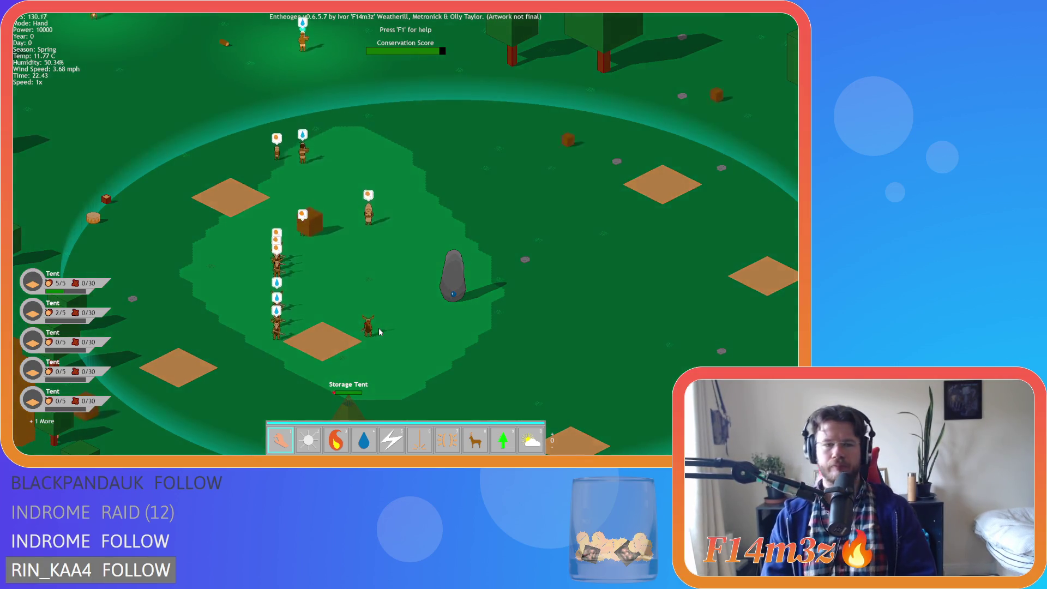
{"action": "key", "text": "a"}
{"action": "key", "text": "s"}
- Zoom in and out on the night-time settlement to watch the villagers
{"action": "scroll", "coordinate": [380, 332], "scroll_direction": "down", "scroll_amount": 5}
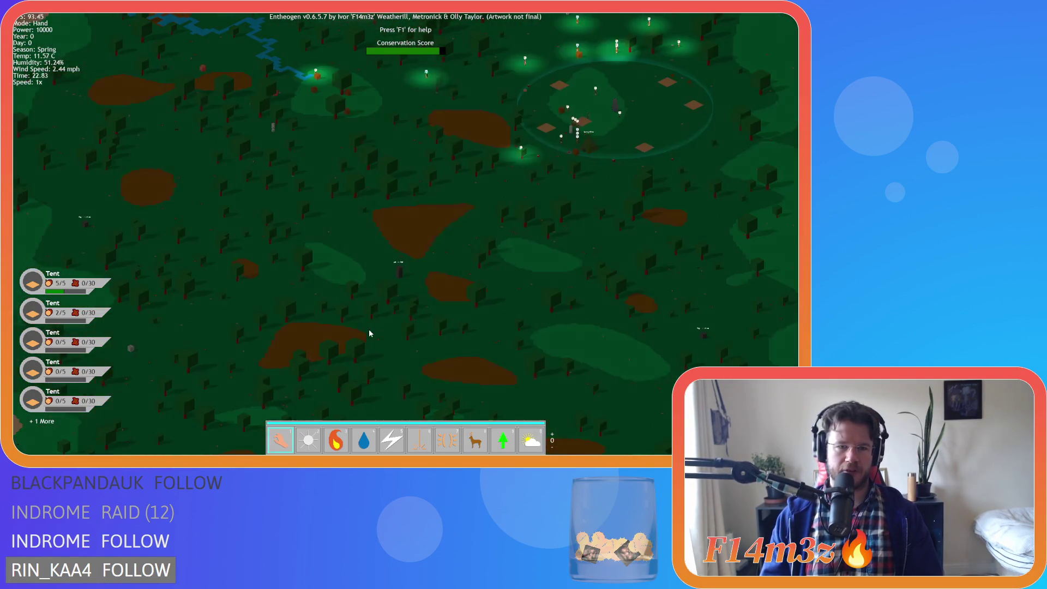
{"action": "scroll", "coordinate": [369, 333], "scroll_direction": "up", "scroll_amount": 5}
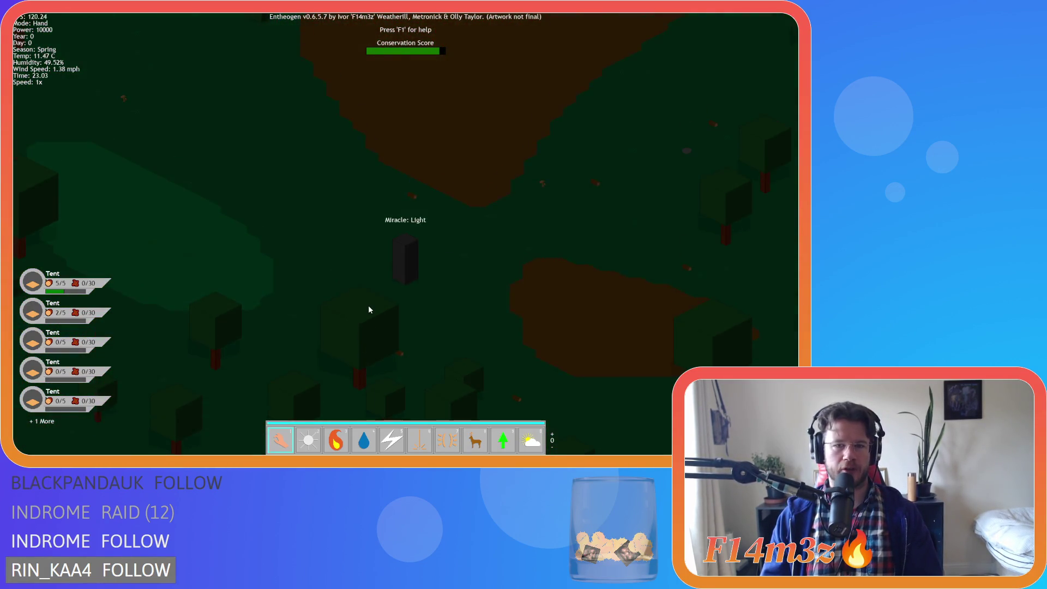
{"action": "scroll", "coordinate": [368, 309], "scroll_direction": "down", "scroll_amount": 4}
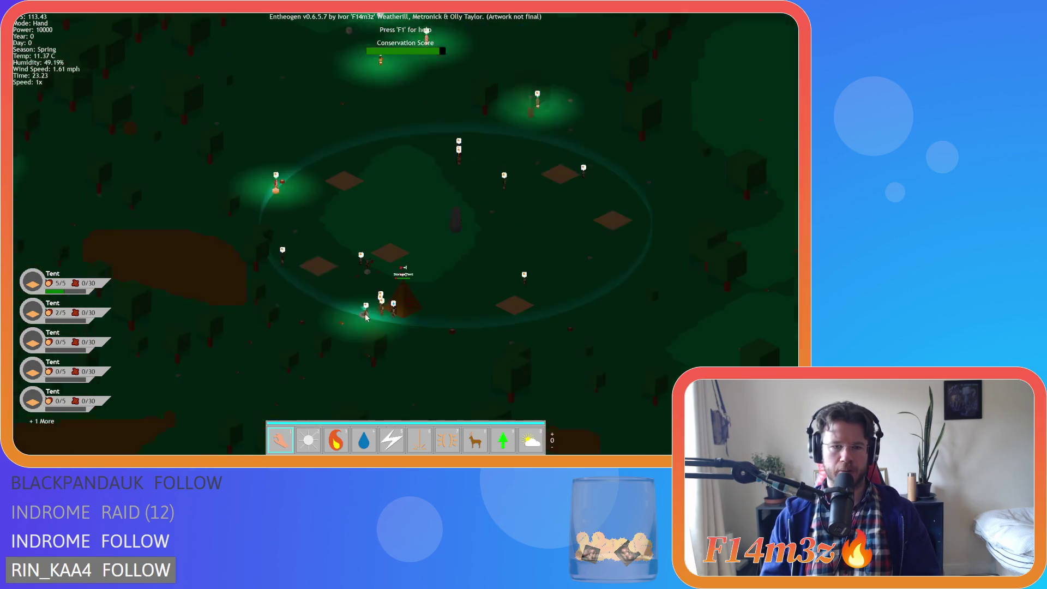
{"action": "scroll", "coordinate": [366, 316], "scroll_direction": "up", "scroll_amount": 4}
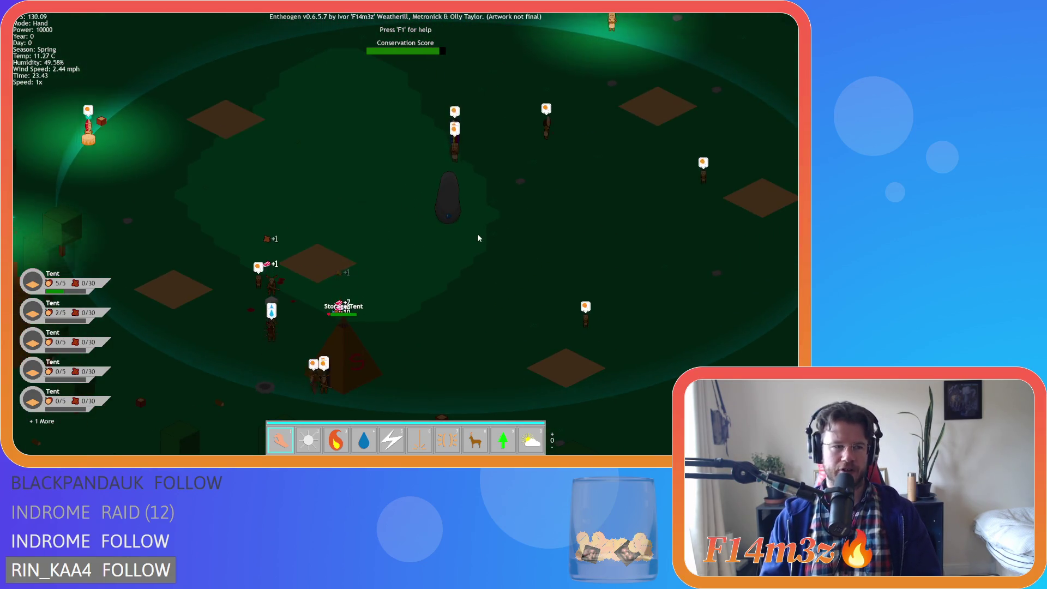
{"action": "scroll", "coordinate": [274, 332], "scroll_direction": "up", "scroll_amount": 5}
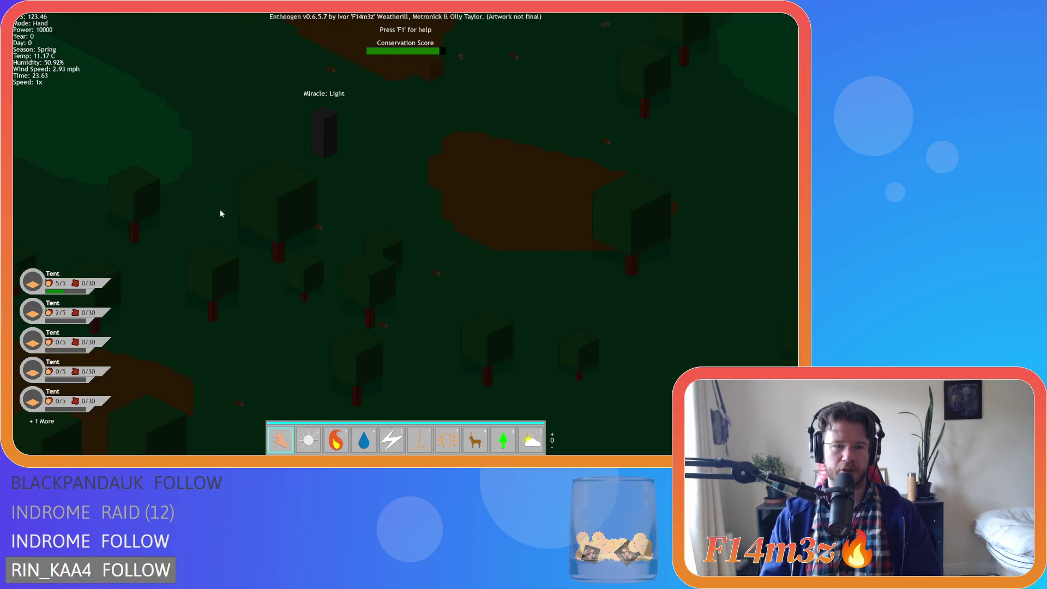
{"action": "scroll", "coordinate": [331, 289], "scroll_direction": "down", "scroll_amount": 5}
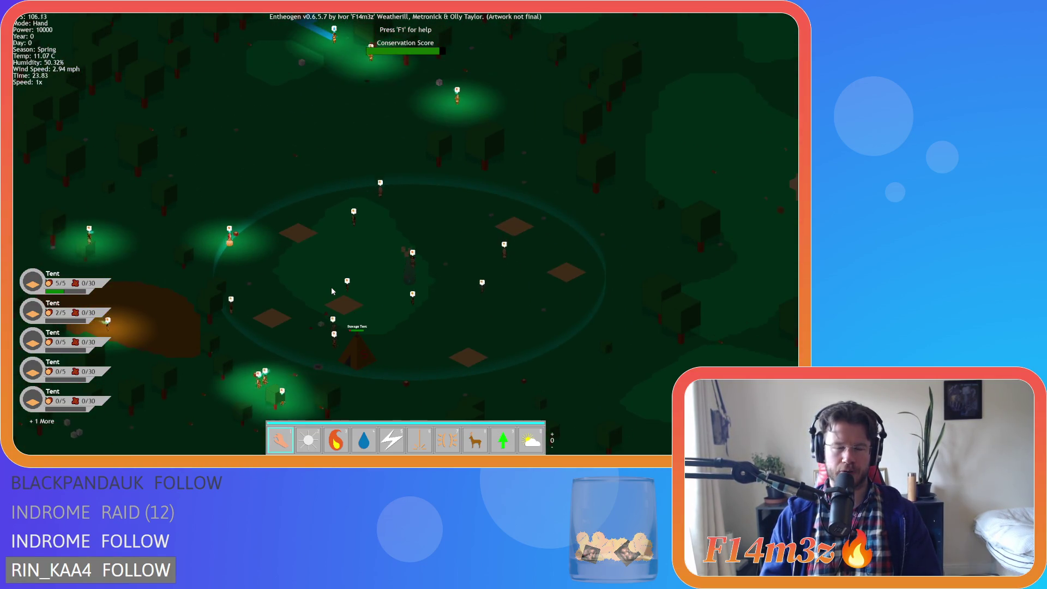
{"action": "scroll", "coordinate": [332, 291], "scroll_direction": "up", "scroll_amount": 3}
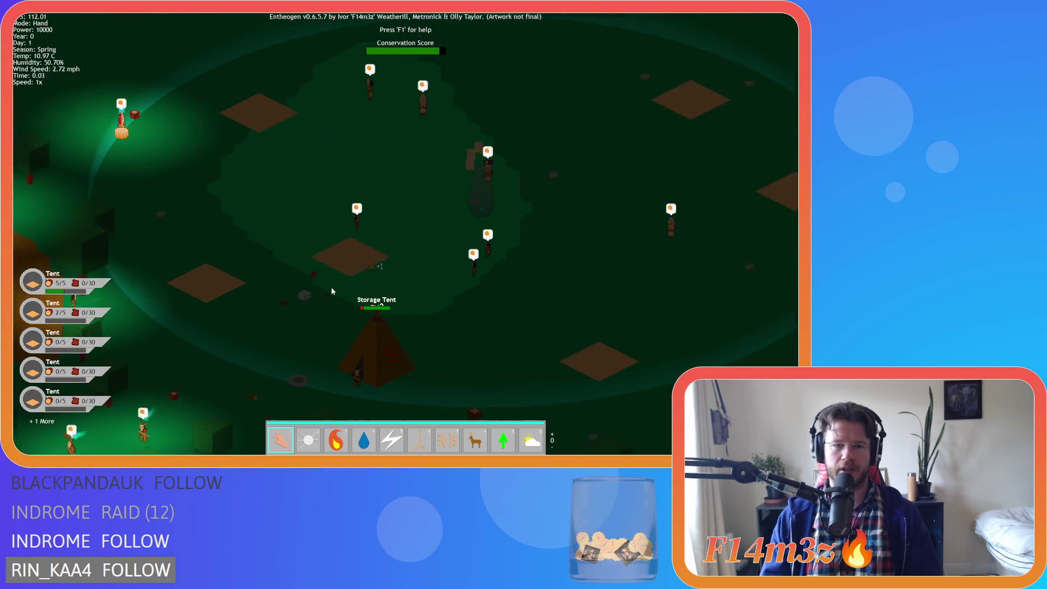
{"action": "scroll", "coordinate": [331, 290], "scroll_direction": "down", "scroll_amount": 4}
{"action": "scroll", "coordinate": [332, 291], "scroll_direction": "up", "scroll_amount": 4}
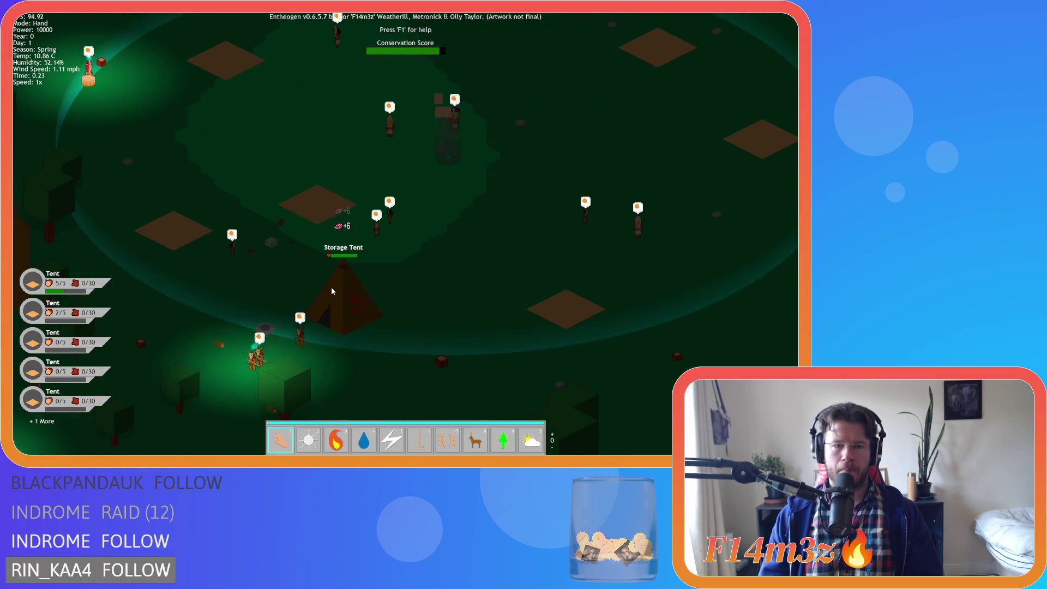
{"action": "scroll", "coordinate": [331, 290], "scroll_direction": "down", "scroll_amount": 6}
{"action": "scroll", "coordinate": [332, 291], "scroll_direction": "up", "scroll_amount": 3}
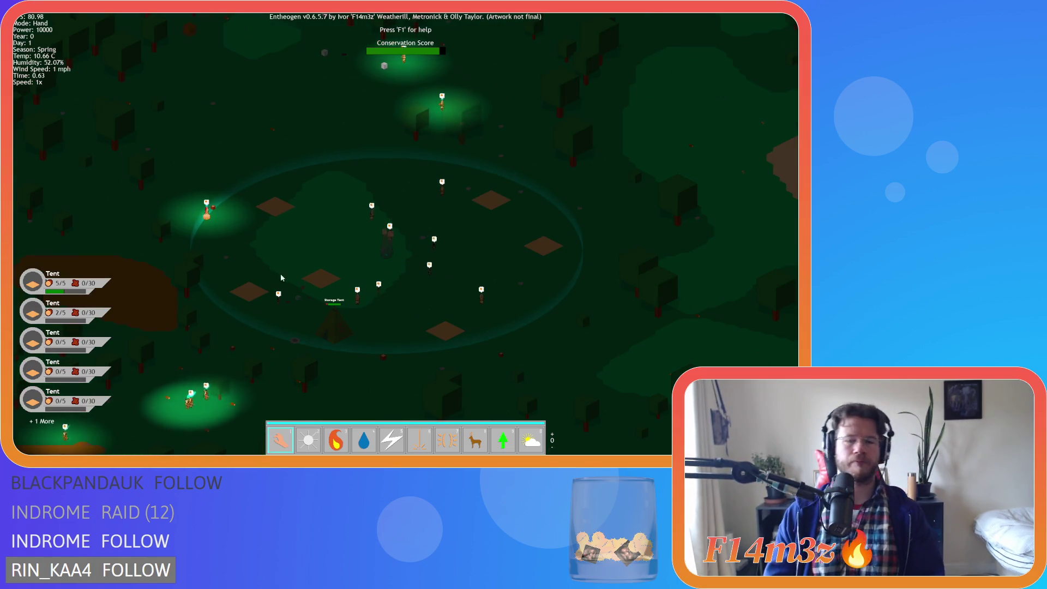
- Pan around the settlement and run the game briefly at 2x speed before returning to 1x
{"action": "key", "text": "d"}
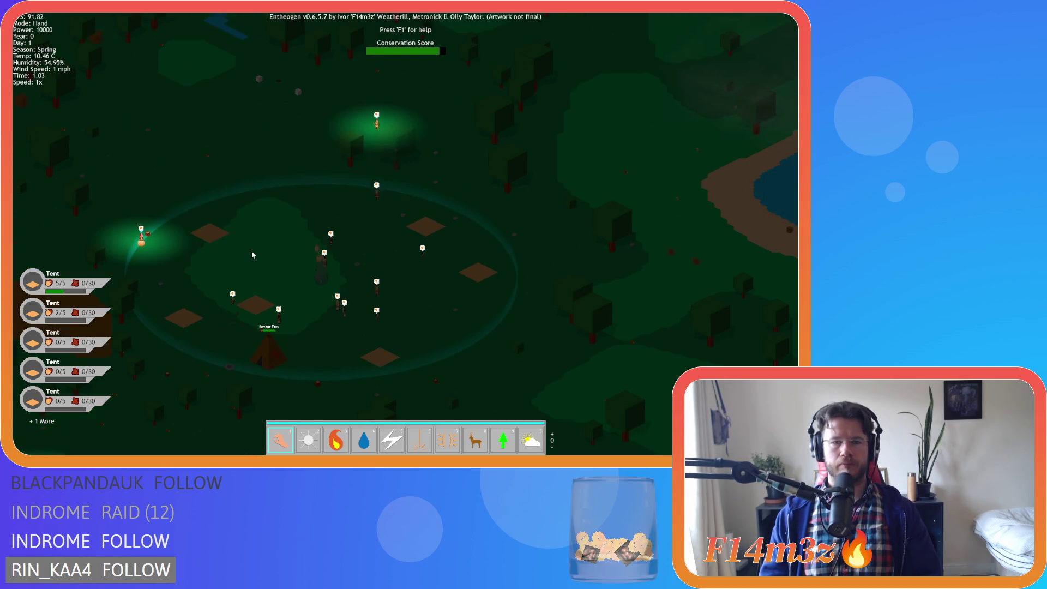
{"action": "key", "text": "a"}
{"action": "key", "text": "plus"}
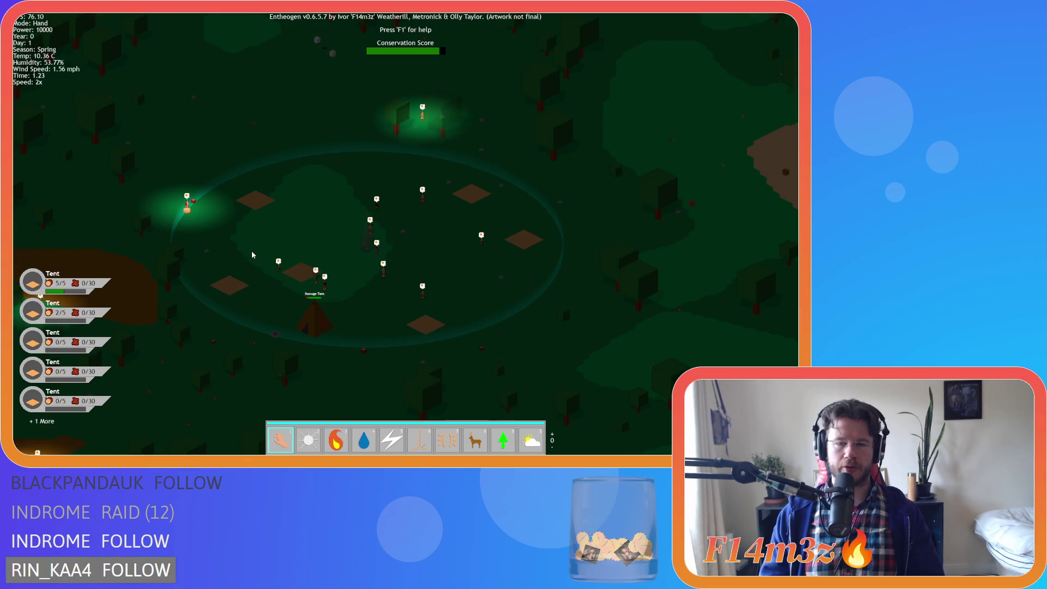
{"action": "key", "text": "minus"}
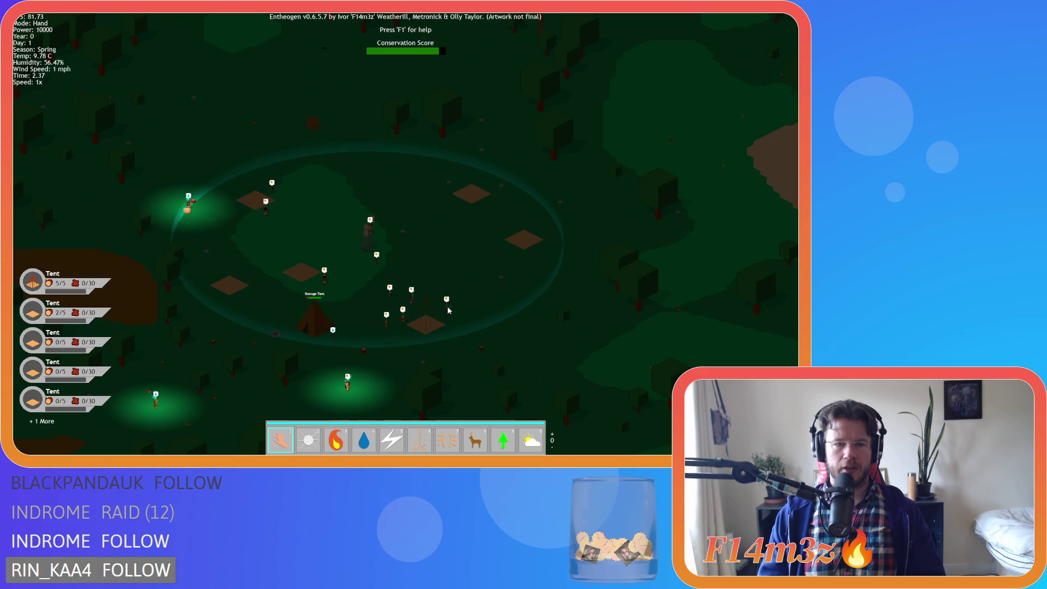
{"action": "scroll", "coordinate": [331, 317], "scroll_direction": "up", "scroll_amount": 3}
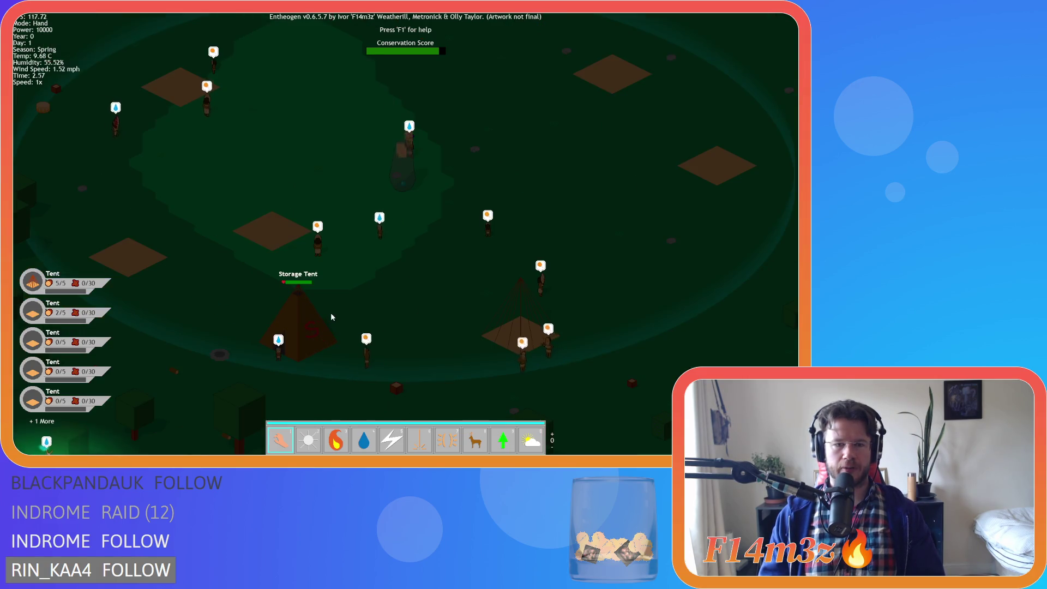
- Close the Inventory window and check a carpenter's current task in the Tribe window
{"action": "key", "text": "i"}
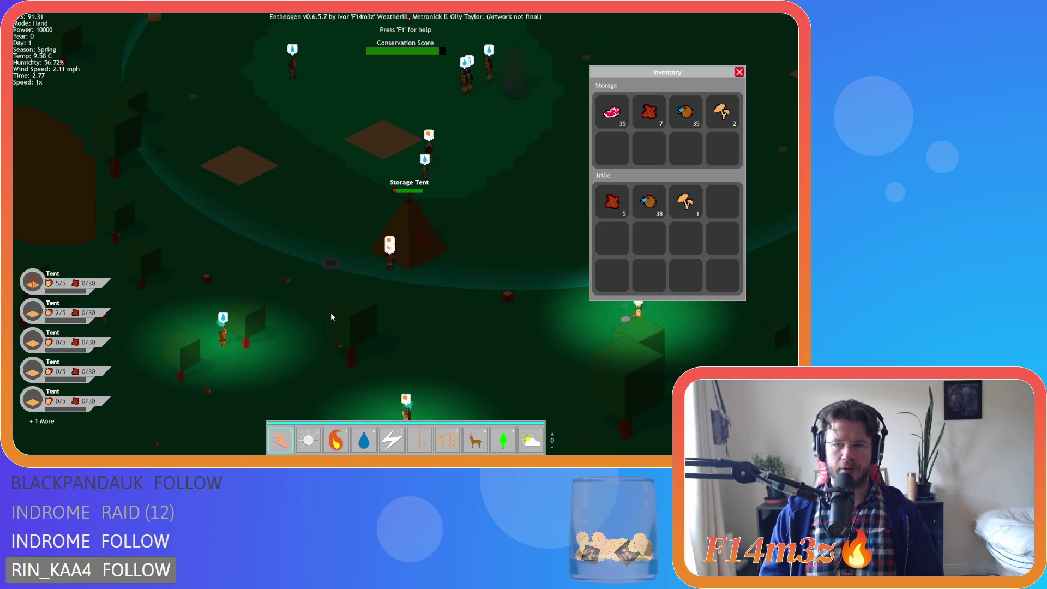
{"action": "key", "text": "i"}
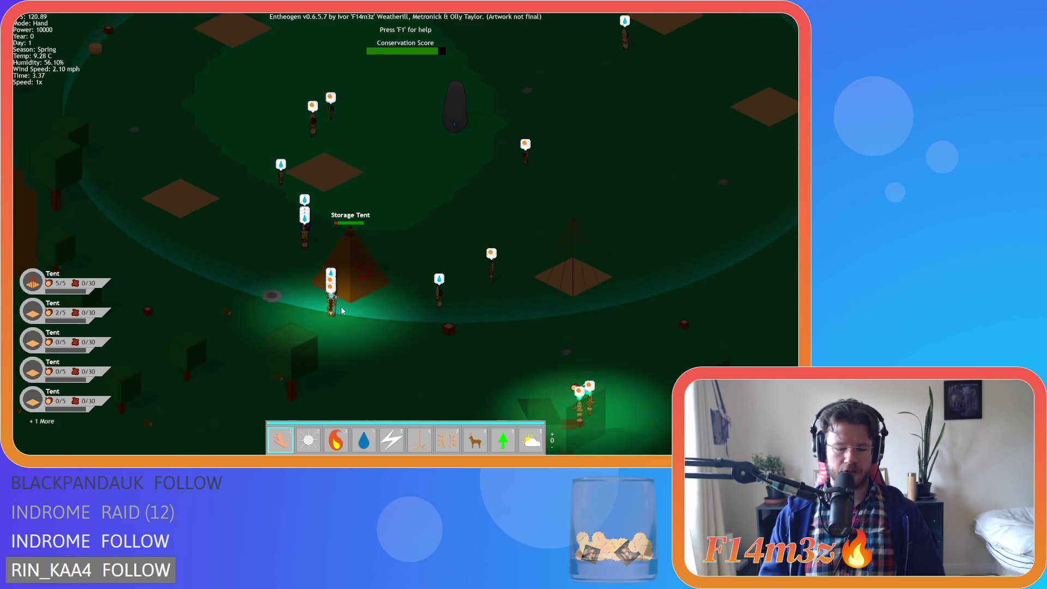
{"action": "key", "text": "i"}
{"action": "key", "text": "i"}
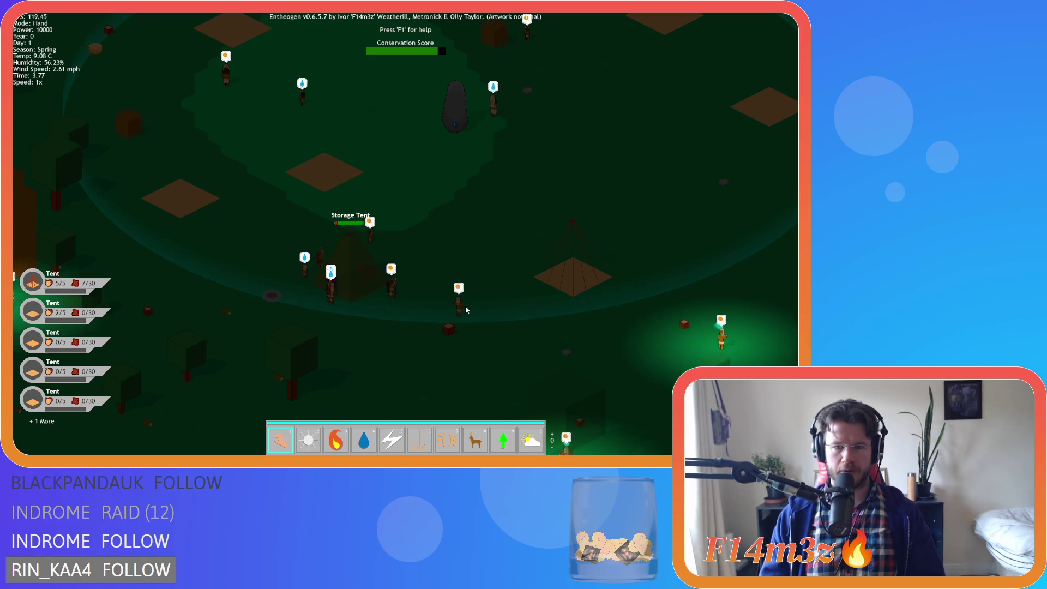
{"action": "left_click", "coordinate": [466, 304]}
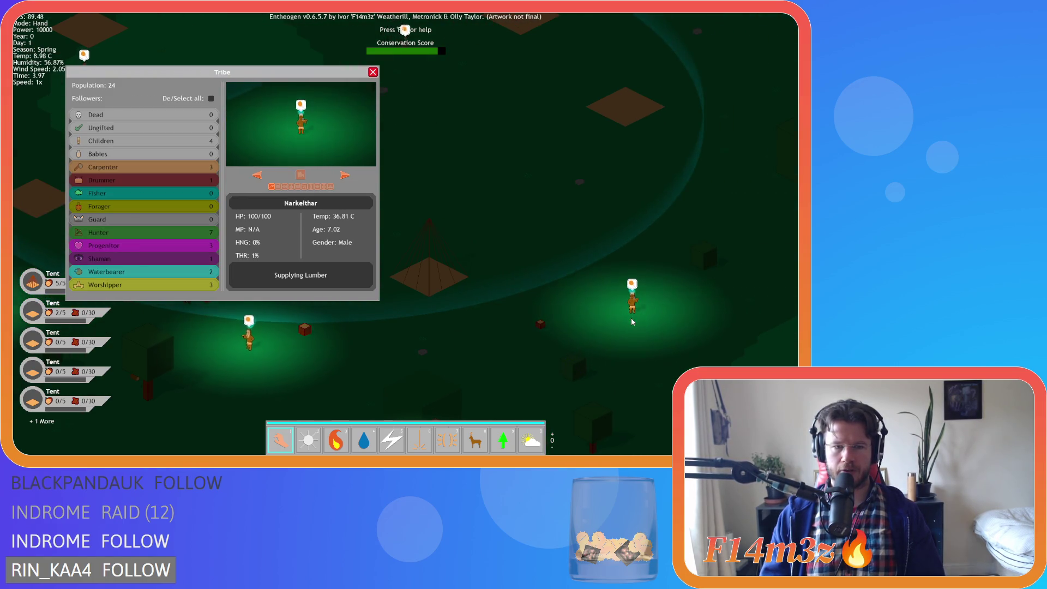
{"action": "left_click", "coordinate": [373, 72]}
{"action": "scroll", "coordinate": [348, 196], "scroll_direction": "down", "scroll_amount": 5}
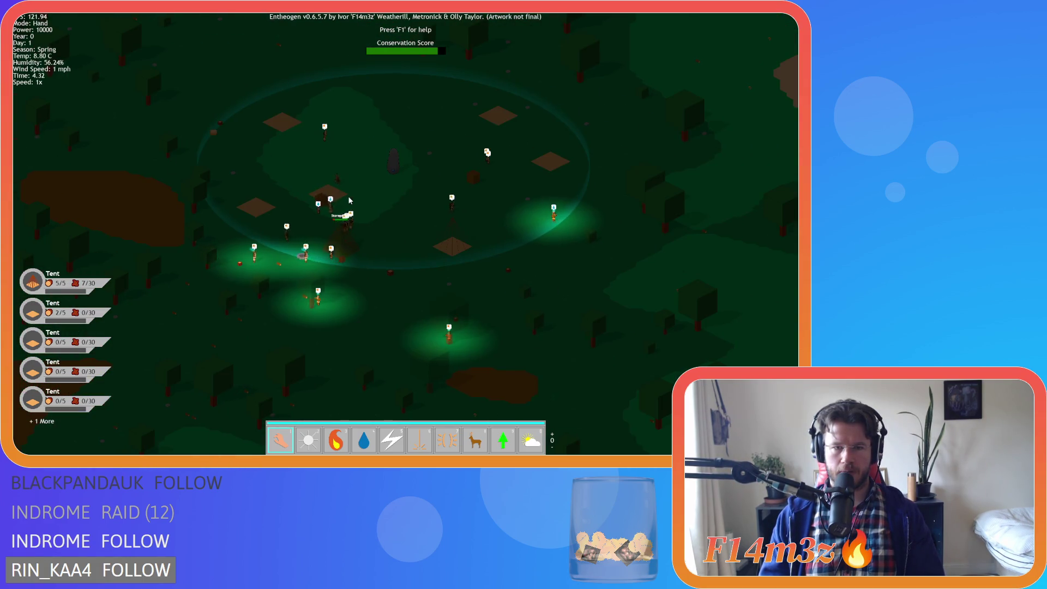
- Pan across the village and review a villager in the Tribe window
{"action": "key", "text": "s"}
{"action": "key", "text": "a"}
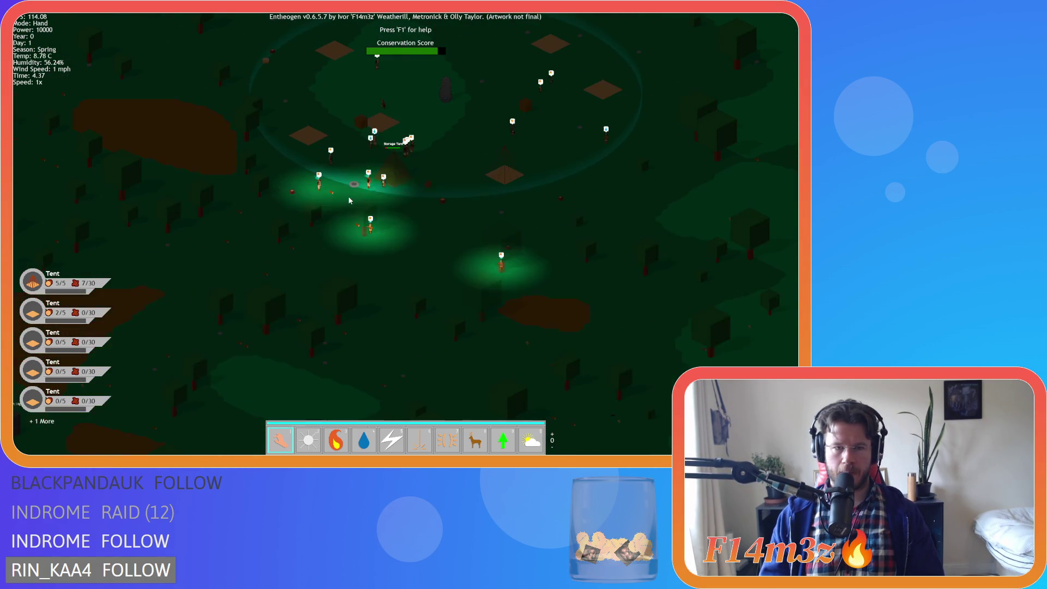
{"action": "key", "text": "w"}
{"action": "key", "text": "d"}
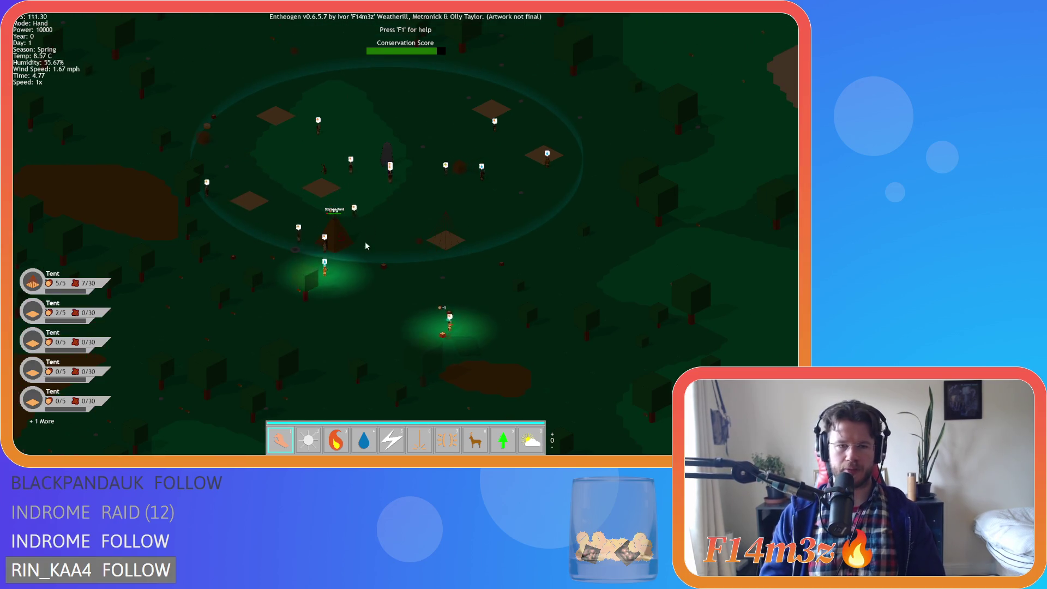
{"action": "scroll", "coordinate": [376, 228], "scroll_direction": "up", "scroll_amount": 3}
{"action": "key", "text": "t"}
{"action": "left_click", "coordinate": [372, 72]}
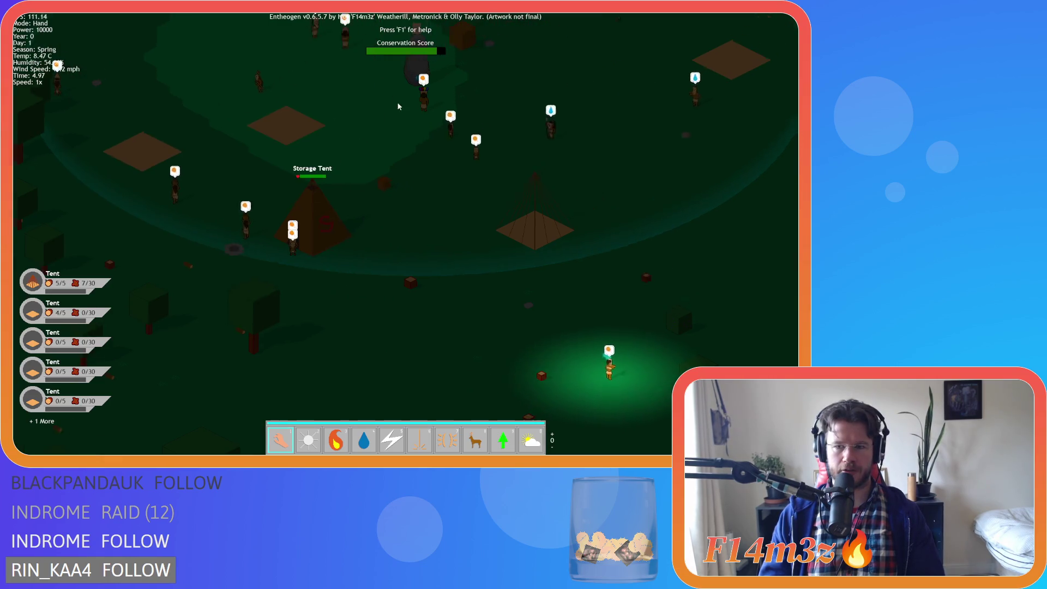
- Centre the view on the Storage Tent and review the Tribe window's follower list
{"action": "key", "text": "d"}
{"action": "key", "text": "a"}
{"action": "key", "text": "s"}
{"action": "key", "text": "w"}
{"action": "key", "text": "d"}
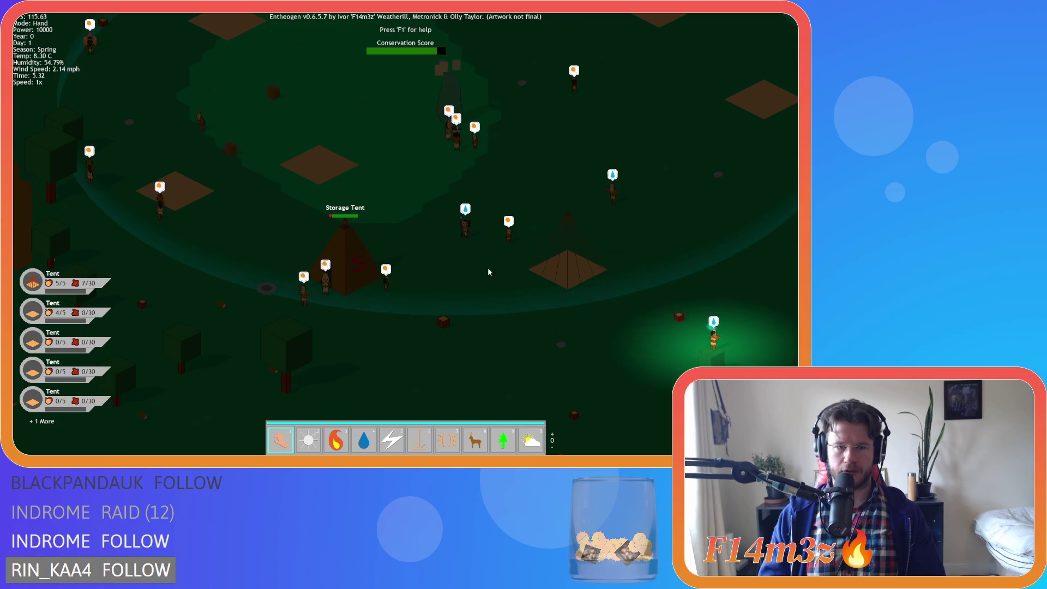
{"action": "key", "text": "t"}
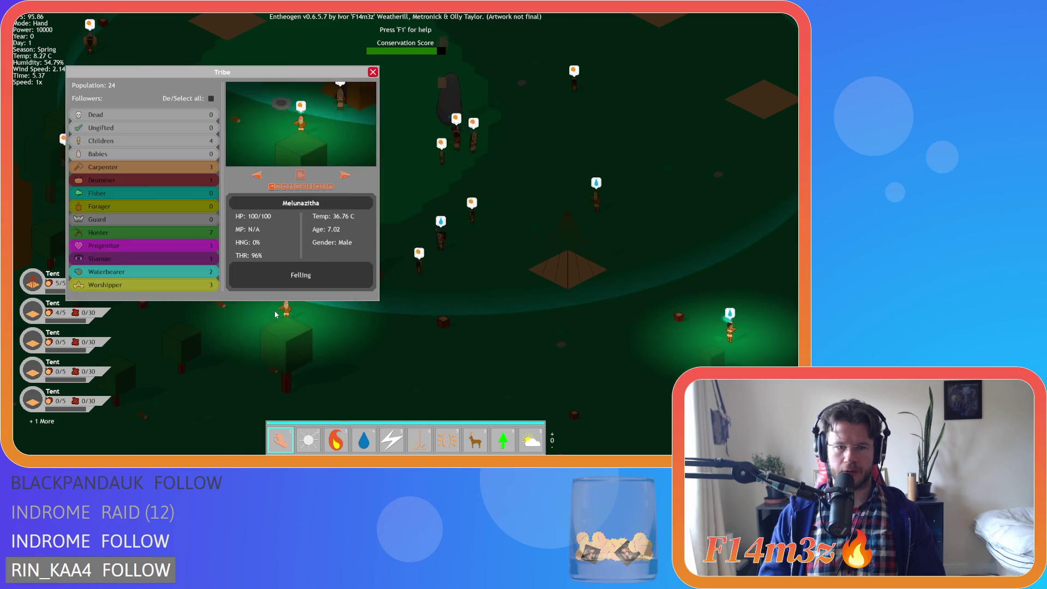
{"action": "left_click", "coordinate": [373, 72]}
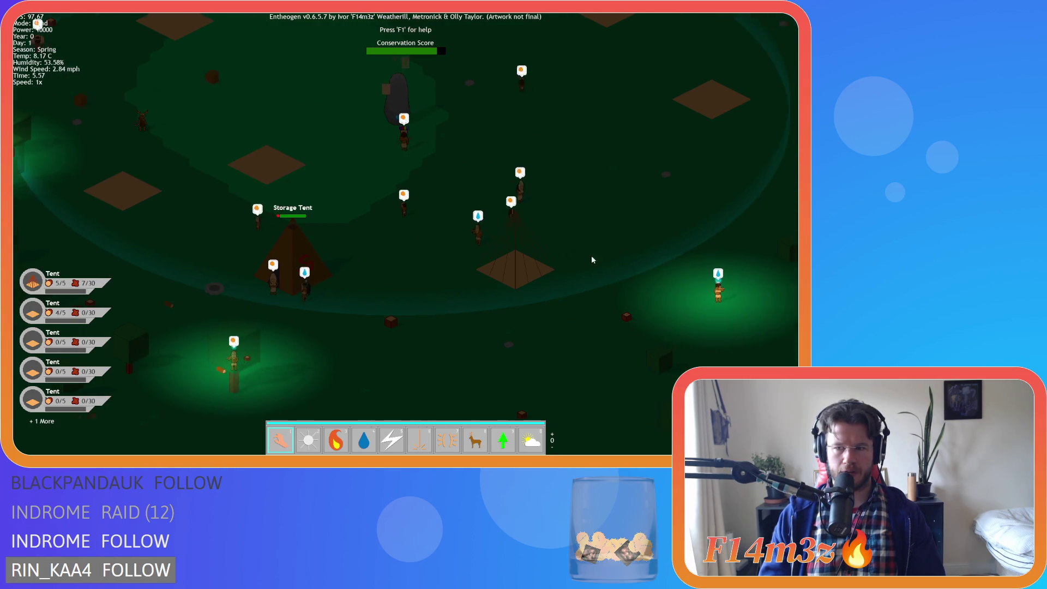
- Check the current tasks of two more carpenters near the Storage Tent
{"action": "left_click", "coordinate": [417, 243]}
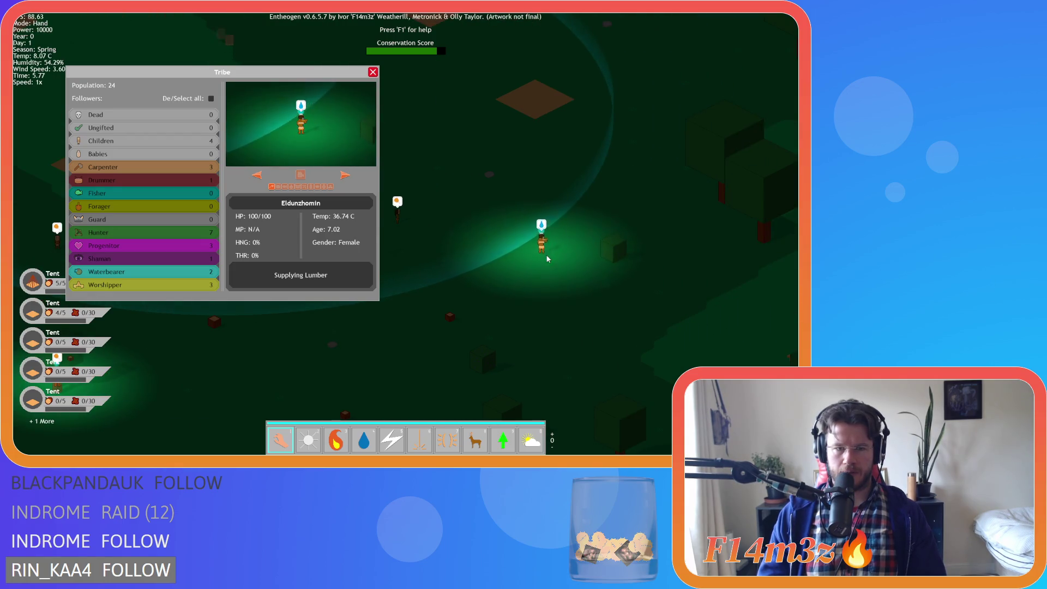
{"action": "key", "text": "a"}
{"action": "key", "text": "s"}
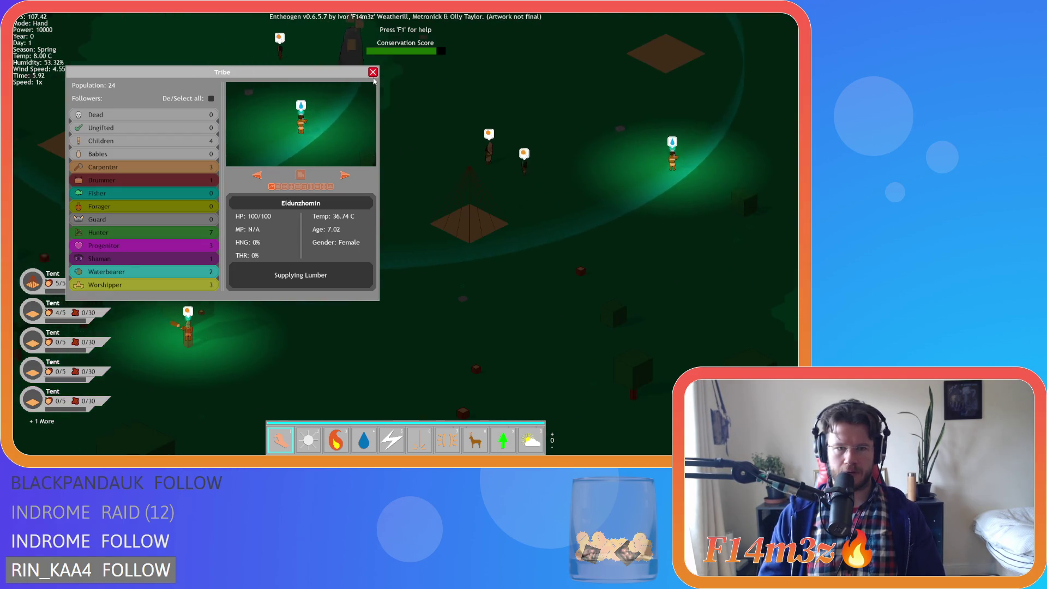
{"action": "left_click", "coordinate": [373, 72]}
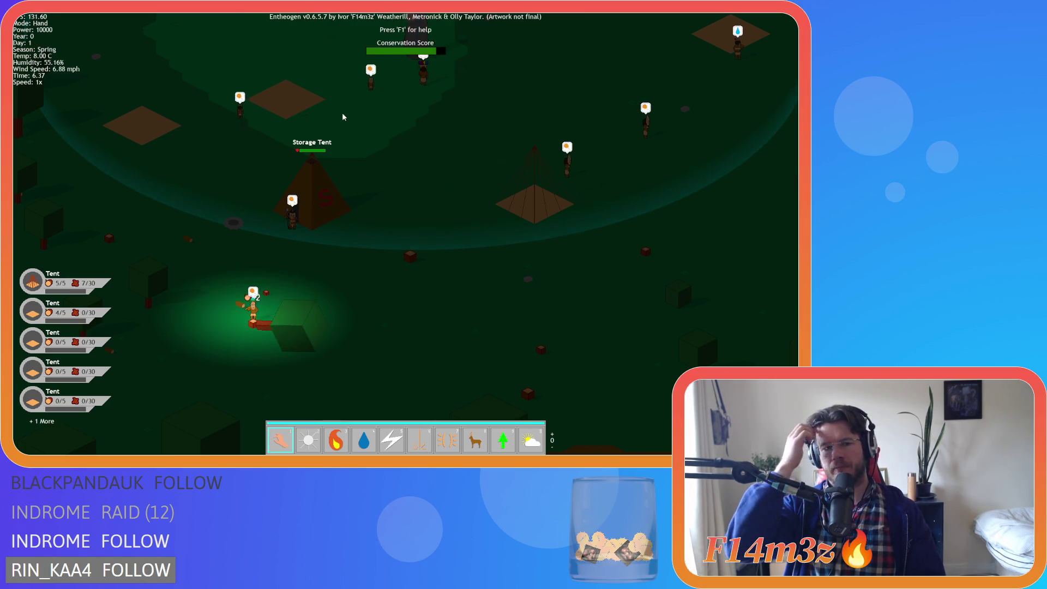
{"action": "key", "text": "w"}
{"action": "key", "text": "d"}
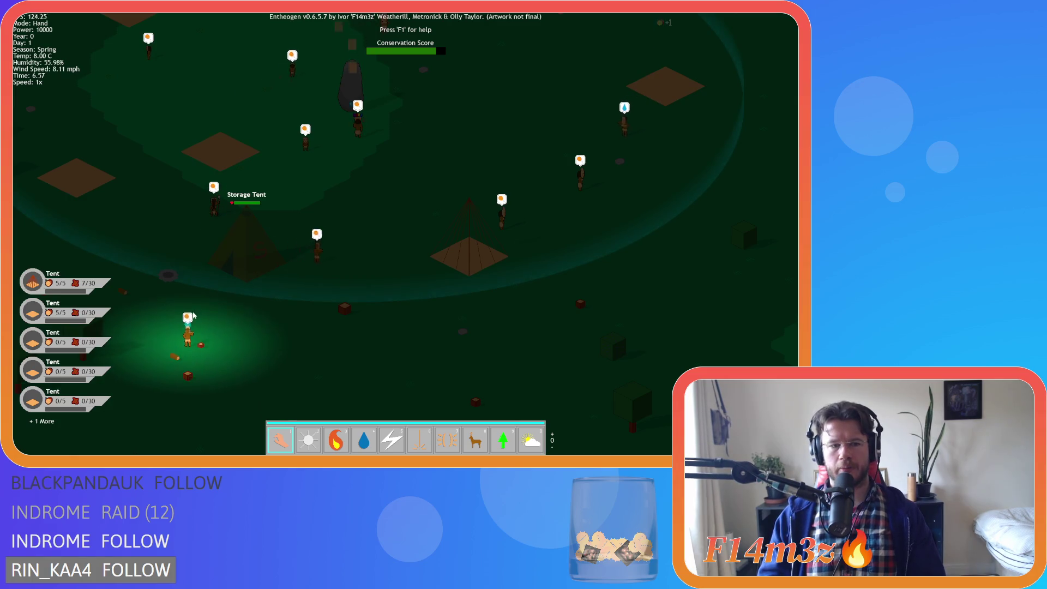
{"action": "left_click", "coordinate": [190, 322]}
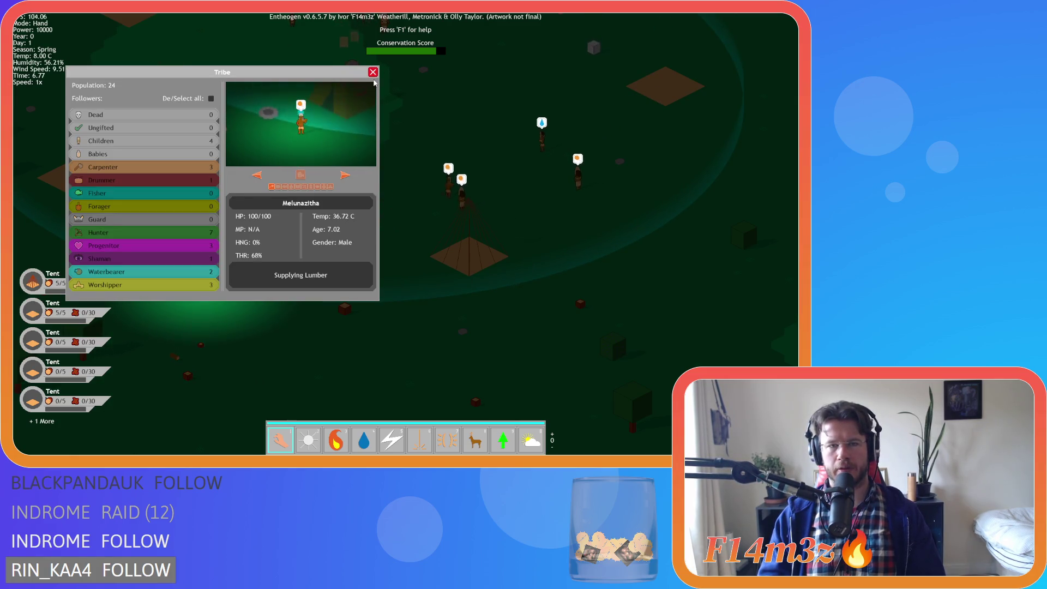
{"action": "left_click", "coordinate": [373, 72]}
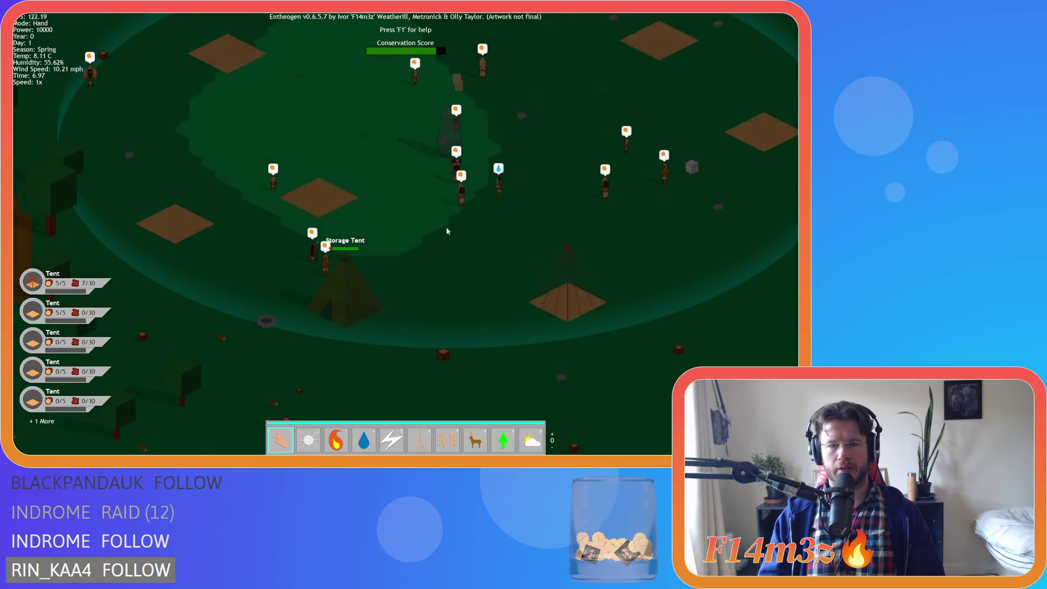
- Check one more carpenter's task, then pan back toward the Storage Tent
{"action": "key", "text": "w"}
{"action": "key", "text": "d"}
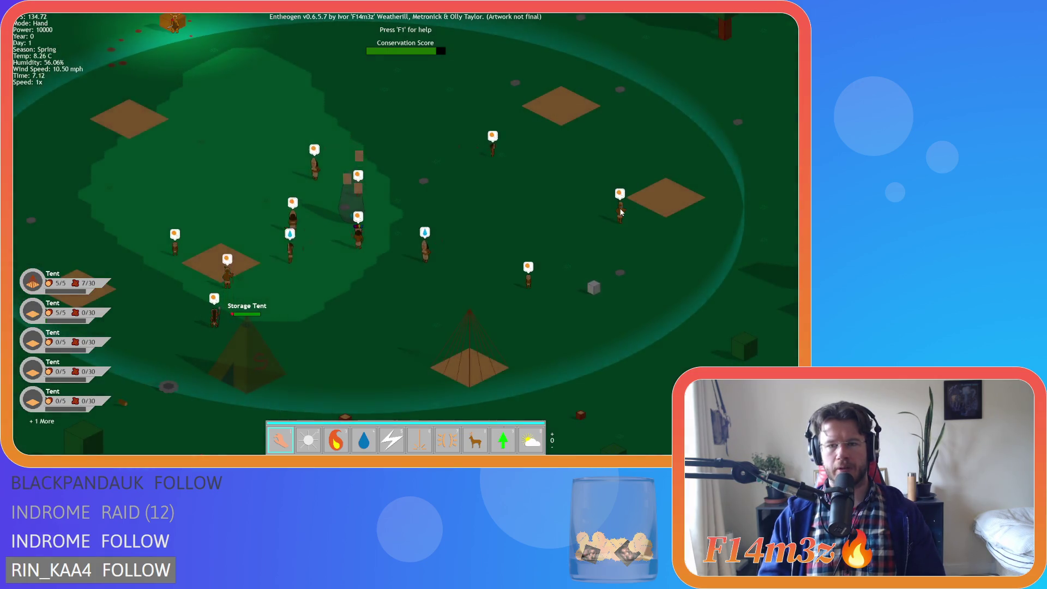
{"action": "left_click", "coordinate": [620, 212]}
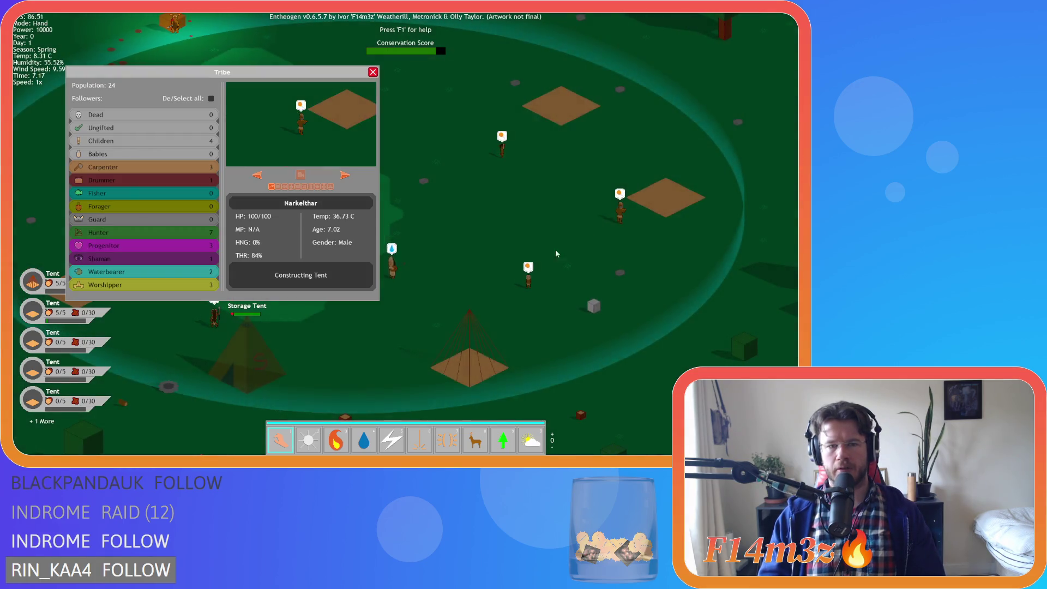
{"action": "left_click", "coordinate": [373, 72]}
{"action": "key", "text": "a"}
{"action": "key", "text": "s"}
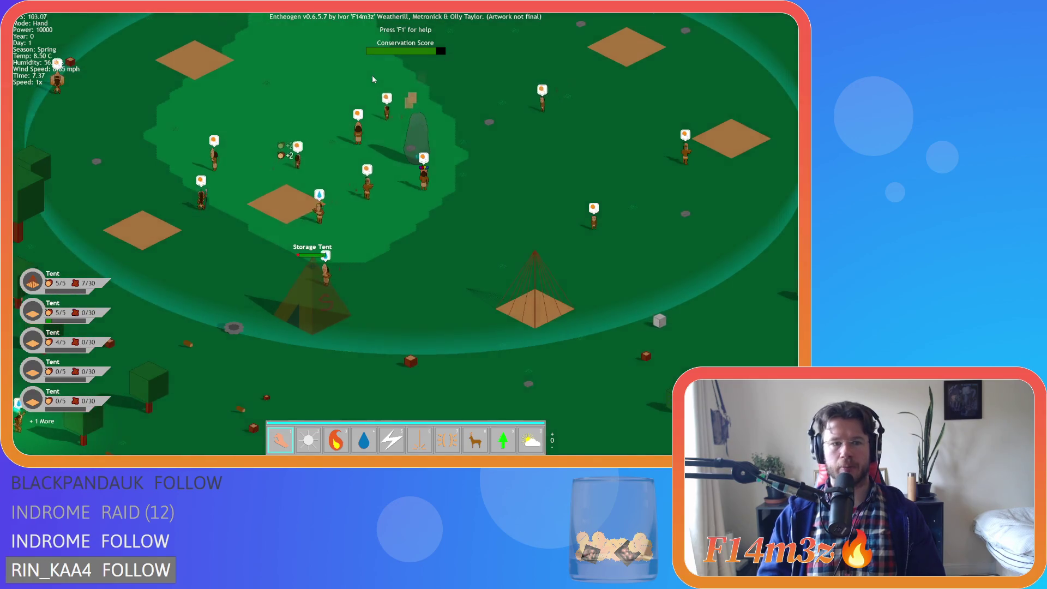
{"action": "key", "text": "s"}
{"action": "key", "text": "d"}
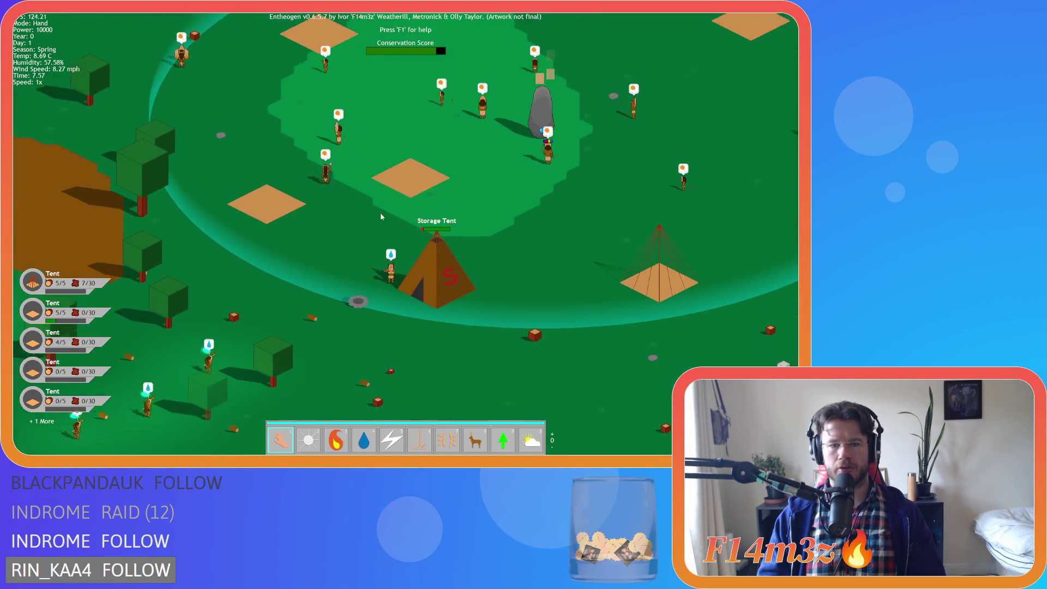
{"action": "key", "text": "t"}
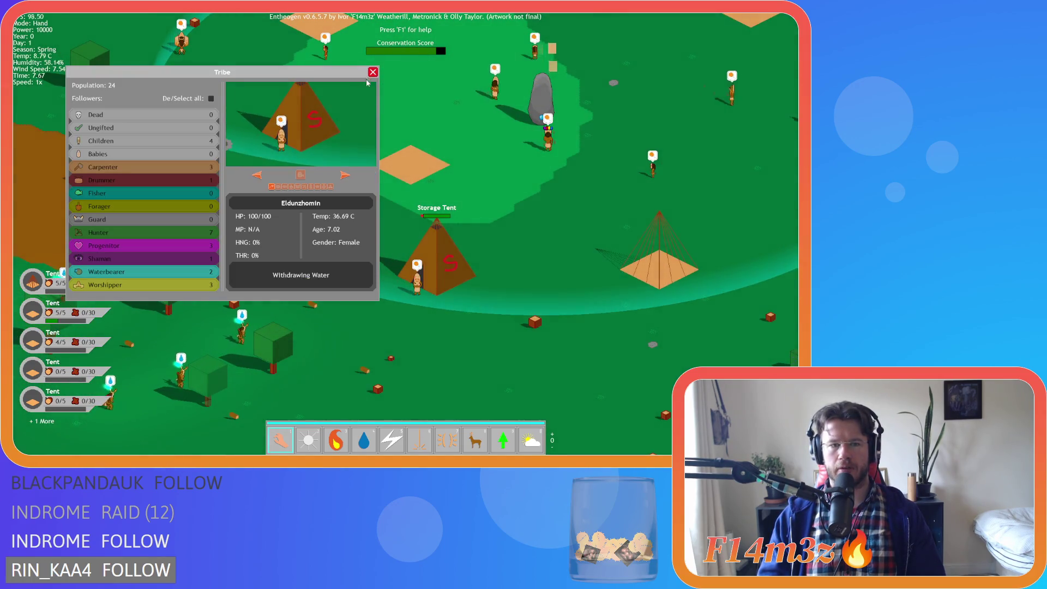
{"action": "left_click", "coordinate": [372, 72]}
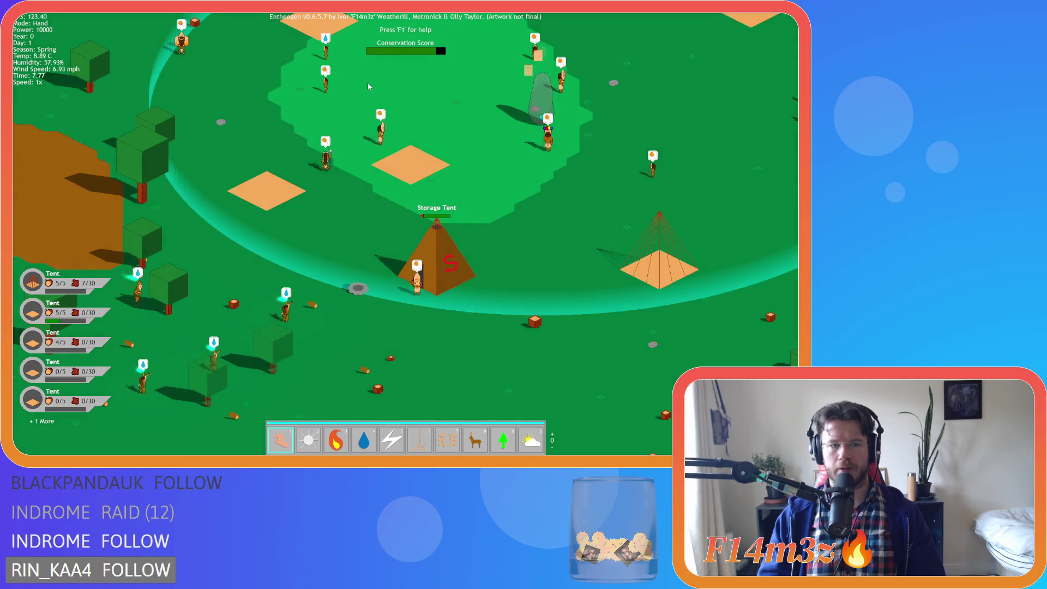
{"action": "key", "text": "w"}
{"action": "key", "text": "d"}
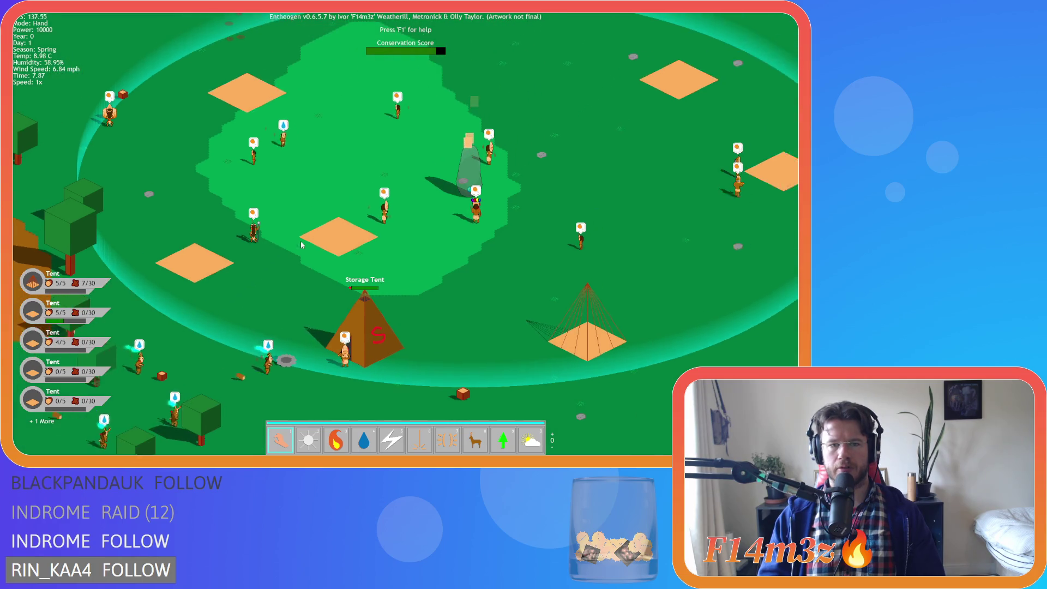
{"action": "key", "text": "w"}
{"action": "key", "text": "d"}
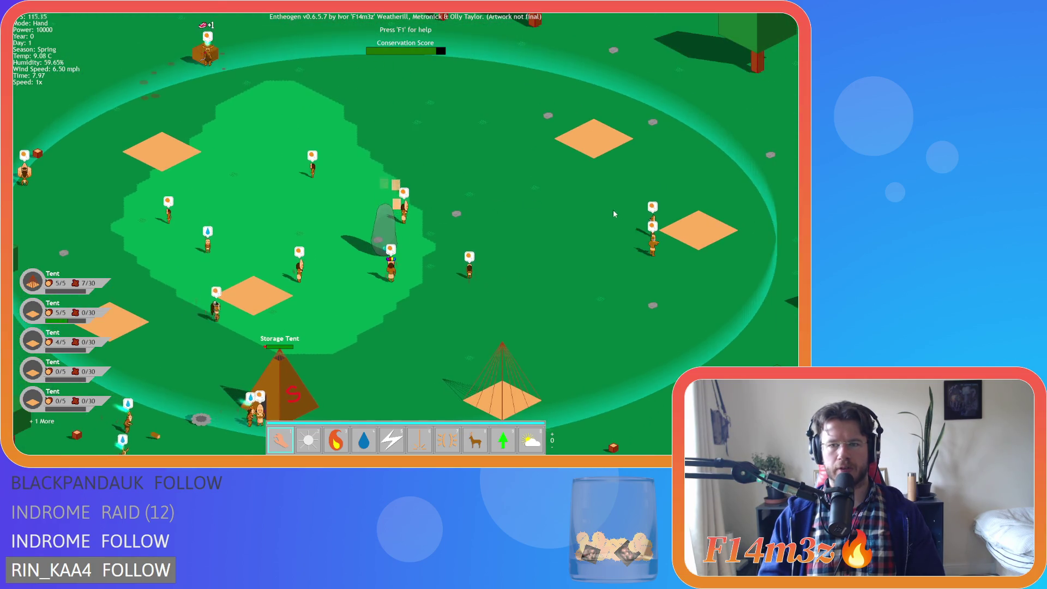
{"action": "key", "text": "t"}
{"action": "key", "text": "s"}
{"action": "key", "text": "a"}
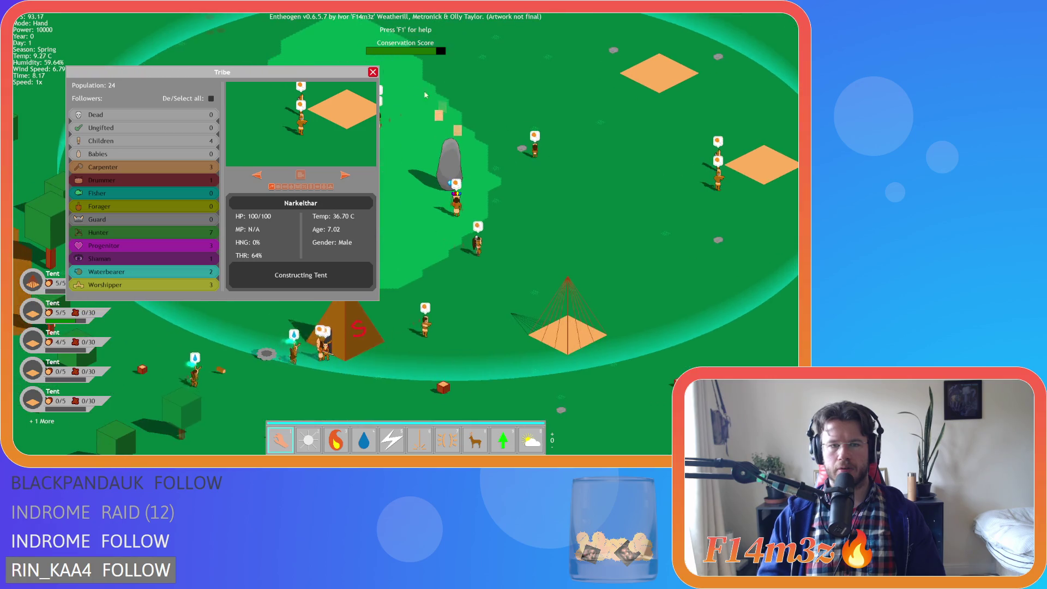
{"action": "left_click", "coordinate": [373, 72]}
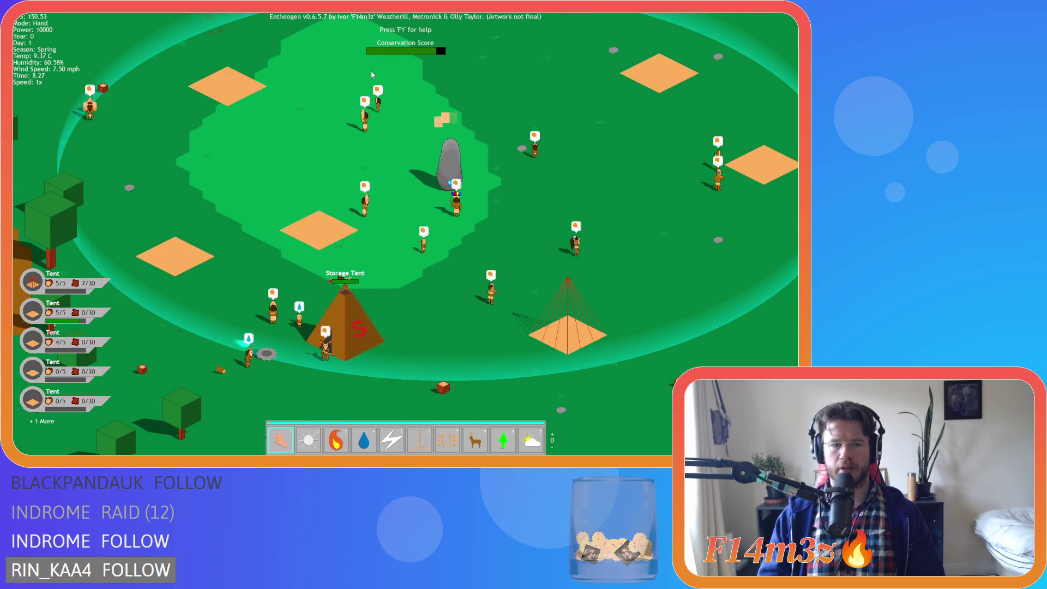
{"action": "key", "text": "s"}
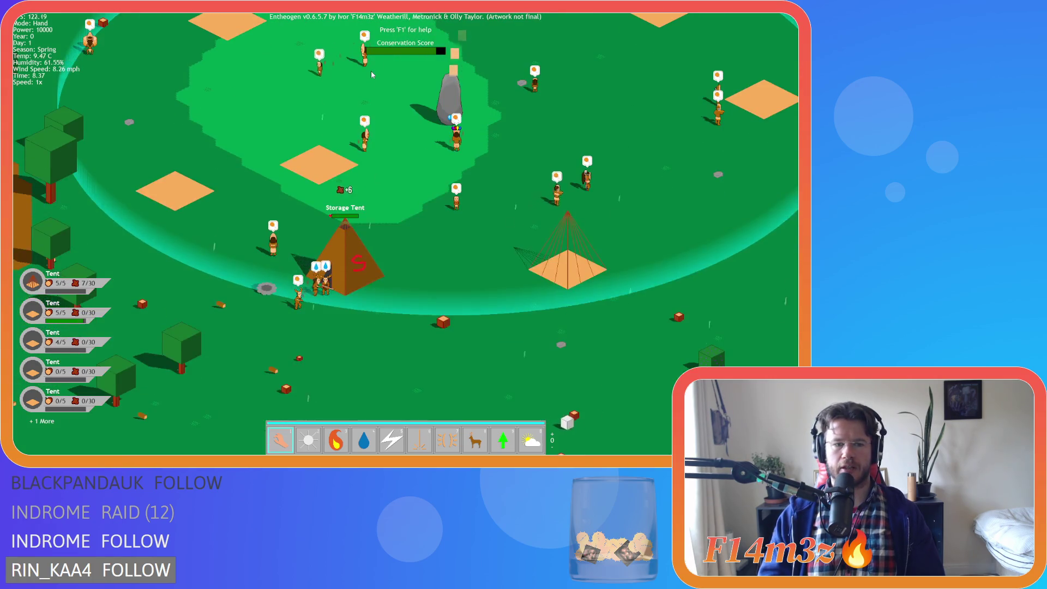
{"action": "key", "text": "d"}
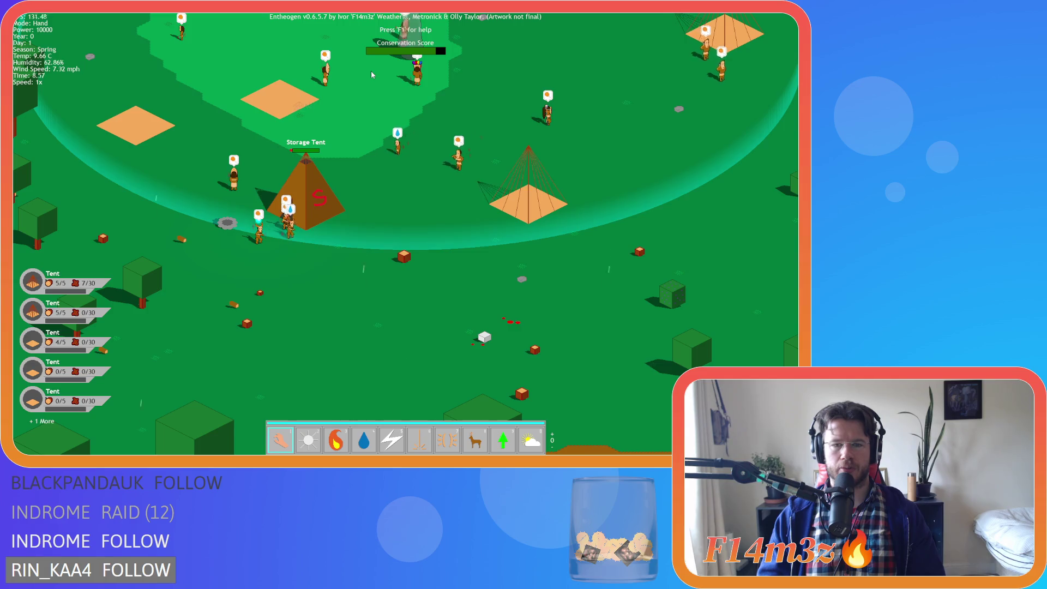
{"action": "key", "text": "w"}
{"action": "key", "text": "d"}
{"action": "key", "text": "d"}
{"action": "key", "text": "t"}
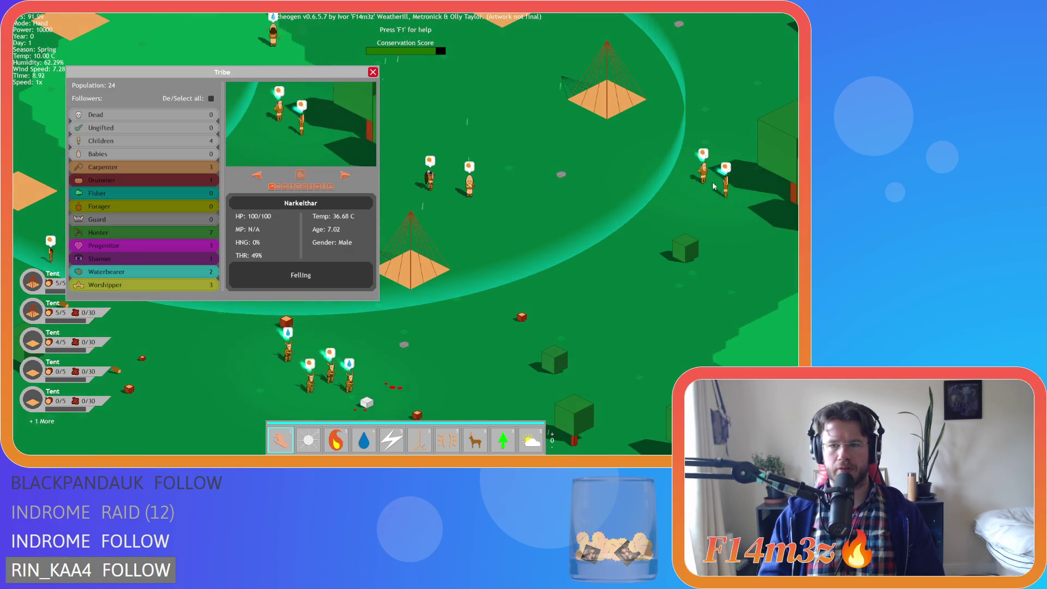
{"action": "key", "text": "d"}
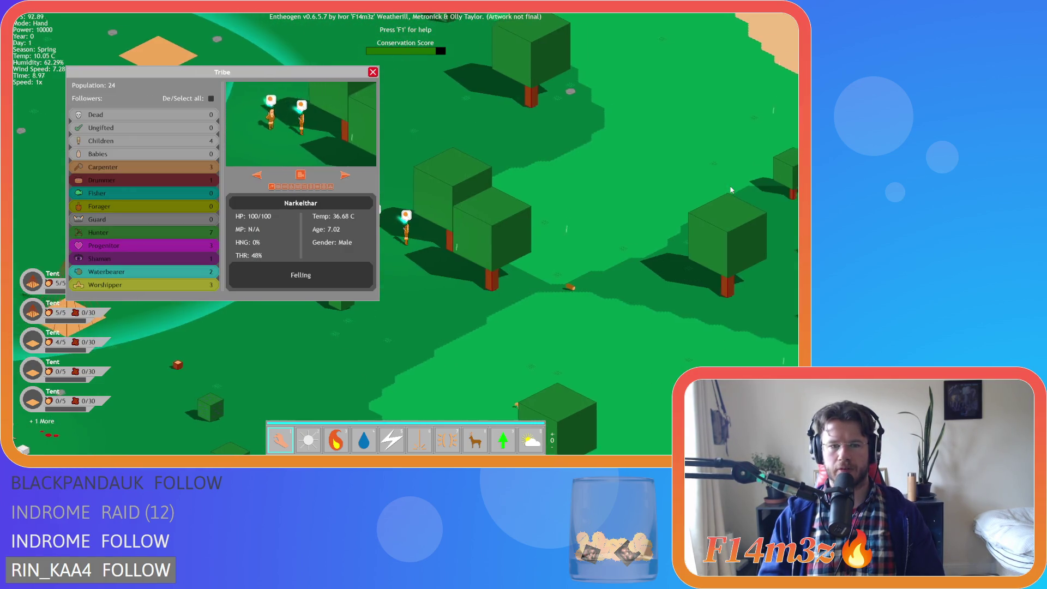
{"action": "left_click", "coordinate": [372, 73]}
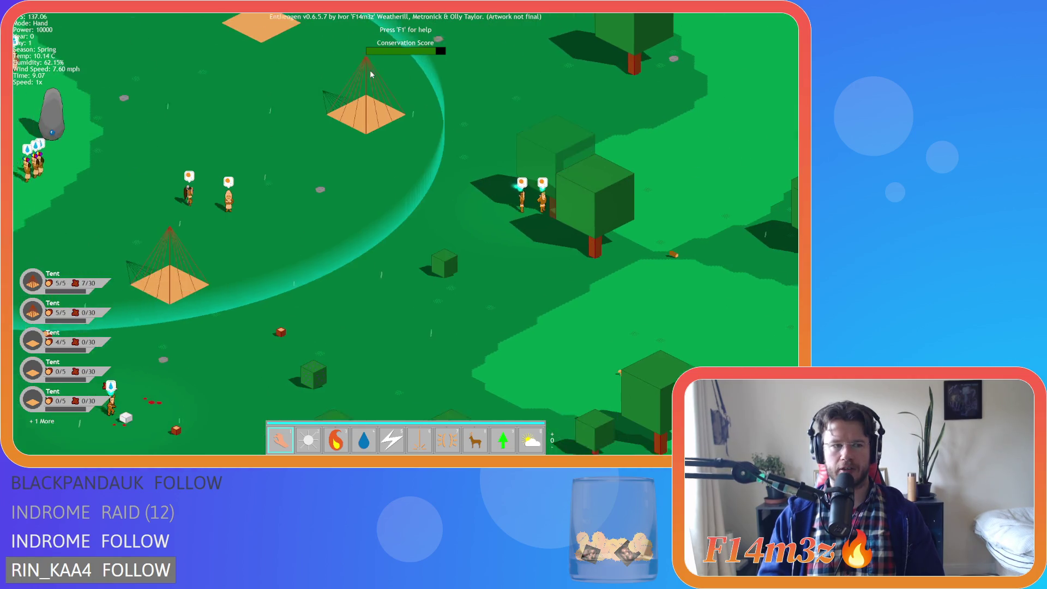
{"action": "key", "text": "a"}
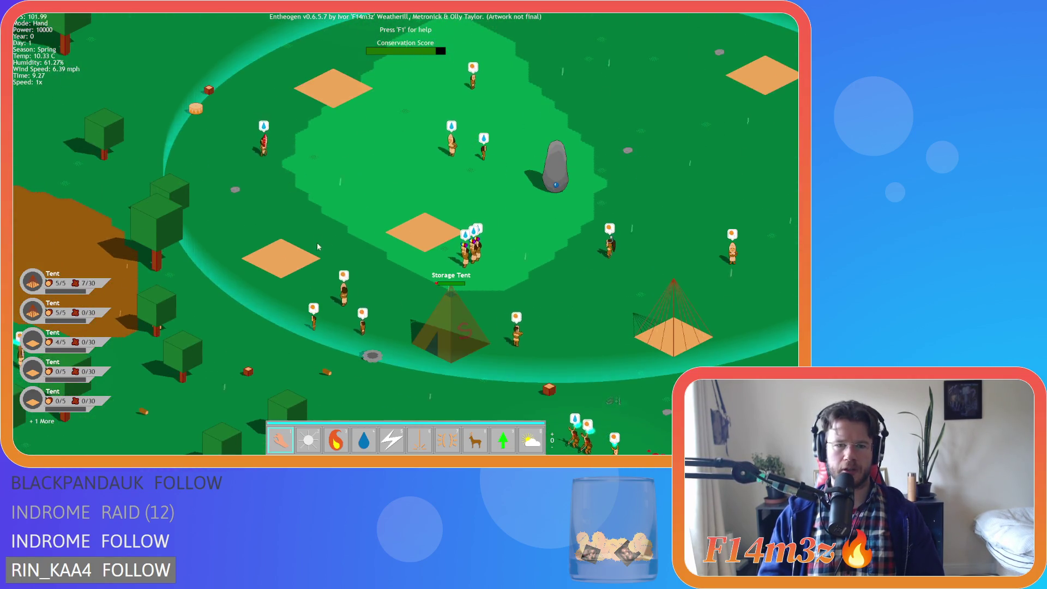
{"action": "key", "text": "d"}
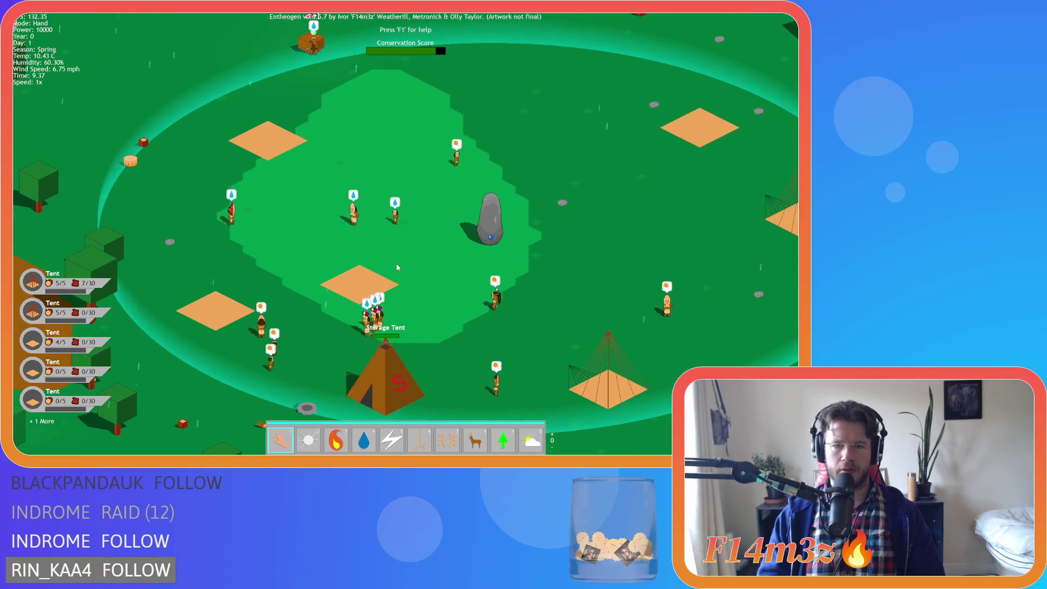
{"action": "key", "text": "s"}
{"action": "key", "text": "t"}
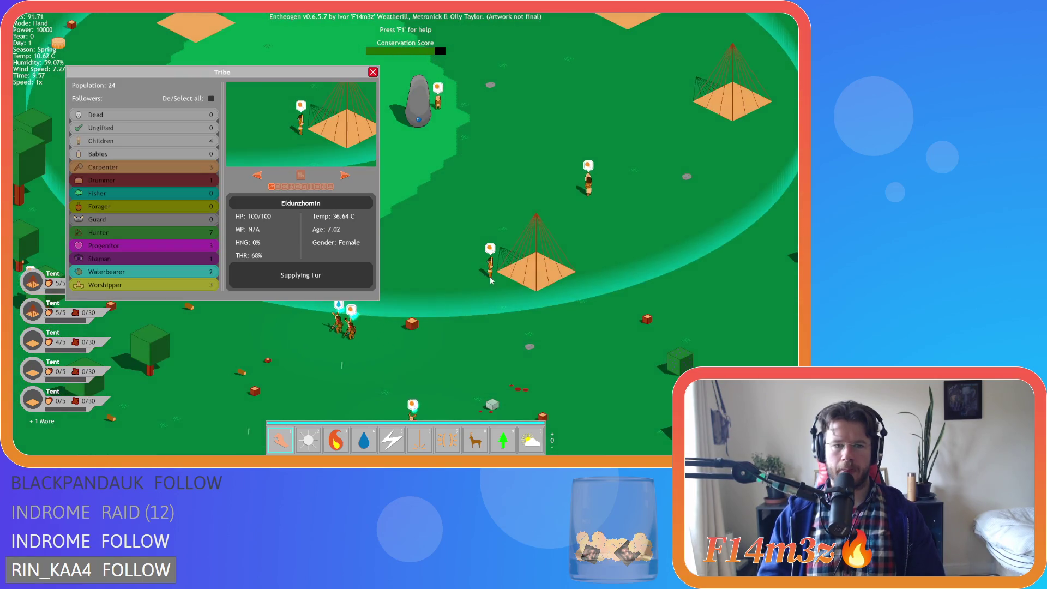
{"action": "key", "text": "a"}
{"action": "key", "text": "s"}
{"action": "left_click", "coordinate": [372, 73]}
{"action": "key", "text": "w"}
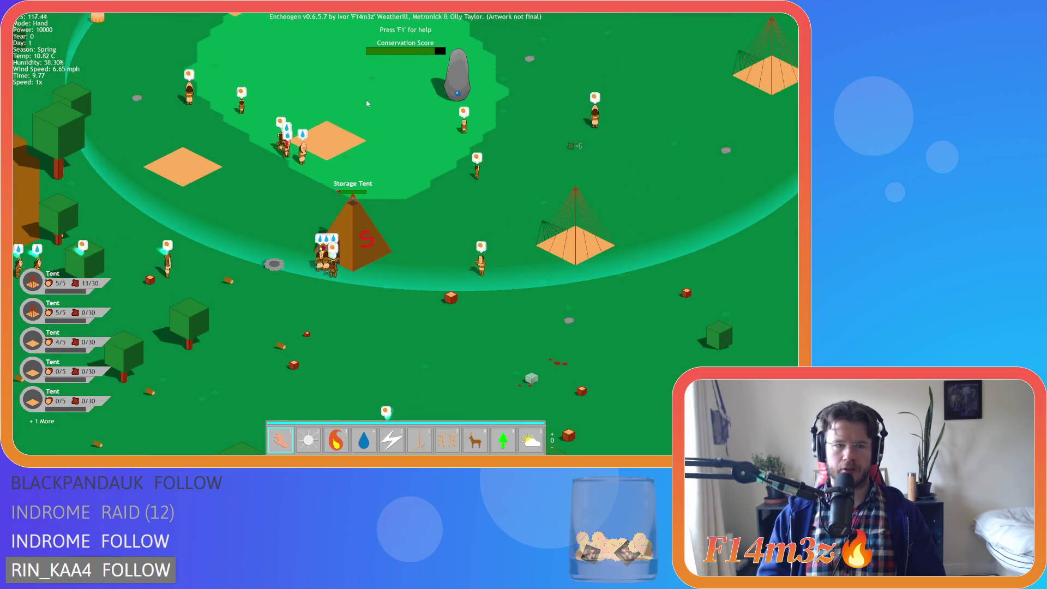
{"action": "key", "text": "a"}
{"action": "key", "text": "s"}
{"action": "key", "text": "t"}
{"action": "key", "text": "a"}
{"action": "key", "text": "s"}
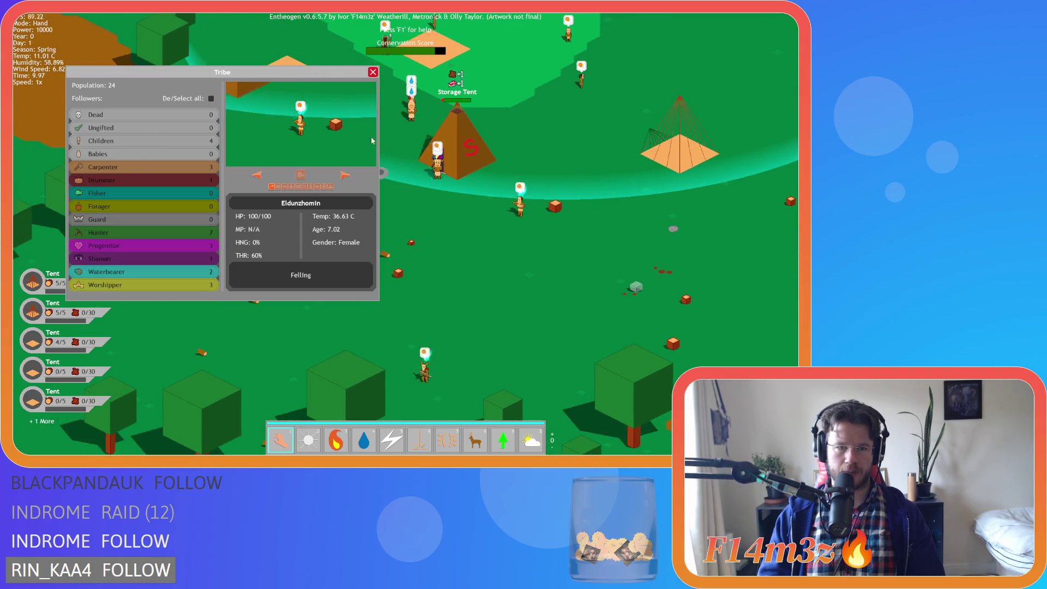
{"action": "left_click", "coordinate": [374, 73]}
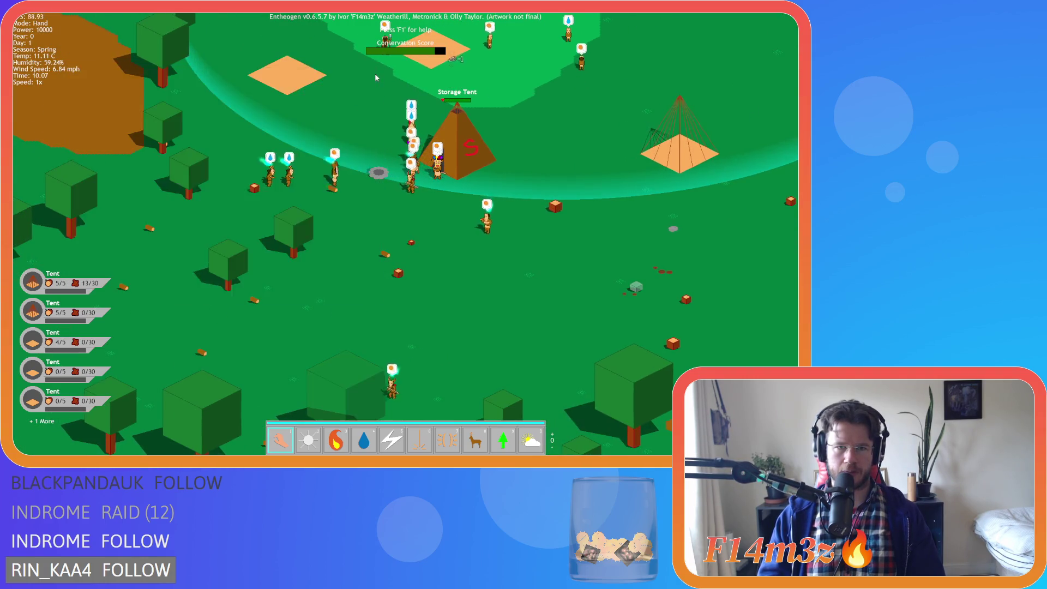
{"action": "key", "text": "w"}
{"action": "key", "text": "d"}
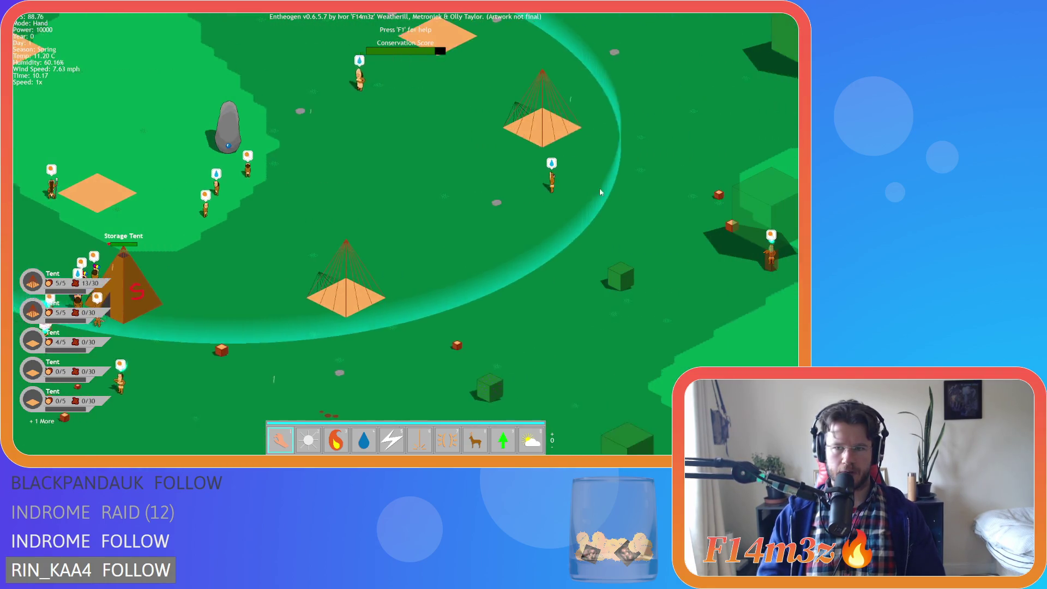
{"action": "key", "text": "t"}
{"action": "key", "text": "d"}
{"action": "key", "text": "s"}
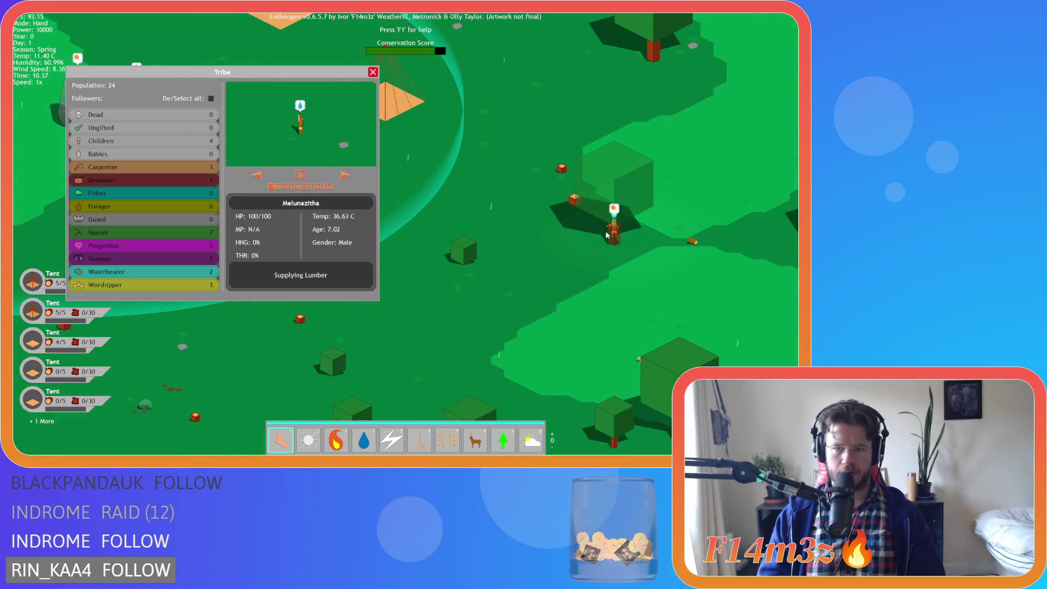
{"action": "key", "text": "a"}
{"action": "key", "text": "s"}
{"action": "left_click", "coordinate": [373, 72]}
{"action": "key", "text": "w"}
{"action": "key", "text": "t"}
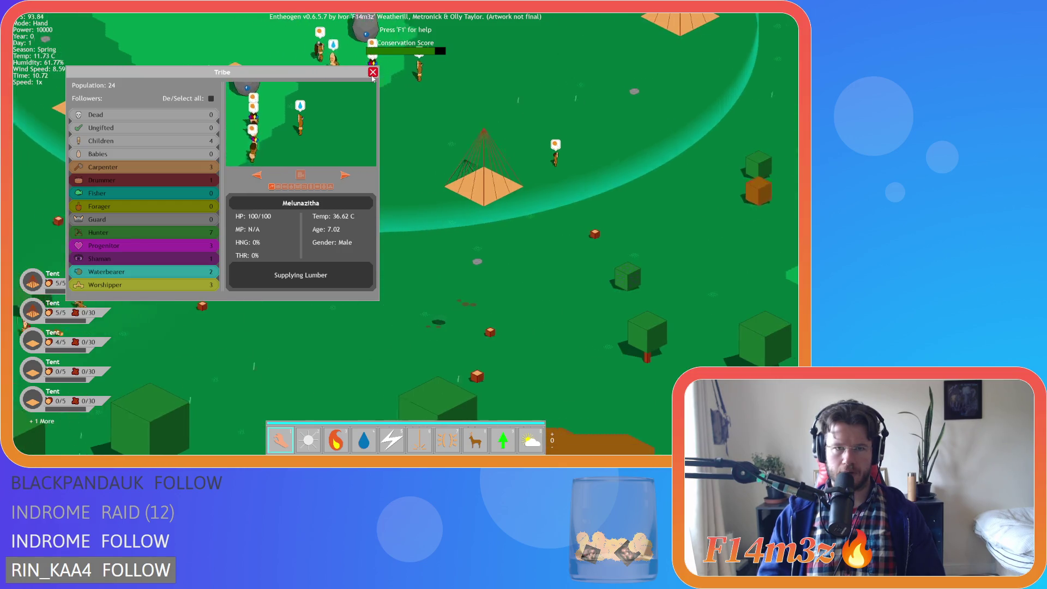
{"action": "key", "text": "t"}
{"action": "key", "text": "a"}
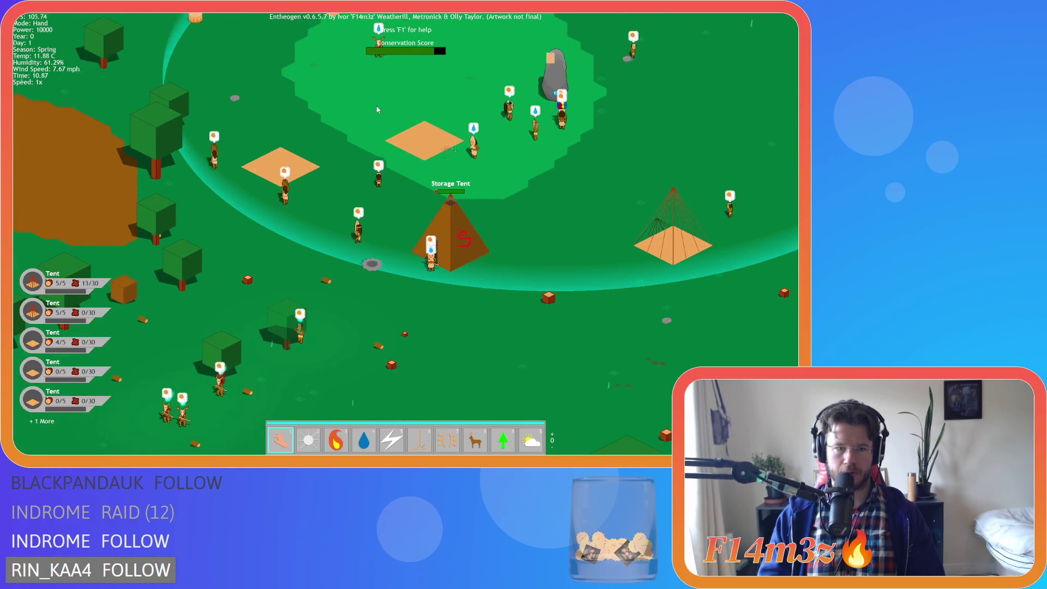
{"action": "key", "text": "a"}
{"action": "key", "text": "w"}
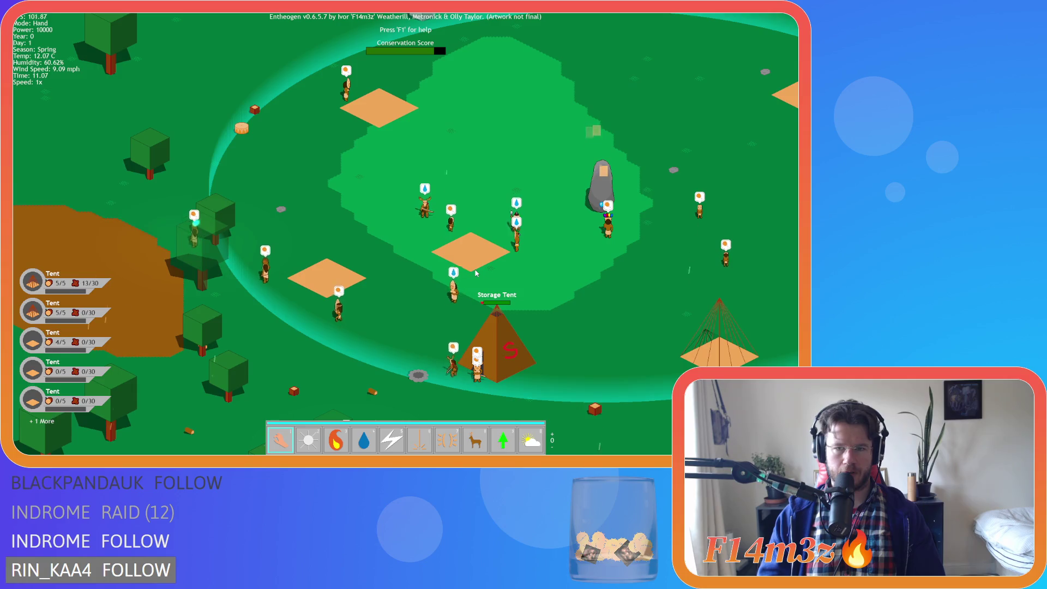
{"action": "key", "text": "s"}
{"action": "key", "text": "d"}
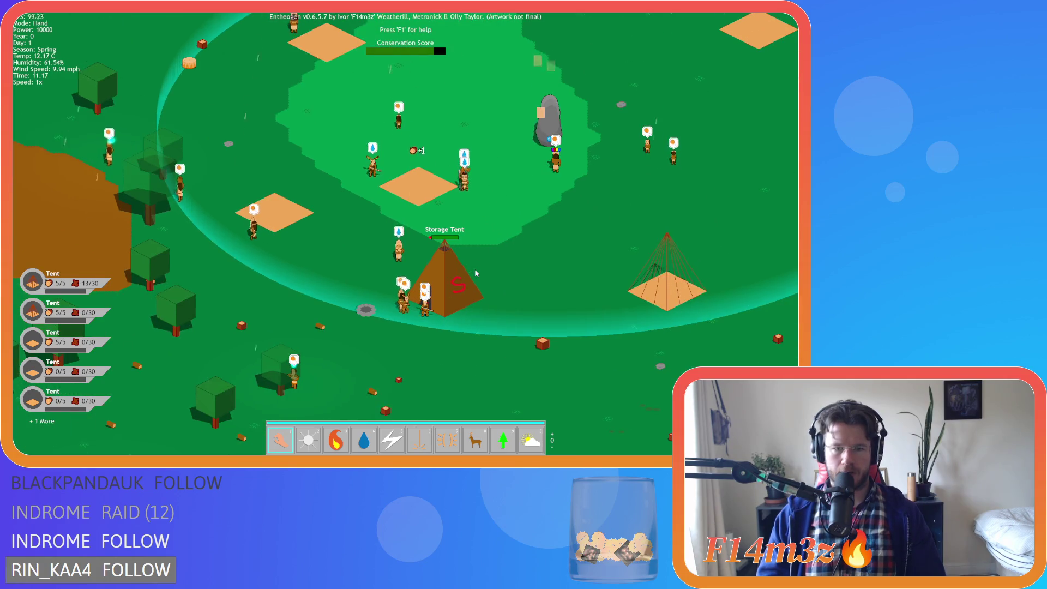
{"action": "key", "text": "w"}
{"action": "key", "text": "d"}
{"action": "key", "text": "t"}
{"action": "key", "text": "a"}
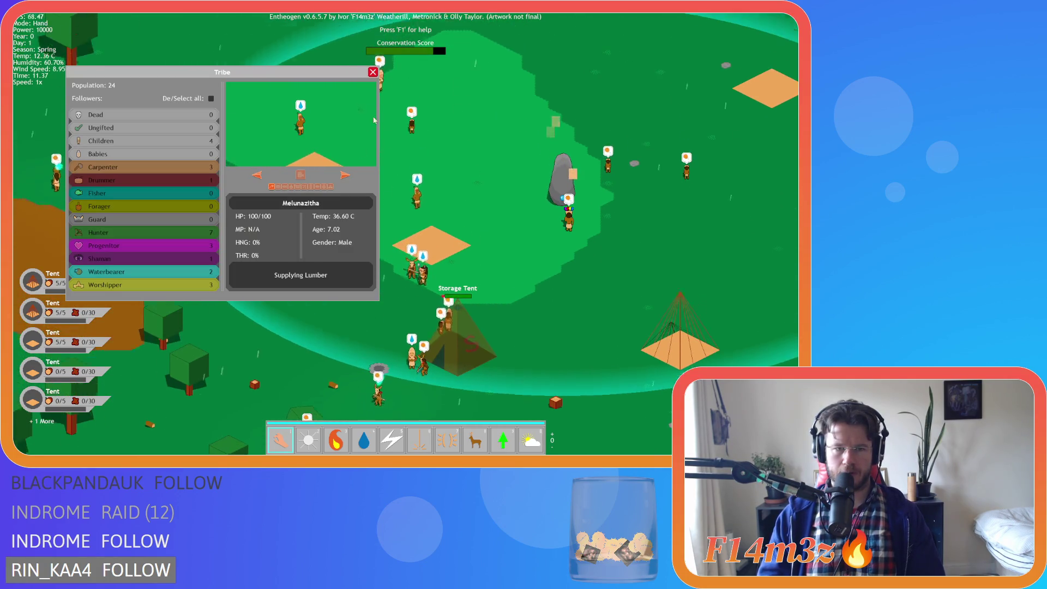
{"action": "key", "text": "s"}
{"action": "key", "text": "t"}
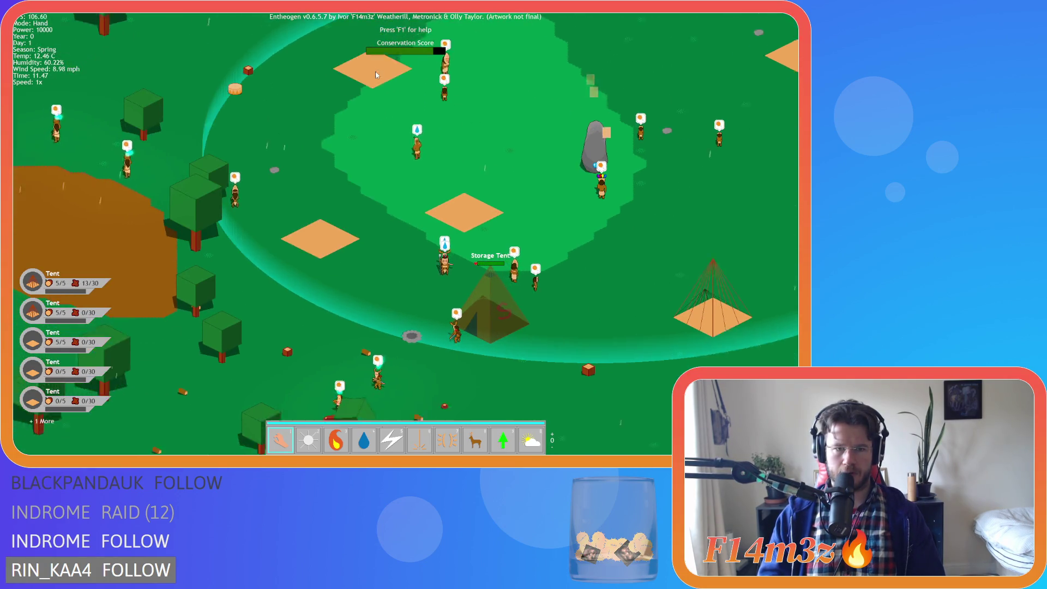
{"action": "key", "text": "a"}
{"action": "key", "text": "s"}
{"action": "key", "text": "w"}
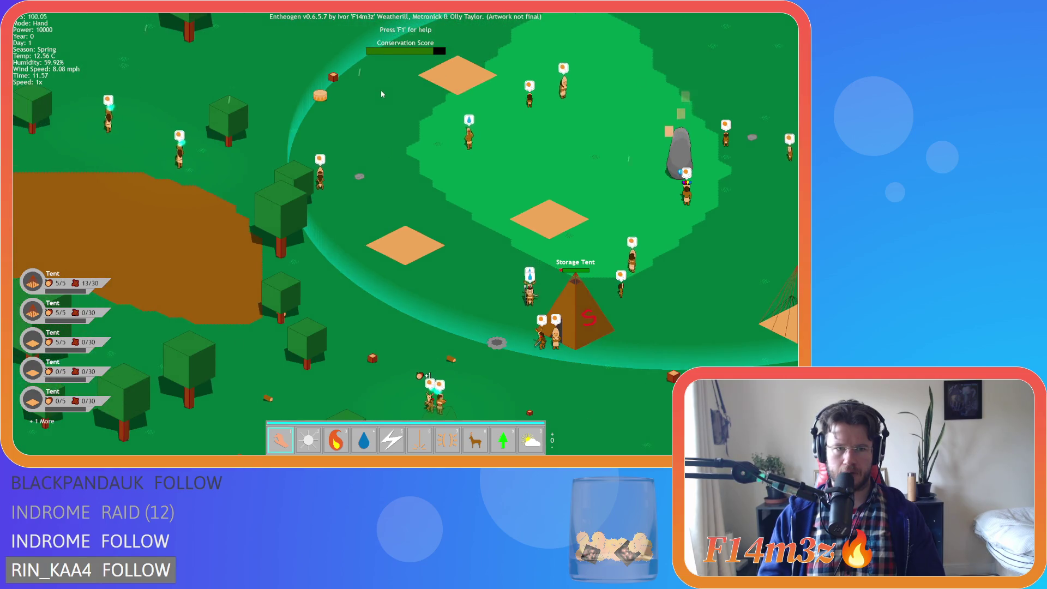
{"action": "key", "text": "d"}
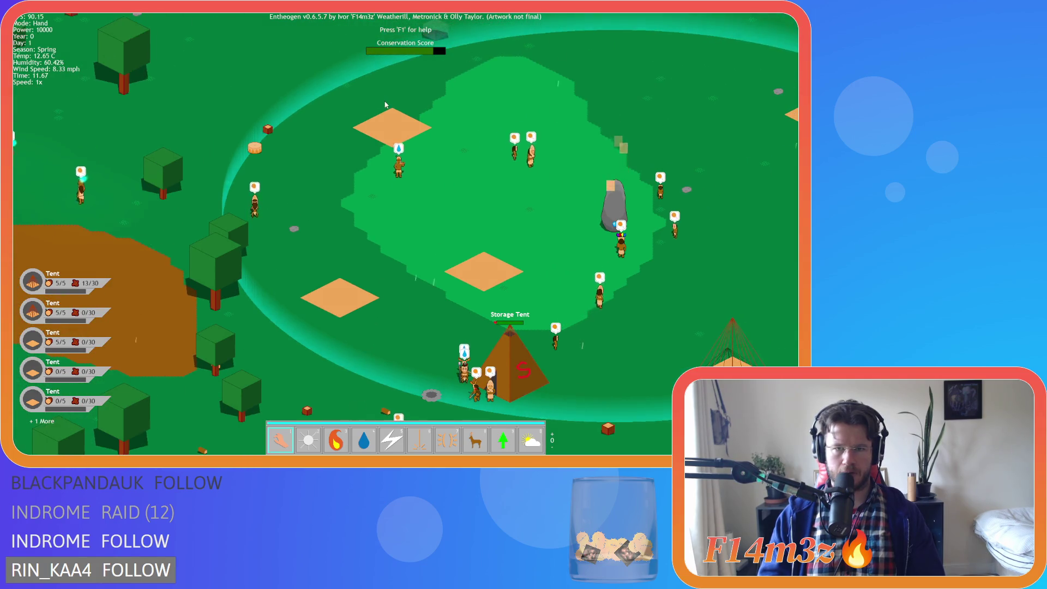
{"action": "key", "text": "d"}
{"action": "scroll", "coordinate": [391, 103], "scroll_direction": "down", "scroll_amount": 5}
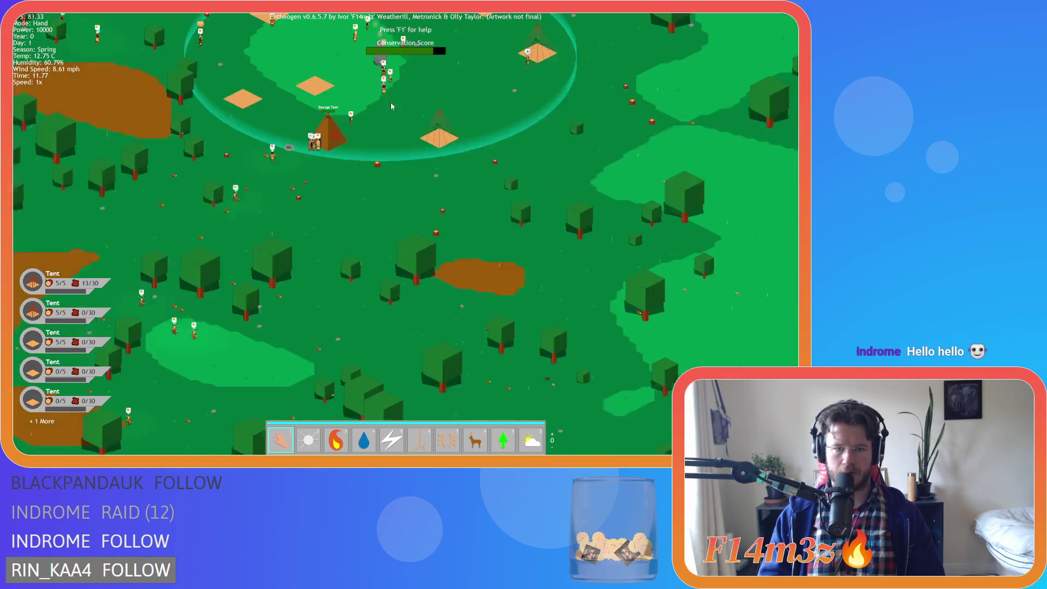
{"action": "scroll", "coordinate": [396, 102], "scroll_direction": "up", "scroll_amount": 5}
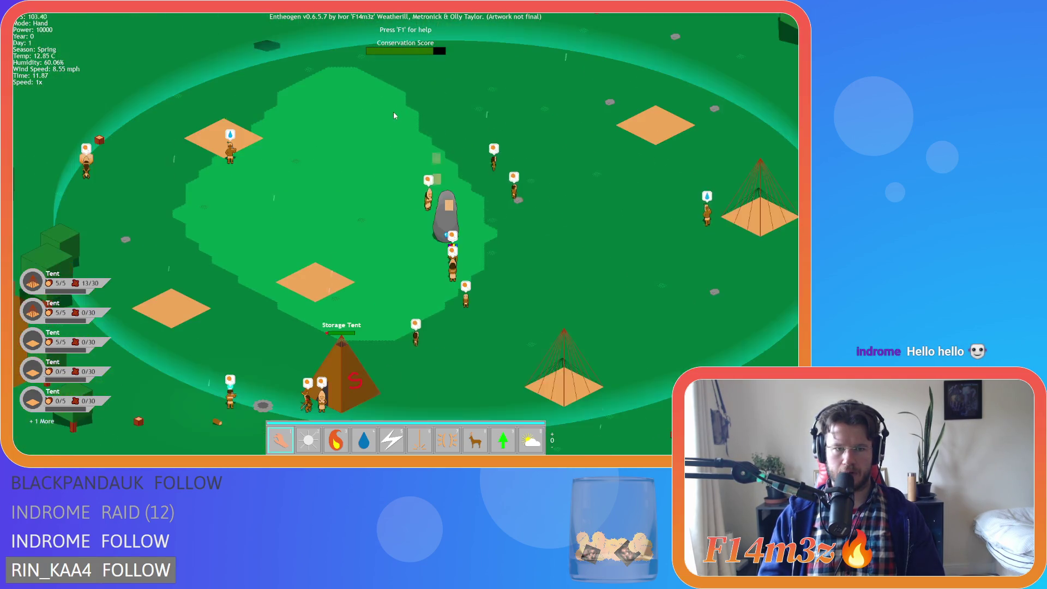
{"action": "key", "text": "s"}
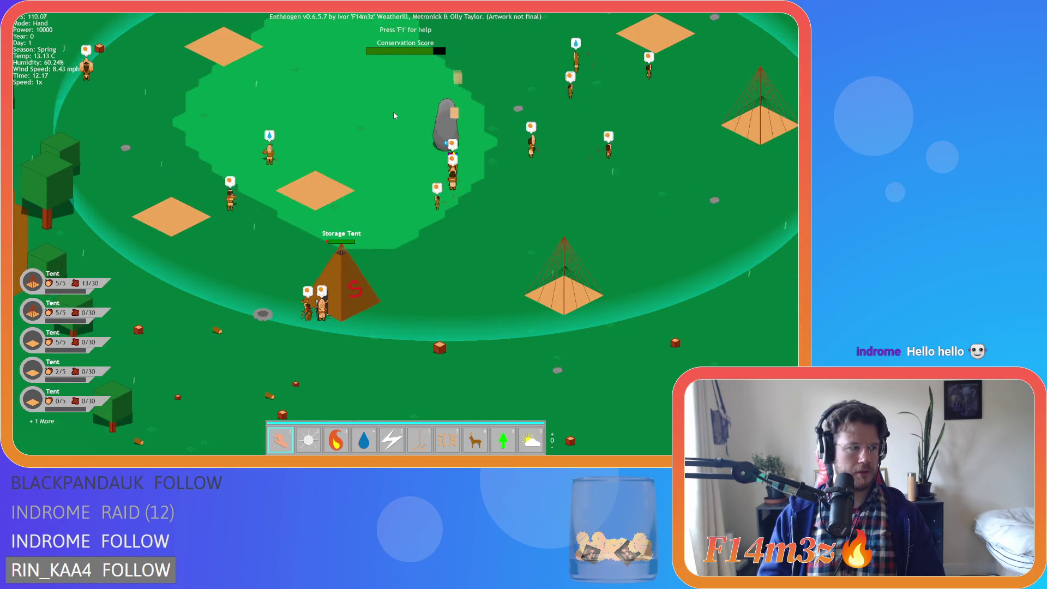
{"action": "key", "text": "d"}
{"action": "key", "text": "s"}
{"action": "key", "text": "w"}
{"action": "key", "text": "a"}
{"action": "scroll", "coordinate": [395, 116], "scroll_direction": "down", "scroll_amount": 3}
{"action": "scroll", "coordinate": [394, 115], "scroll_direction": "up", "scroll_amount": 3}
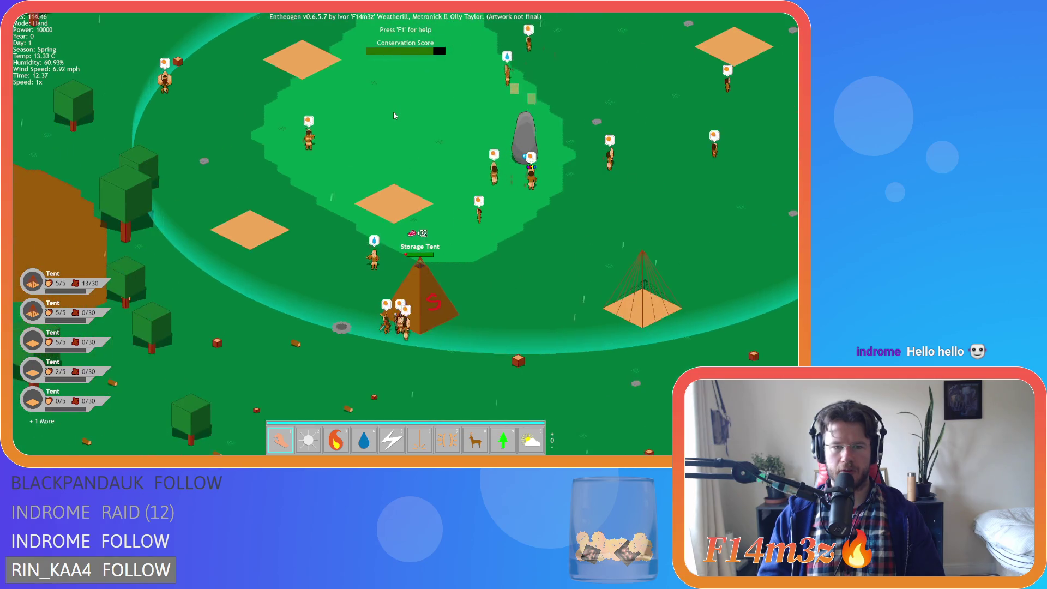
{"action": "key", "text": "s"}
{"action": "key", "text": "d"}
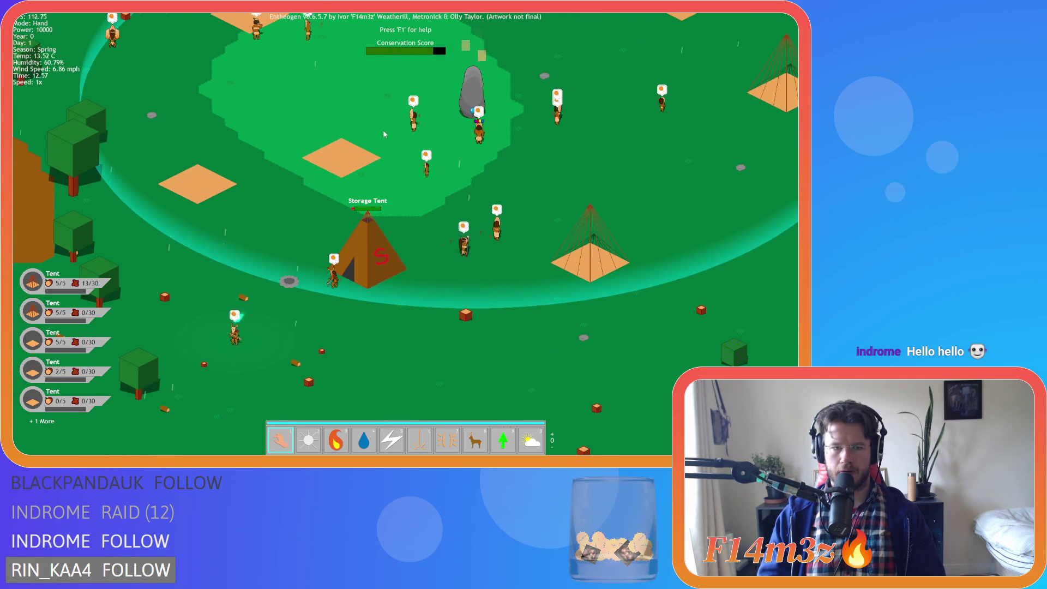
{"action": "key", "text": "s"}
{"action": "key", "text": "d"}
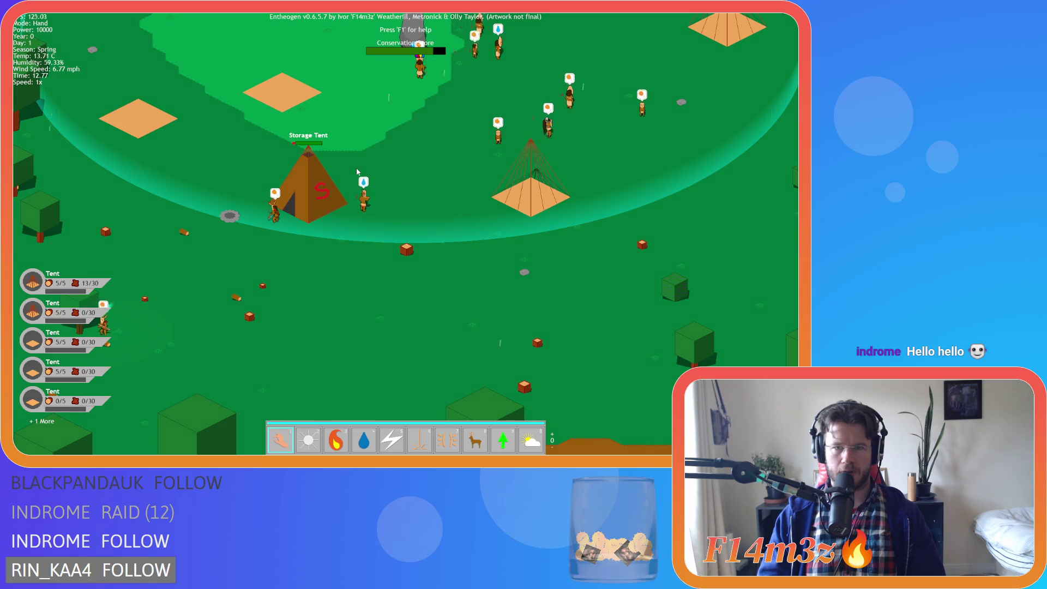
{"action": "key", "text": "w"}
{"action": "key", "text": "d"}
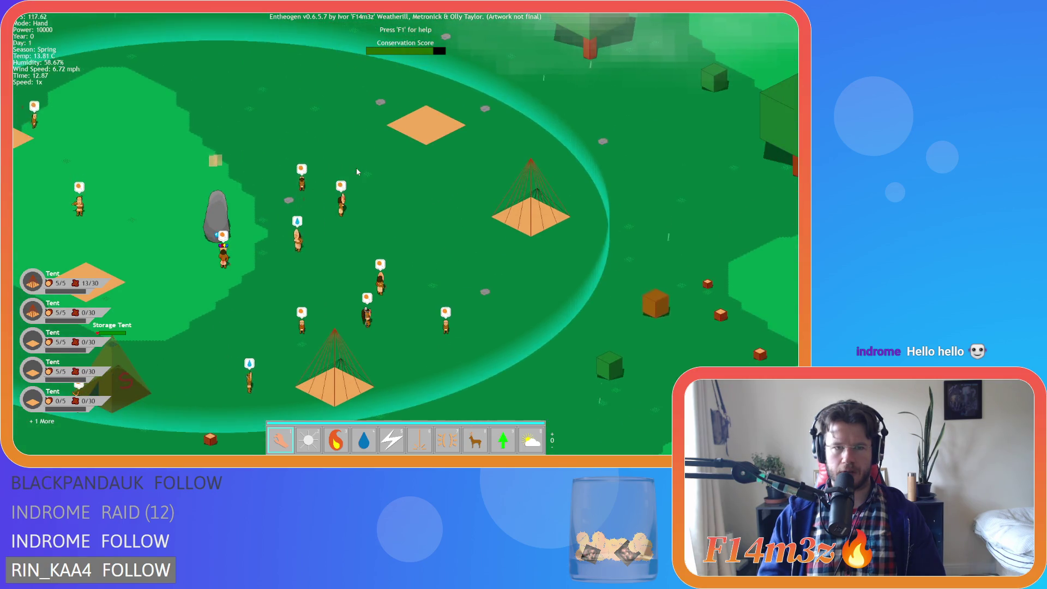
{"action": "key", "text": "s"}
{"action": "key", "text": "w"}
{"action": "key", "text": "d"}
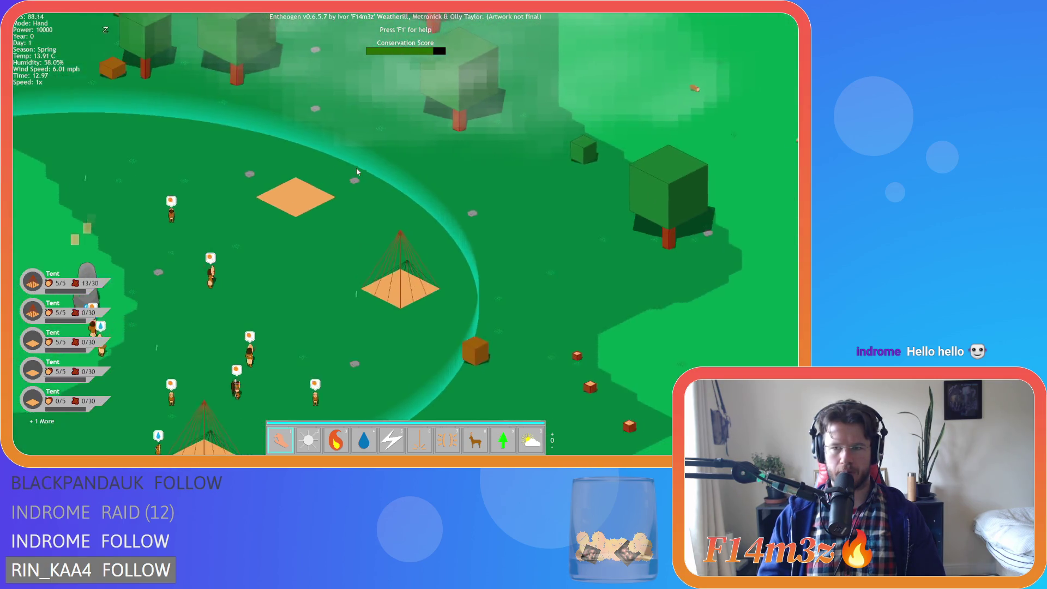
{"action": "key", "text": "s"}
{"action": "key", "text": "w"}
{"action": "key", "text": "a"}
{"action": "key", "text": "w"}
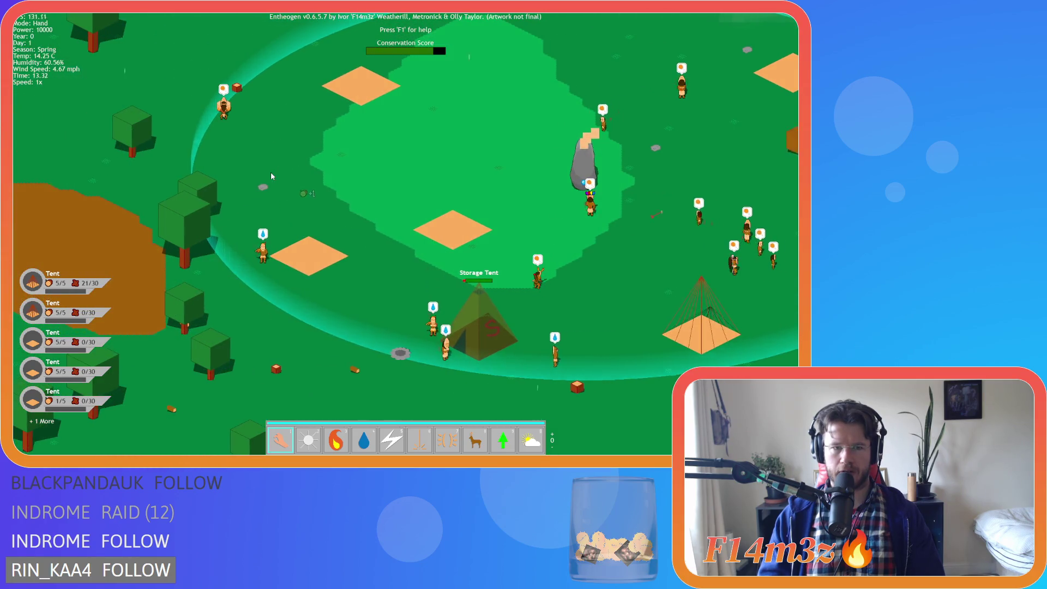
{"action": "key", "text": "s"}
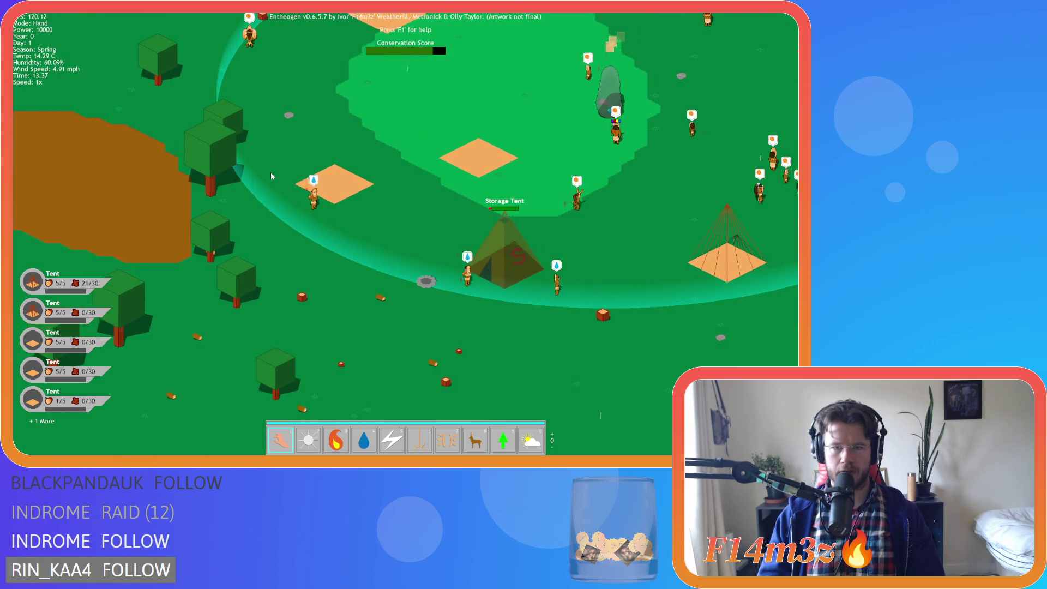
{"action": "key", "text": "d"}
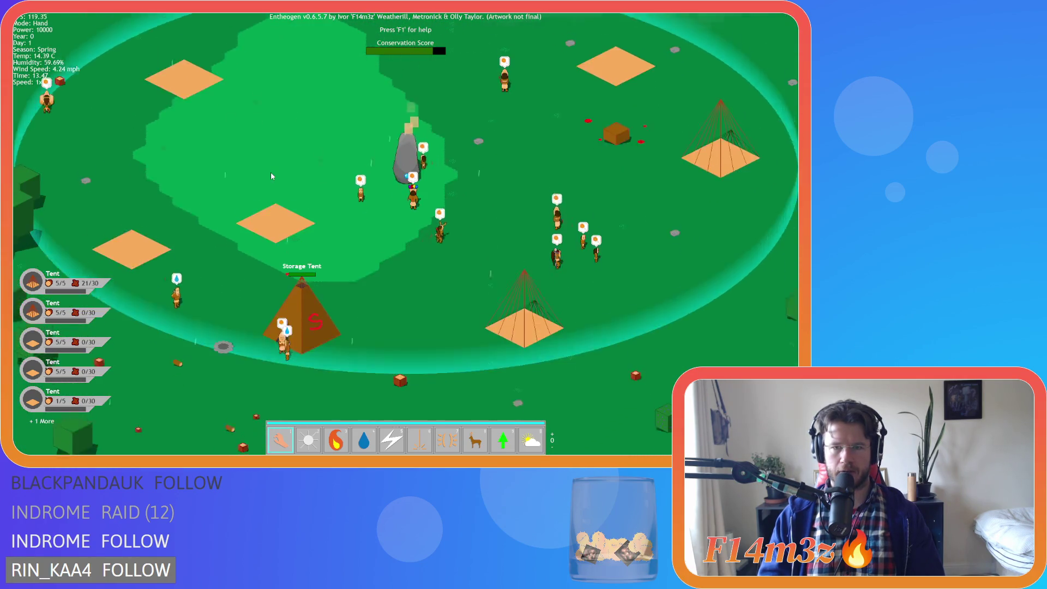
{"action": "key", "text": "w"}
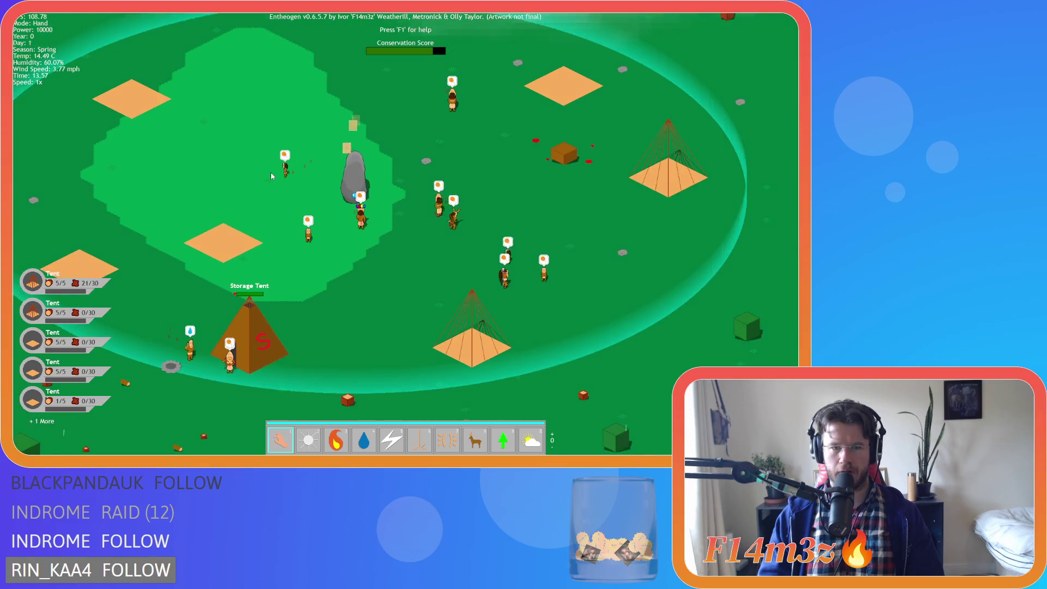
{"action": "key", "text": "a"}
{"action": "key", "text": "w"}
{"action": "key", "text": "a"}
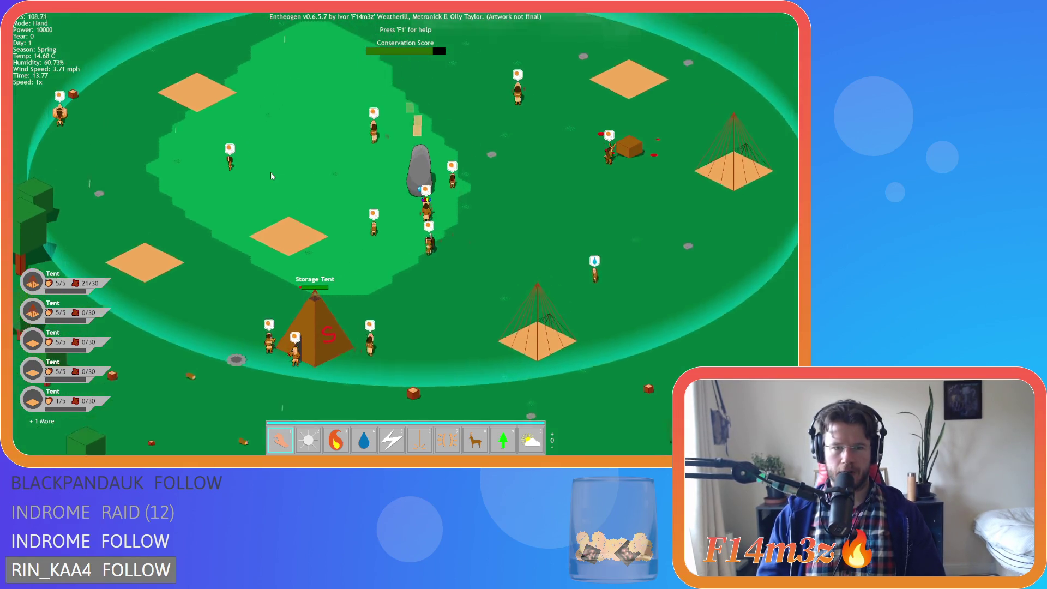
{"action": "key", "text": "s"}
{"action": "key", "text": "d"}
{"action": "scroll", "coordinate": [271, 171], "scroll_direction": "down", "scroll_amount": 3}
{"action": "scroll", "coordinate": [444, 233], "scroll_direction": "up", "scroll_amount": 3}
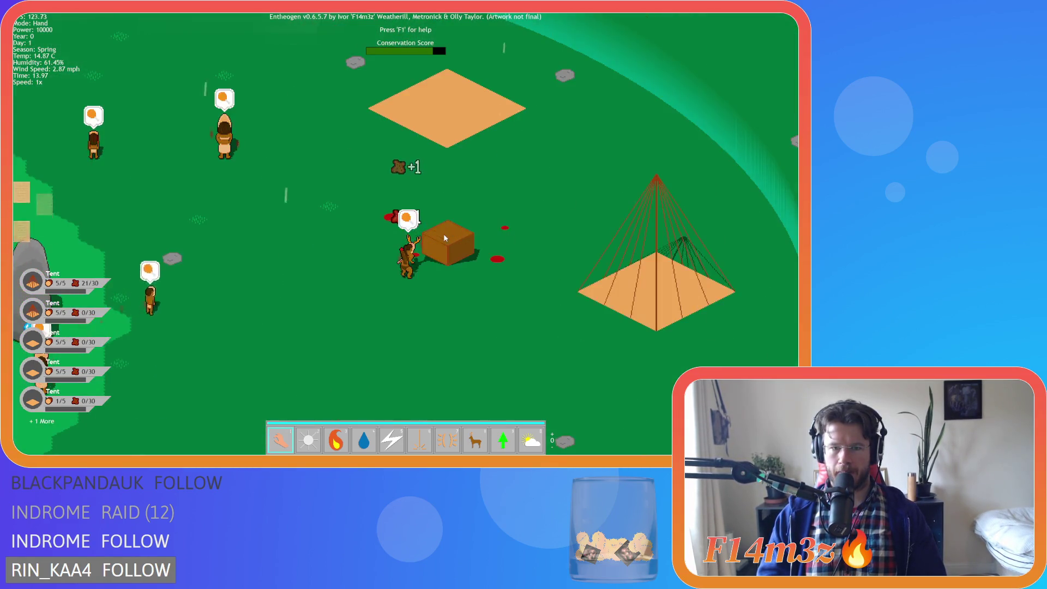
{"action": "scroll", "coordinate": [443, 234], "scroll_direction": "down", "scroll_amount": 5}
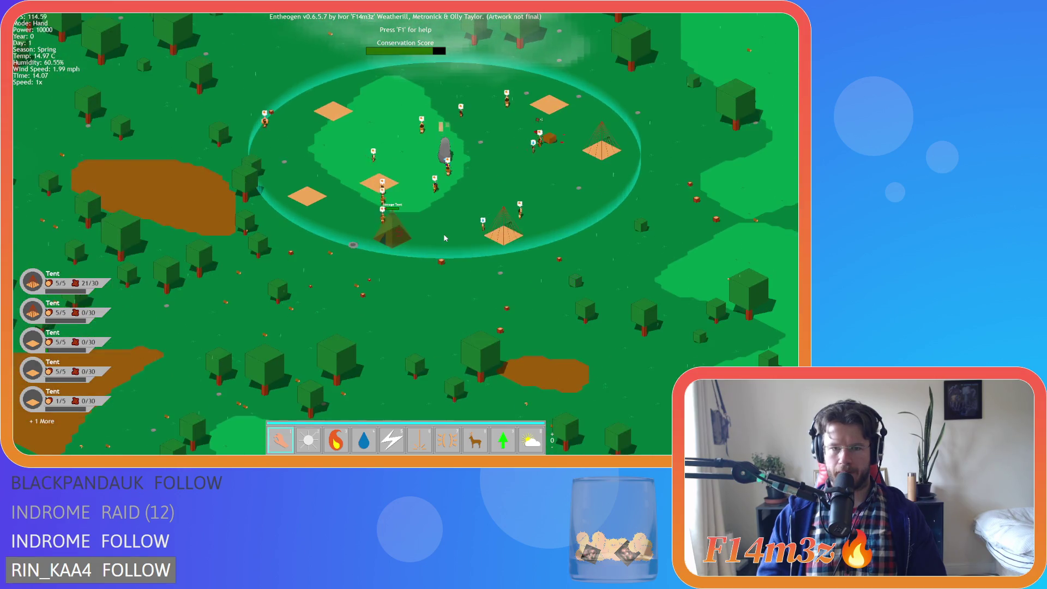
{"action": "scroll", "coordinate": [444, 234], "scroll_direction": "up", "scroll_amount": 5}
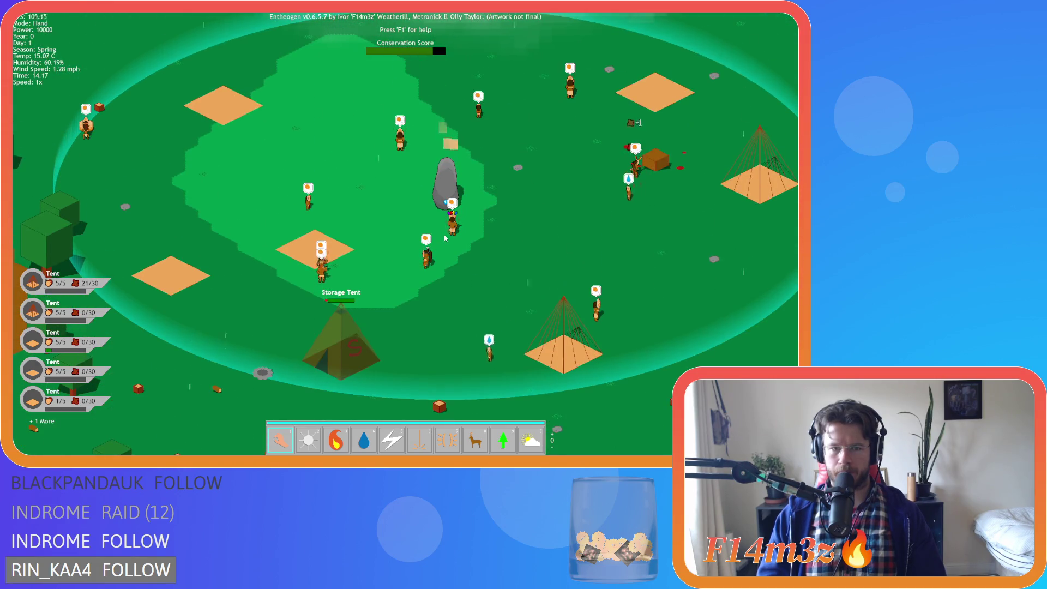
{"action": "key", "text": "s"}
{"action": "key", "text": "a"}
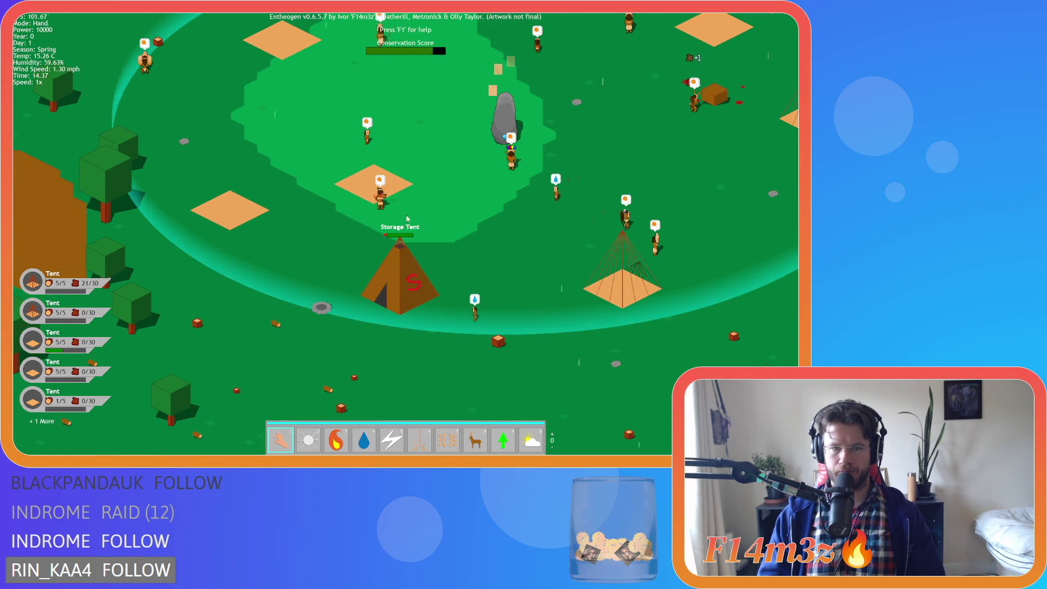
{"action": "left_click", "coordinate": [380, 196]}
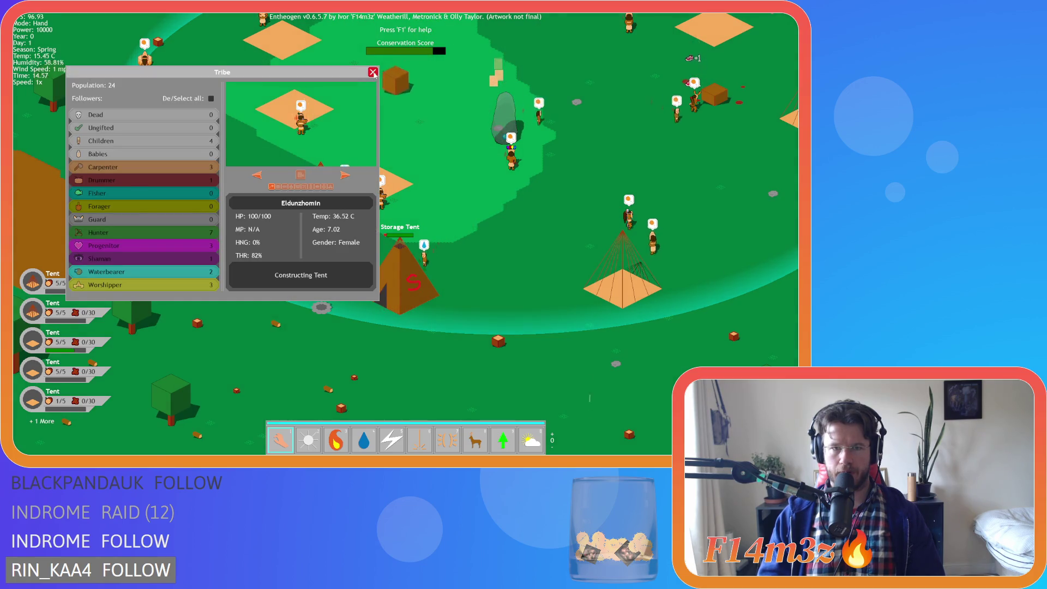
- Inspect two villagers' details in the Tribe window while panning the map
{"action": "left_click", "coordinate": [373, 72]}
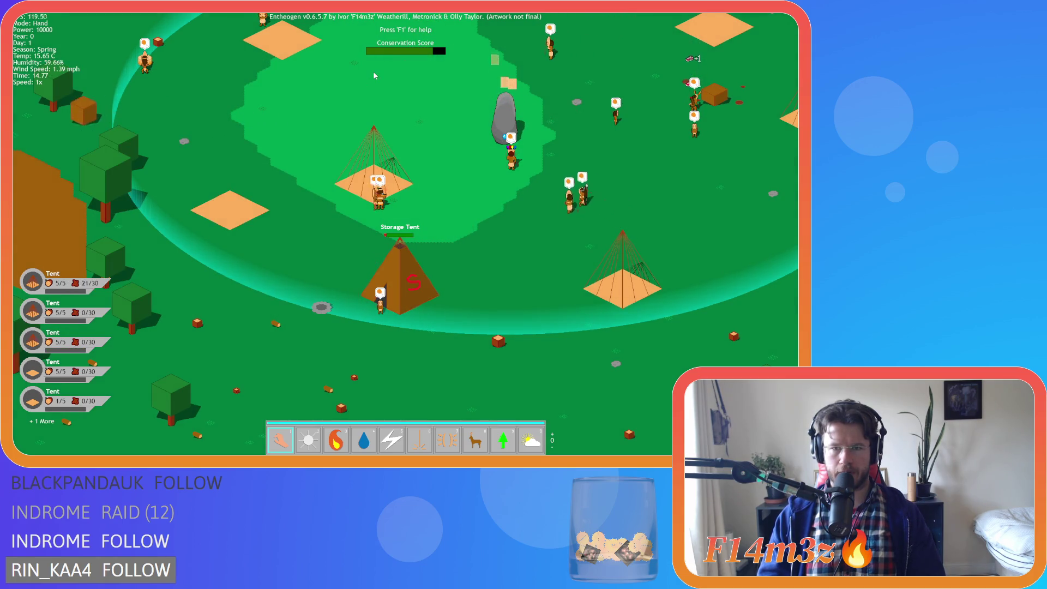
{"action": "left_click", "coordinate": [303, 185]}
{"action": "key", "text": "a"}
{"action": "key", "text": "w"}
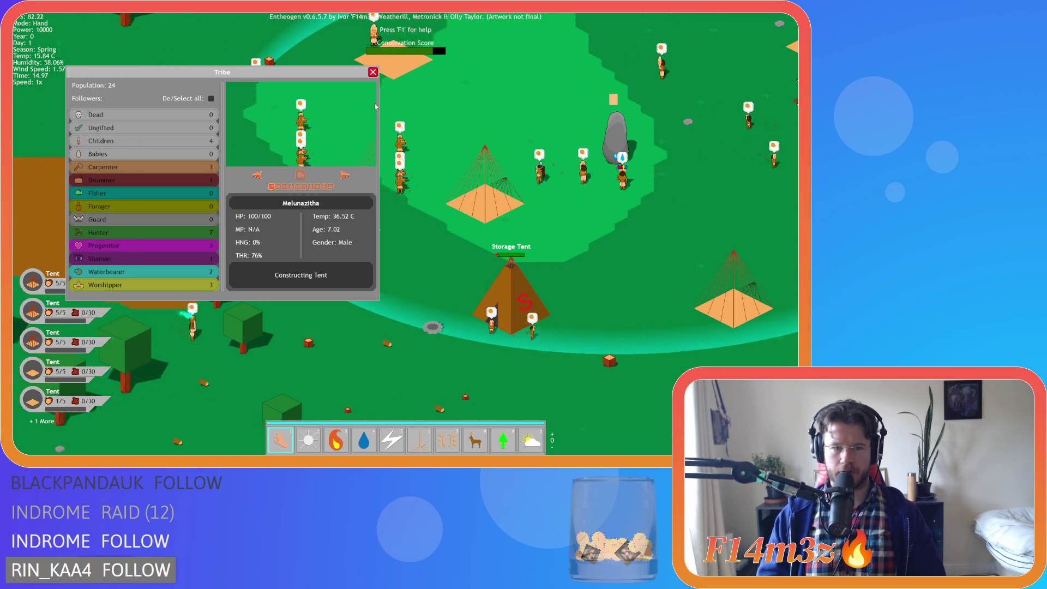
{"action": "left_click", "coordinate": [373, 72]}
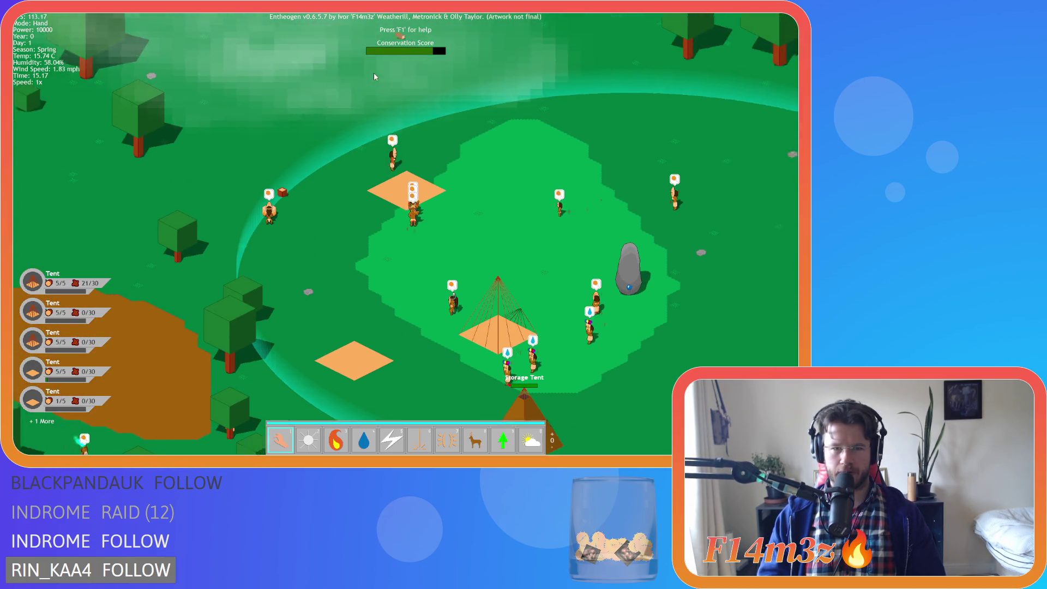
{"action": "left_click", "coordinate": [453, 176]}
{"action": "left_click", "coordinate": [374, 72]}
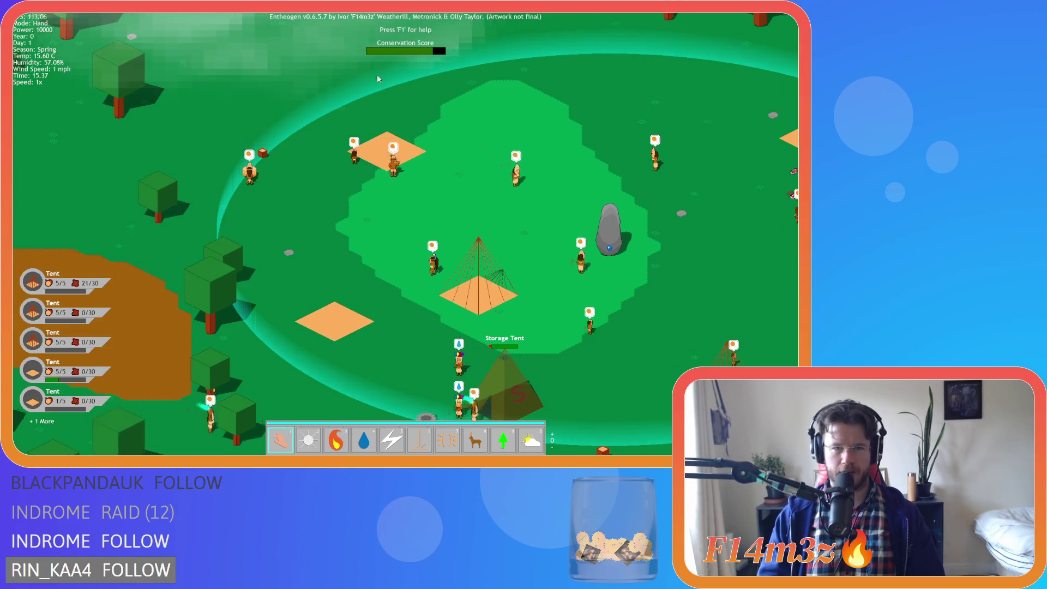
{"action": "key", "text": "d"}
{"action": "key", "text": "s"}
- Smite the villagers near the standing stone and across the map, then quit with Escape
{"action": "key", "text": "5"}
{"action": "left_click", "coordinate": [342, 118]}
{"action": "left_click", "coordinate": [343, 119]}
{"action": "left_click", "coordinate": [380, 157]}
{"action": "left_click", "coordinate": [289, 174]}
{"action": "left_click", "coordinate": [423, 220]}
{"action": "left_click", "coordinate": [461, 186]}
{"action": "left_click", "coordinate": [565, 233]}
{"action": "left_click", "coordinate": [588, 191]}
{"action": "left_click", "coordinate": [615, 199]}
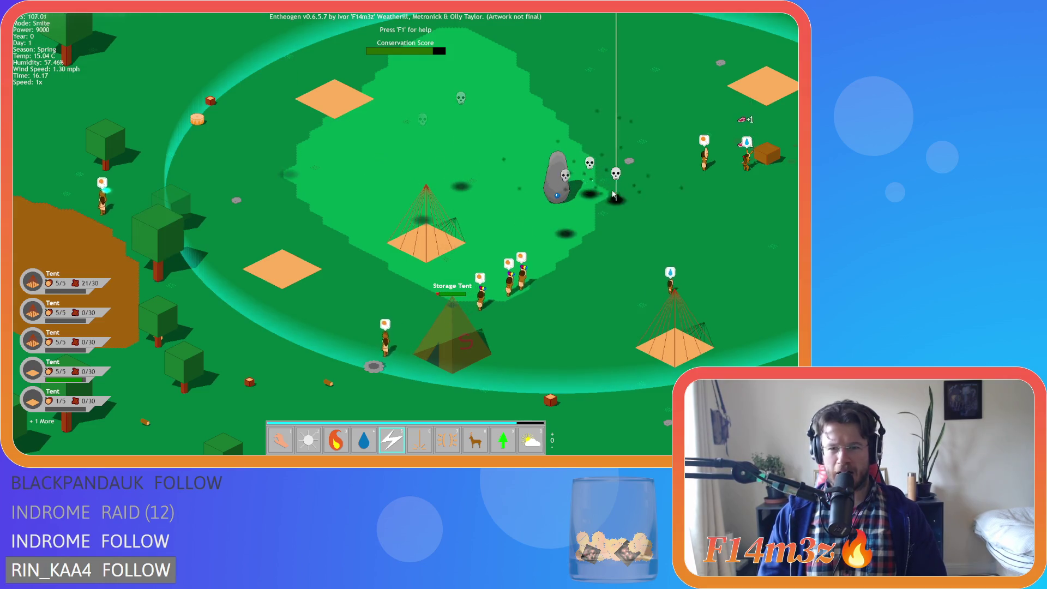
{"action": "key", "text": "Escape"}
- Quit the game and review the carpenter gift, store fire, firewood and lumber responding conditions
{"action": "key", "text": "y"}
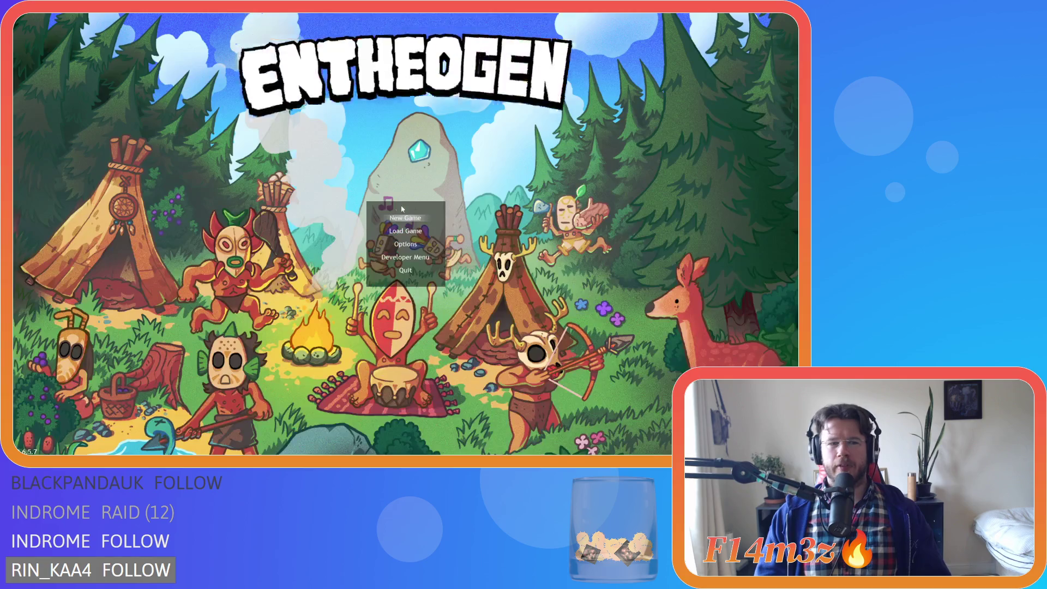
{"action": "left_click", "coordinate": [375, 180]}
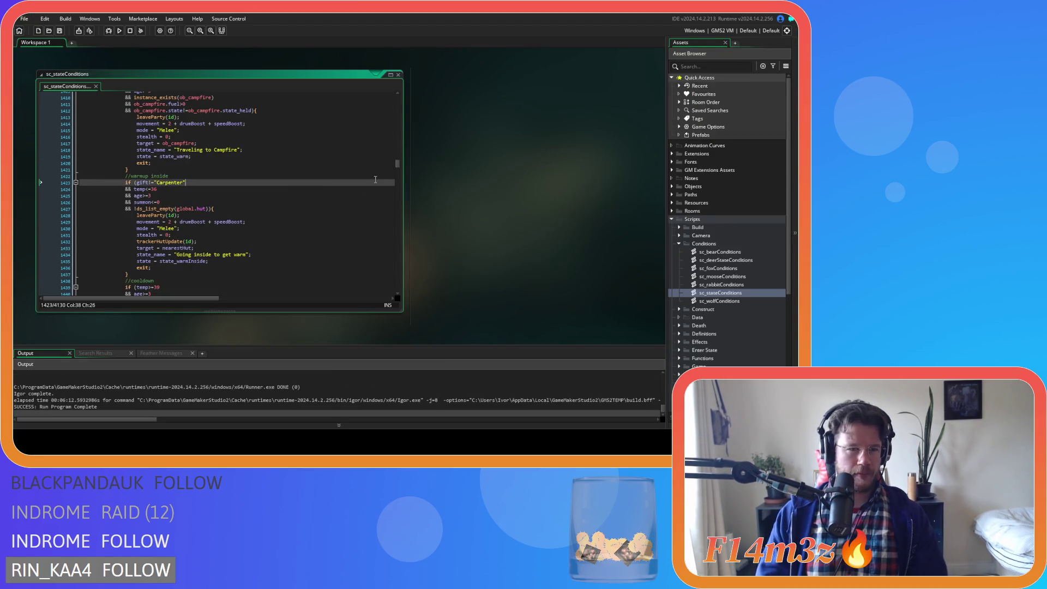
{"action": "scroll", "coordinate": [349, 154], "scroll_direction": "down", "scroll_amount": 1}
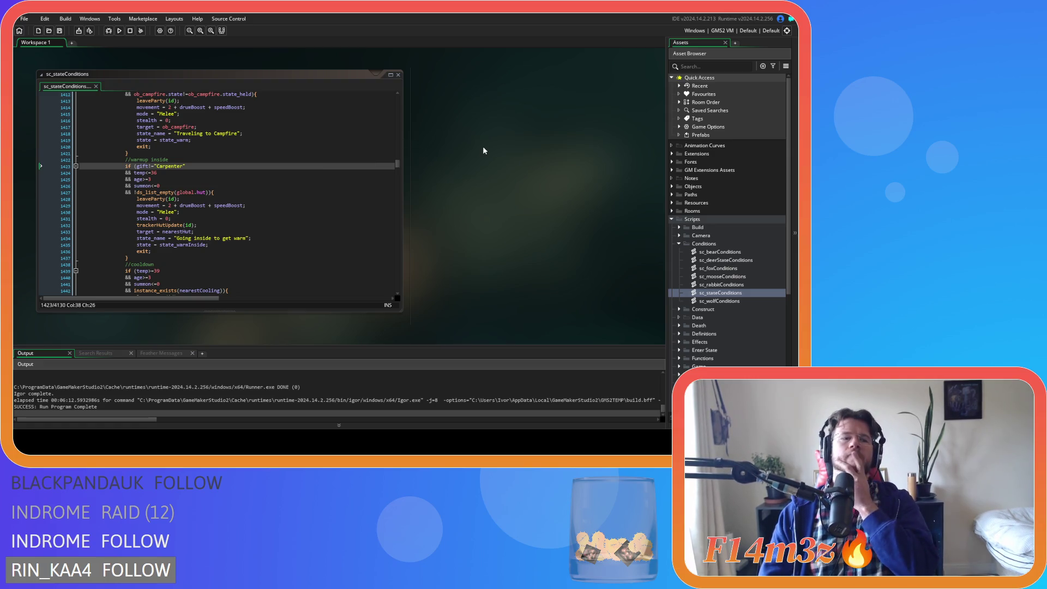
{"action": "scroll", "coordinate": [356, 205], "scroll_direction": "up", "scroll_amount": 4}
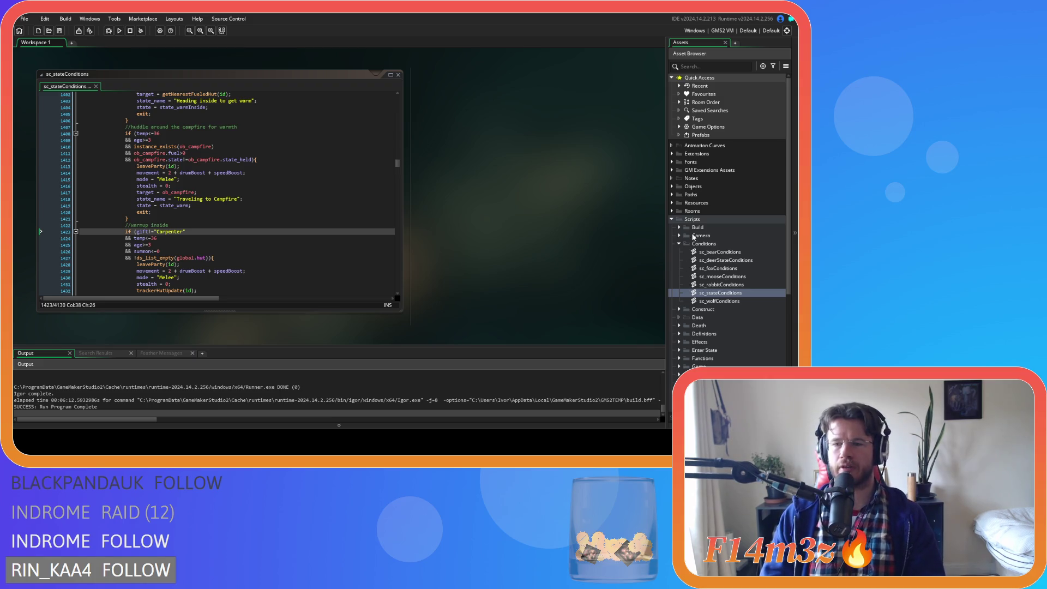
{"action": "left_click_drag", "start_coordinate": [397, 166], "coordinate": [398, 92]}
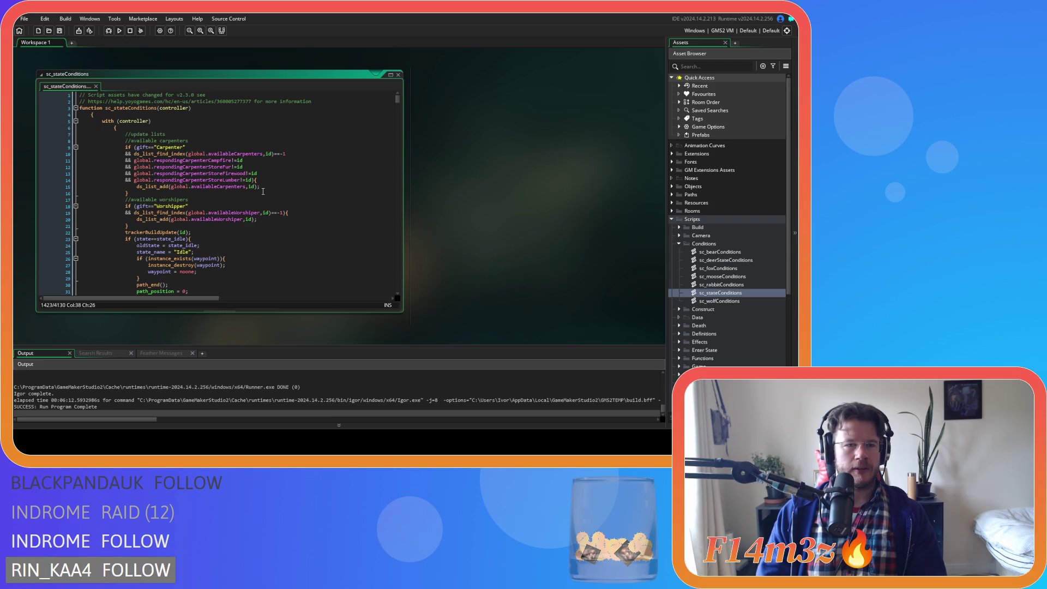
{"action": "left_click", "coordinate": [272, 166]}
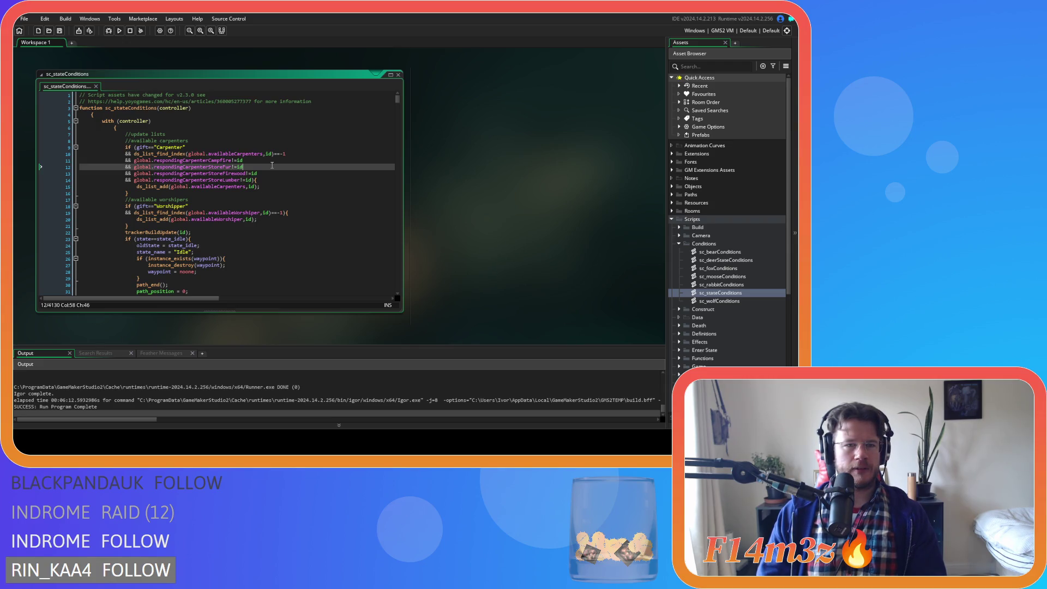
{"action": "left_click", "coordinate": [297, 153]}
{"action": "left_click", "coordinate": [267, 178]}
{"action": "left_click", "coordinate": [240, 153]}
{"action": "left_click", "coordinate": [227, 174]}
- Inspect the ds_list_add call and the store lumber line at the end of the carpenter block
{"action": "left_click_drag", "start_coordinate": [203, 186], "coordinate": [268, 186]}
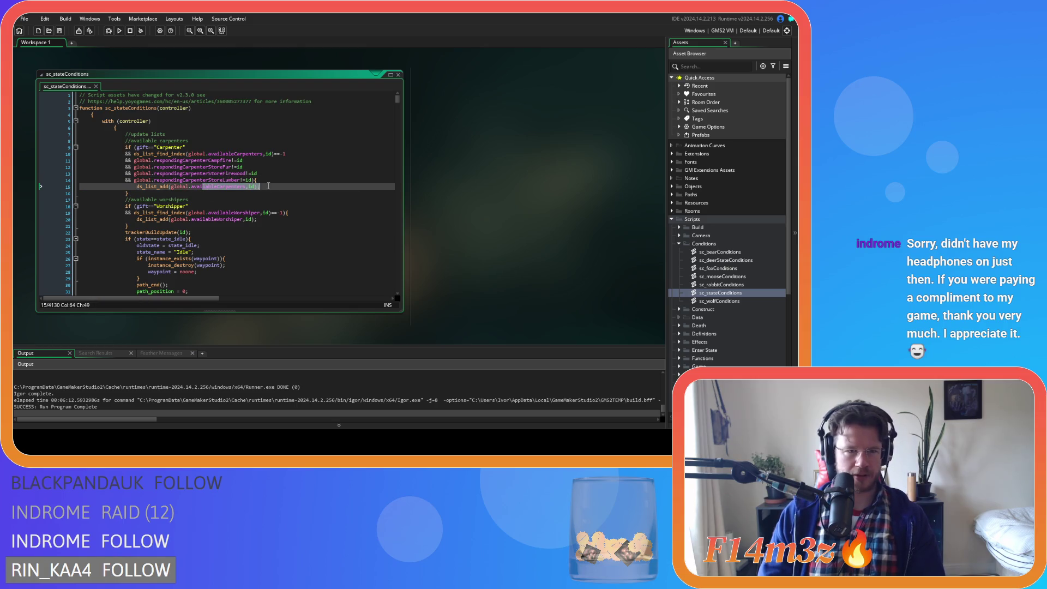
{"action": "left_click_drag", "start_coordinate": [139, 186], "coordinate": [136, 186]}
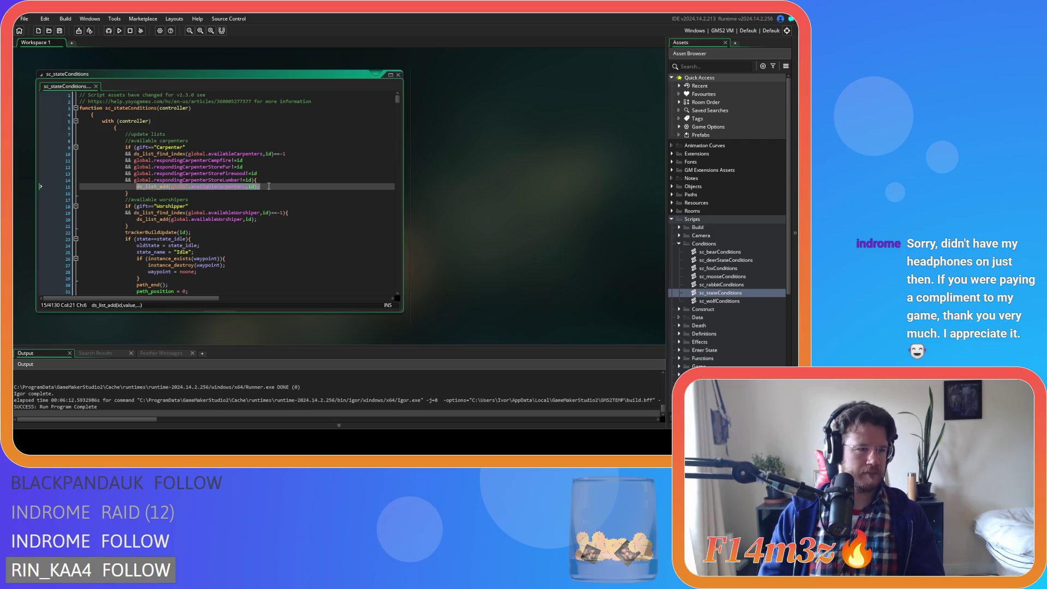
{"action": "key", "text": "Up"}
{"action": "key", "text": "Home"}
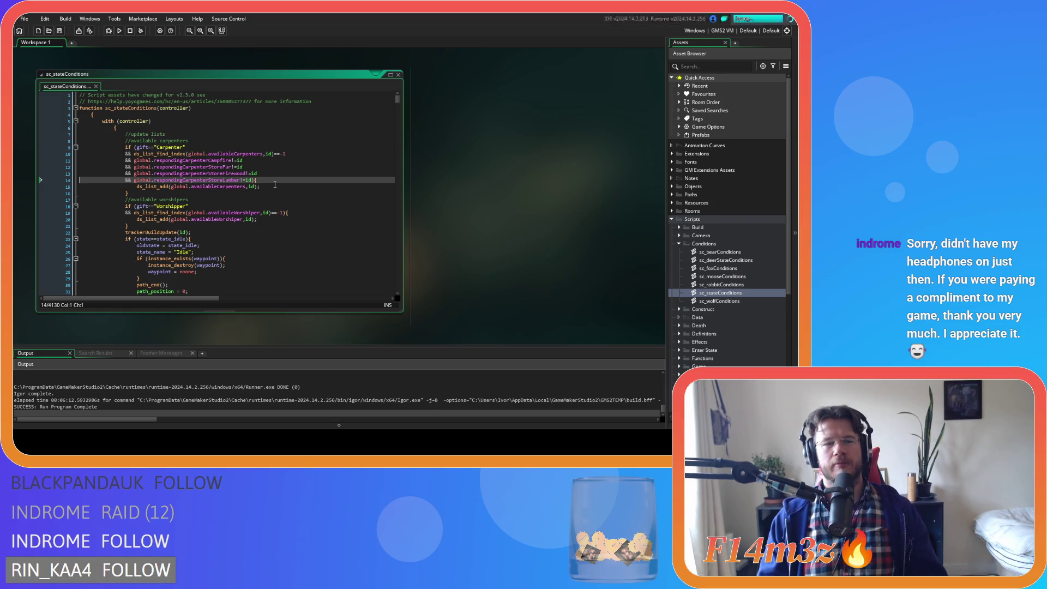
{"action": "key", "text": "Up"}
{"action": "key", "text": "Up"}
{"action": "key", "text": "Left"}
{"action": "key", "text": "Left"}
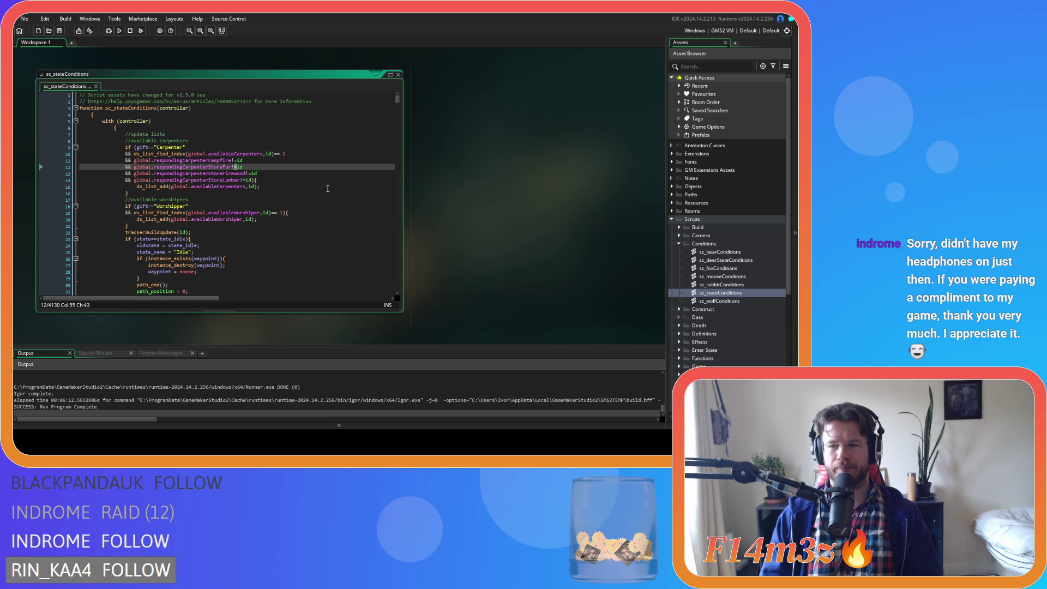
{"action": "left_click", "coordinate": [272, 186]}
{"action": "key", "text": "Up"}
{"action": "key", "text": "Up"}
{"action": "key", "text": "Up"}
{"action": "key", "text": "Down"}
{"action": "key", "text": "Down"}
{"action": "key", "text": "Down"}
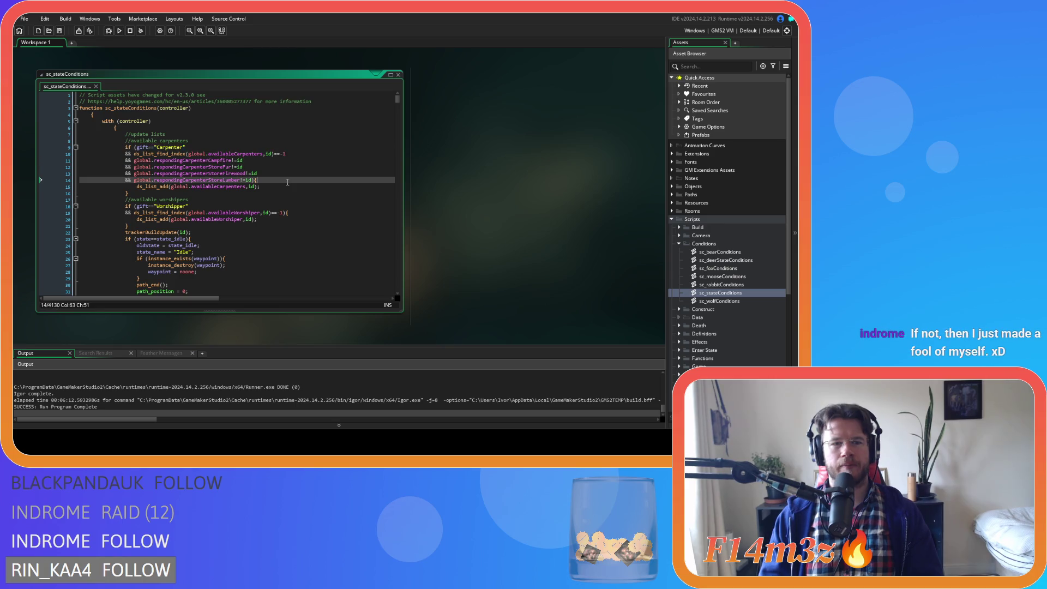
{"action": "left_click", "coordinate": [271, 192]}
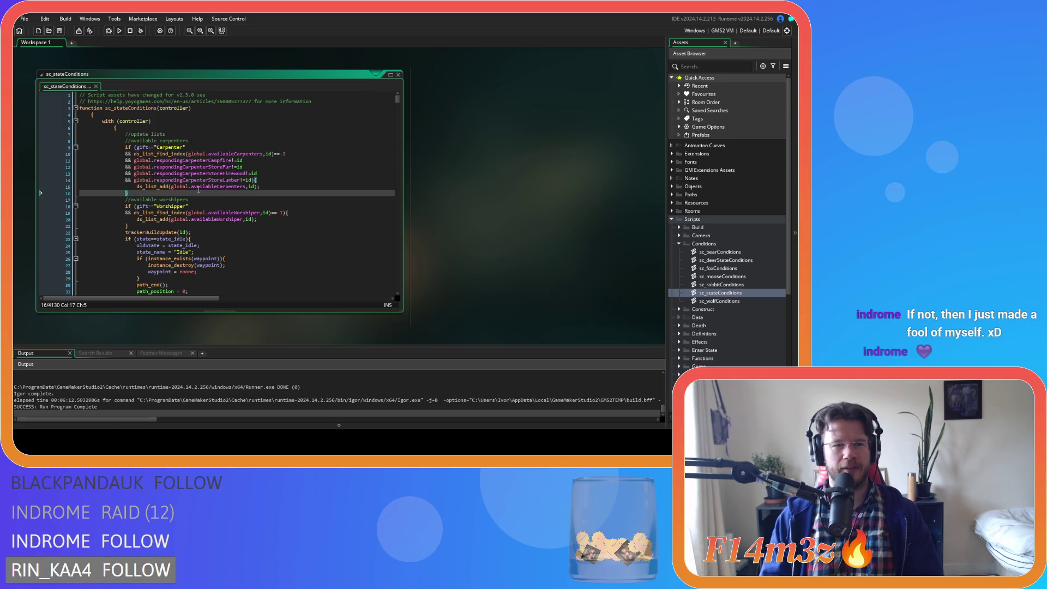
{"action": "left_click", "coordinate": [266, 182]}
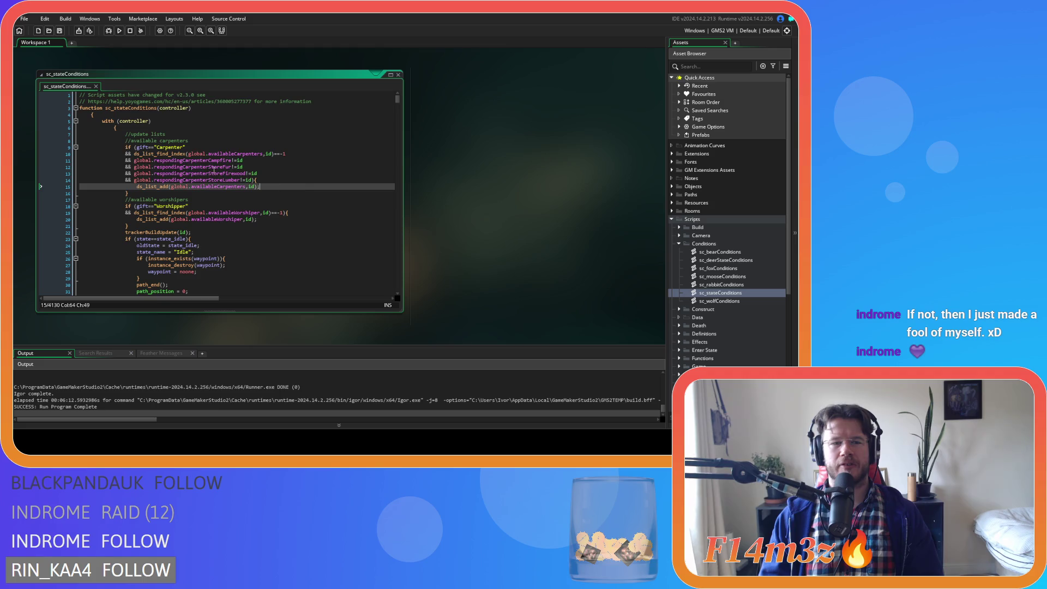
{"action": "left_click", "coordinate": [241, 192]}
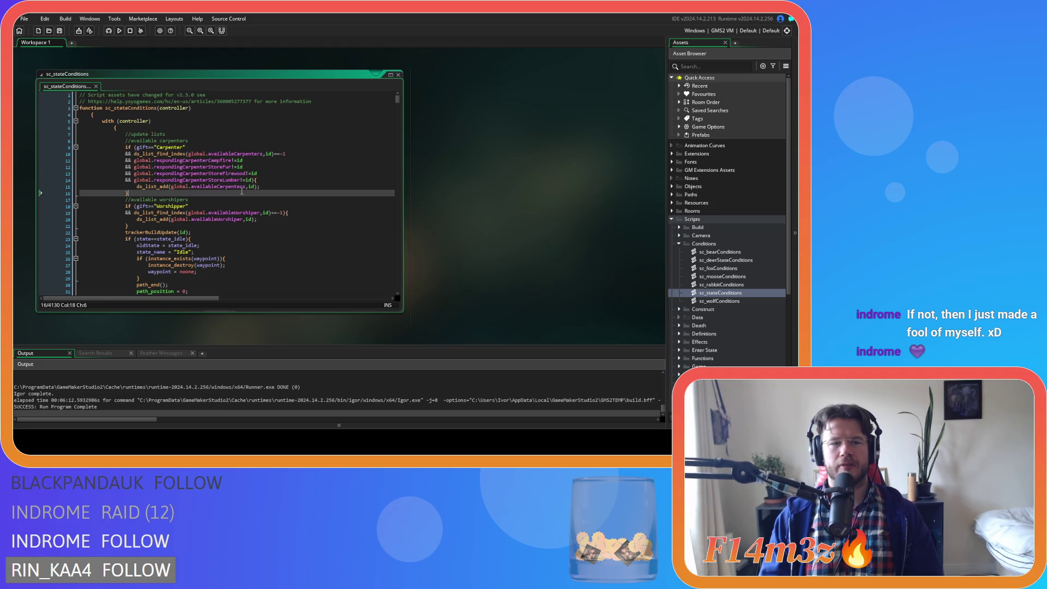
- Select the carpenter availability conditions on lines 10–14
{"action": "left_click", "coordinate": [176, 155]}
{"action": "left_click_drag", "start_coordinate": [176, 154], "coordinate": [256, 185]}
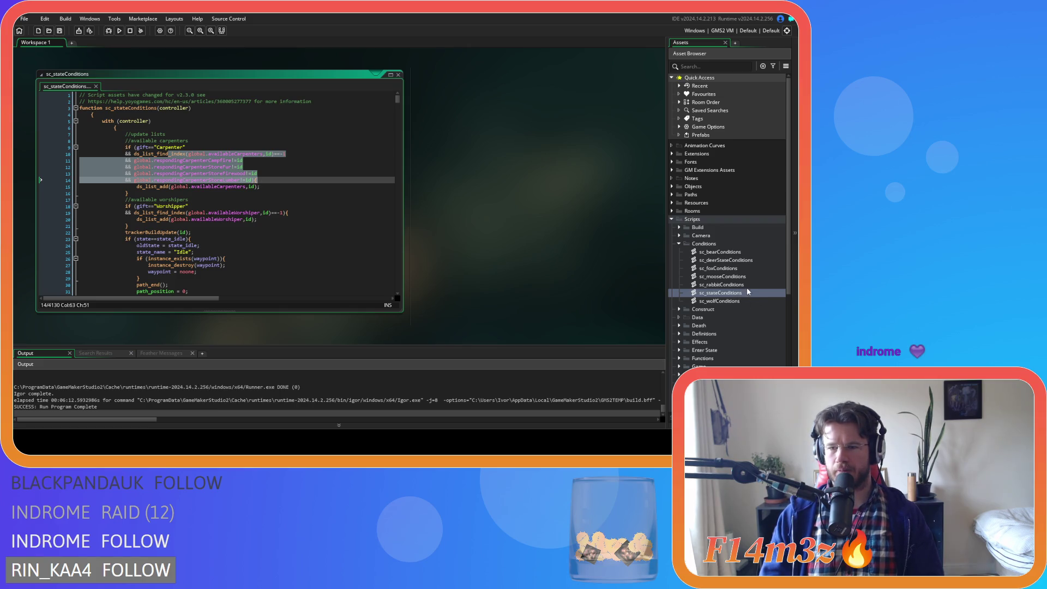
{"action": "left_click", "coordinate": [679, 228]}
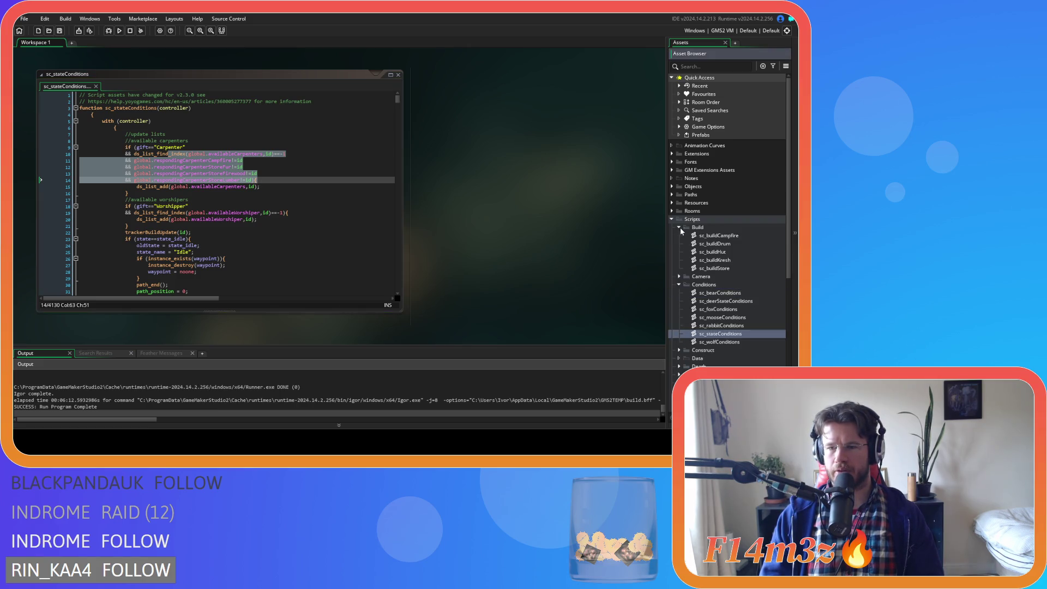
- In ob_human's Draw End, uncomment the responding-carpenter conditions and join them onto the if with else
{"action": "left_click", "coordinate": [671, 185]}
{"action": "left_click", "coordinate": [678, 194]}
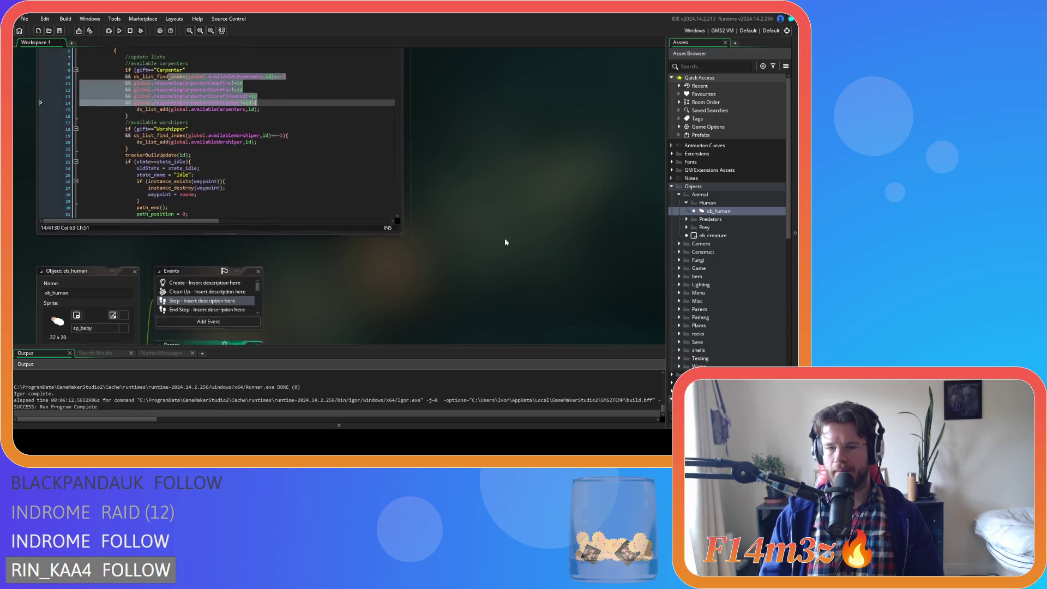
{"action": "left_click", "coordinate": [319, 88]}
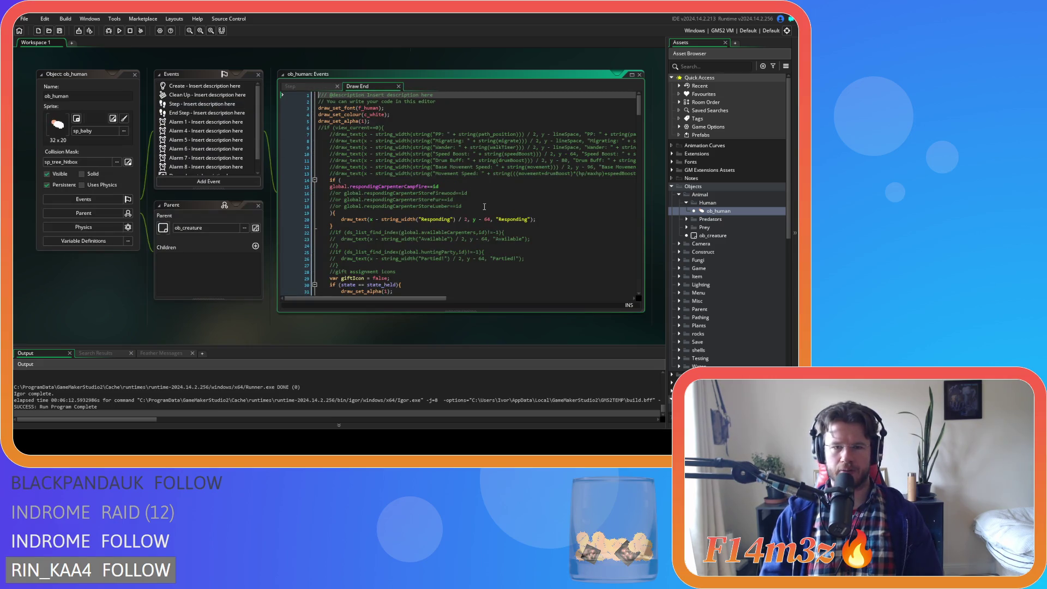
{"action": "left_click_drag", "start_coordinate": [484, 207], "coordinate": [300, 193]}
{"action": "key", "text": "ctrl+shift+k"}
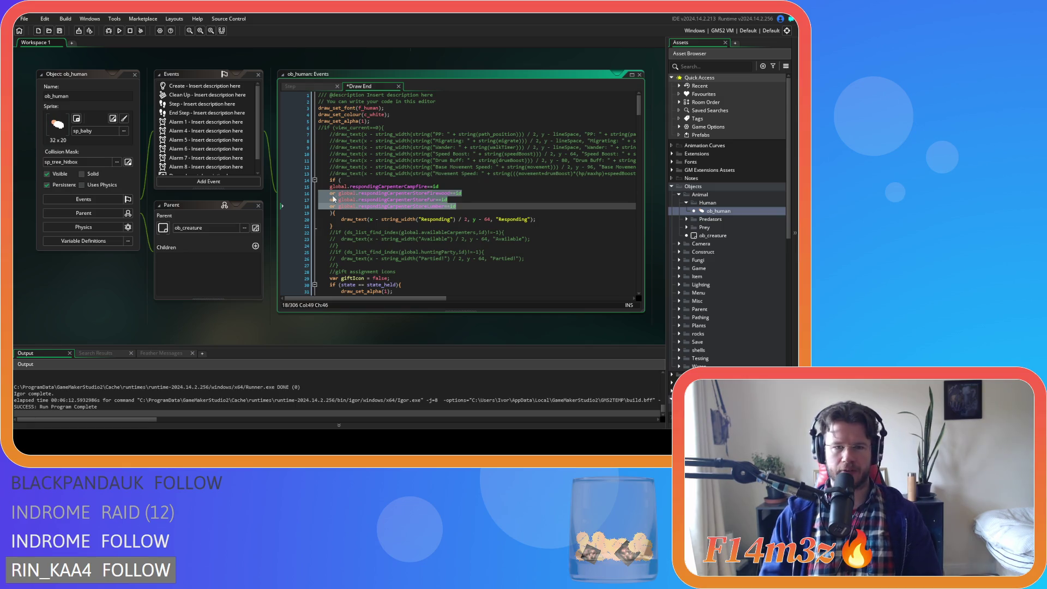
{"action": "left_click", "coordinate": [309, 188]}
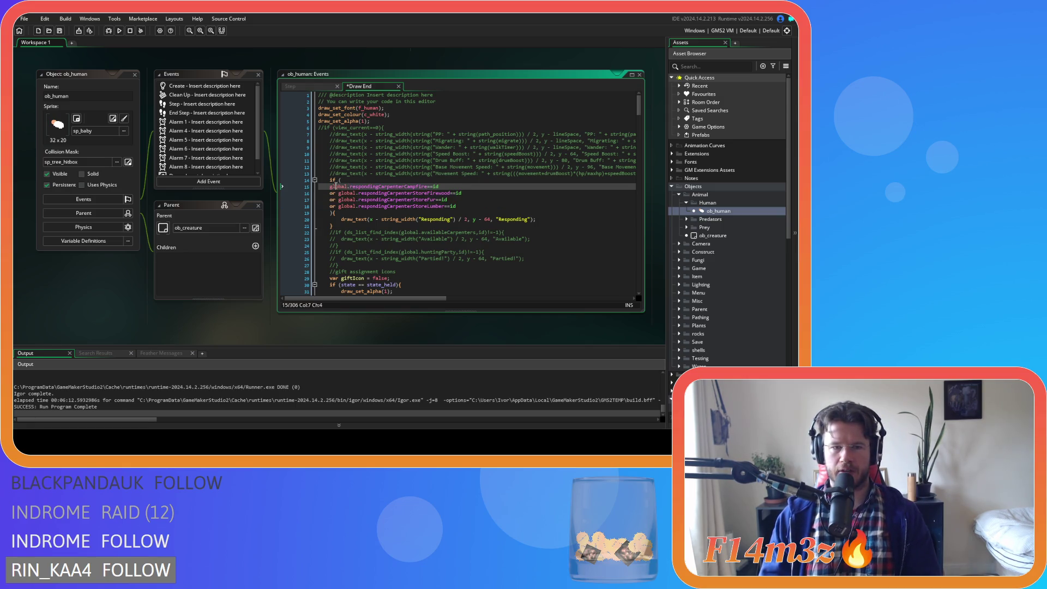
{"action": "key", "text": "BackSpace"}
{"action": "key", "text": "BackSpace"}
{"action": "left_click", "coordinate": [325, 207]}
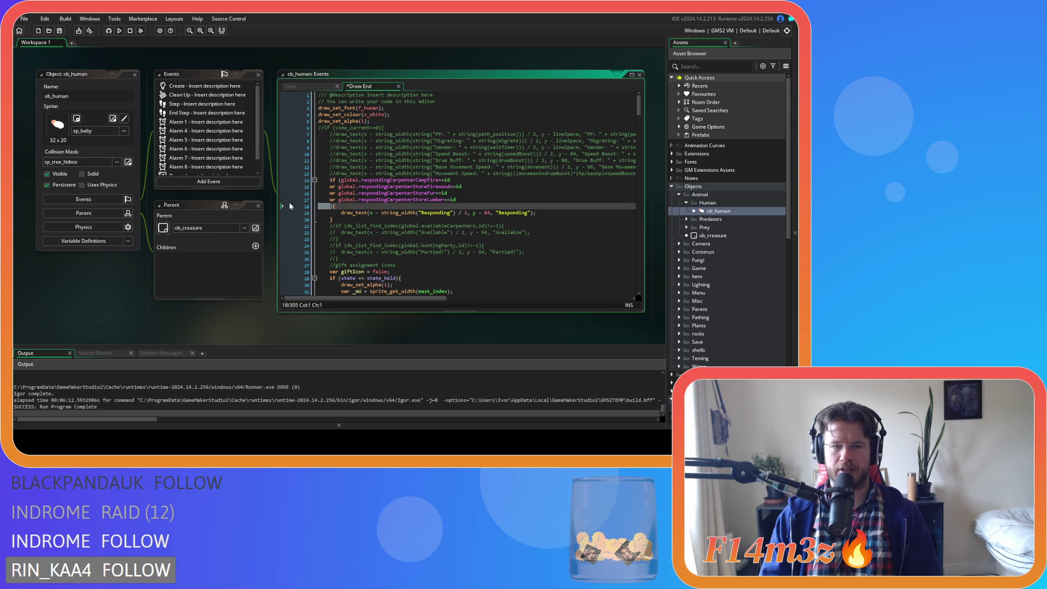
{"action": "key", "text": "BackSpace"}
{"action": "key", "text": "BackSpace"}
{"action": "left_click", "coordinate": [390, 214]}
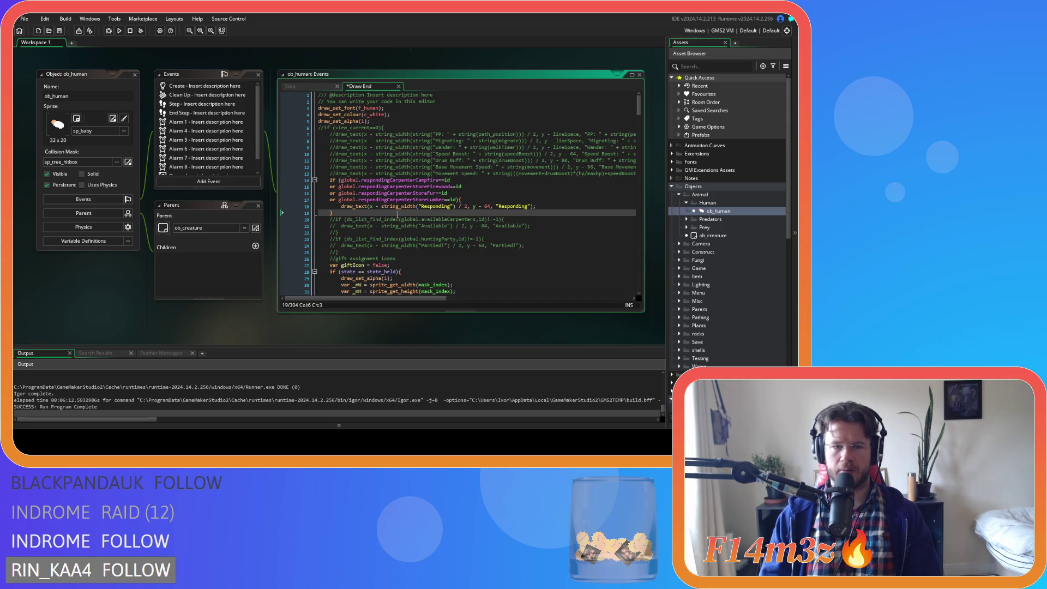
{"action": "type", "text": "else if("}
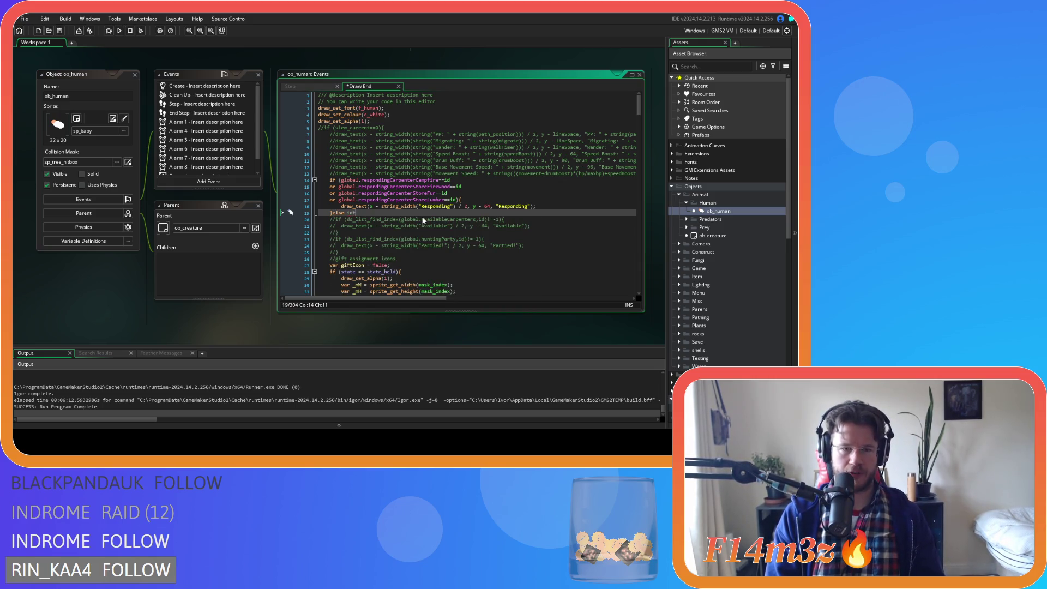
{"action": "key", "text": "BackSpace"}
{"action": "key", "text": "BackSpace"}
- Uncomment the Available label block and turn its check into an else-if after Responding
{"action": "left_click", "coordinate": [481, 205]}
{"action": "left_click", "coordinate": [361, 230]}
{"action": "left_click_drag", "start_coordinate": [348, 212], "coordinate": [327, 220]}
{"action": "key", "text": "ctrl+shift+k"}
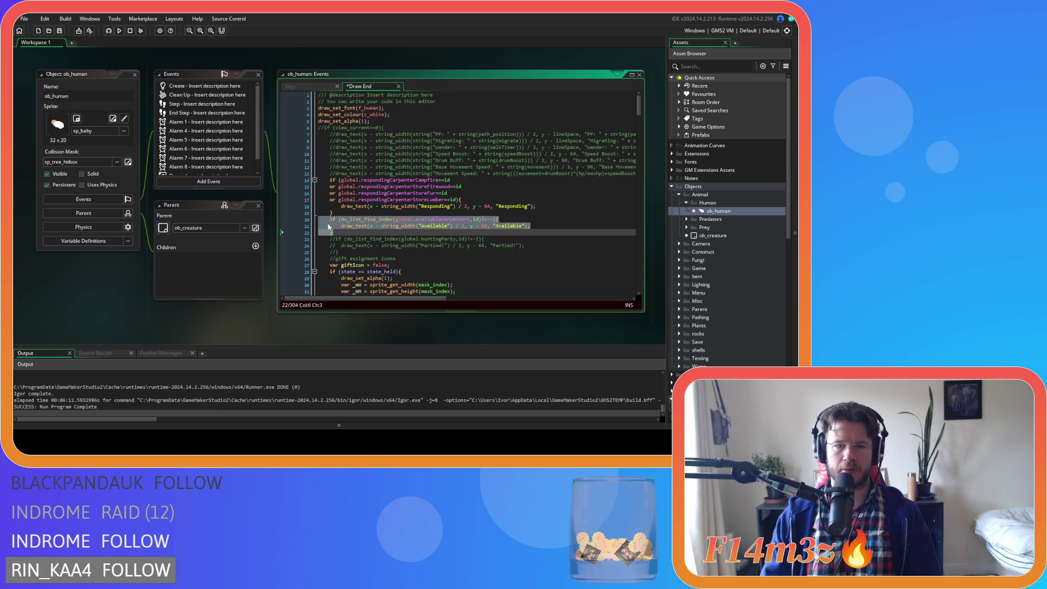
{"action": "left_click", "coordinate": [295, 218]}
{"action": "key", "text": "BackSpace"}
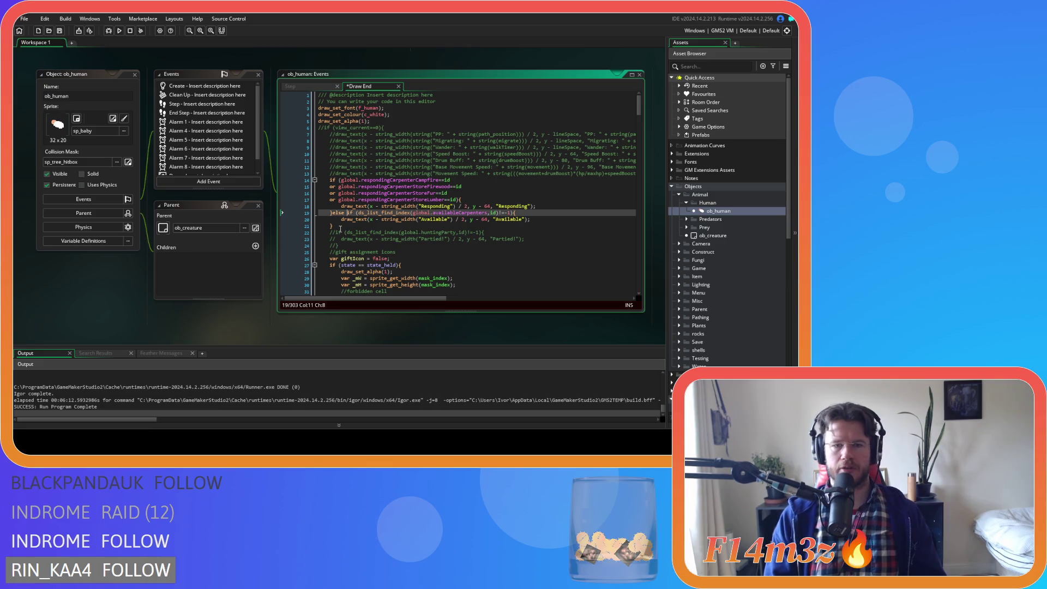
{"action": "left_click", "coordinate": [425, 227]}
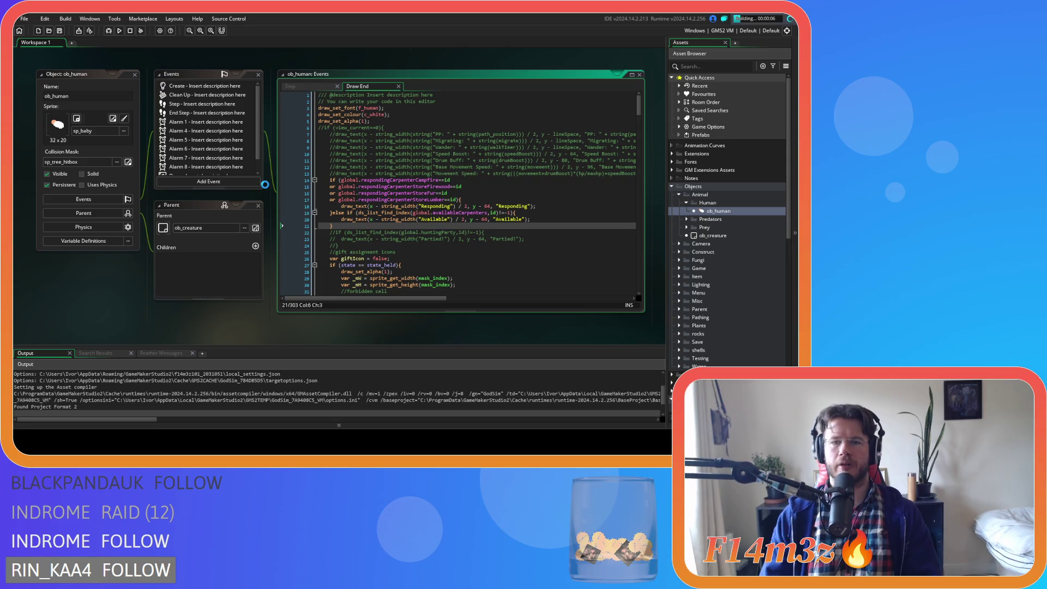
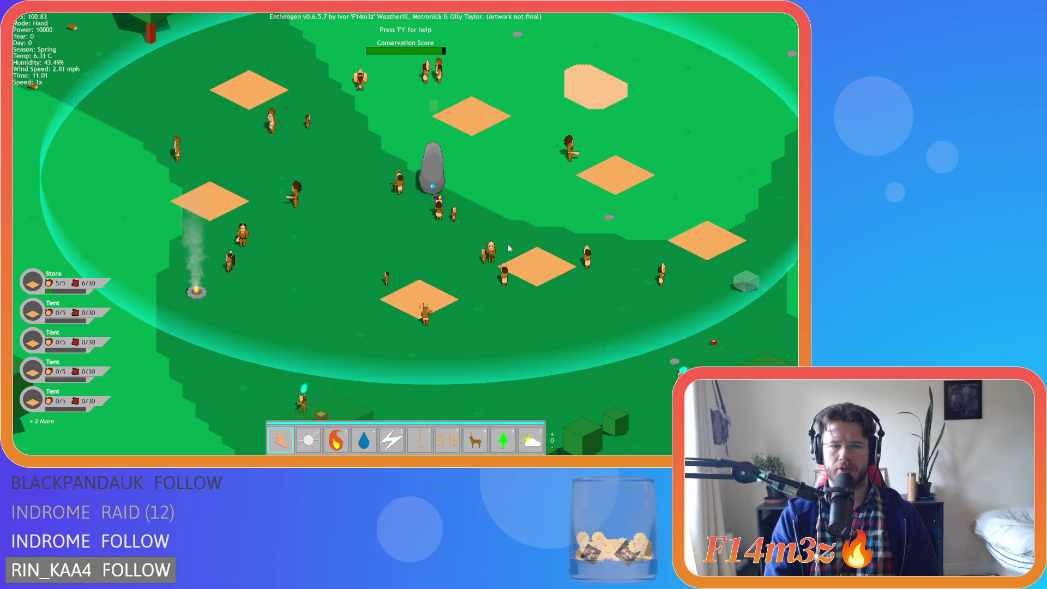
- Pan the camera over the settlement, toward the standing stone and across the camp
{"action": "key", "text": "s"}
{"action": "key", "text": "s"}
{"action": "key", "text": "w"}
{"action": "key", "text": "d"}
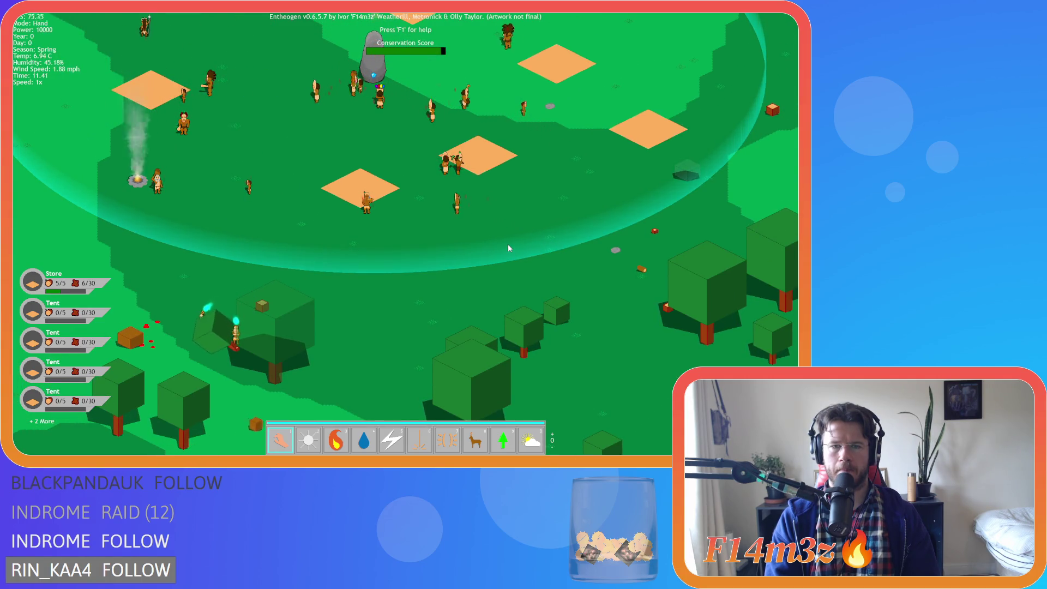
{"action": "key", "text": "w"}
{"action": "key", "text": "a"}
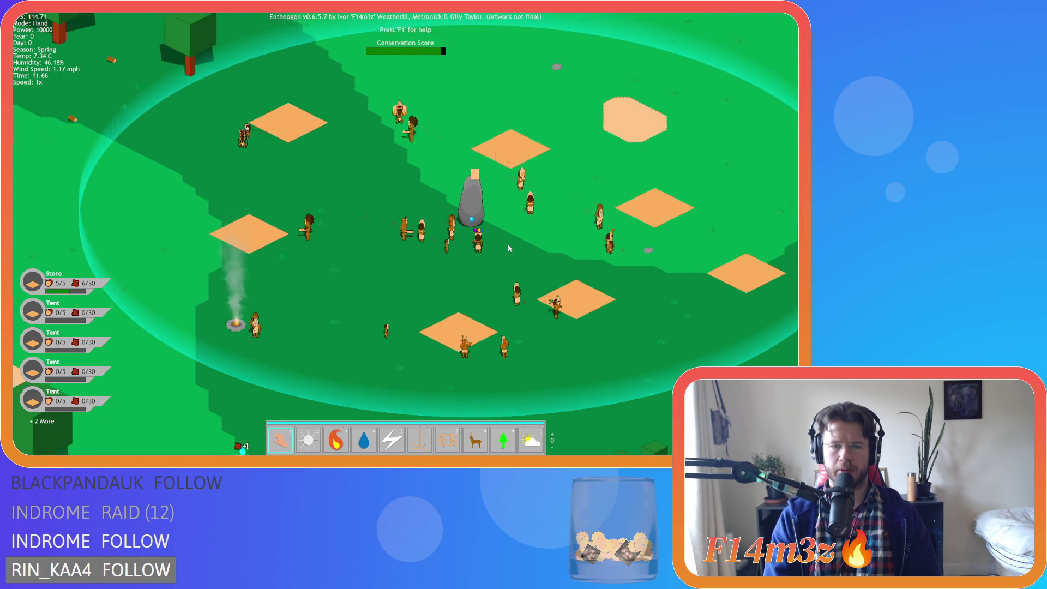
{"action": "key", "text": "s"}
{"action": "key", "text": "d"}
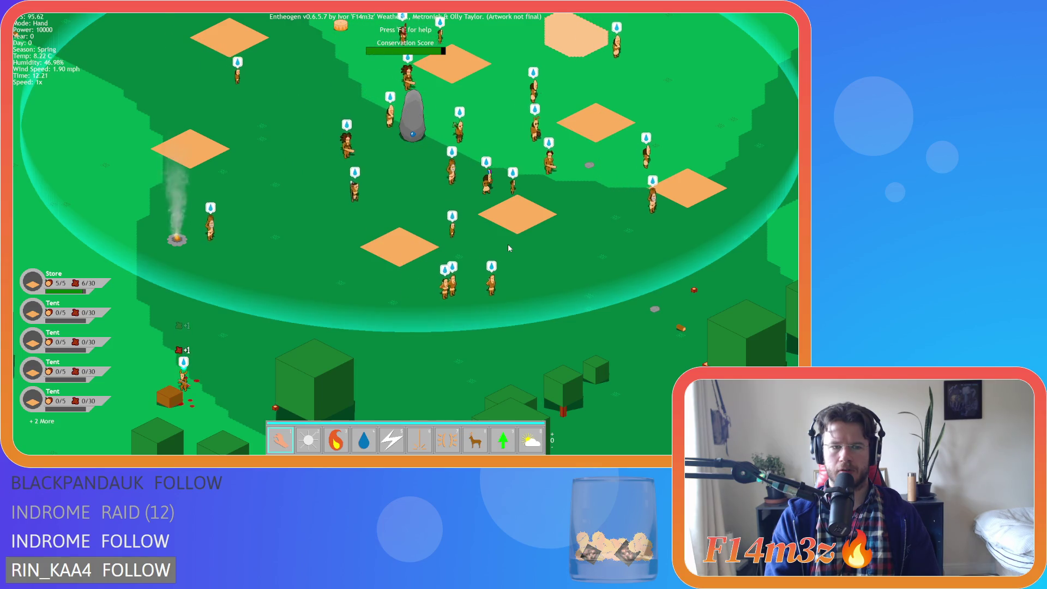
- Pan toward the forest and bring up the Tribe overview of follower roles
{"action": "key", "text": "s"}
{"action": "key", "text": "d"}
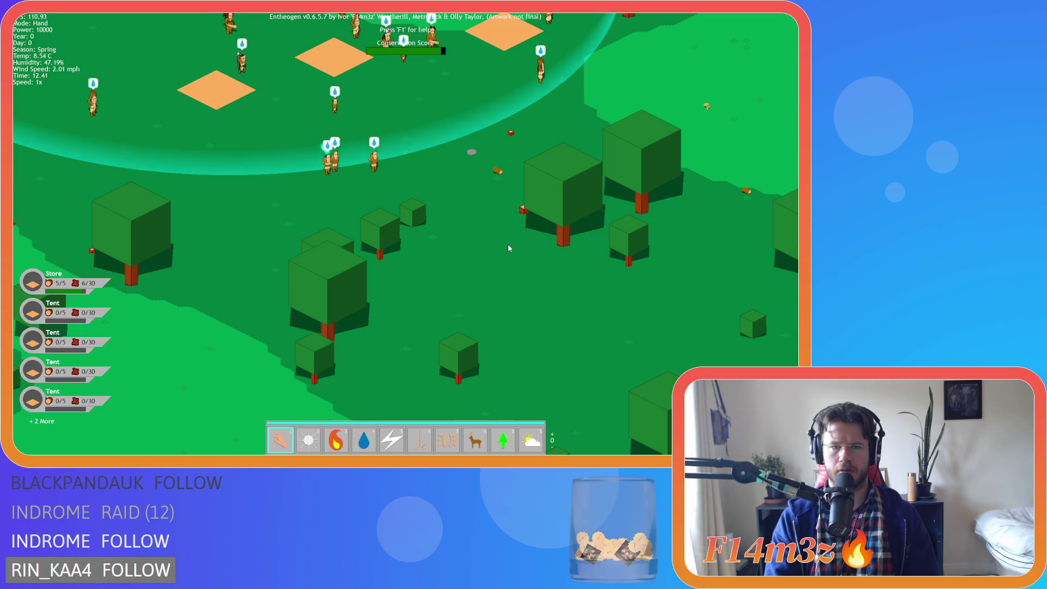
{"action": "key", "text": "w"}
{"action": "key", "text": "a"}
{"action": "key", "text": "d"}
{"action": "key", "text": "t"}
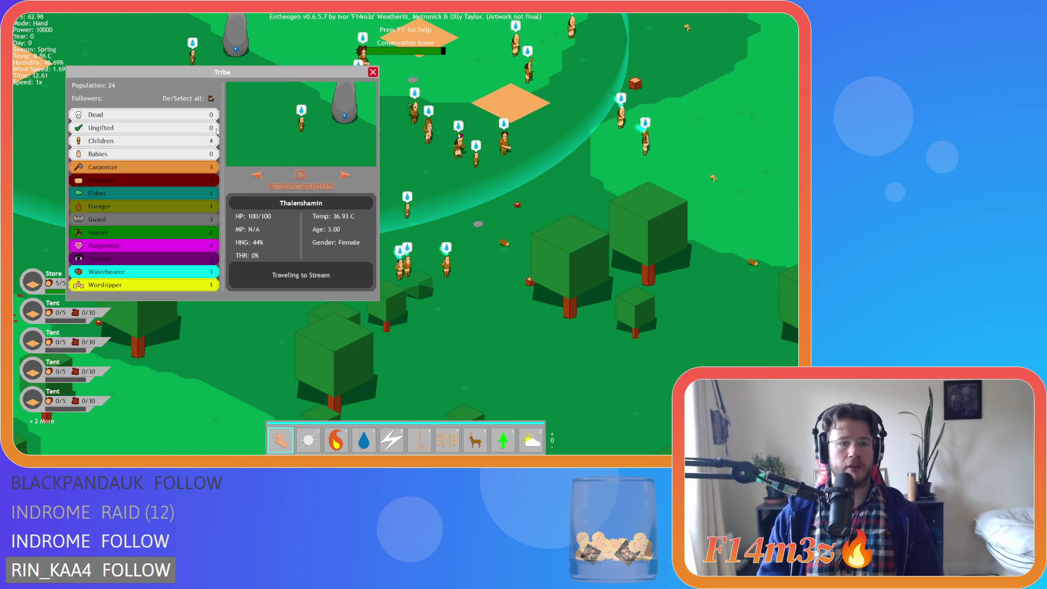
{"action": "scroll", "coordinate": [559, 250], "scroll_direction": "down", "scroll_amount": 5}
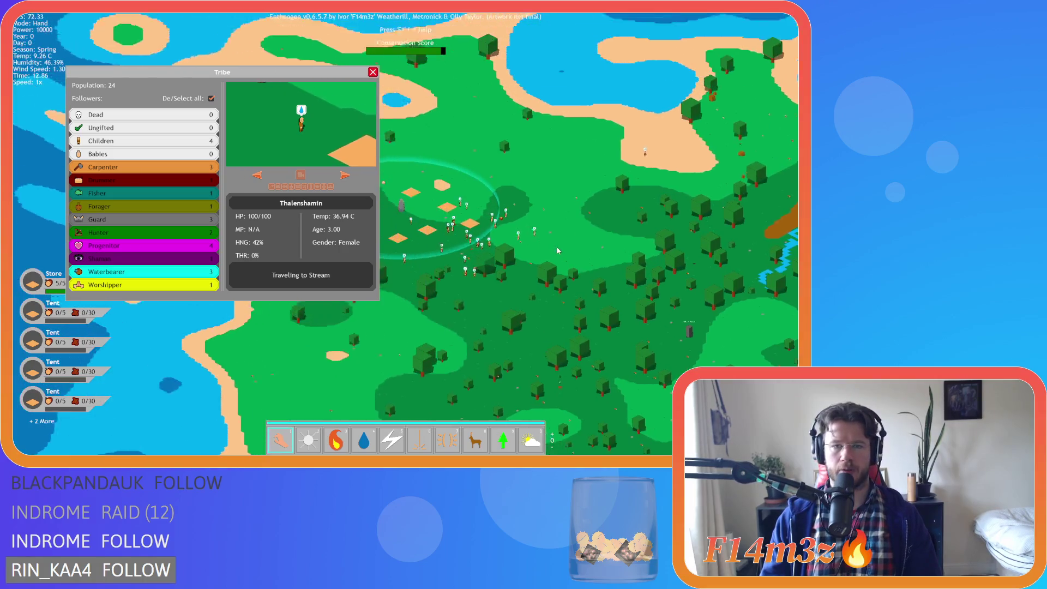
{"action": "scroll", "coordinate": [557, 250], "scroll_direction": "up", "scroll_amount": 5}
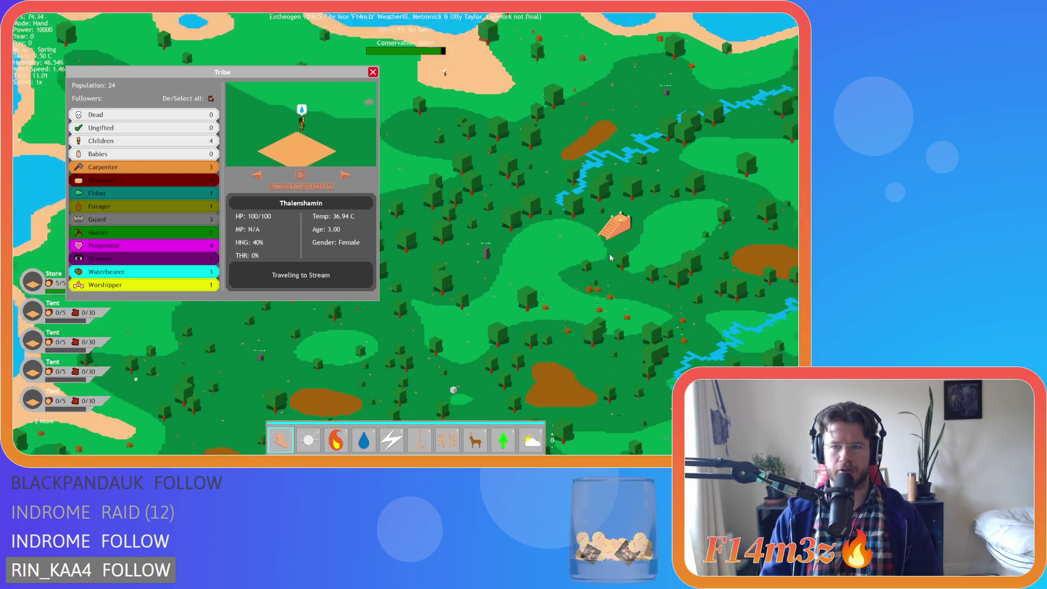
{"action": "key", "text": "a"}
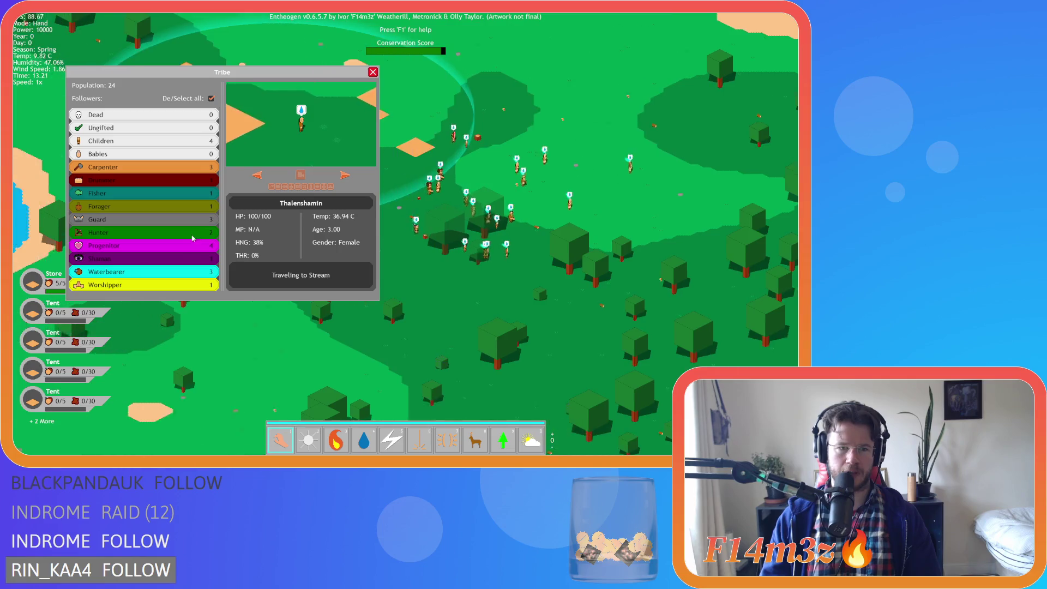
- Toggle De/Select all and the Worshipper row, then close the Tribe window
{"action": "left_click", "coordinate": [211, 98]}
{"action": "left_click", "coordinate": [199, 281]}
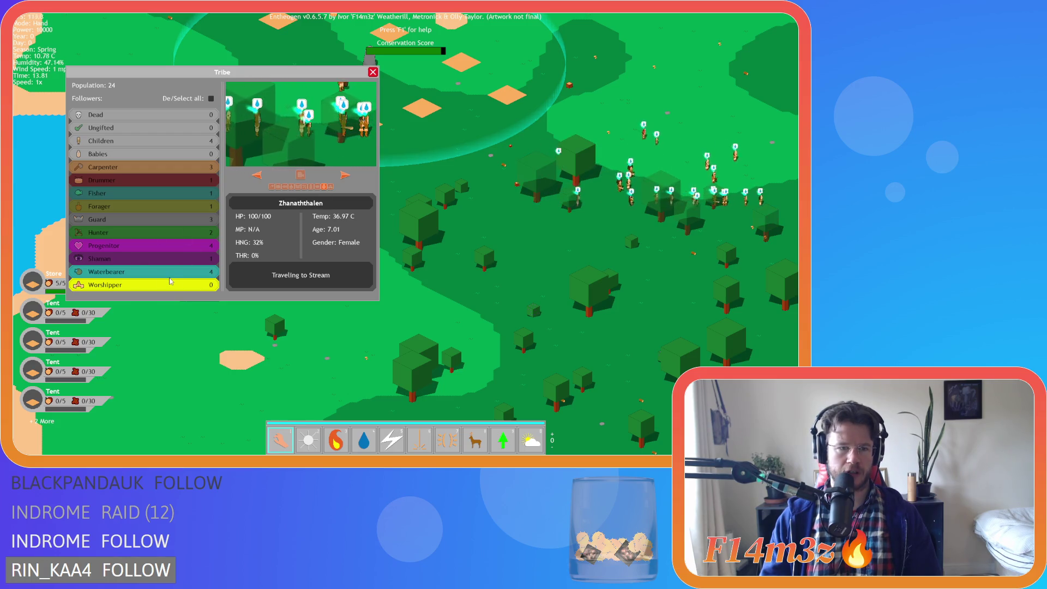
{"action": "left_click", "coordinate": [211, 99]}
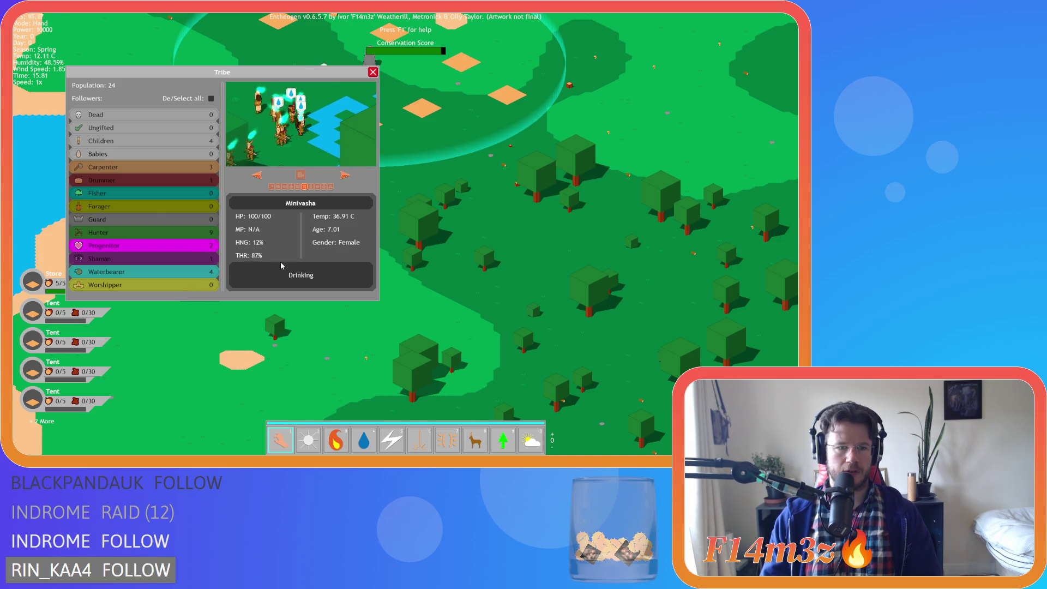
{"action": "left_click", "coordinate": [373, 72]}
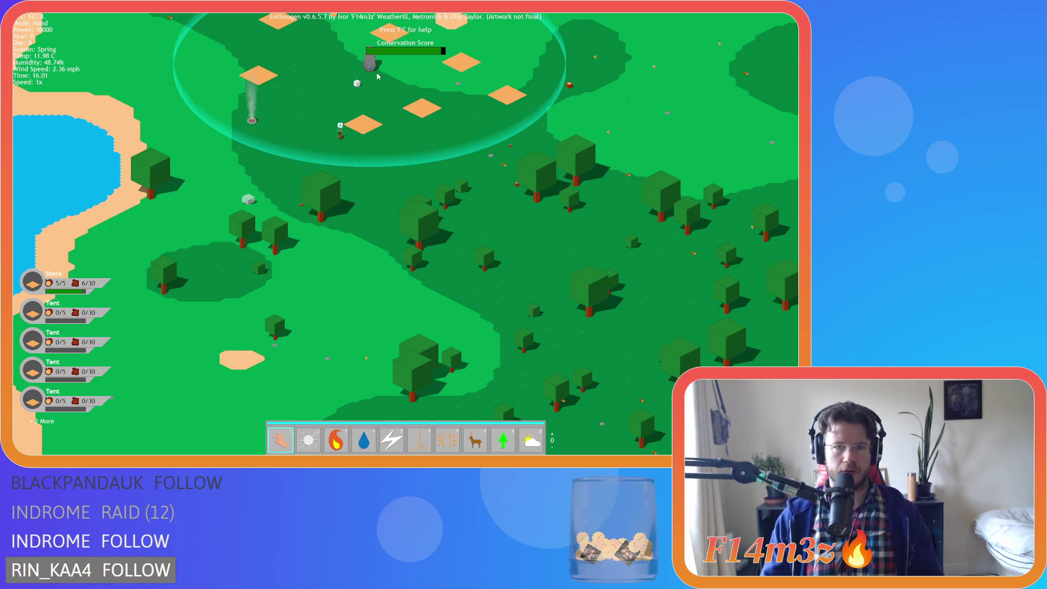
- Survey the island, river and lake, then select a Responding villager near camp to track
{"action": "scroll", "coordinate": [382, 125], "scroll_direction": "down", "scroll_amount": 10}
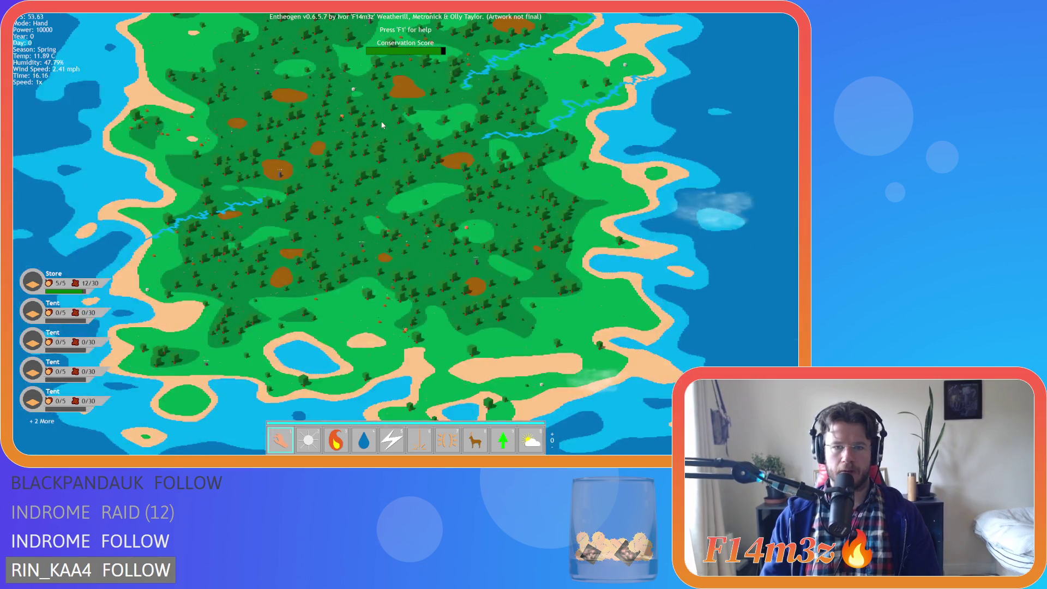
{"action": "scroll", "coordinate": [382, 126], "scroll_direction": "up", "scroll_amount": 10}
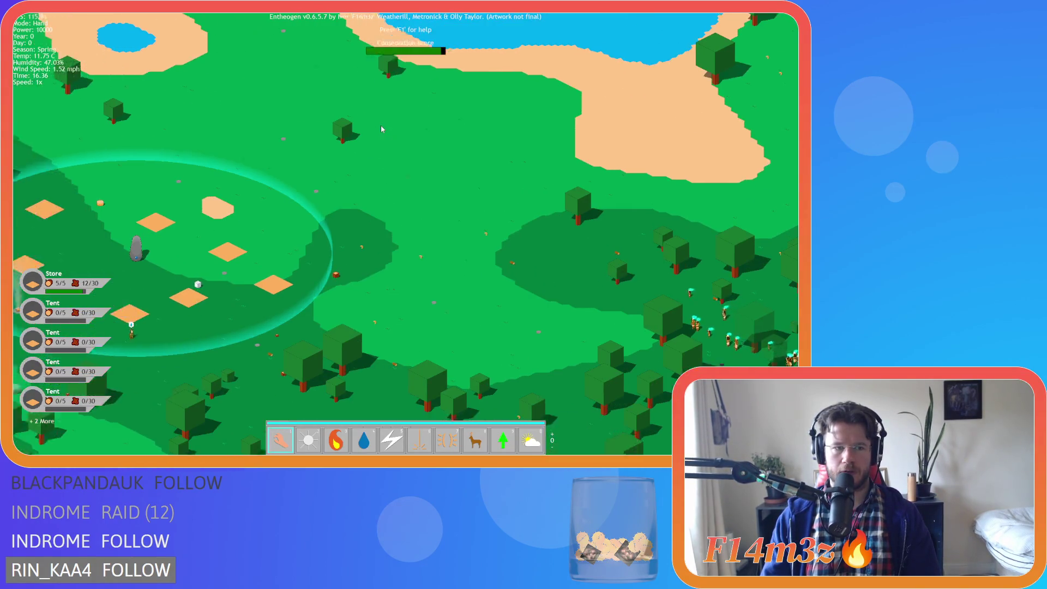
{"action": "key", "text": "s"}
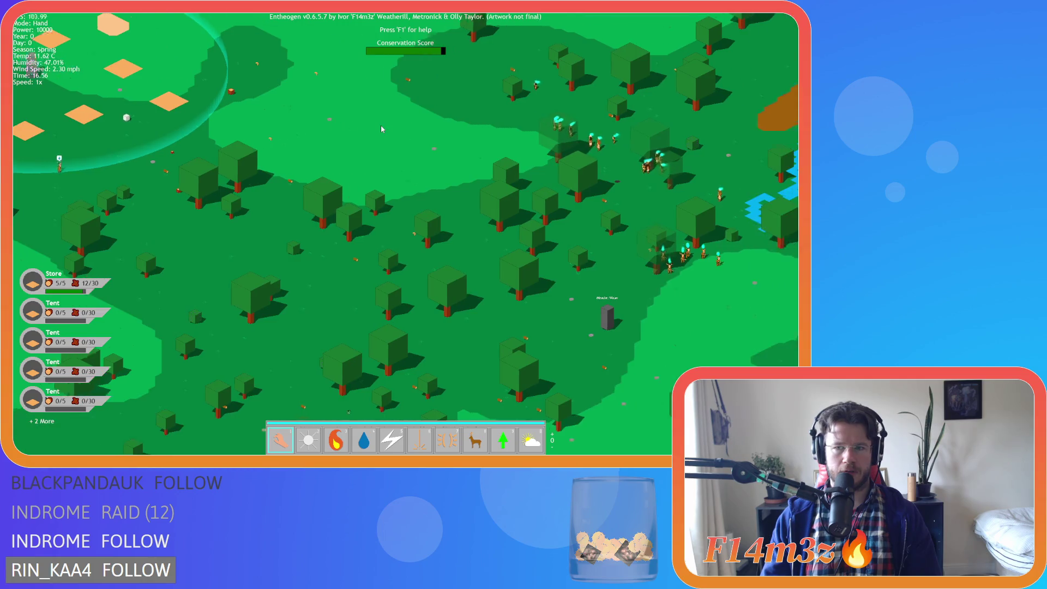
{"action": "key", "text": "d"}
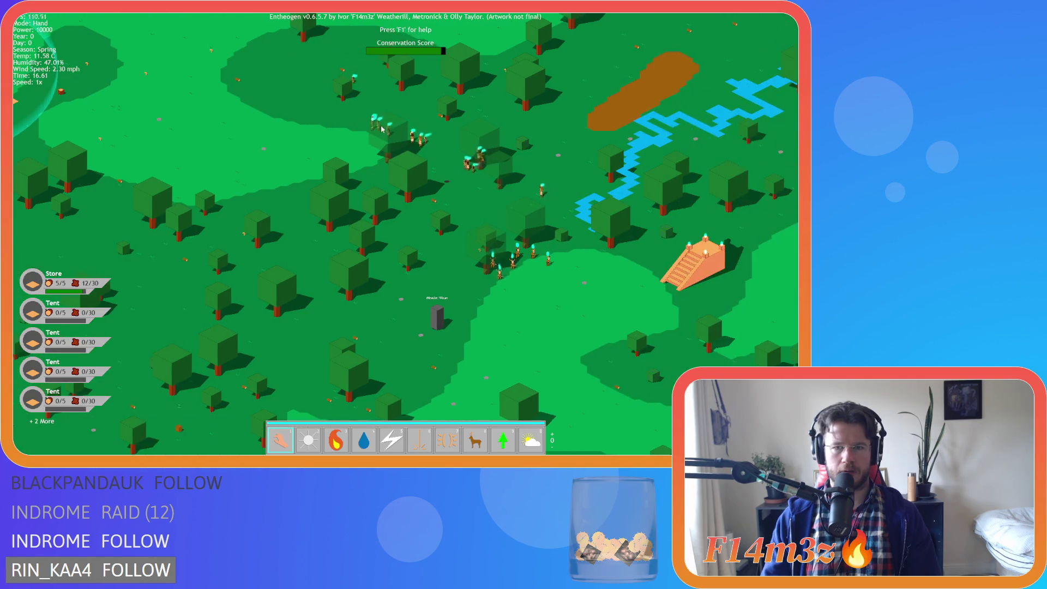
{"action": "key", "text": "a"}
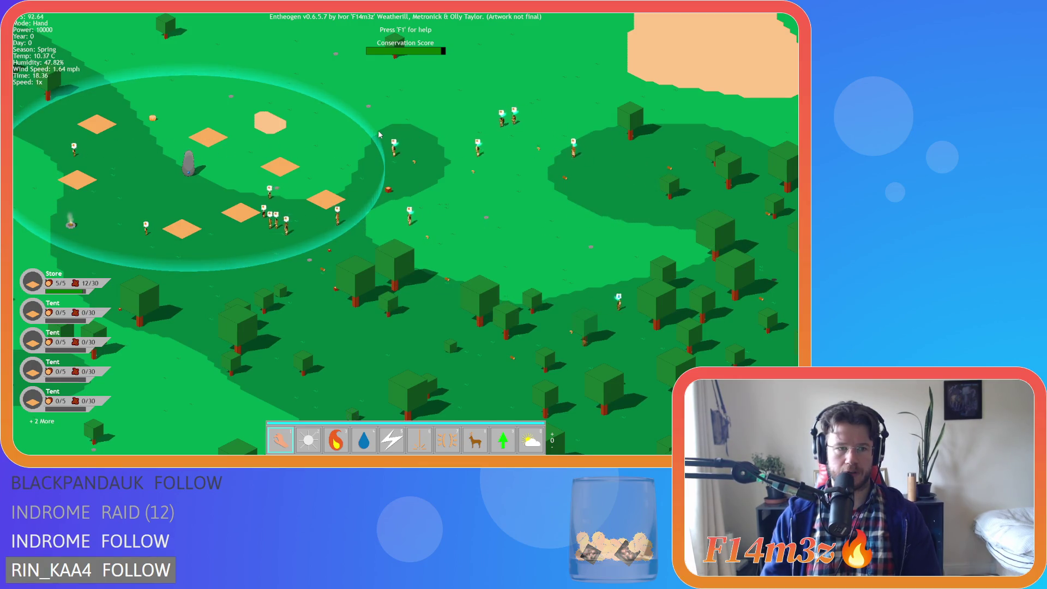
{"action": "key", "text": "a"}
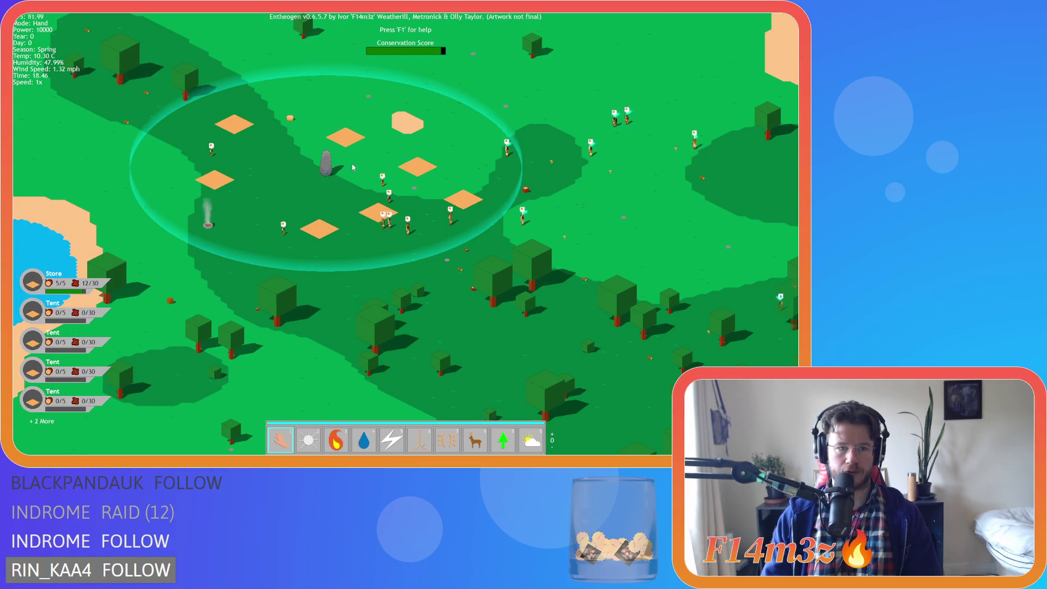
{"action": "scroll", "coordinate": [352, 168], "scroll_direction": "up", "scroll_amount": 5}
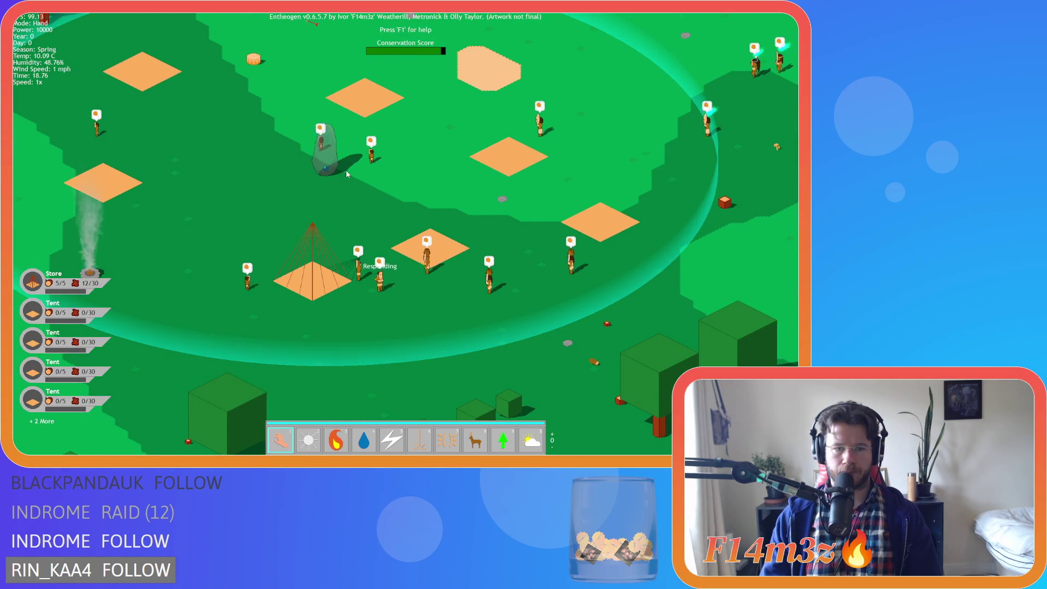
{"action": "key", "text": "s"}
{"action": "key", "text": "d"}
{"action": "left_click", "coordinate": [328, 206]}
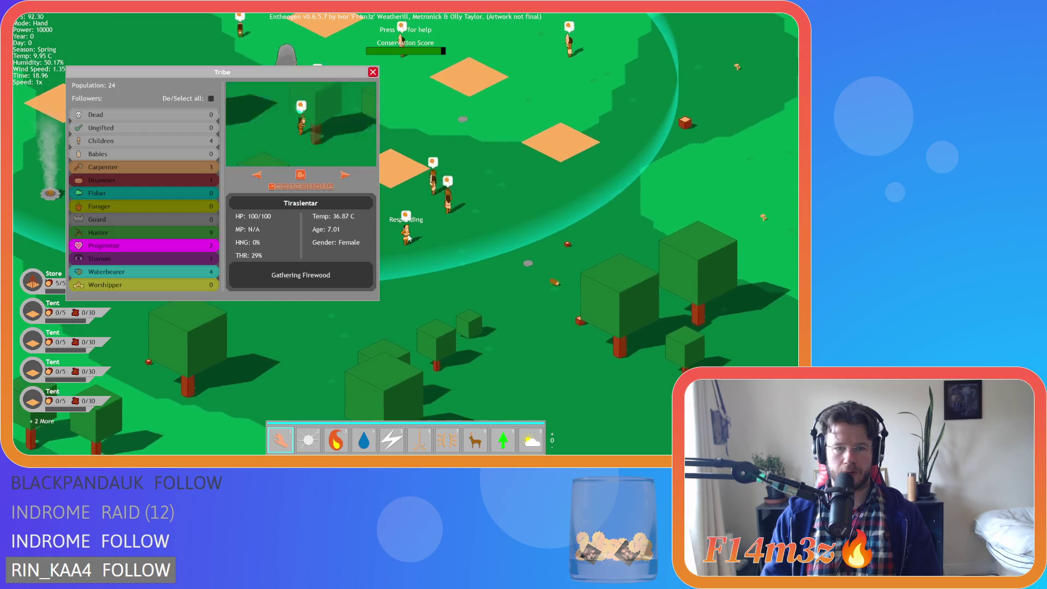
- Move the Tribe window to the top-left, follow the villager lighting the campfire, then close it
{"action": "left_click_drag", "start_coordinate": [295, 80], "coordinate": [242, 27]}
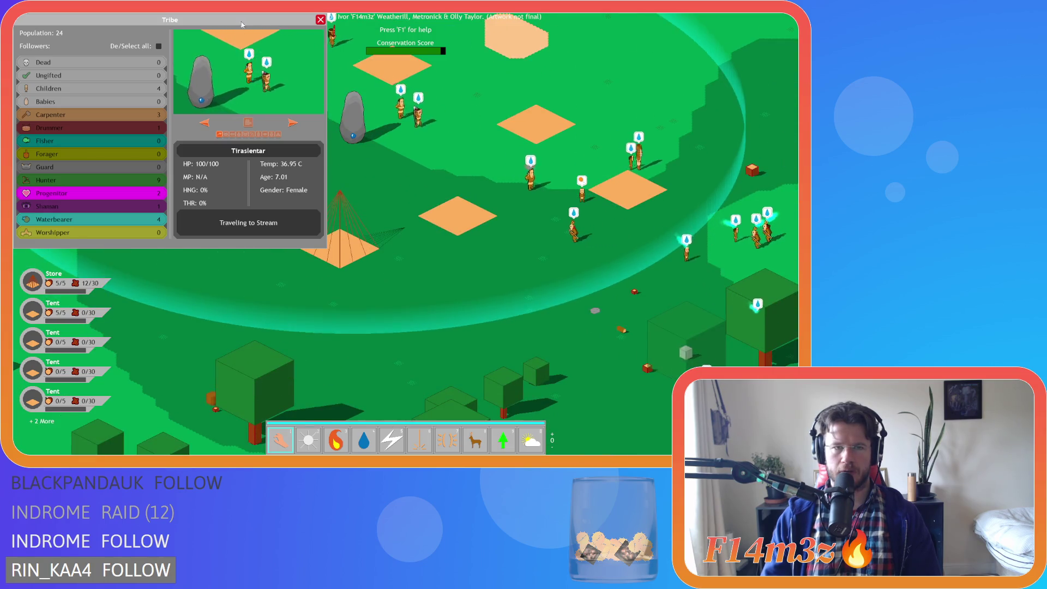
{"action": "left_click", "coordinate": [320, 20]}
- Pan across the forest, standing stone, river and farmland around the settlement
{"action": "key", "text": "d"}
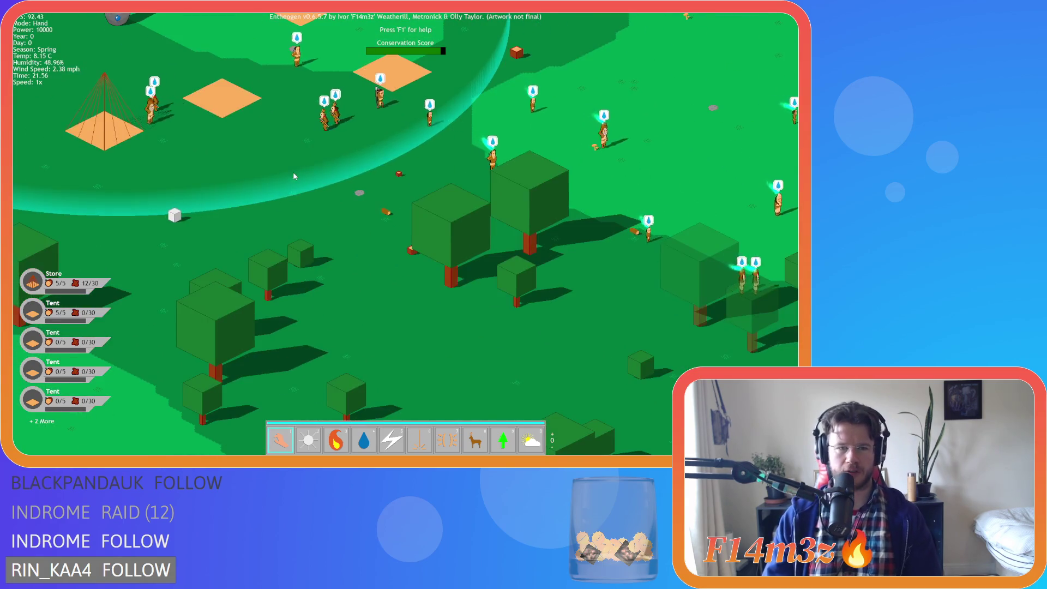
{"action": "key", "text": "a"}
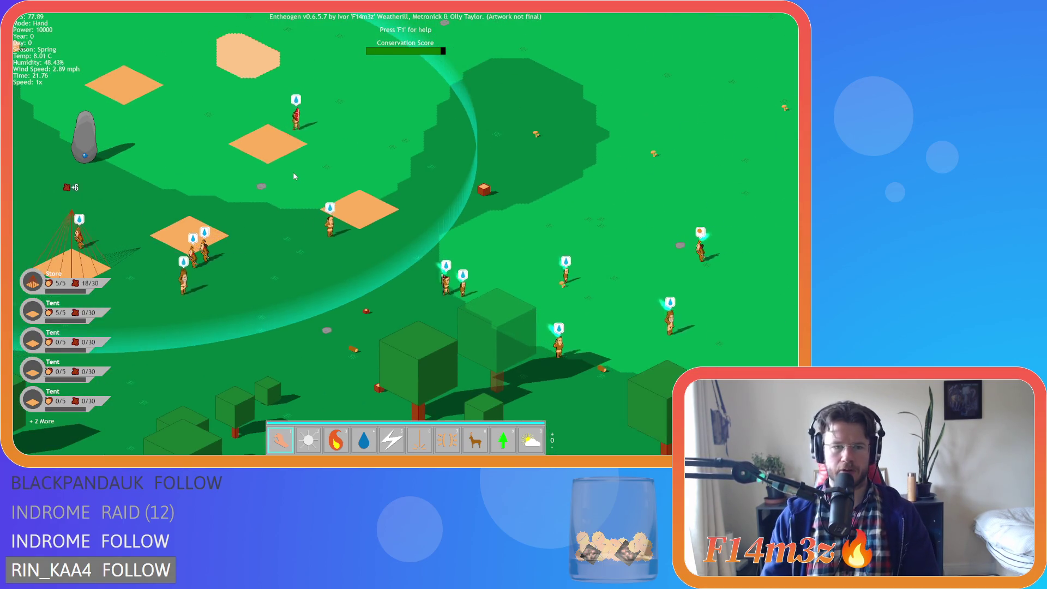
{"action": "key", "text": "s"}
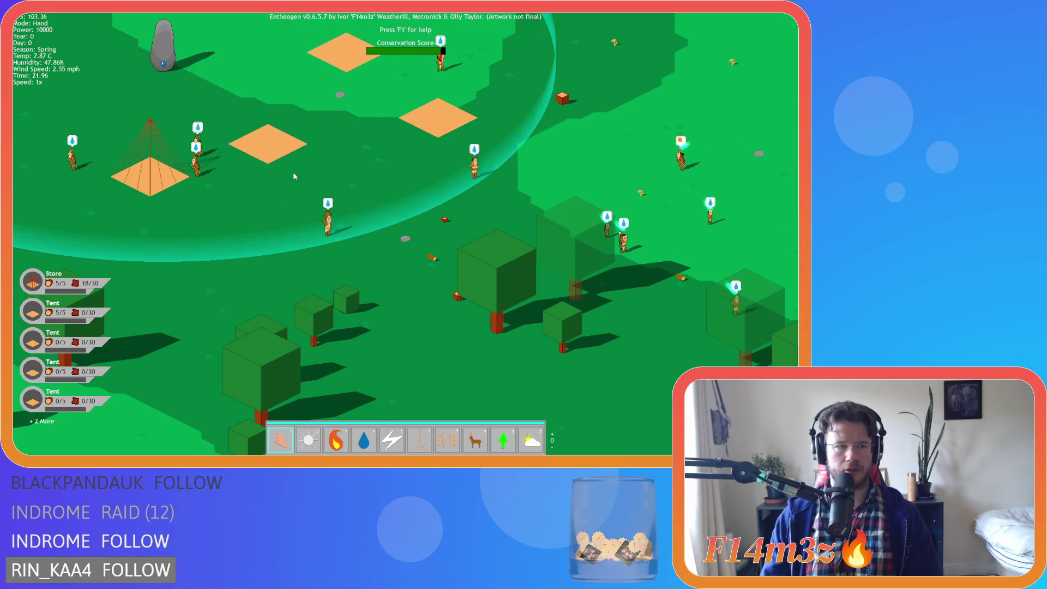
{"action": "key", "text": "d"}
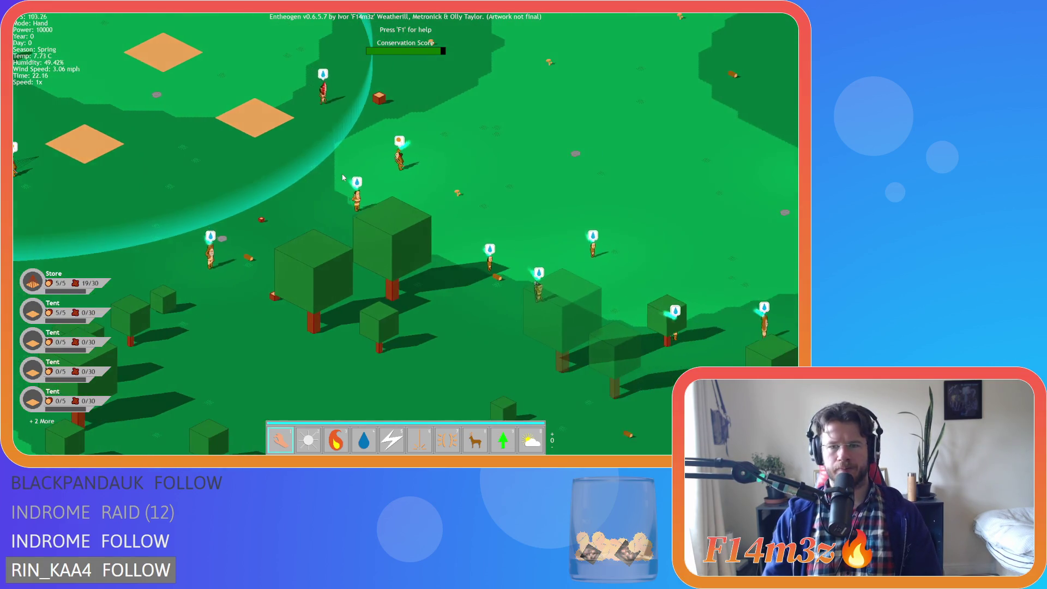
{"action": "scroll", "coordinate": [342, 177], "scroll_direction": "down", "scroll_amount": 3}
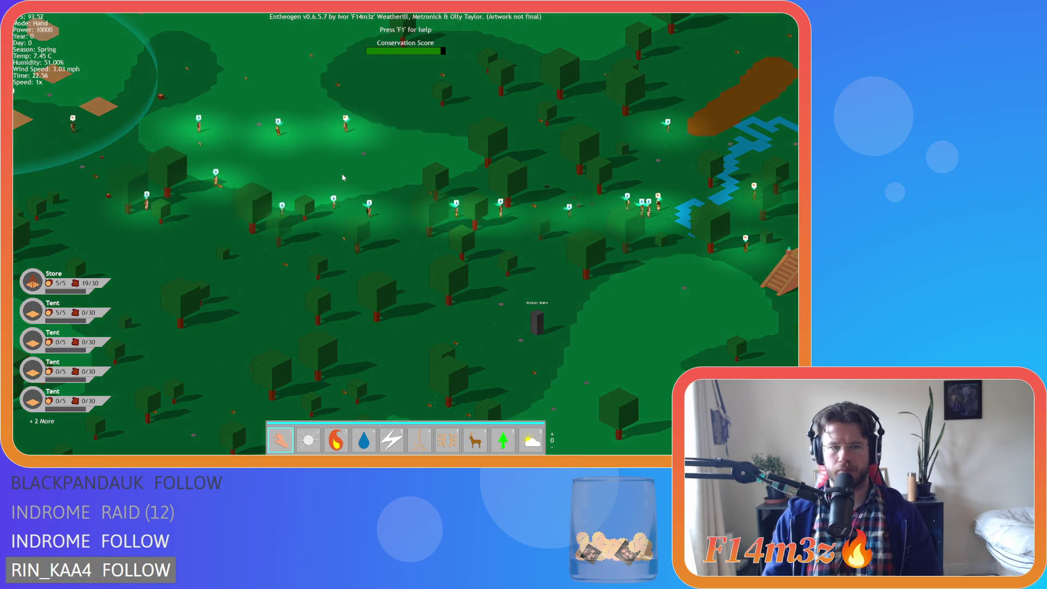
{"action": "key", "text": "a"}
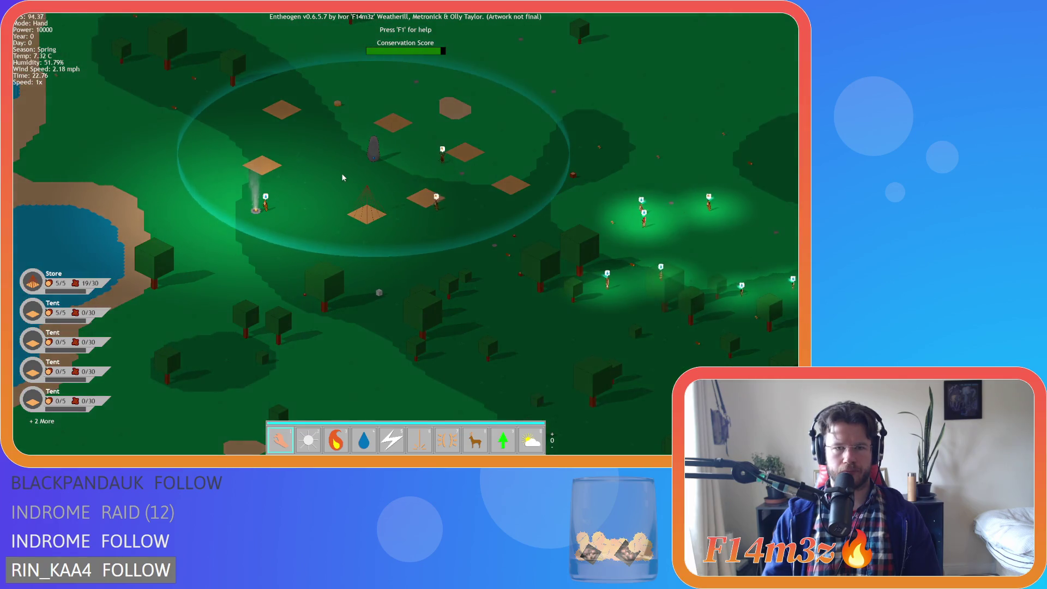
{"action": "key", "text": "d"}
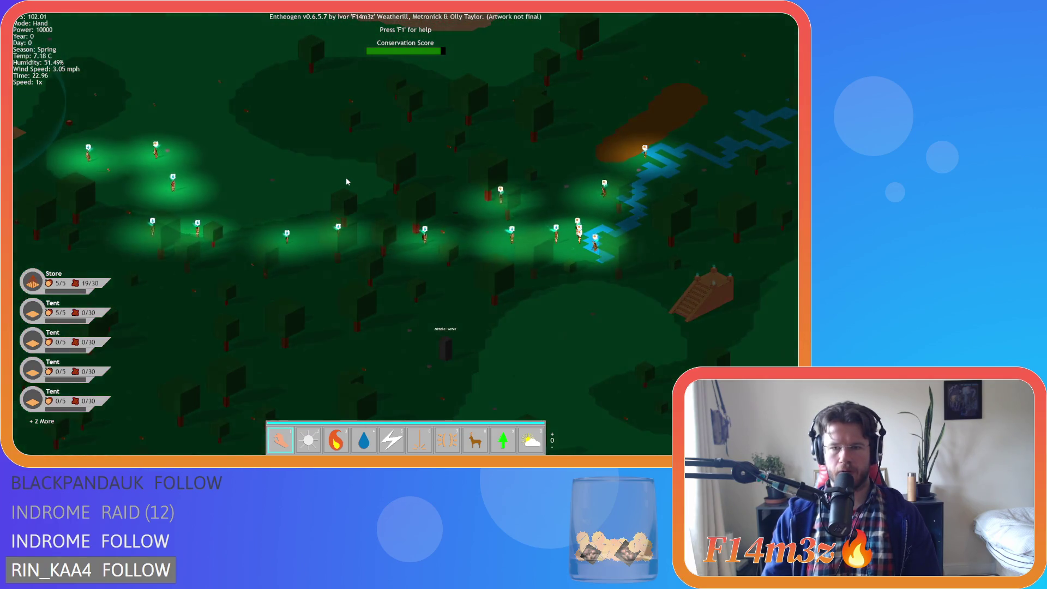
{"action": "key", "text": "d"}
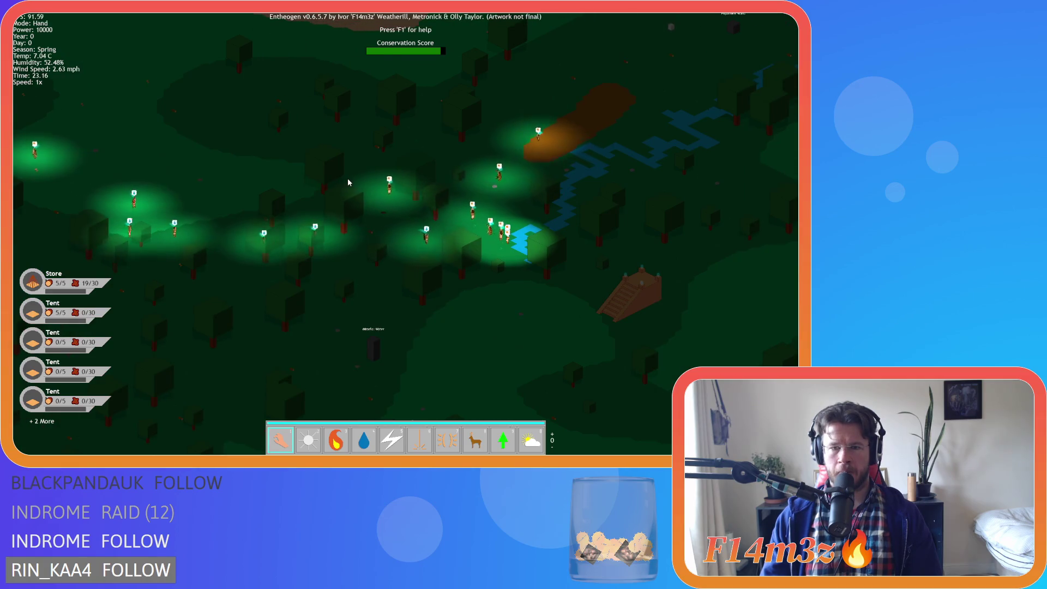
{"action": "key", "text": "a"}
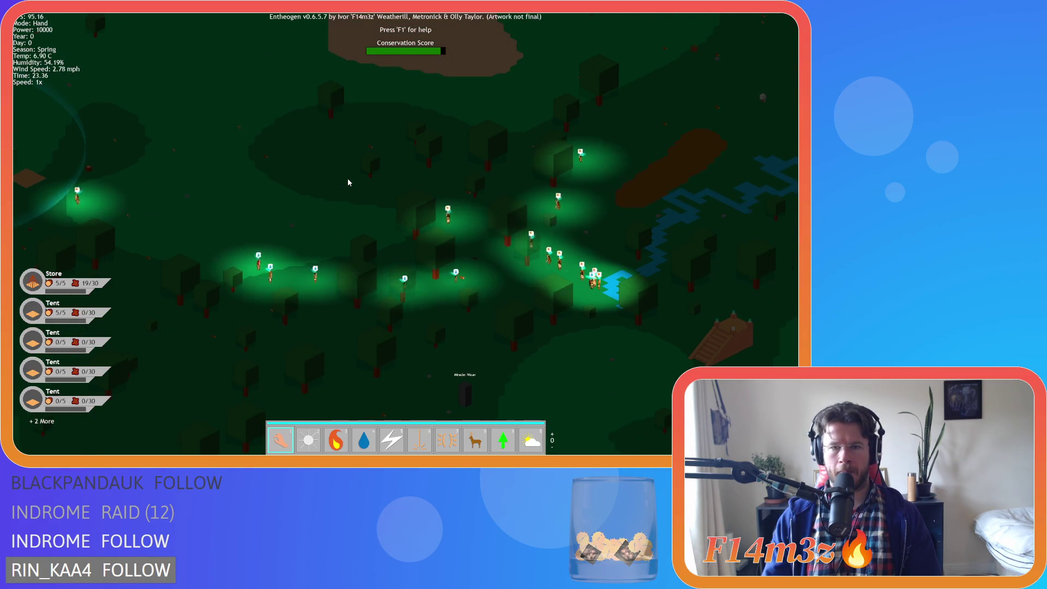
{"action": "key", "text": "a"}
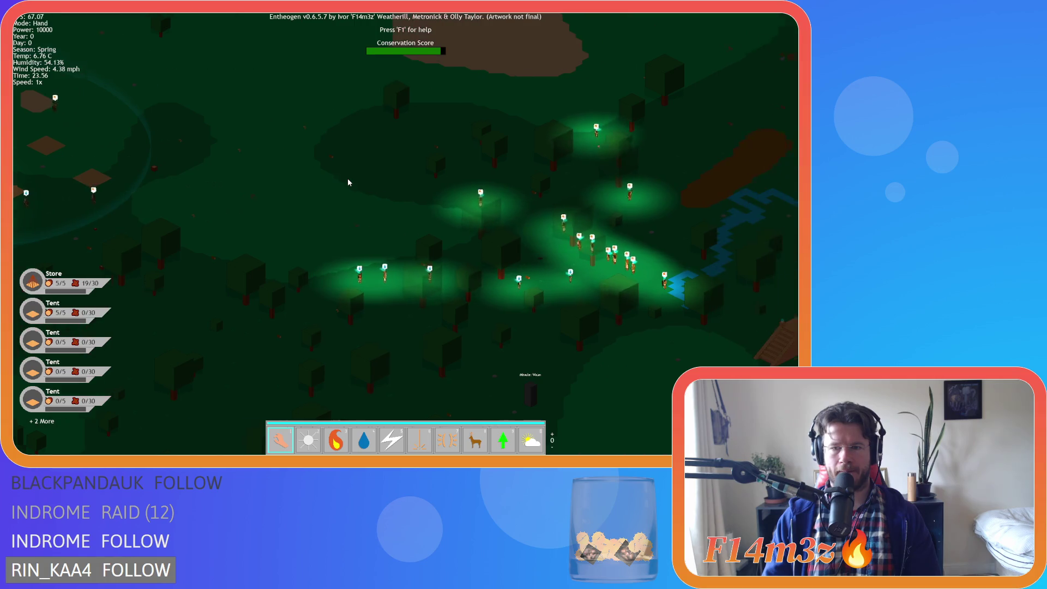
{"action": "key", "text": "a"}
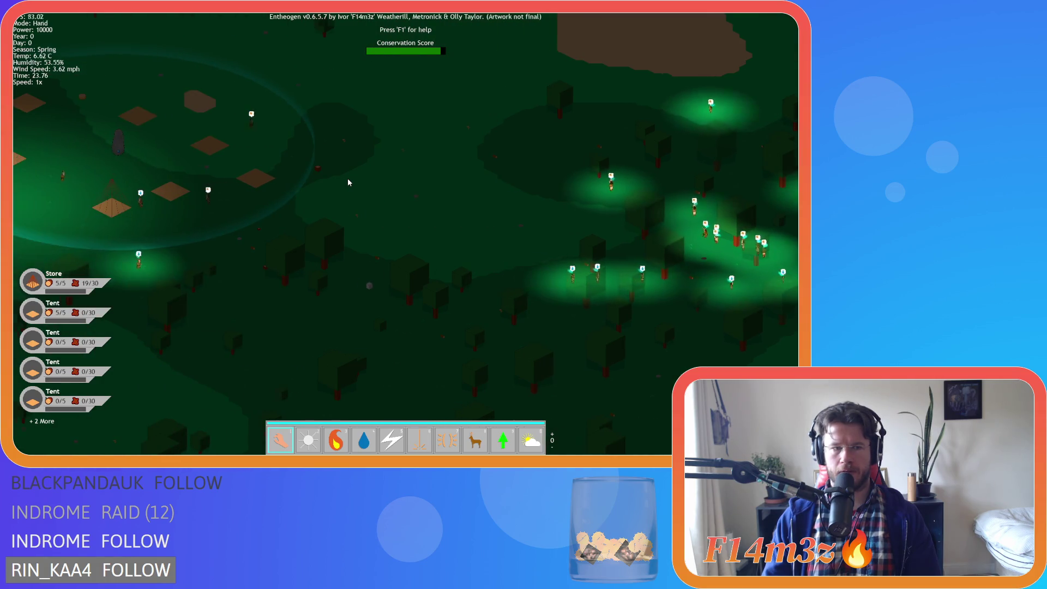
- Raise speed to 8x, pan over the village, then drop to 1x and zoom in on the Store
{"action": "key", "text": "plus"}
{"action": "key", "text": "plus"}
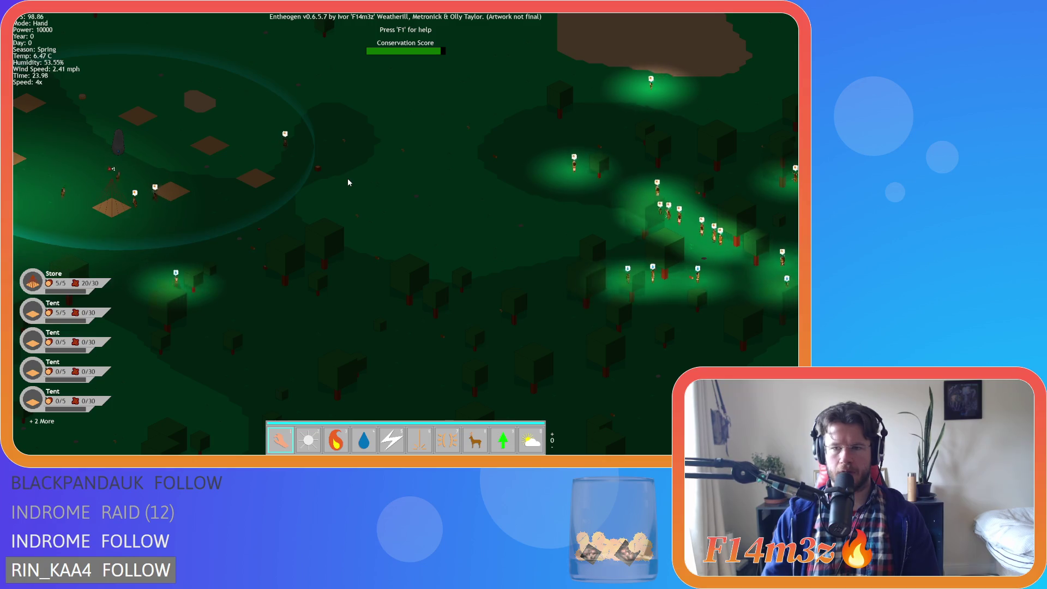
{"action": "key", "text": "plus"}
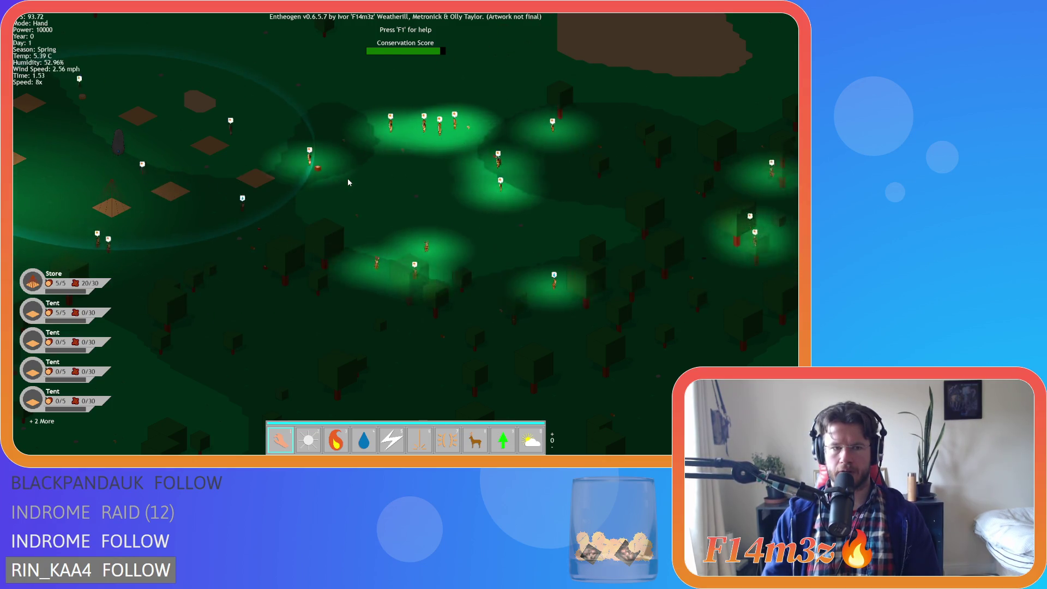
{"action": "key", "text": "a"}
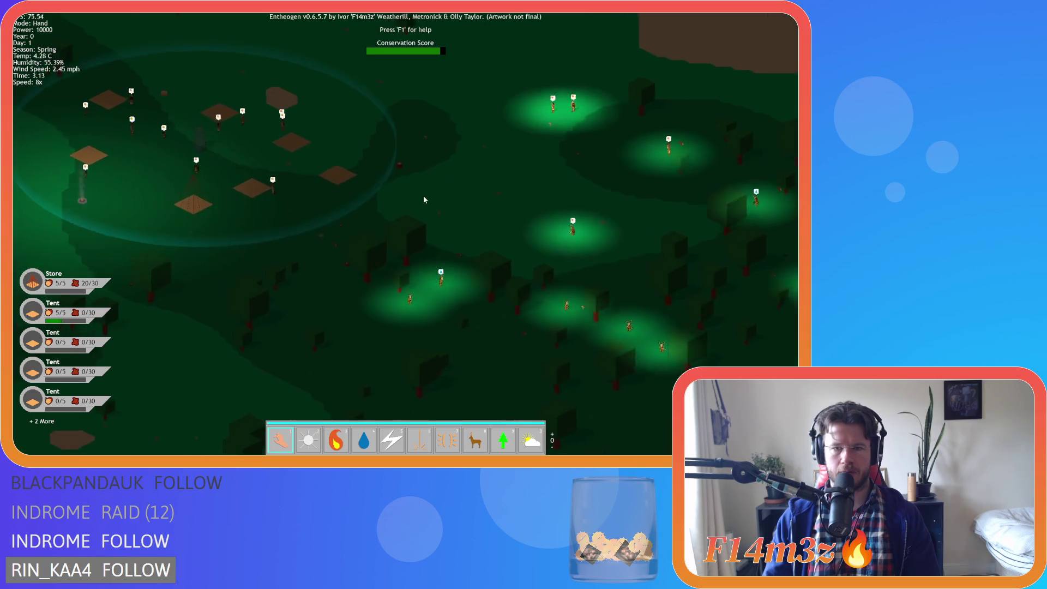
{"action": "left_click_drag", "start_coordinate": [423, 199], "coordinate": [490, 232]}
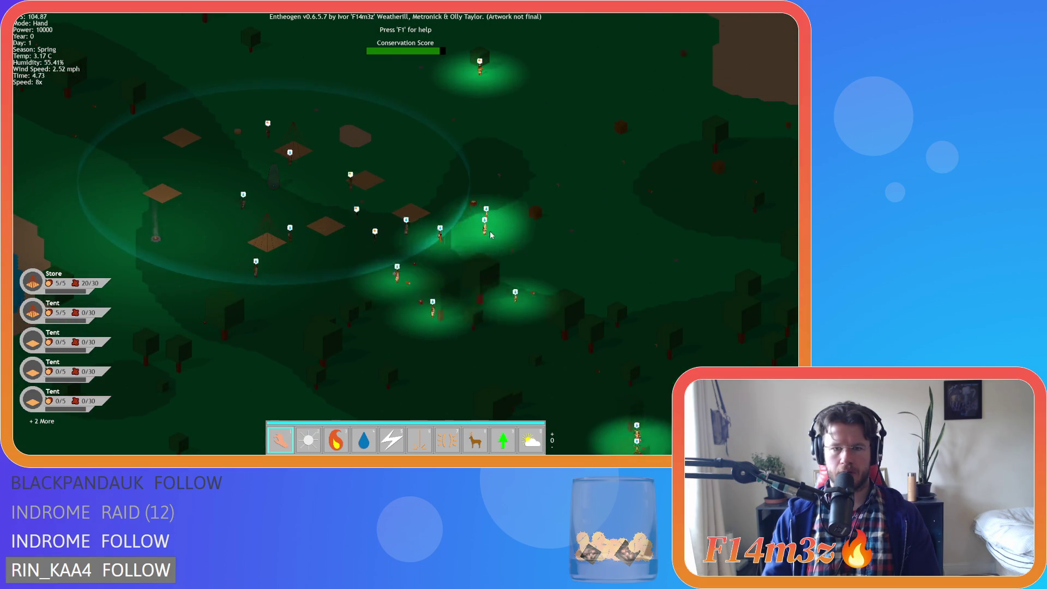
{"action": "key", "text": "minus"}
{"action": "key", "text": "minus"}
{"action": "key", "text": "minus"}
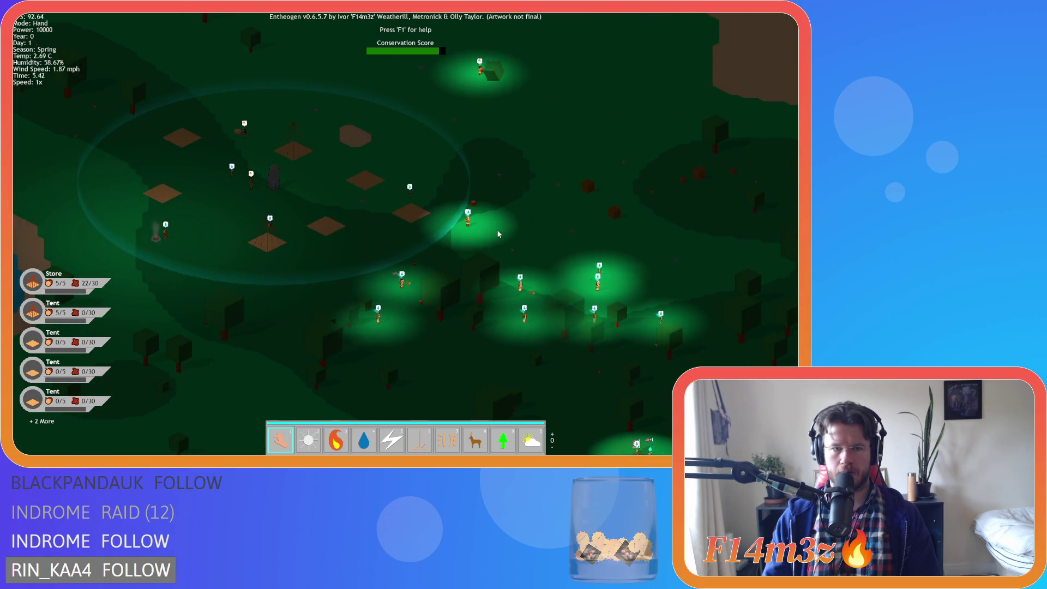
{"action": "scroll", "coordinate": [272, 243], "scroll_direction": "up", "scroll_amount": 3}
{"action": "scroll", "coordinate": [272, 243], "scroll_direction": "down", "scroll_amount": 5}
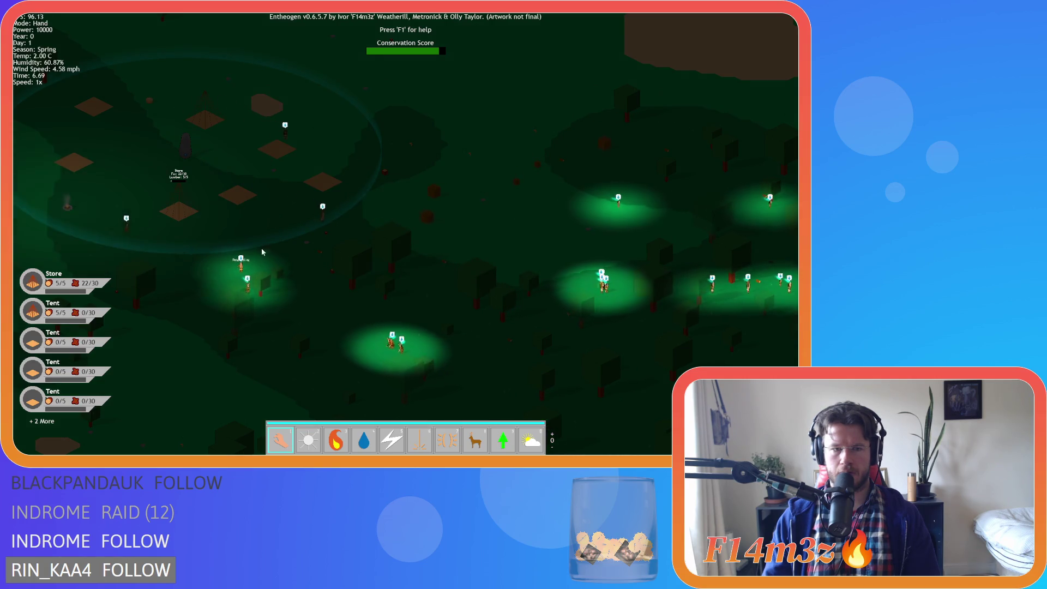
{"action": "scroll", "coordinate": [357, 225], "scroll_direction": "up", "scroll_amount": 5}
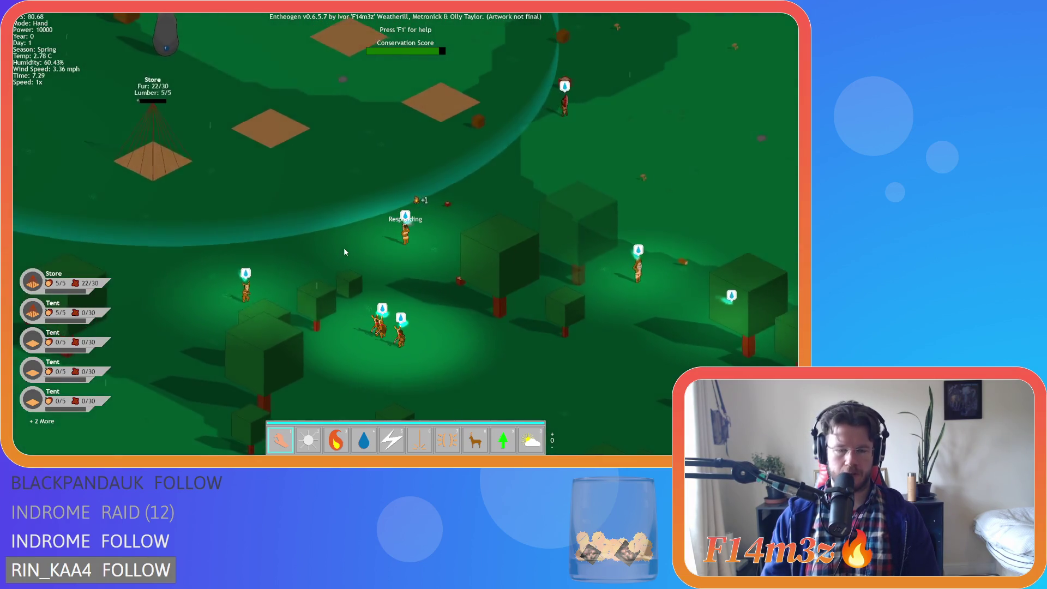
- Fast-forward at 8x, briefly dropping to 4x and 2x, while looking over the forest
{"action": "key", "text": "plus"}
{"action": "key", "text": "plus"}
{"action": "key", "text": "plus"}
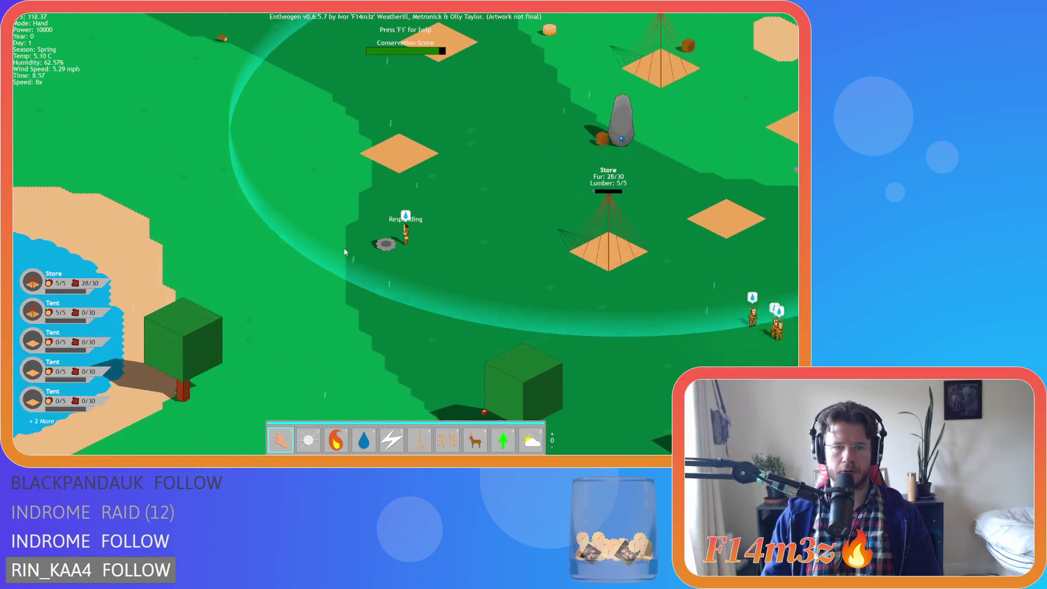
{"action": "key", "text": "minus"}
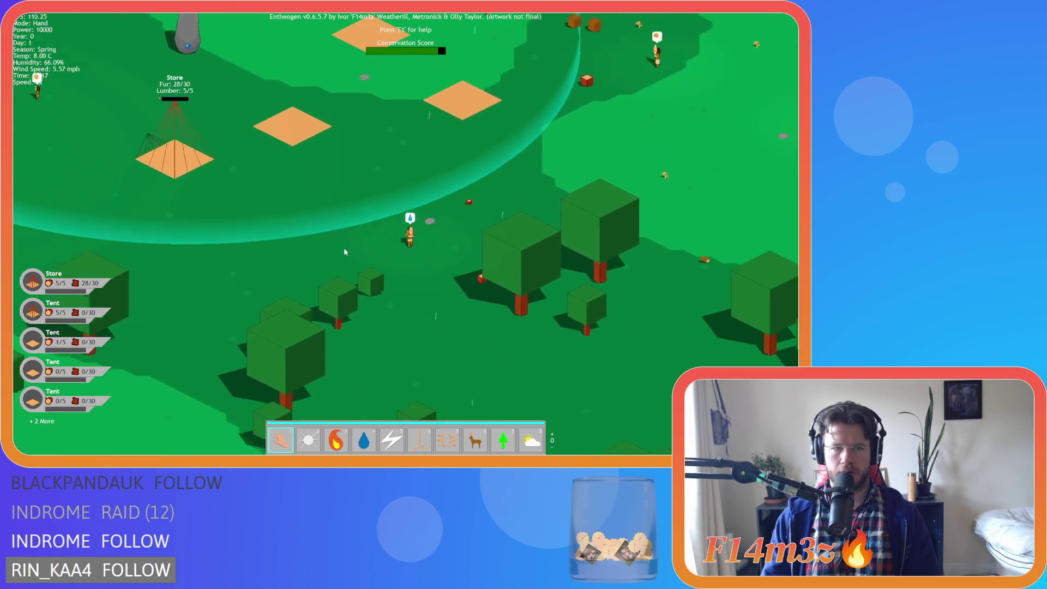
{"action": "scroll", "coordinate": [343, 227], "scroll_direction": "down", "scroll_amount": 5}
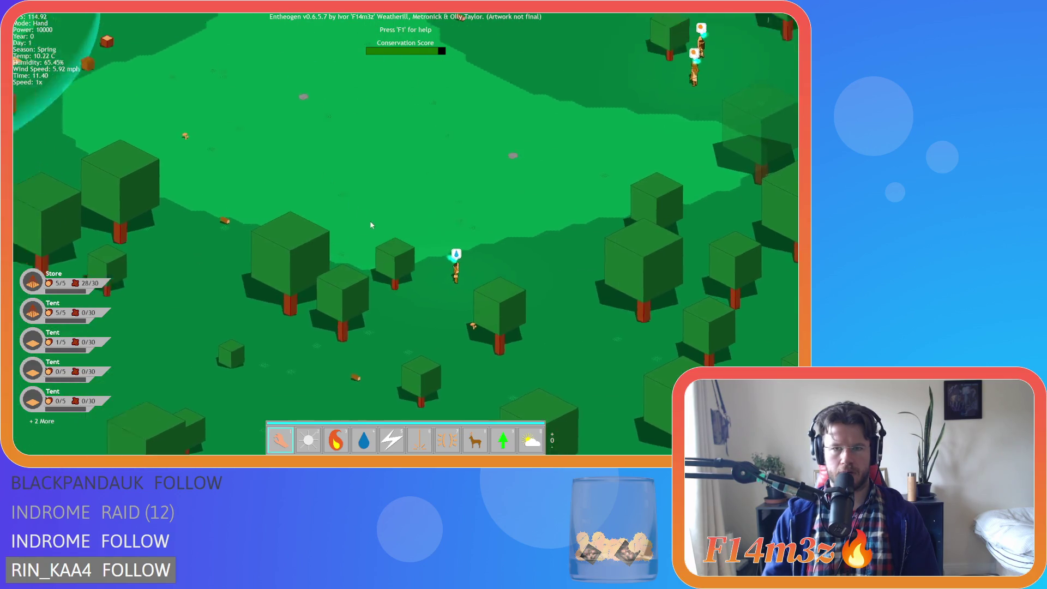
{"action": "key", "text": "plus"}
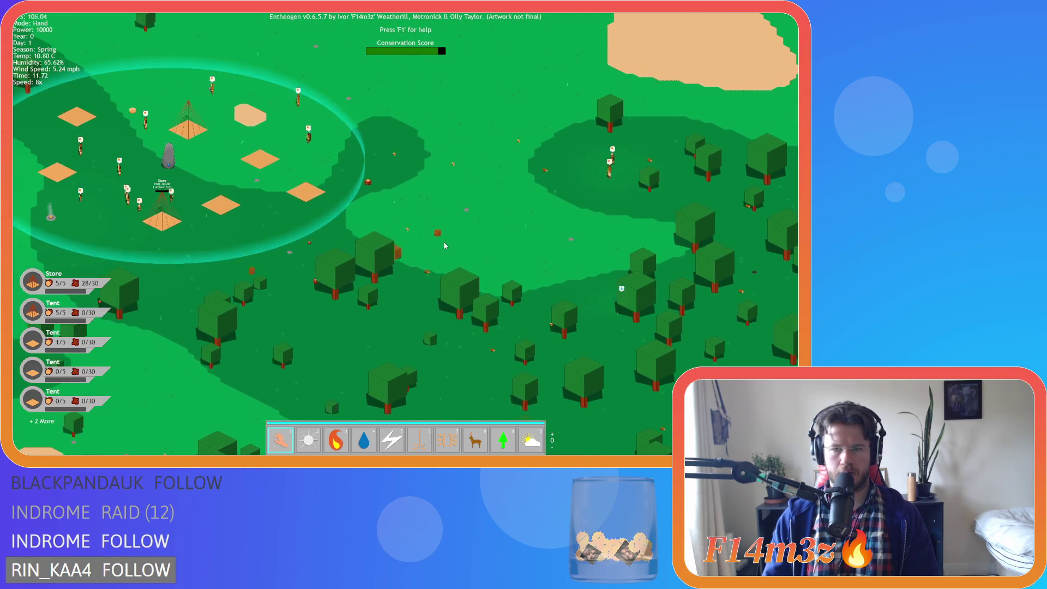
{"action": "mouse_move", "coordinate": [444, 244]}
{"action": "left_mouse_down"}
{"action": "mouse_move", "coordinate": [213, 227]}
{"action": "mouse_move", "coordinate": [464, 257]}
{"action": "left_mouse_up"}
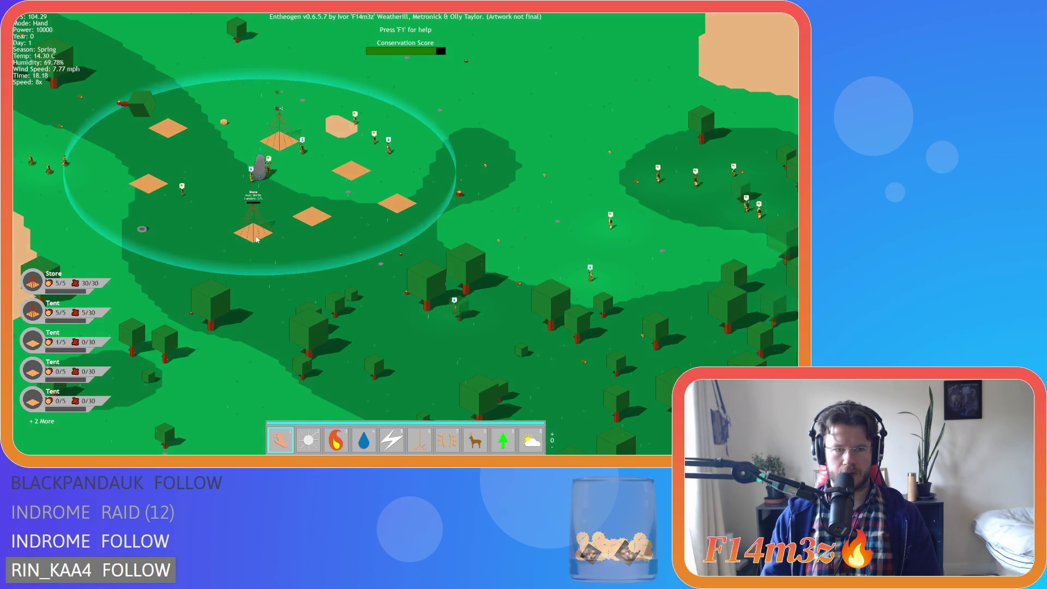
{"action": "scroll", "coordinate": [256, 238], "scroll_direction": "up", "scroll_amount": 5}
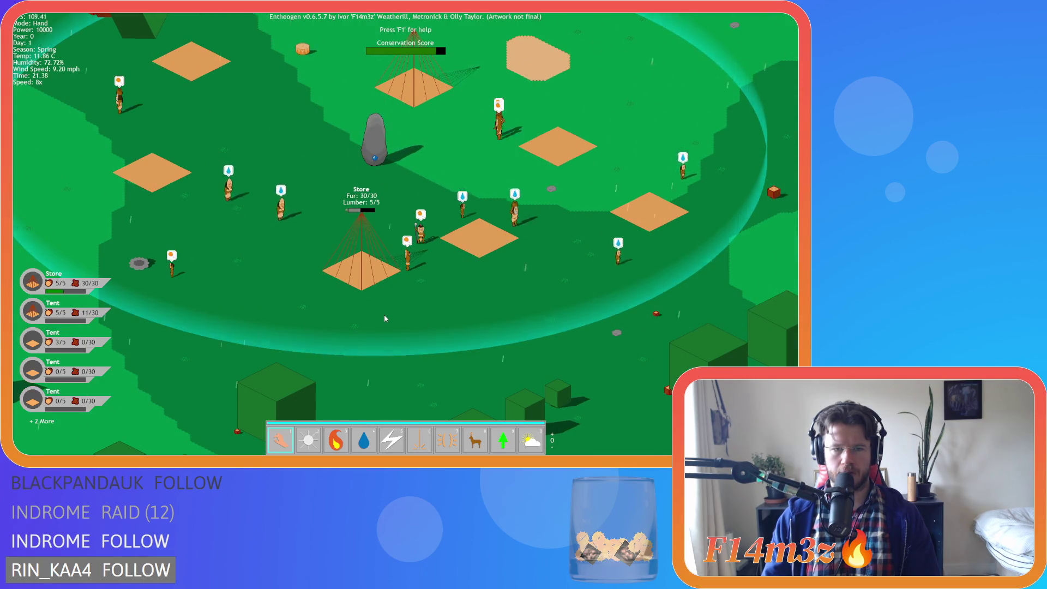
{"action": "key", "text": "minus"}
{"action": "key", "text": "minus"}
{"action": "key", "text": "plus"}
{"action": "key", "text": "plus"}
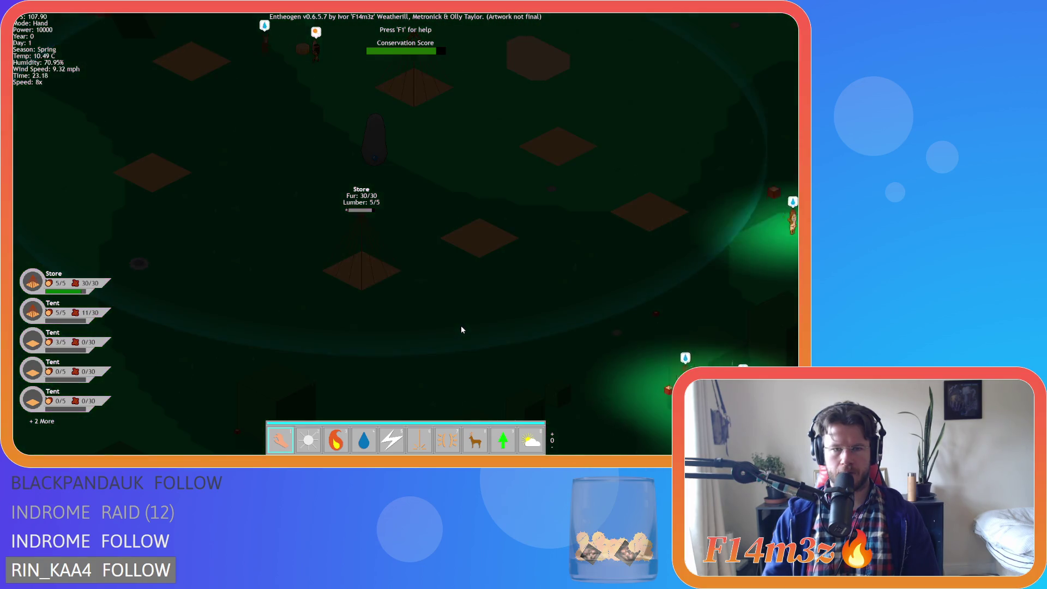
- Slow to 1x then 2x and pan across the camp to the new Storage Tent
{"action": "key", "text": "minus"}
{"action": "key", "text": "minus"}
{"action": "key", "text": "minus"}
{"action": "key", "text": "plus"}
{"action": "key", "text": "a"}
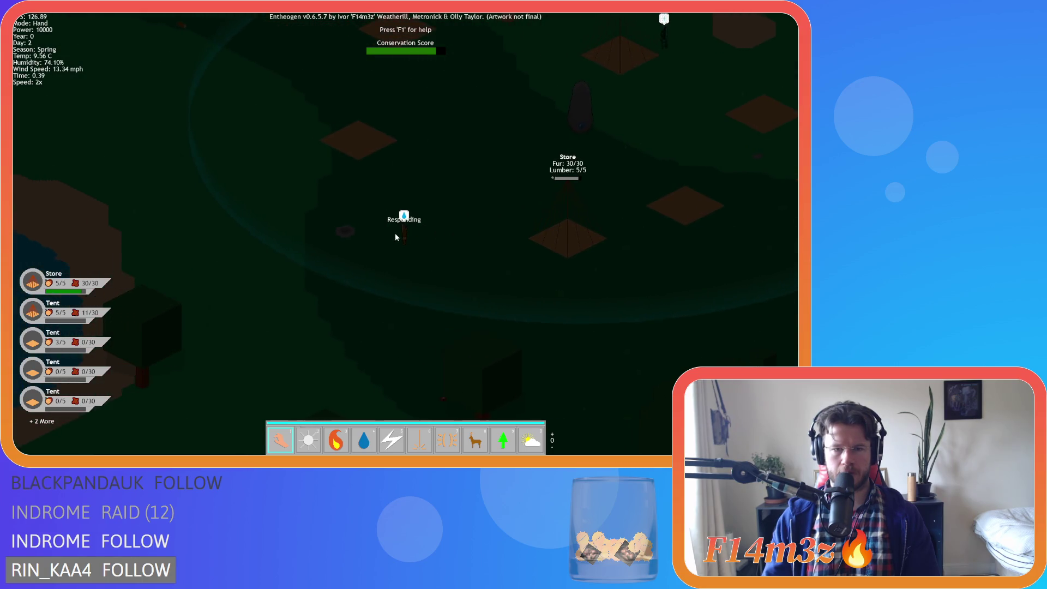
{"action": "key", "text": "a"}
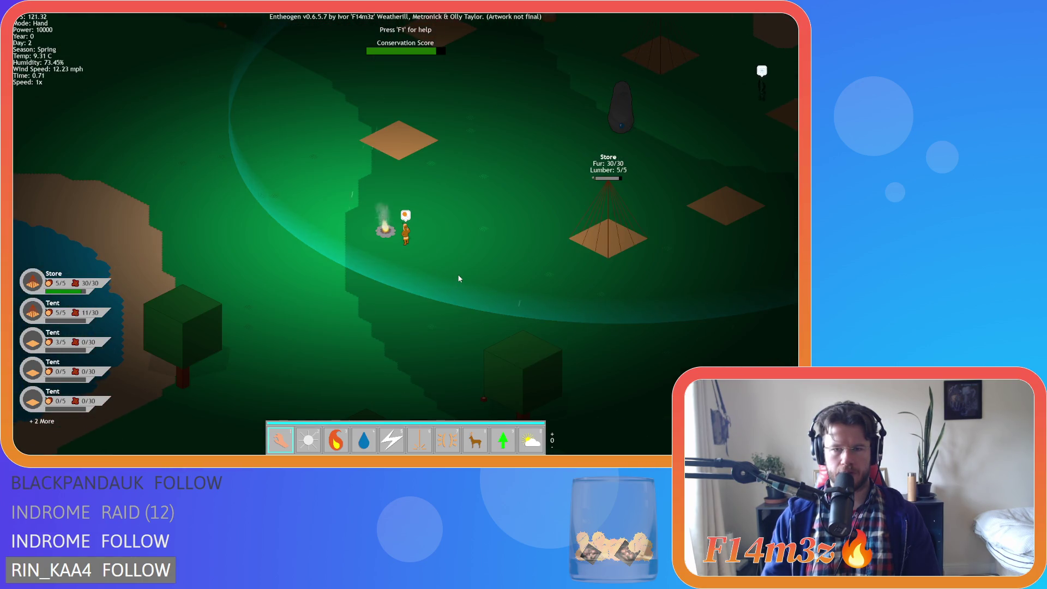
{"action": "key", "text": "d"}
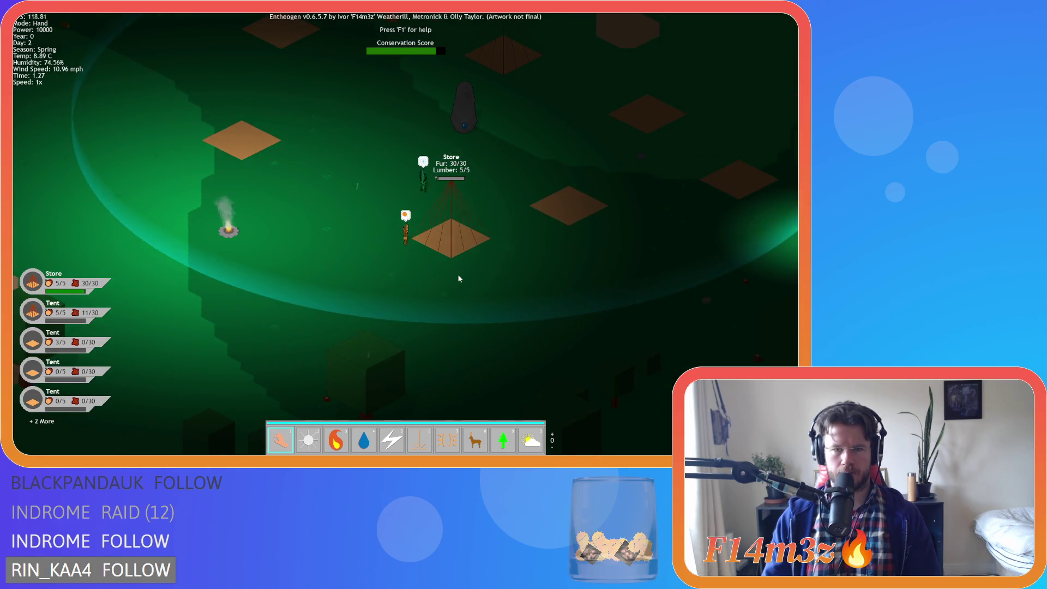
{"action": "key", "text": "w"}
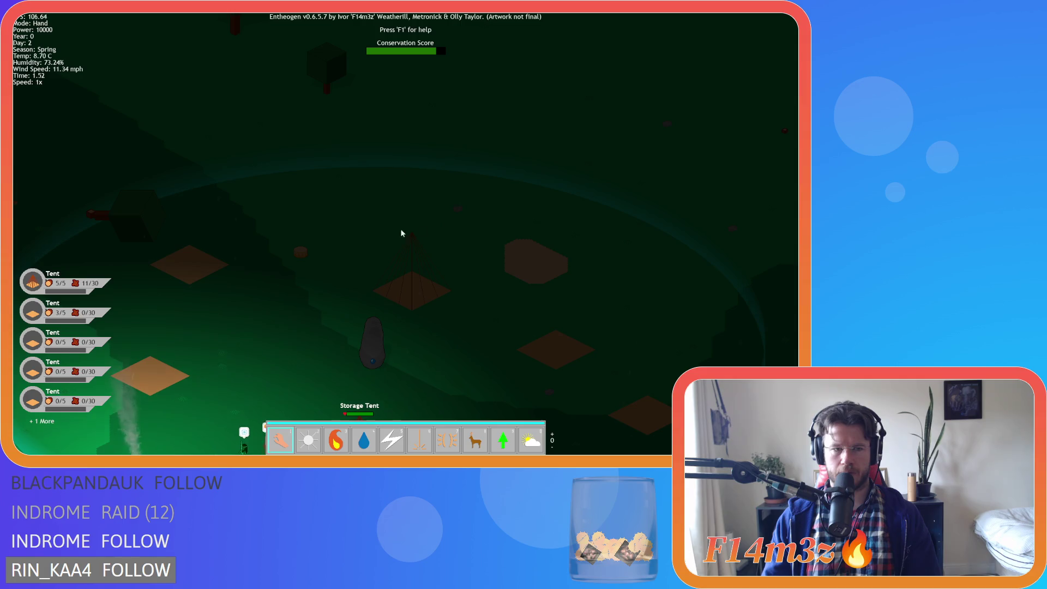
- Check a felling follower's stats in the Tribe overview and scan the forest workers
{"action": "key", "text": "s"}
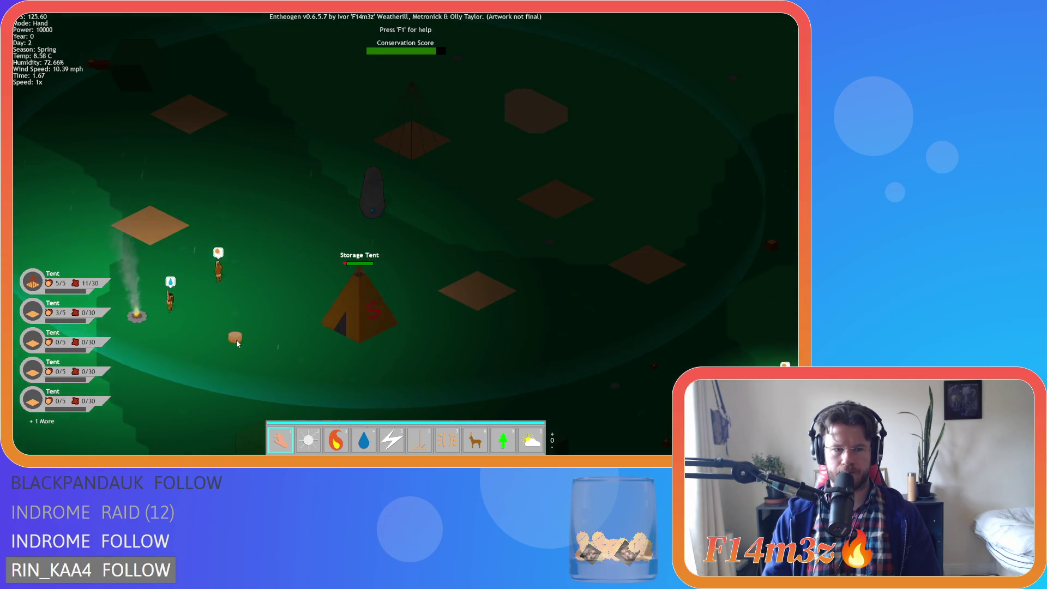
{"action": "key", "text": "a"}
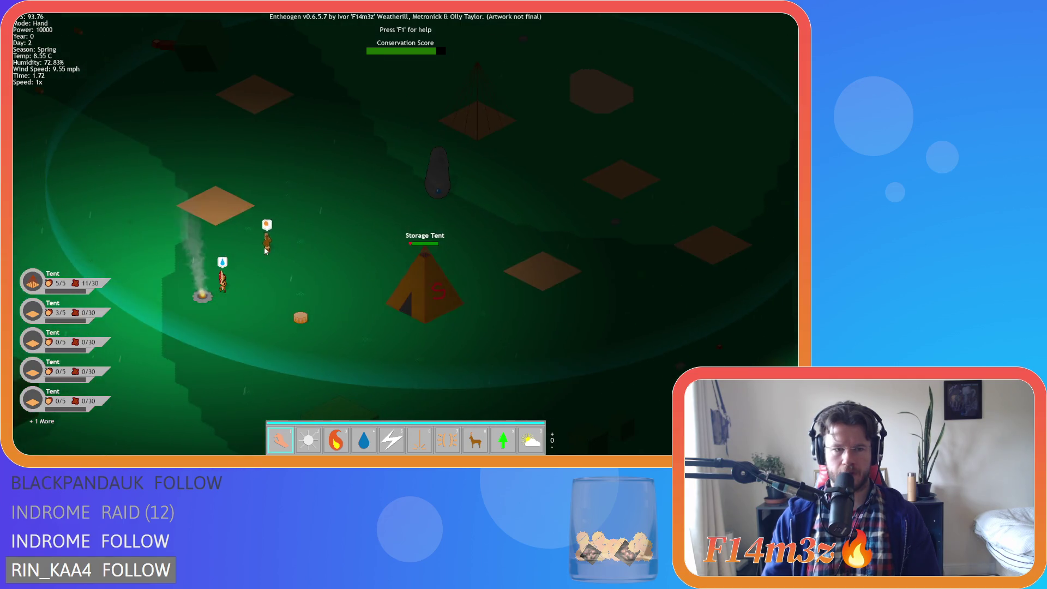
{"action": "left_click", "coordinate": [397, 233]}
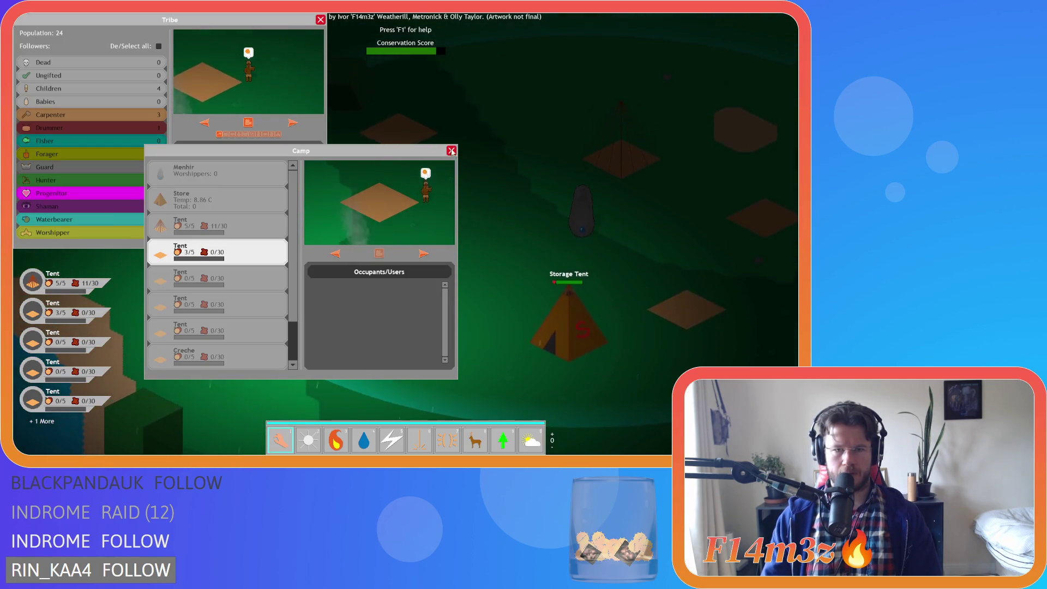
{"action": "left_click", "coordinate": [401, 229]}
{"action": "key", "text": "d"}
{"action": "key", "text": "s"}
{"action": "key", "text": "w"}
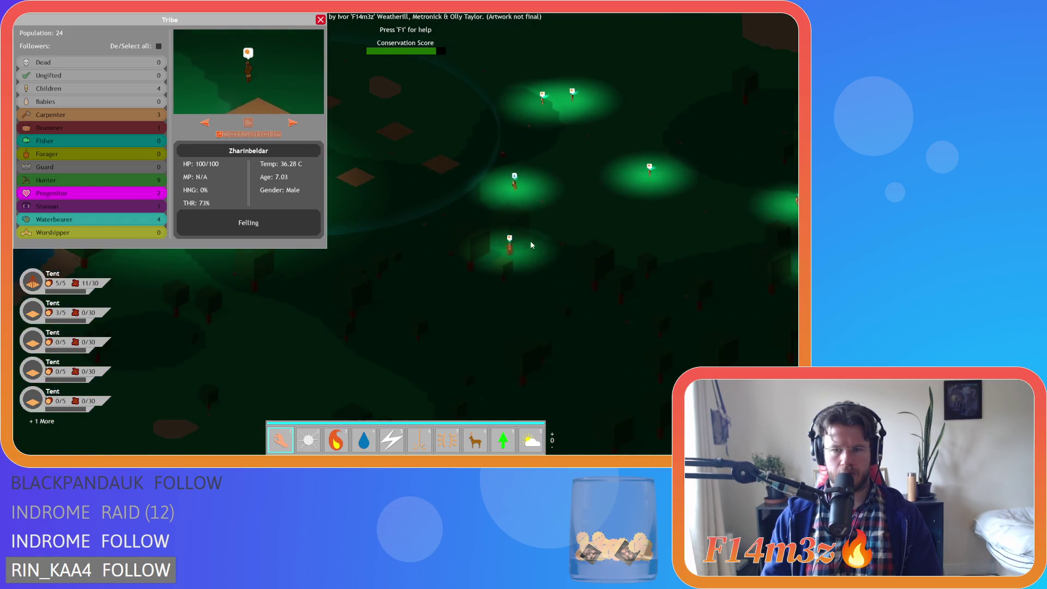
{"action": "key", "text": "d"}
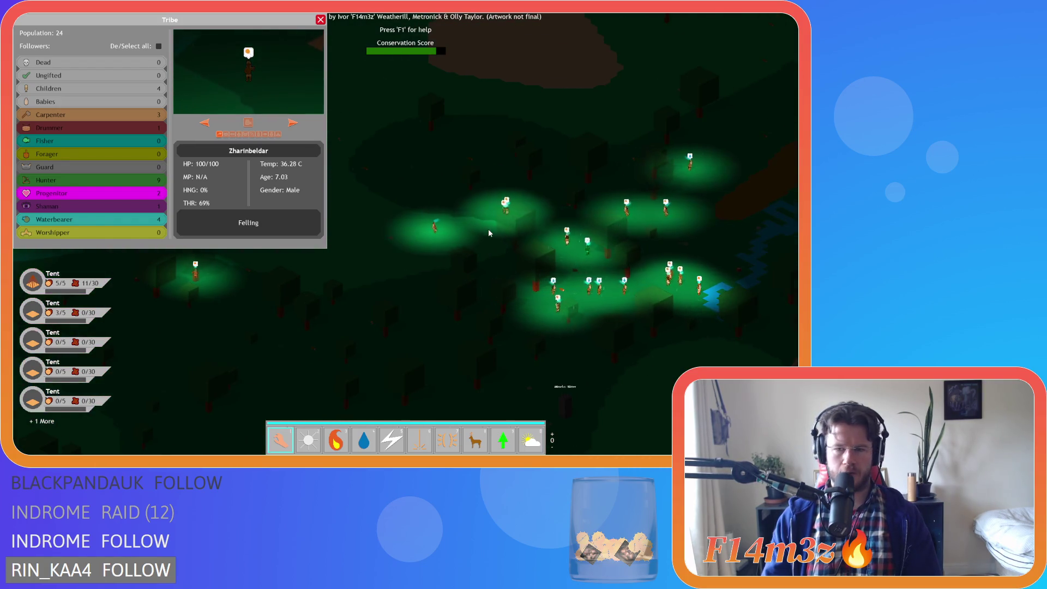
{"action": "left_click", "coordinate": [320, 22]}
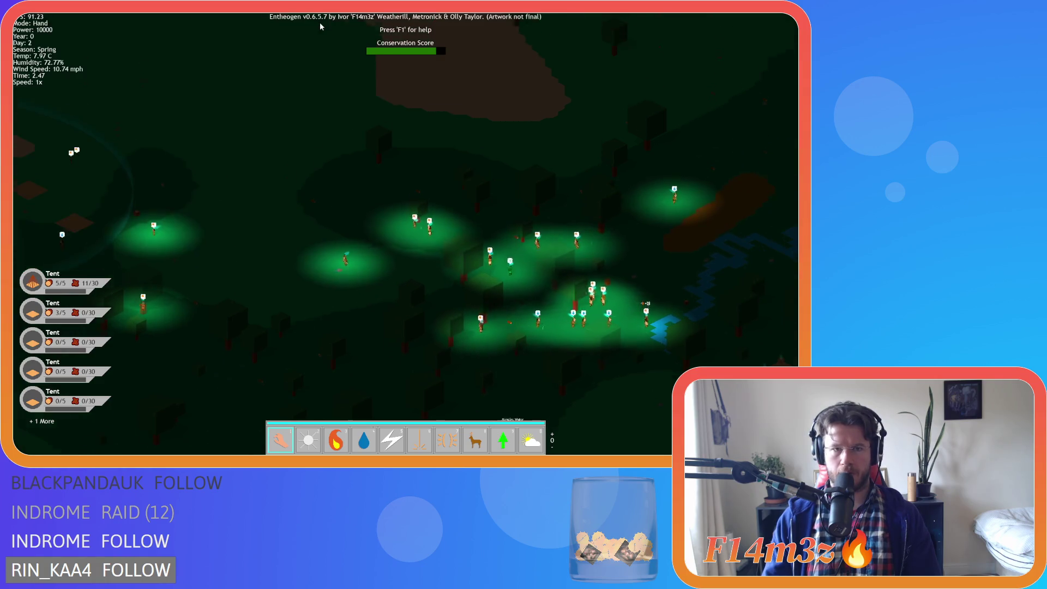
- Pan back to the camp, set 8x speed, and bring up the Camp building list
{"action": "key", "text": "a"}
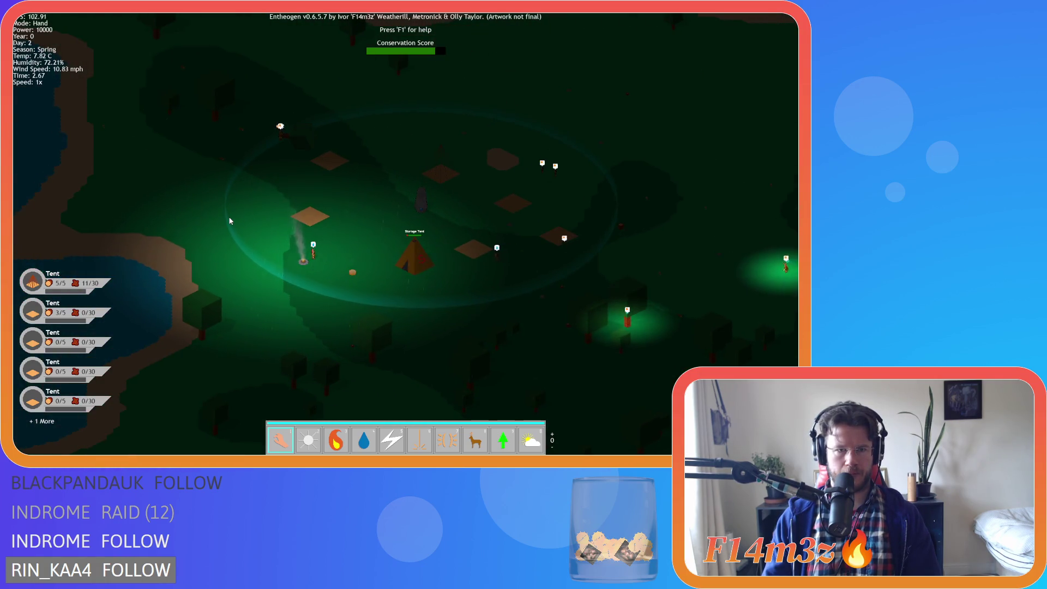
{"action": "key", "text": "w"}
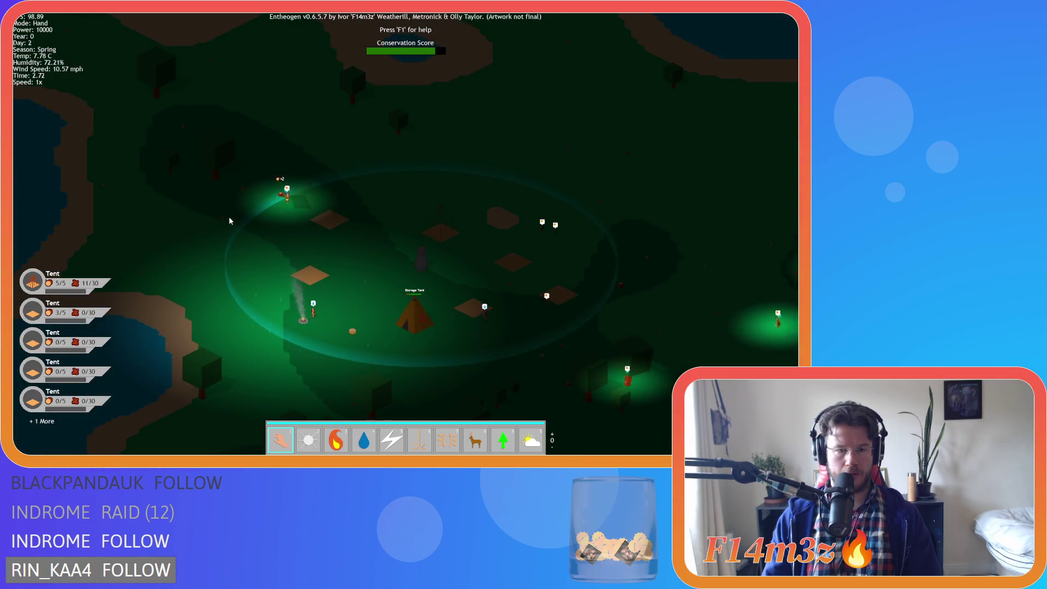
{"action": "key", "text": "s"}
{"action": "key", "text": "d"}
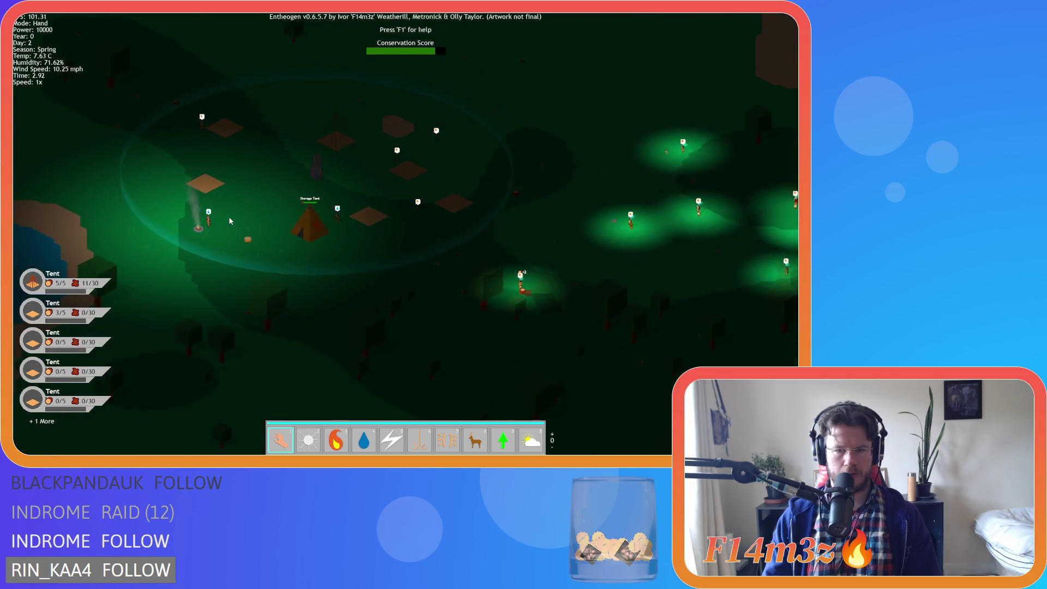
{"action": "scroll", "coordinate": [229, 221], "scroll_direction": "up", "scroll_amount": 3}
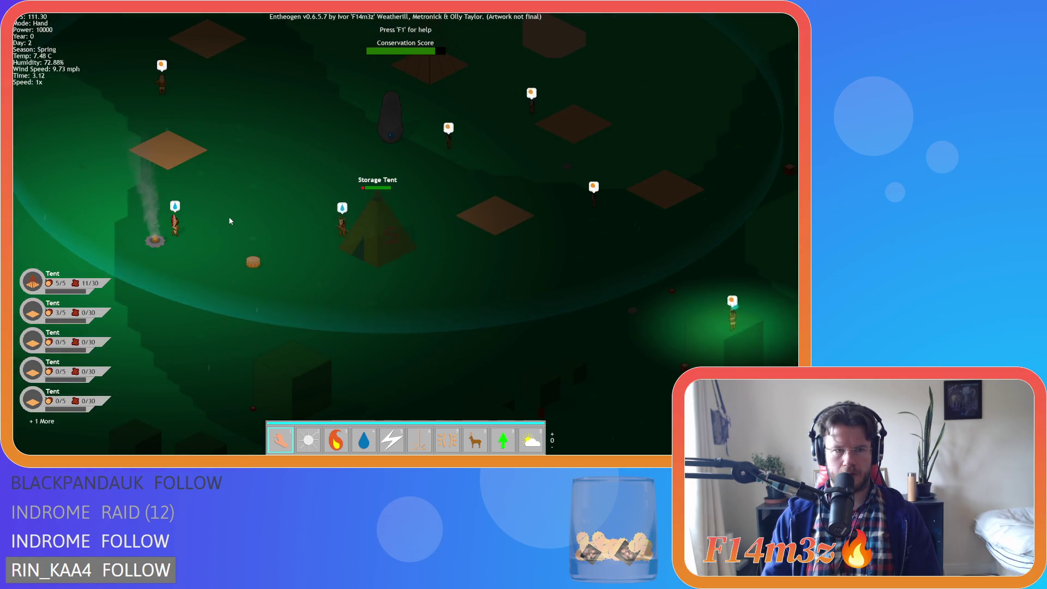
{"action": "scroll", "coordinate": [230, 221], "scroll_direction": "down", "scroll_amount": 3}
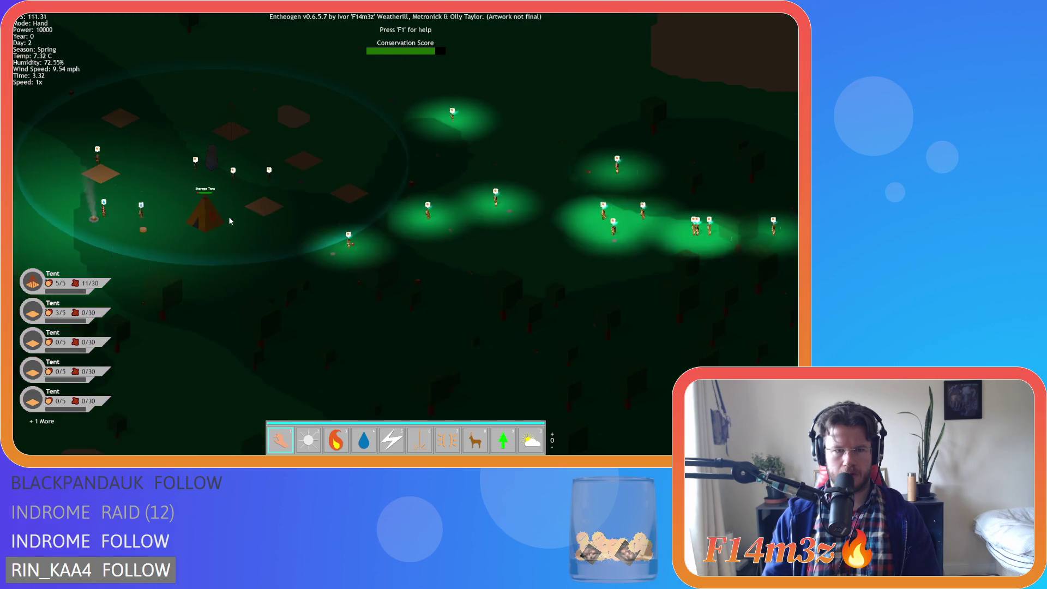
{"action": "key", "text": "equal"}
{"action": "key", "text": "equal"}
{"action": "key", "text": "equal"}
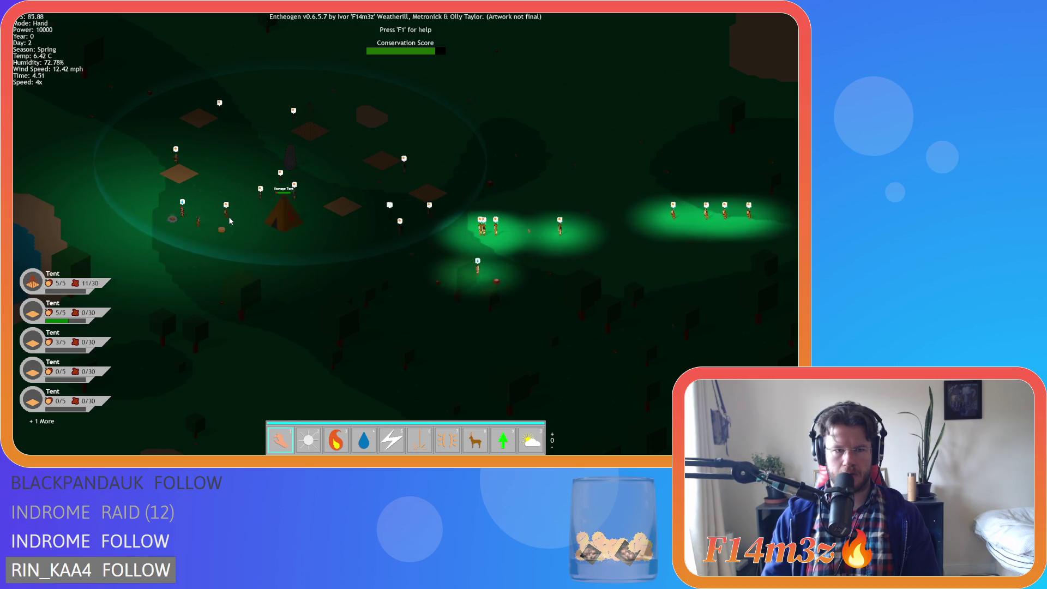
{"action": "left_click", "coordinate": [216, 230]}
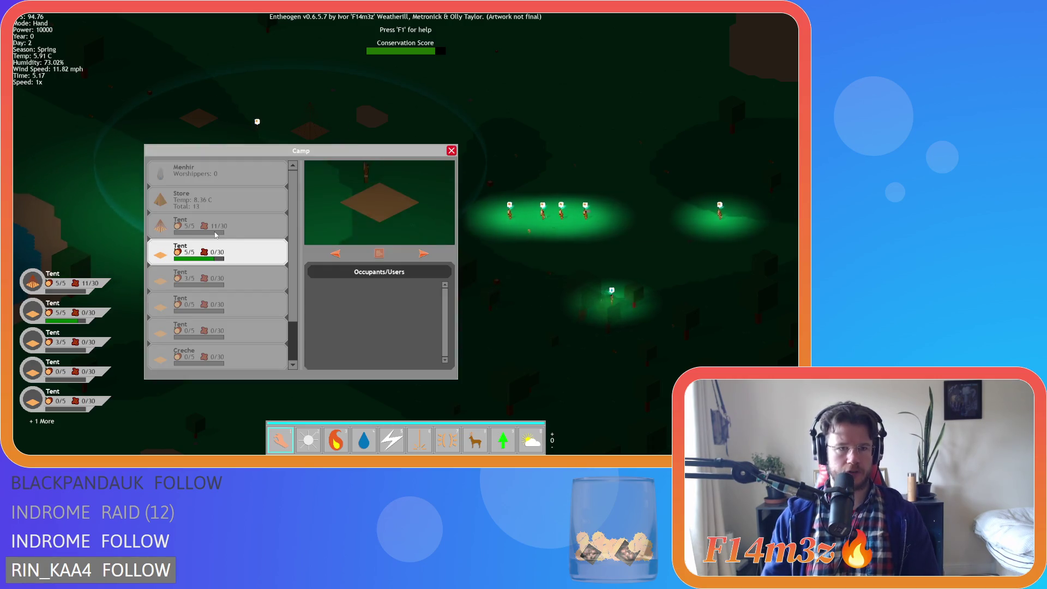
- Close the Camp list and inspect the Storage Tent's inventory details
{"action": "scroll", "coordinate": [240, 244], "scroll_direction": "down", "scroll_amount": 2}
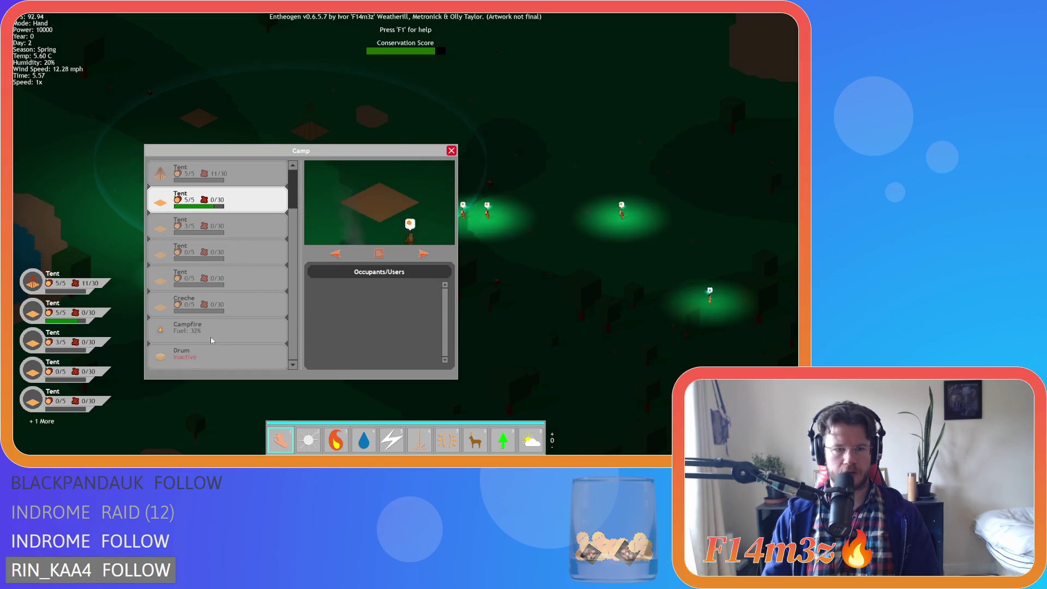
{"action": "key", "text": "a"}
{"action": "left_click", "coordinate": [451, 150]}
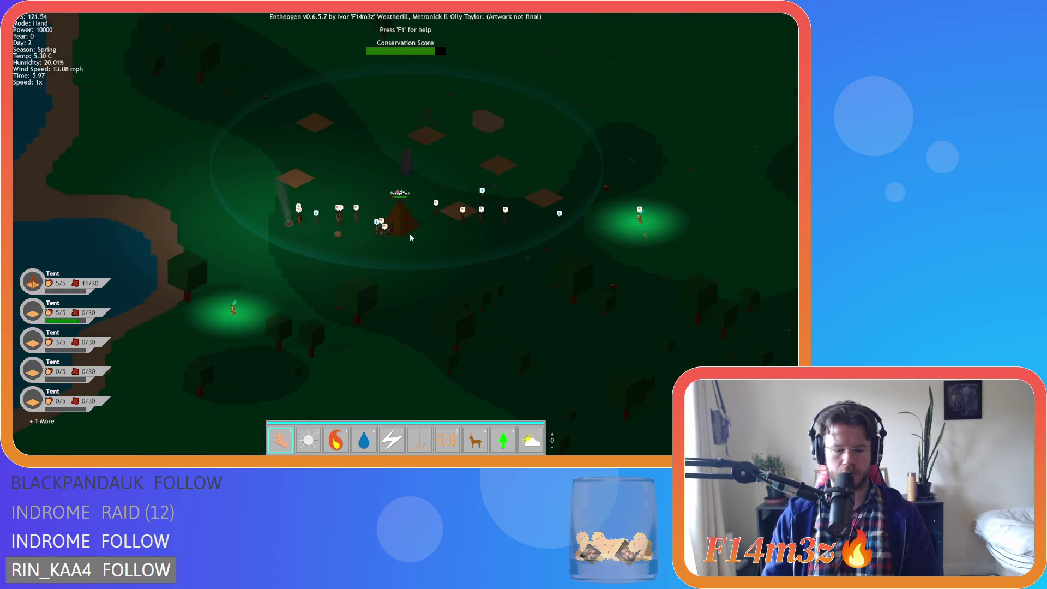
{"action": "left_click", "coordinate": [410, 233]}
{"action": "scroll", "coordinate": [410, 233], "scroll_direction": "up", "scroll_amount": 3}
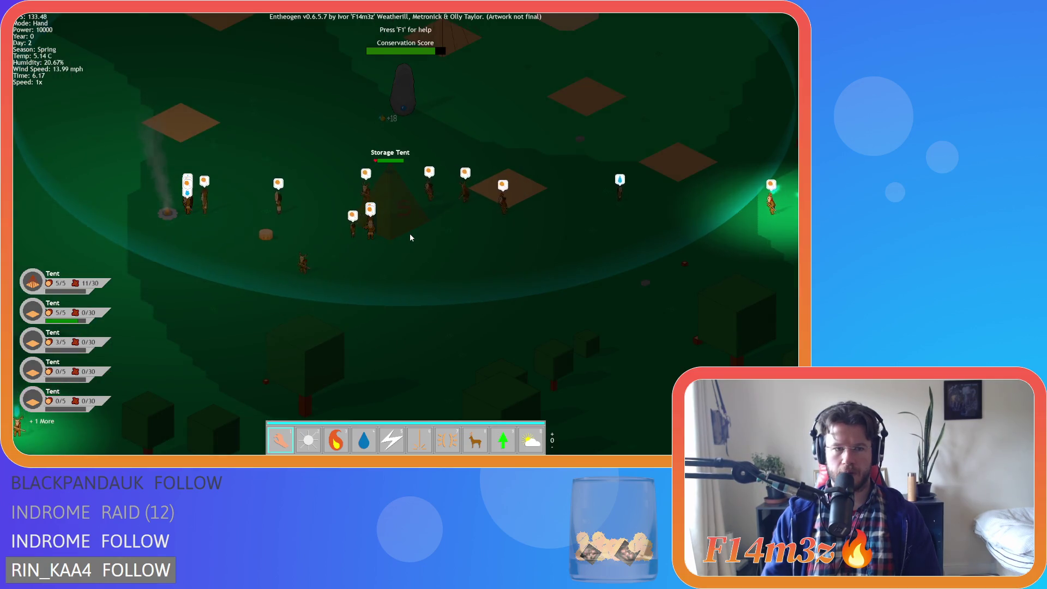
{"action": "scroll", "coordinate": [410, 233], "scroll_direction": "down", "scroll_amount": 3}
{"action": "left_click", "coordinate": [410, 233]}
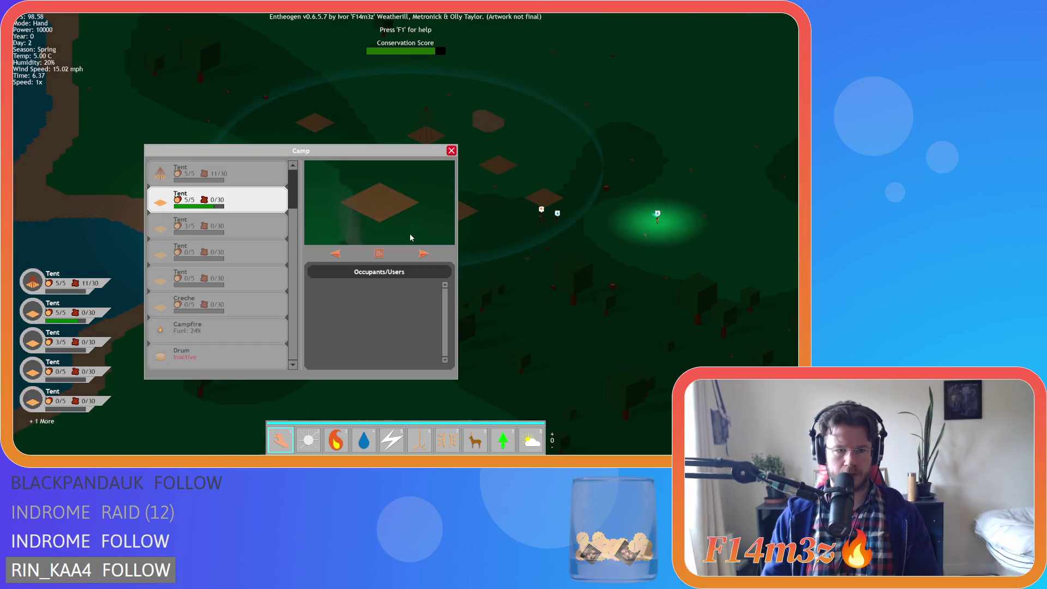
{"action": "key", "text": "Escape"}
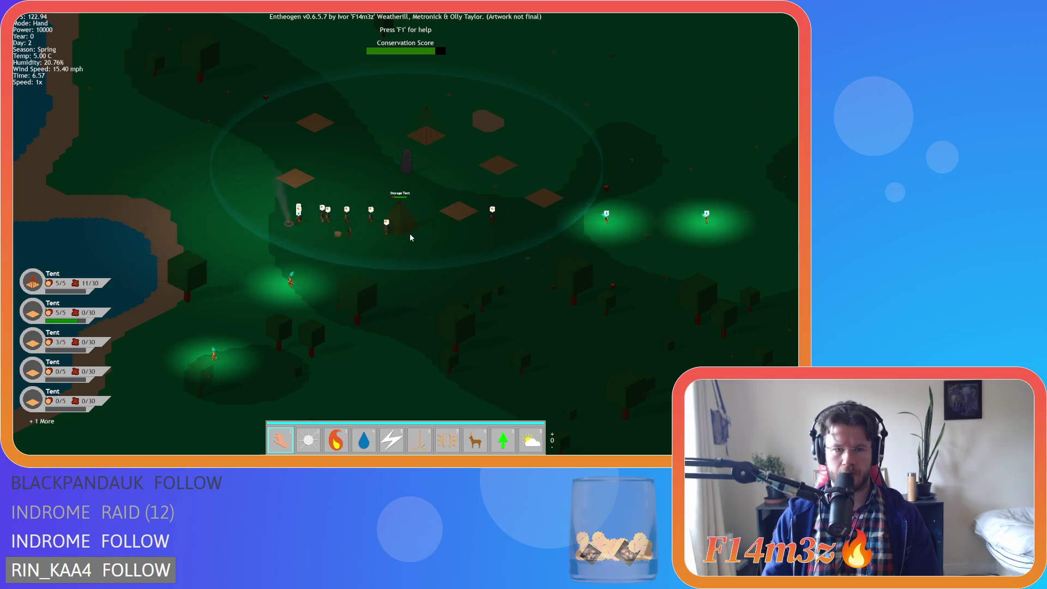
- Zoom out and pan east past the camp over the forest and stream
{"action": "scroll", "coordinate": [410, 233], "scroll_direction": "up", "scroll_amount": 3}
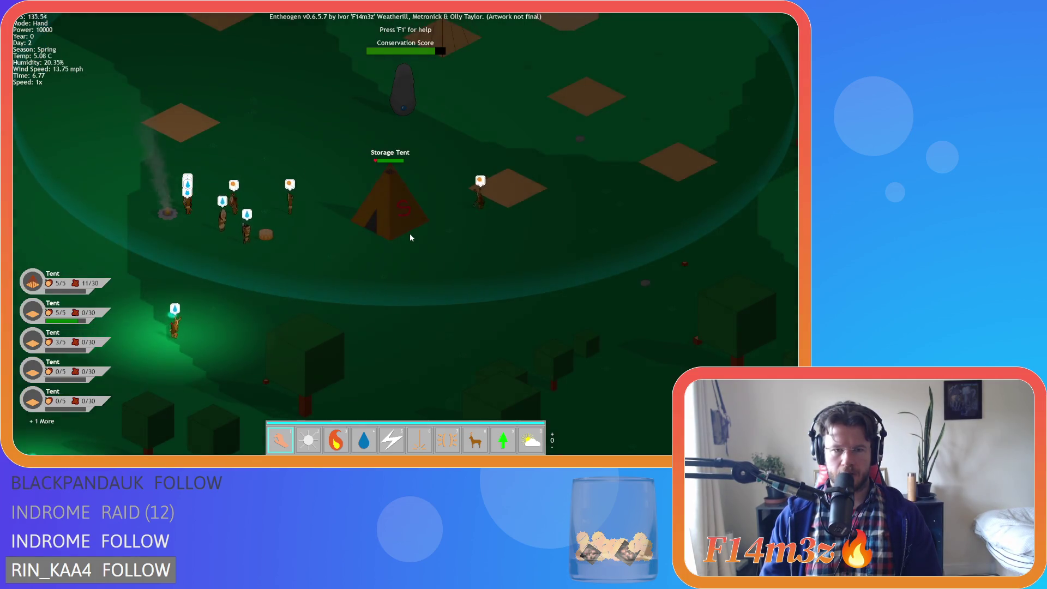
{"action": "scroll", "coordinate": [410, 234], "scroll_direction": "down", "scroll_amount": 3}
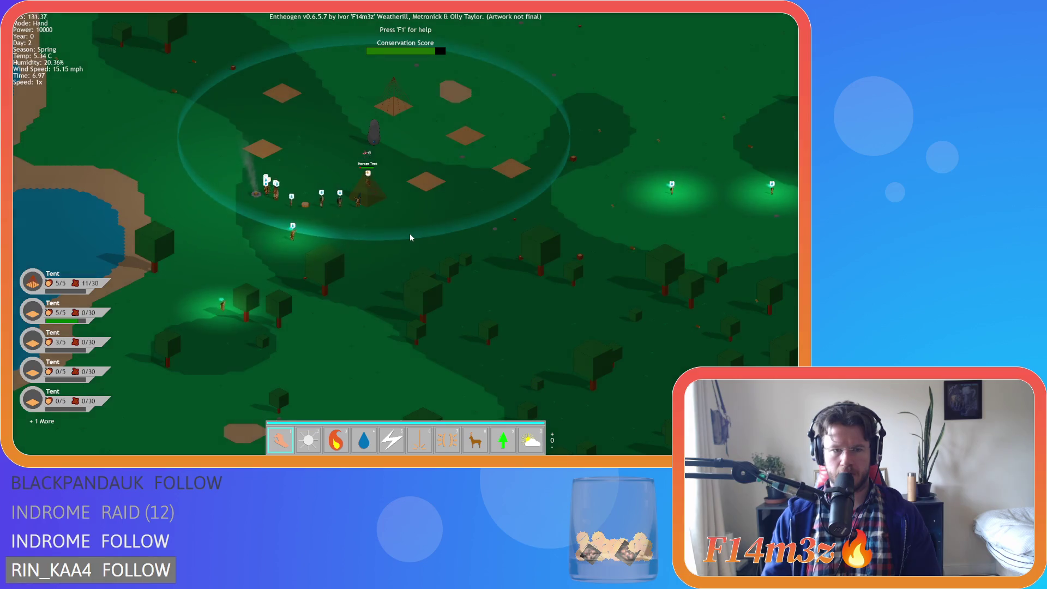
{"action": "key", "text": "d"}
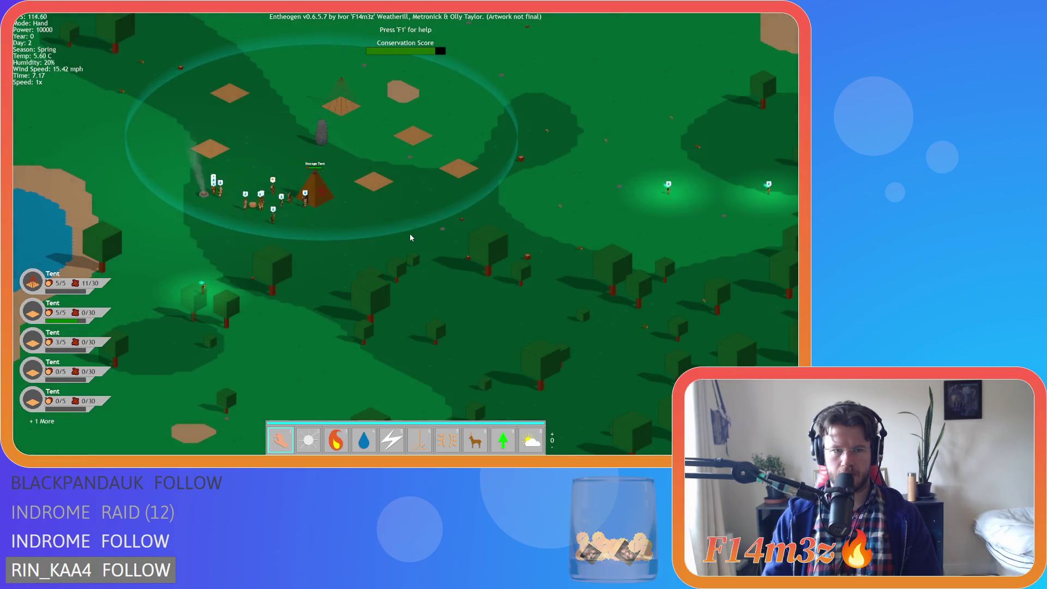
{"action": "key", "text": "d"}
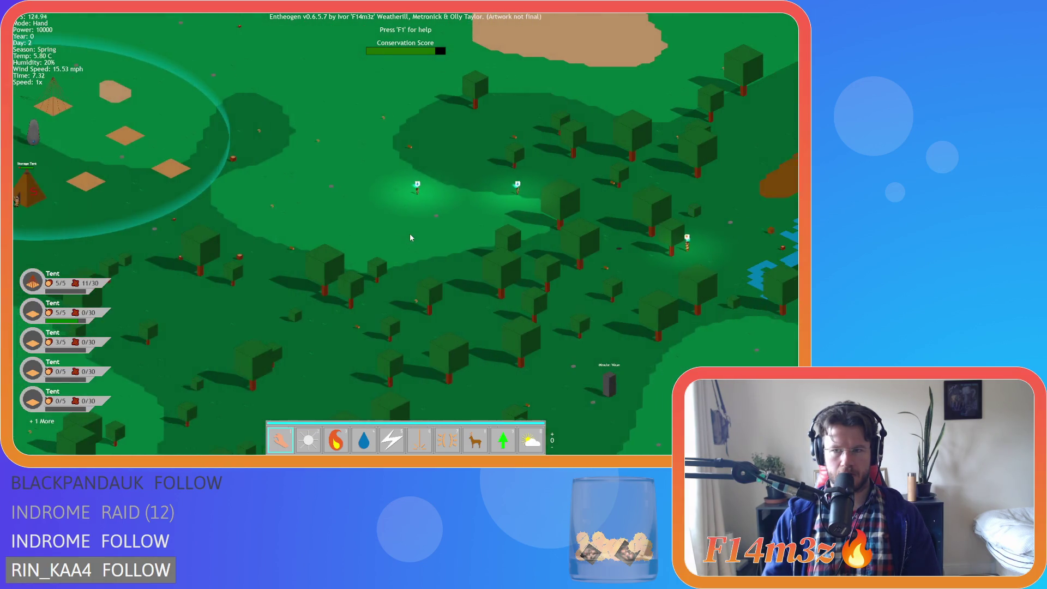
{"action": "key", "text": "d"}
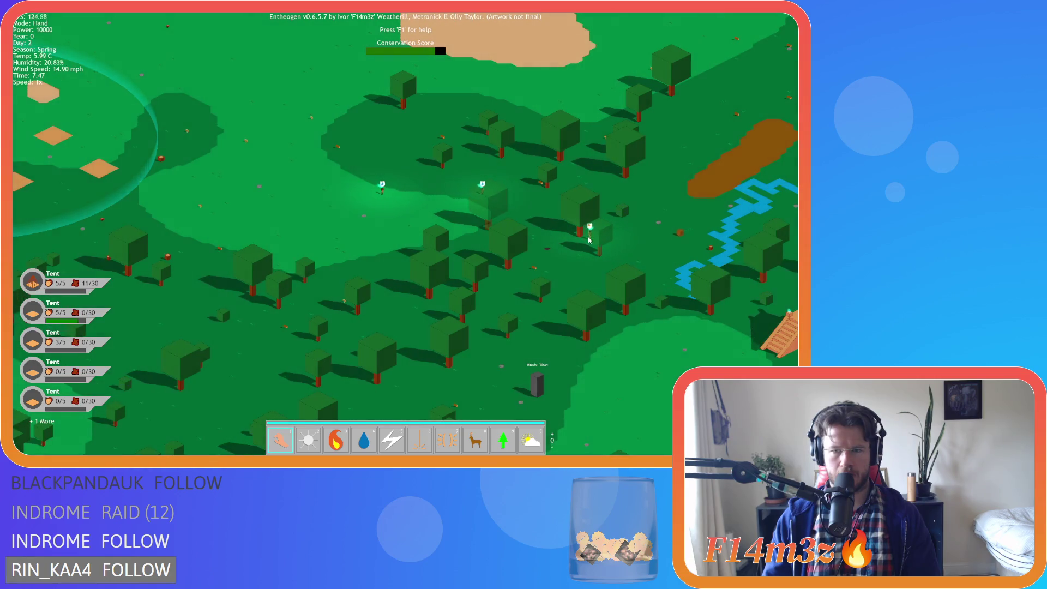
- Open a villager's tribe overview, then pan the camp toward the campfire and Storage Tent
{"action": "left_click", "coordinate": [589, 238]}
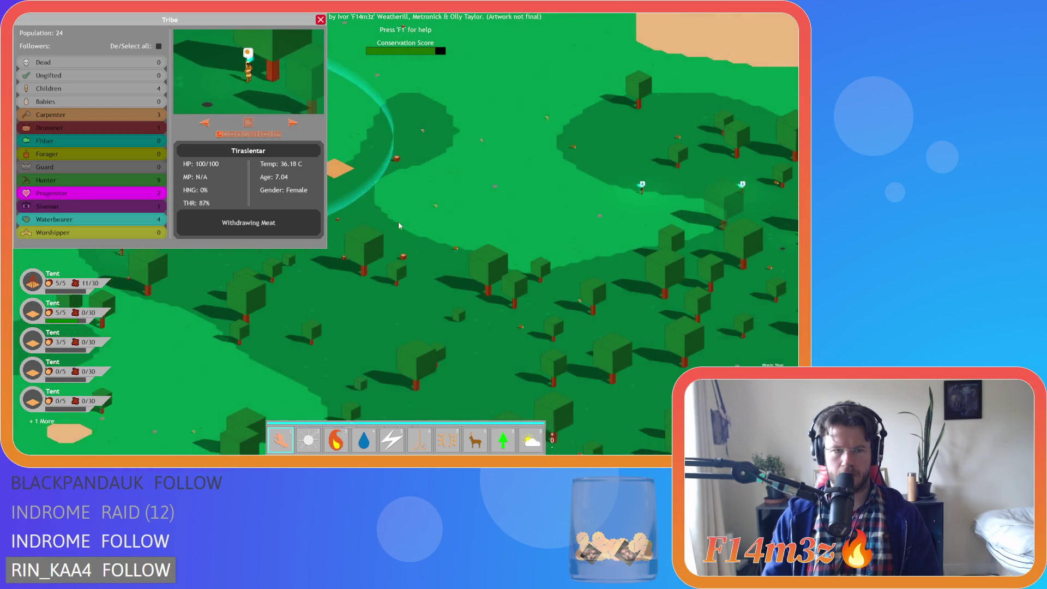
{"action": "key", "text": "w"}
{"action": "key", "text": "a"}
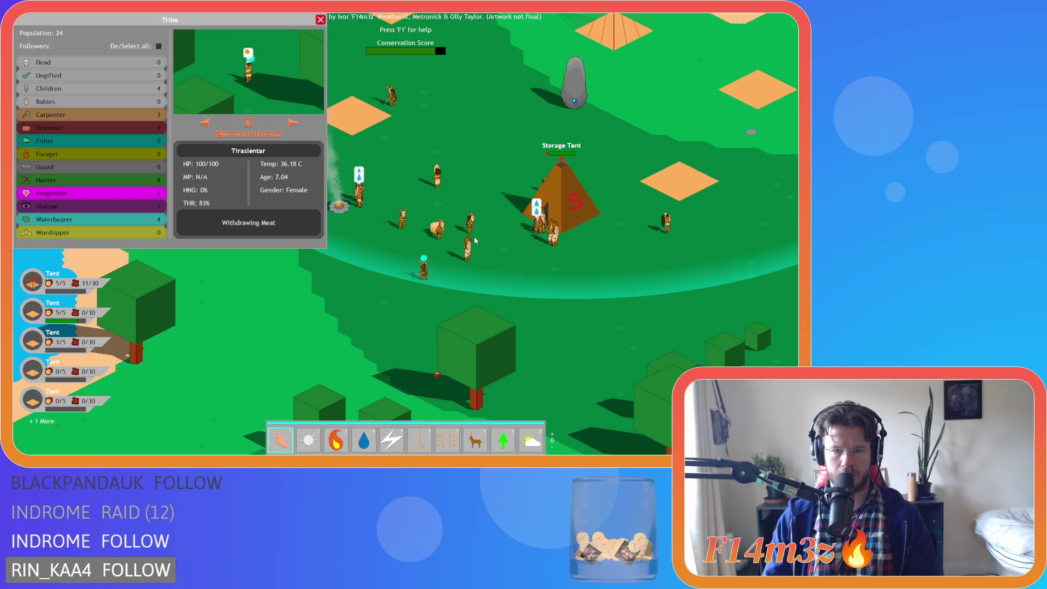
{"action": "key", "text": "w"}
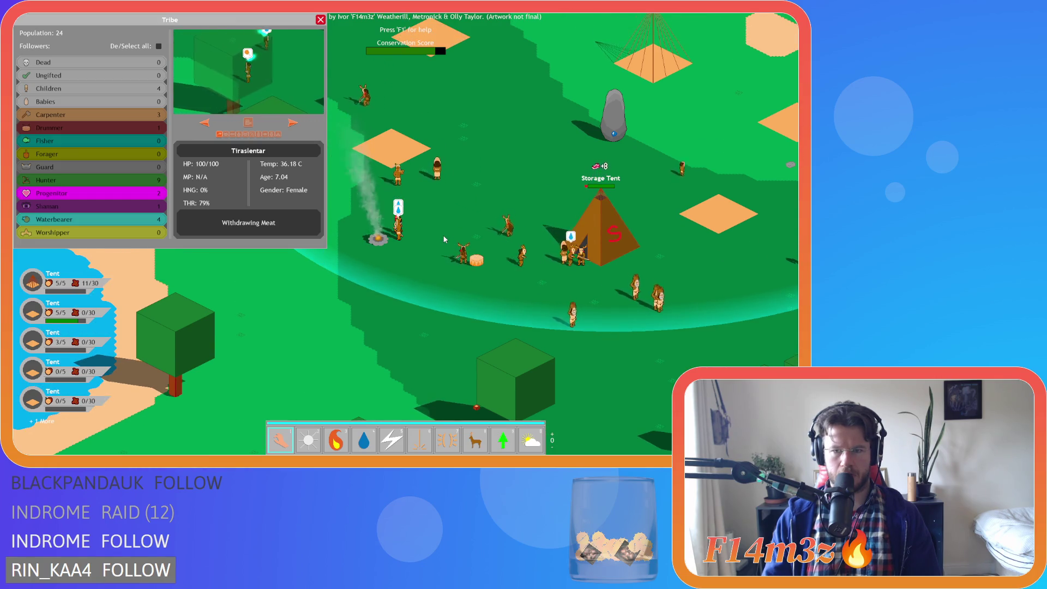
{"action": "key", "text": "a"}
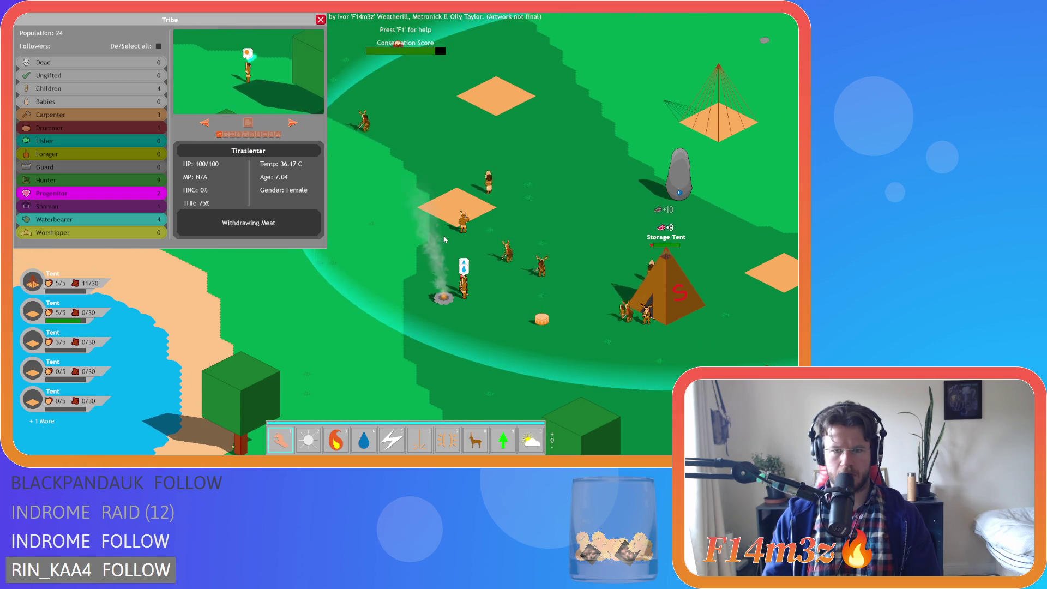
{"action": "key", "text": "s"}
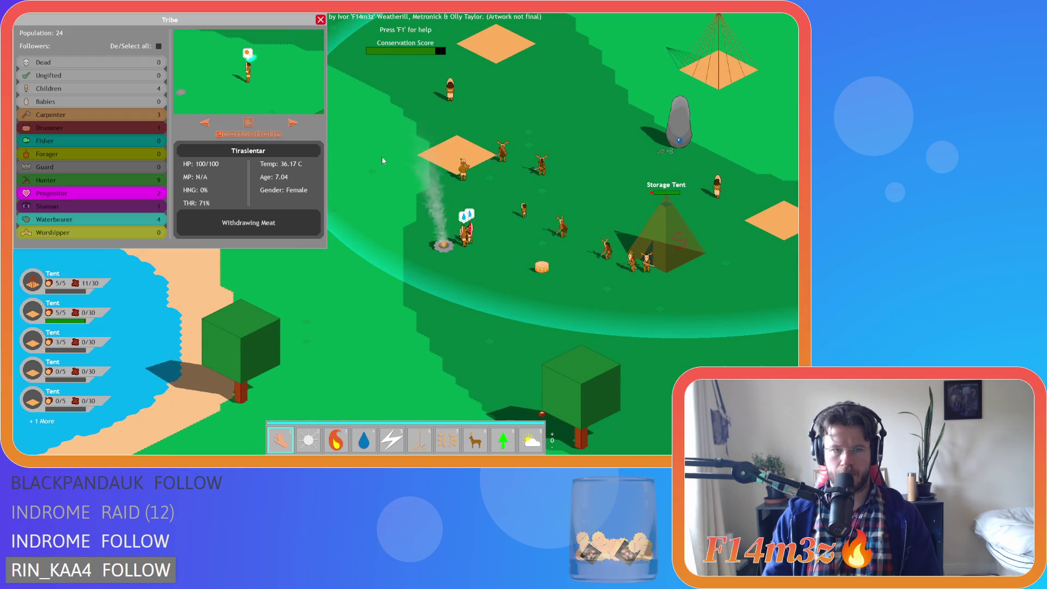
{"action": "left_click", "coordinate": [321, 21]}
{"action": "key", "text": "w"}
{"action": "key", "text": "s"}
{"action": "key", "text": "d"}
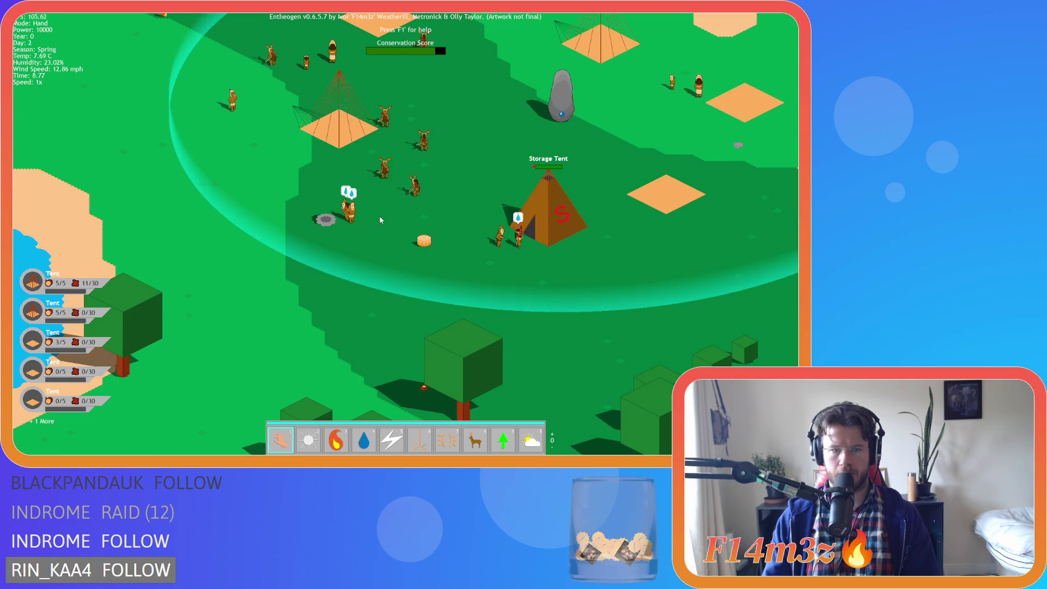
- Inspect a villager near the camp, then the villager felling trees
{"action": "left_click", "coordinate": [376, 226]}
{"action": "key", "text": "d"}
{"action": "key", "text": "Escape"}
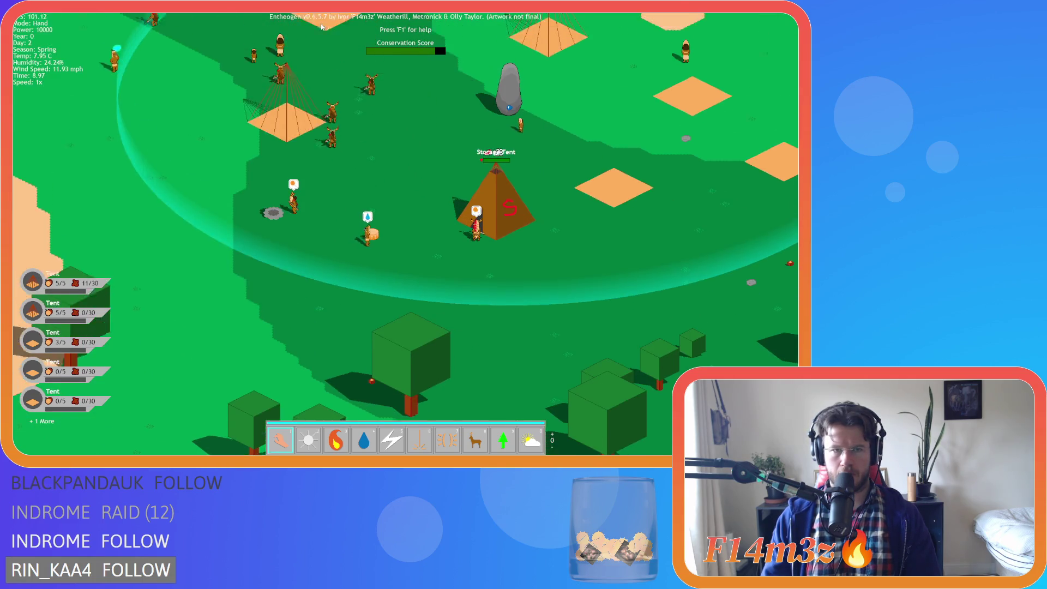
{"action": "key", "text": "w"}
{"action": "key", "text": "d"}
{"action": "key", "text": "w"}
{"action": "key", "text": "a"}
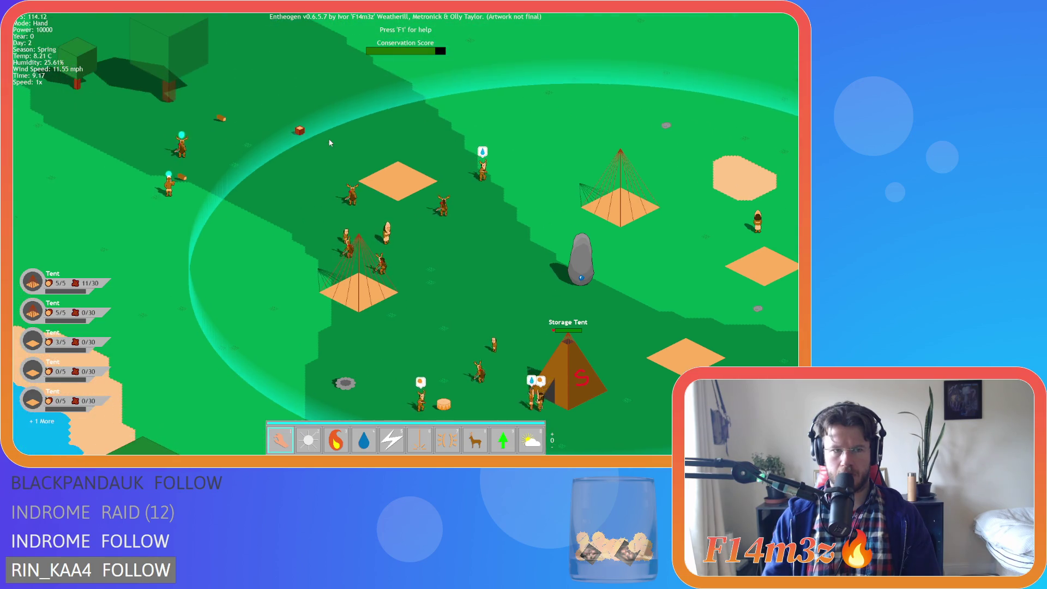
{"action": "left_click", "coordinate": [167, 172]}
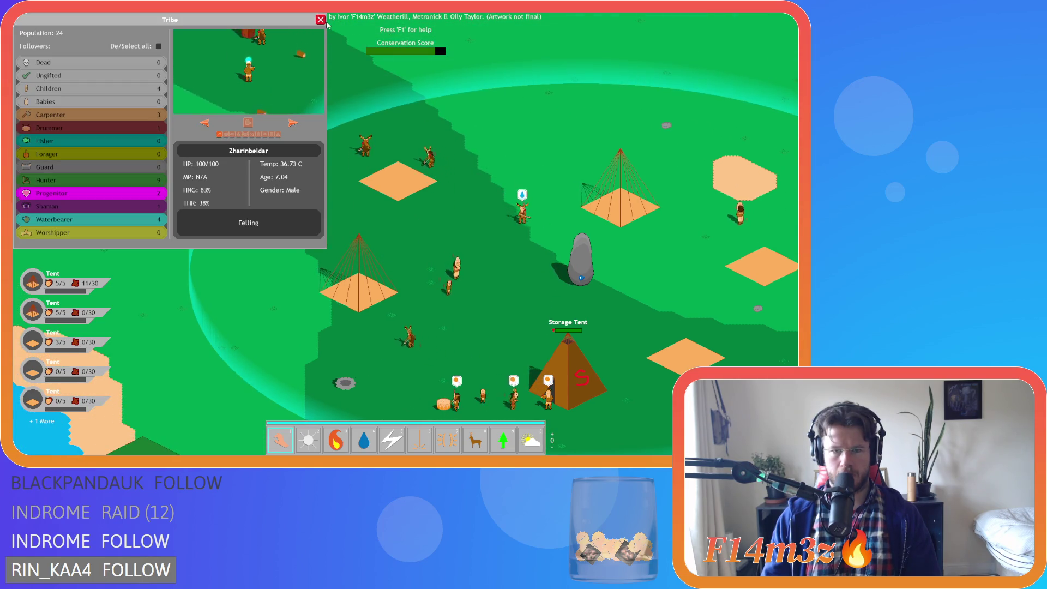
{"action": "left_click", "coordinate": [321, 20]}
- Inspect another villager near the camp and one among the trees to the east
{"action": "key", "text": "s"}
{"action": "key", "text": "d"}
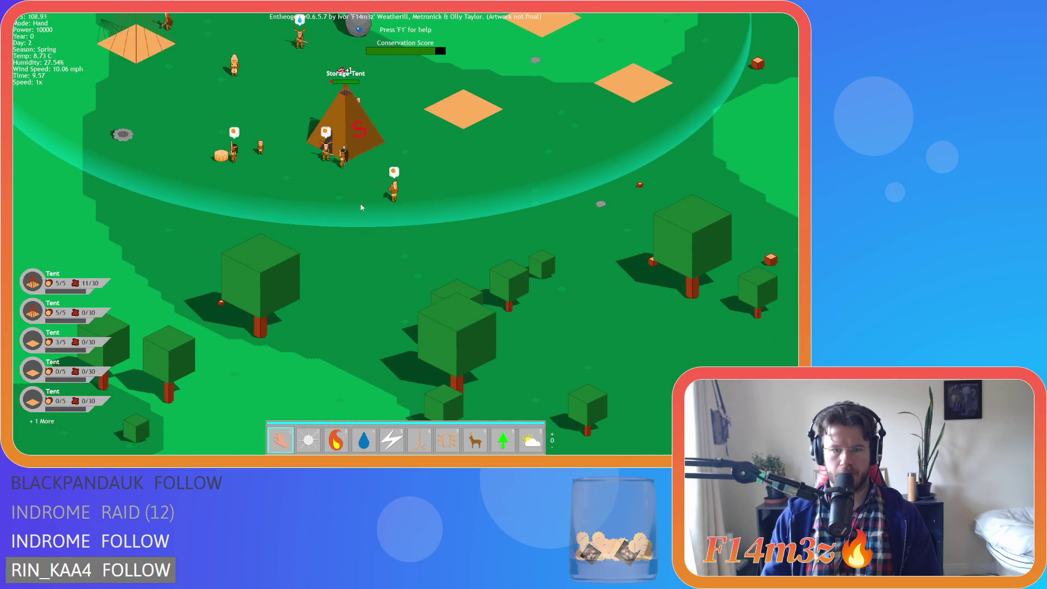
{"action": "left_click", "coordinate": [393, 191]}
{"action": "left_click", "coordinate": [320, 20]}
{"action": "scroll", "coordinate": [328, 76], "scroll_direction": "down", "scroll_amount": 3}
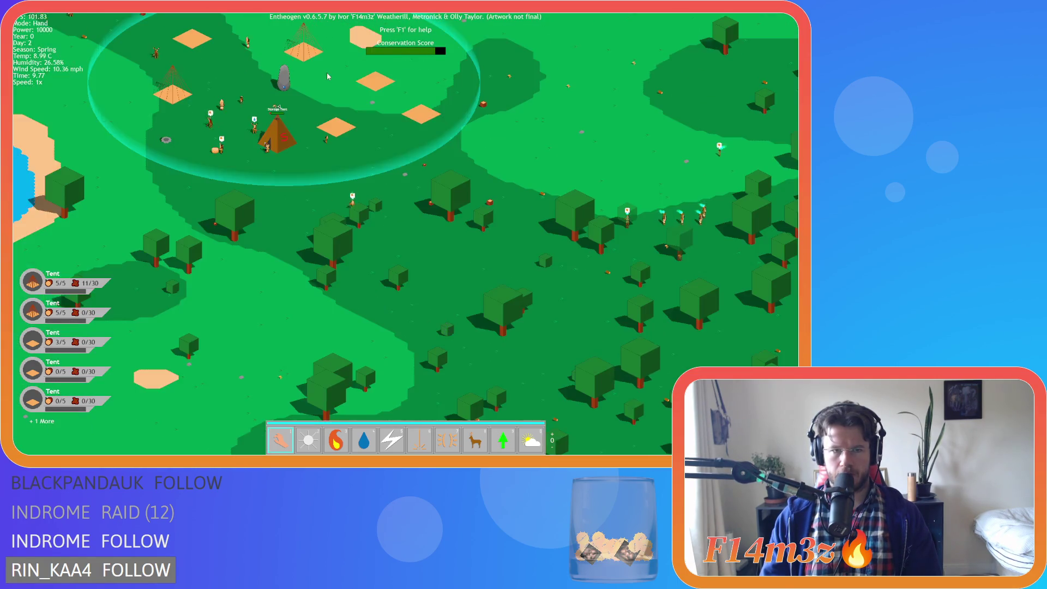
{"action": "key", "text": "d"}
{"action": "scroll", "coordinate": [398, 218], "scroll_direction": "up", "scroll_amount": 5}
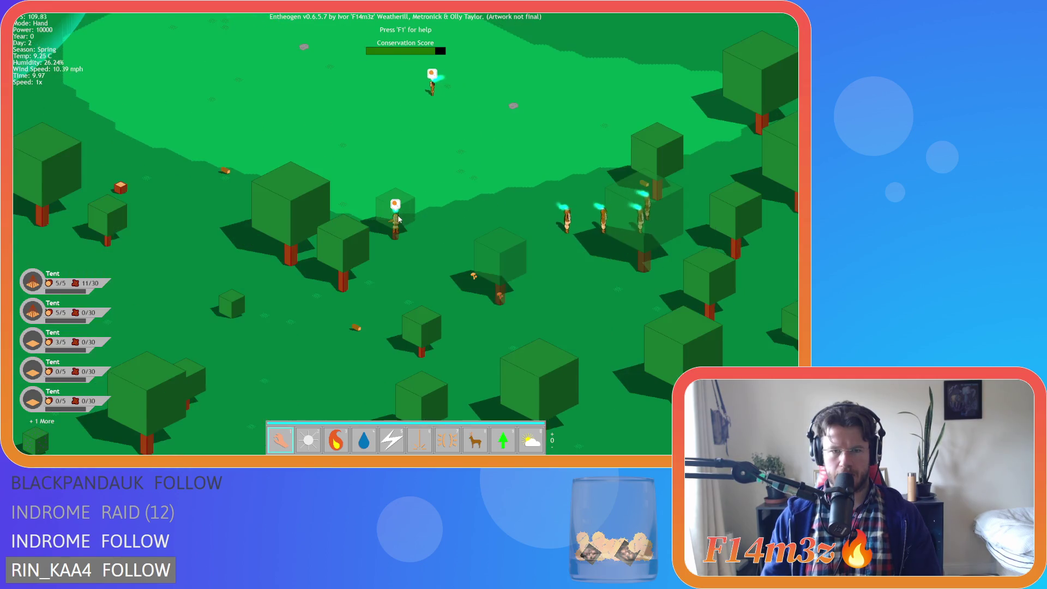
{"action": "left_click", "coordinate": [398, 218]}
{"action": "key", "text": "a"}
{"action": "left_click", "coordinate": [321, 20]}
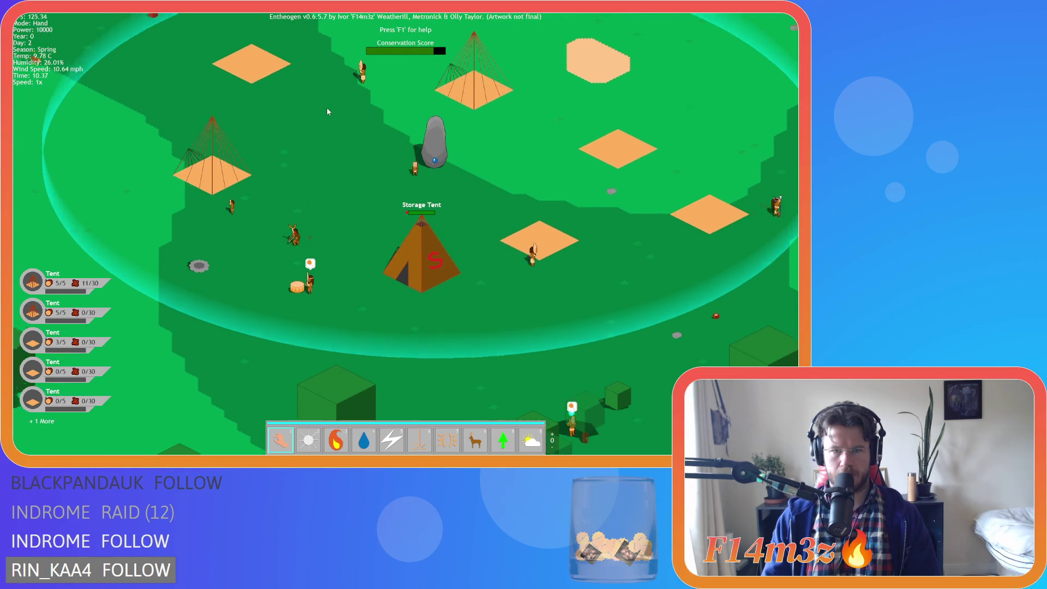
- Zoom around the camp and inspect the villager supplying lumber
{"action": "scroll", "coordinate": [328, 112], "scroll_direction": "down", "scroll_amount": 5}
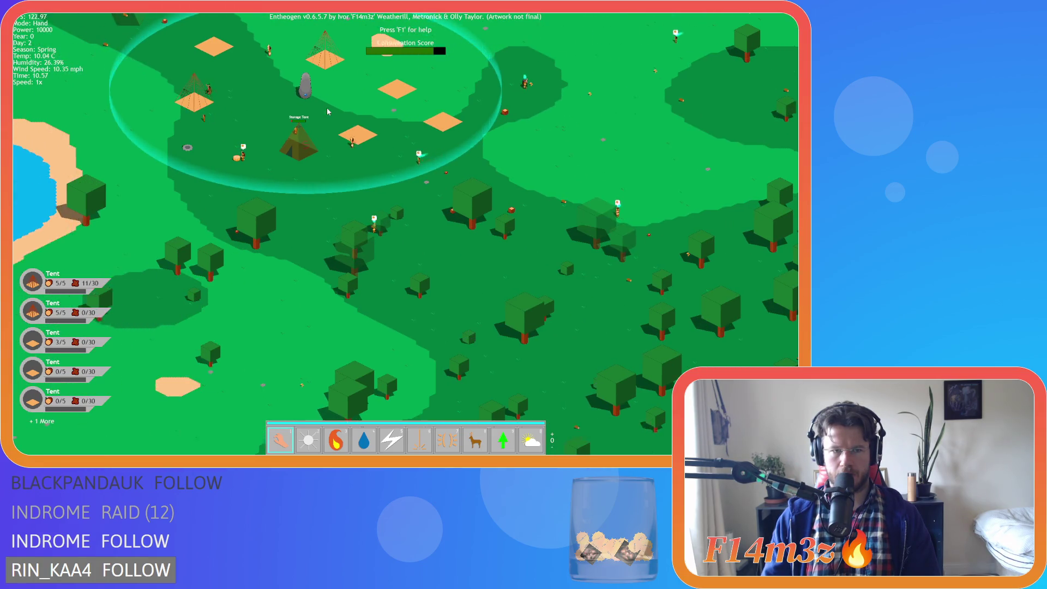
{"action": "scroll", "coordinate": [326, 107], "scroll_direction": "up", "scroll_amount": 5}
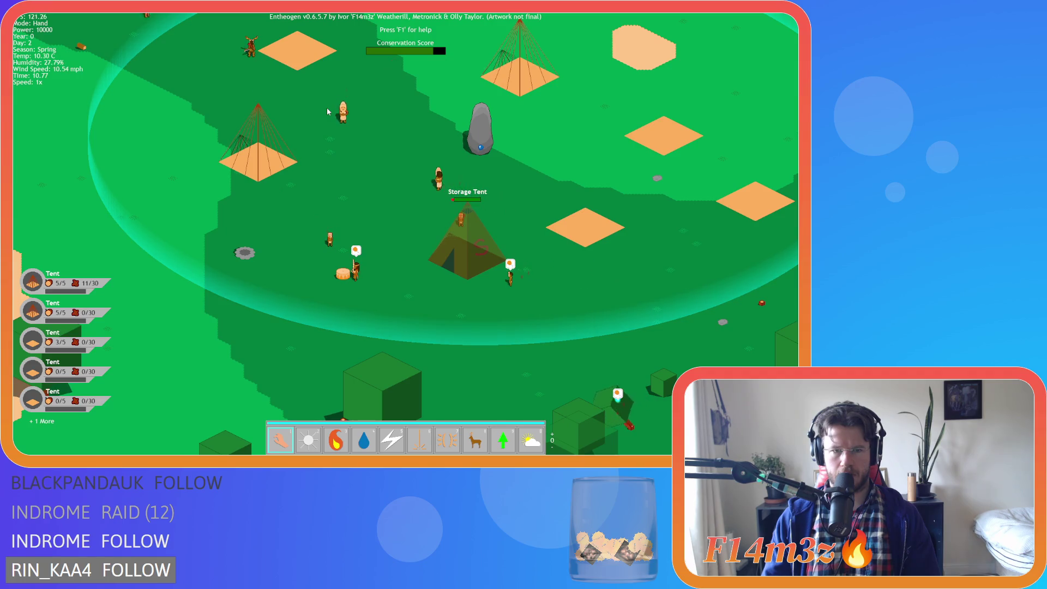
{"action": "scroll", "coordinate": [326, 107], "scroll_direction": "down", "scroll_amount": 3}
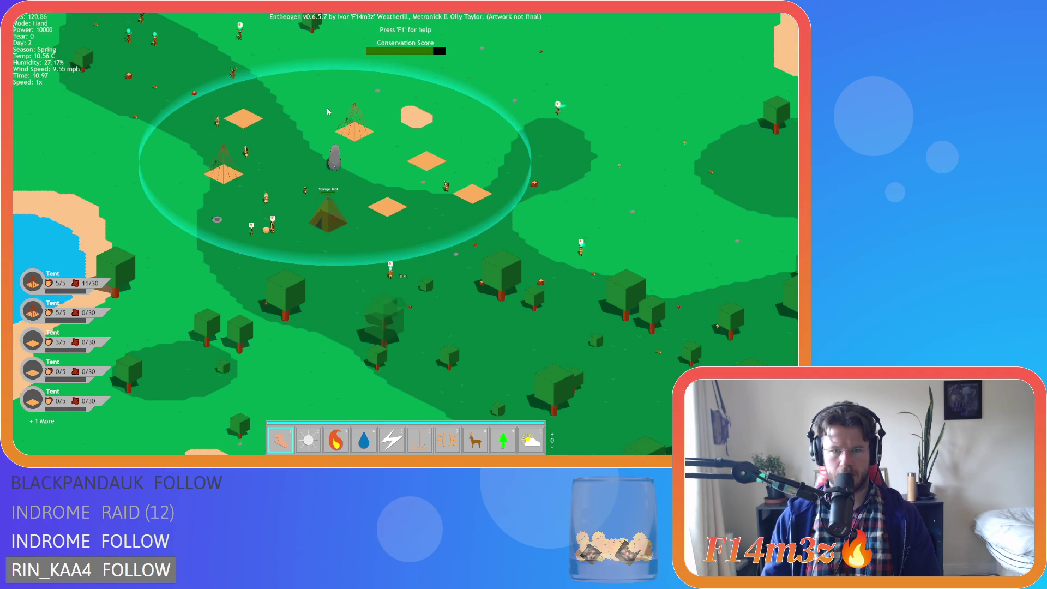
{"action": "scroll", "coordinate": [326, 107], "scroll_direction": "up", "scroll_amount": 5}
{"action": "scroll", "coordinate": [326, 107], "scroll_direction": "down", "scroll_amount": 5}
{"action": "scroll", "coordinate": [327, 210], "scroll_direction": "up", "scroll_amount": 5}
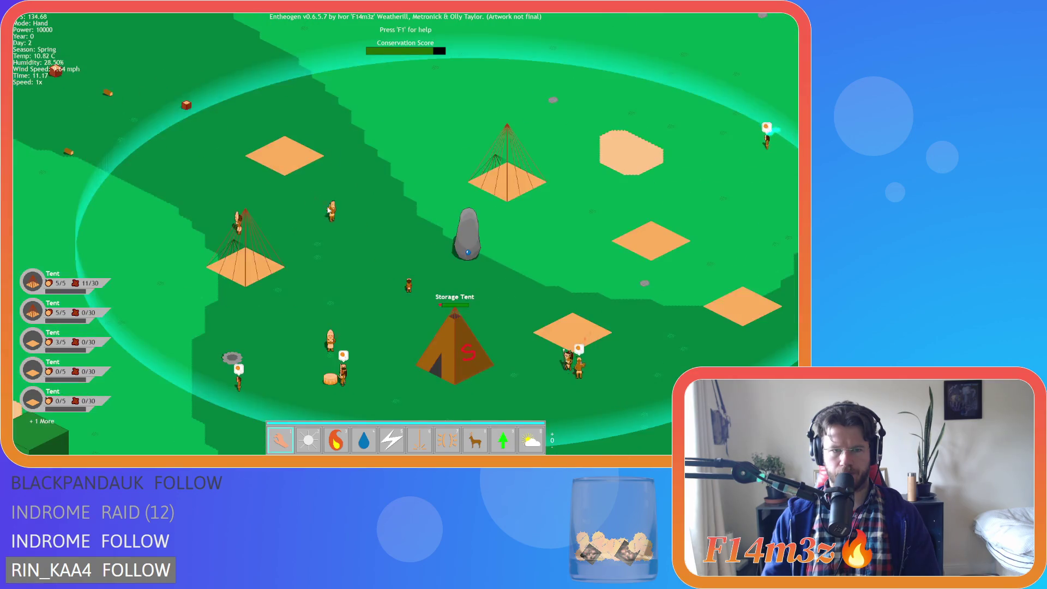
{"action": "left_click", "coordinate": [329, 209]}
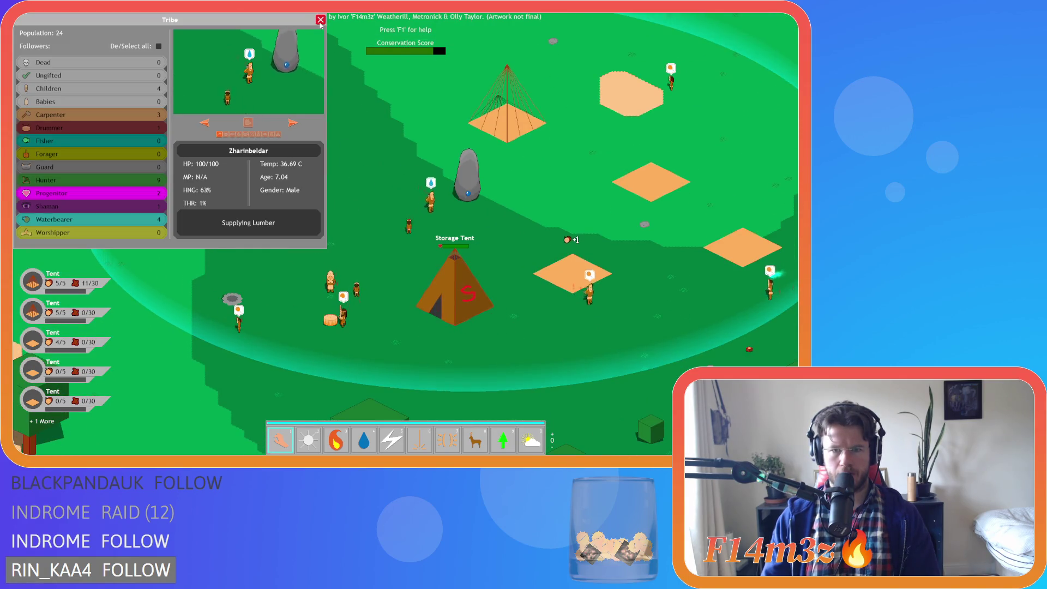
{"action": "left_click", "coordinate": [320, 22]}
- Inspect a felling villager in the forest and one beside the standing rock
{"action": "scroll", "coordinate": [325, 96], "scroll_direction": "down", "scroll_amount": 5}
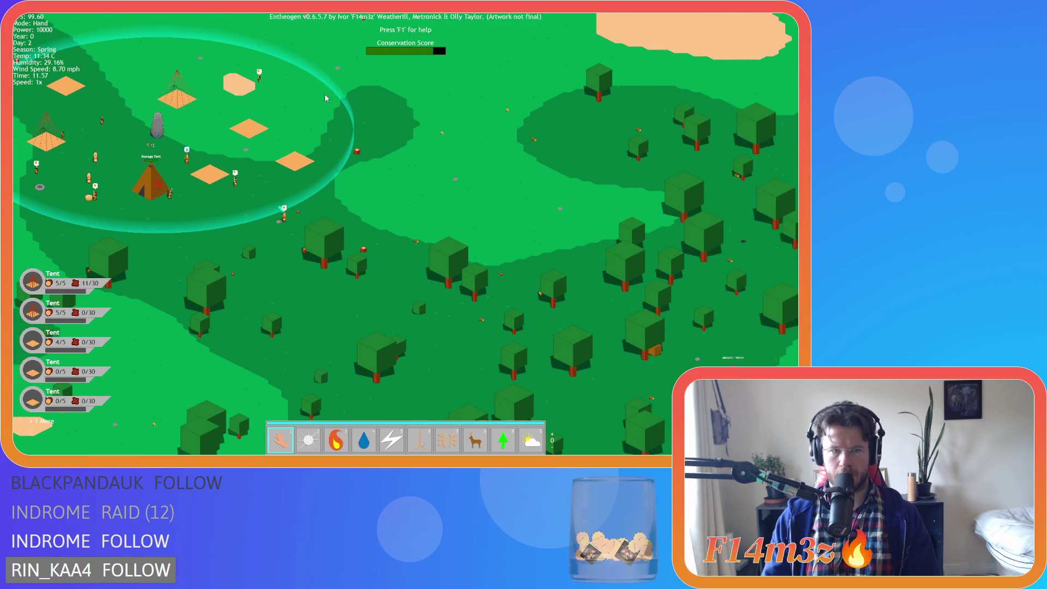
{"action": "key", "text": "a"}
{"action": "left_click", "coordinate": [454, 245]}
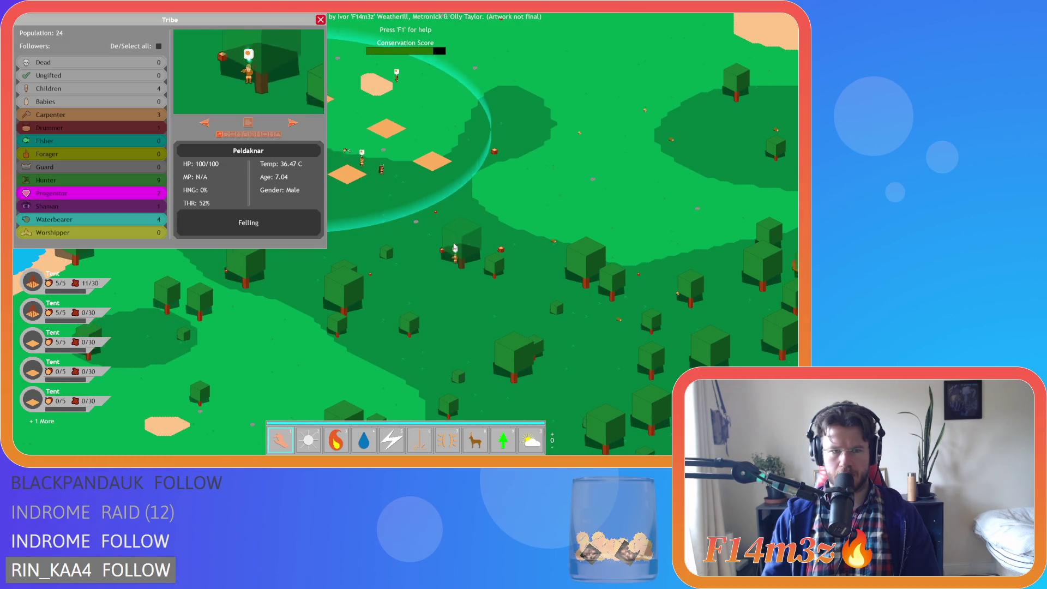
{"action": "scroll", "coordinate": [452, 208], "scroll_direction": "up", "scroll_amount": 5}
{"action": "left_click", "coordinate": [439, 196]}
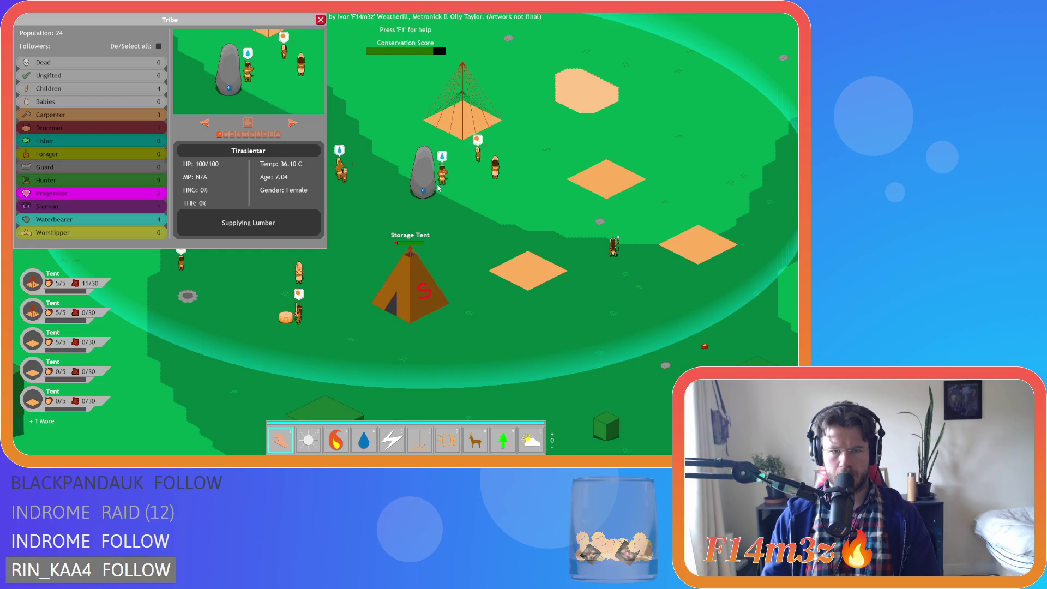
{"action": "key", "text": "a"}
{"action": "key", "text": "w"}
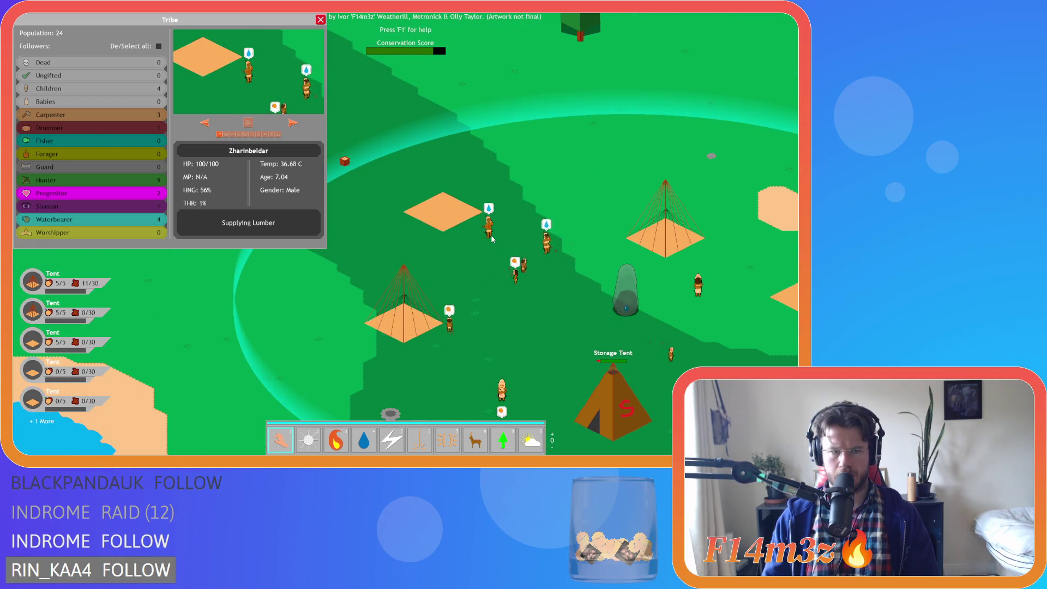
{"action": "key", "text": "s"}
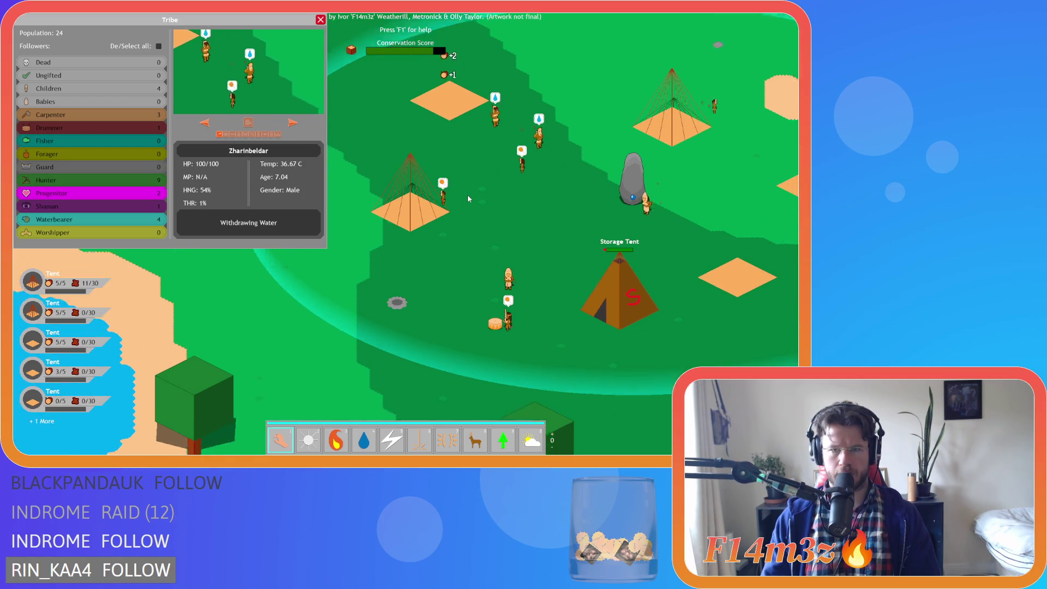
{"action": "key", "text": "s"}
{"action": "key", "text": "d"}
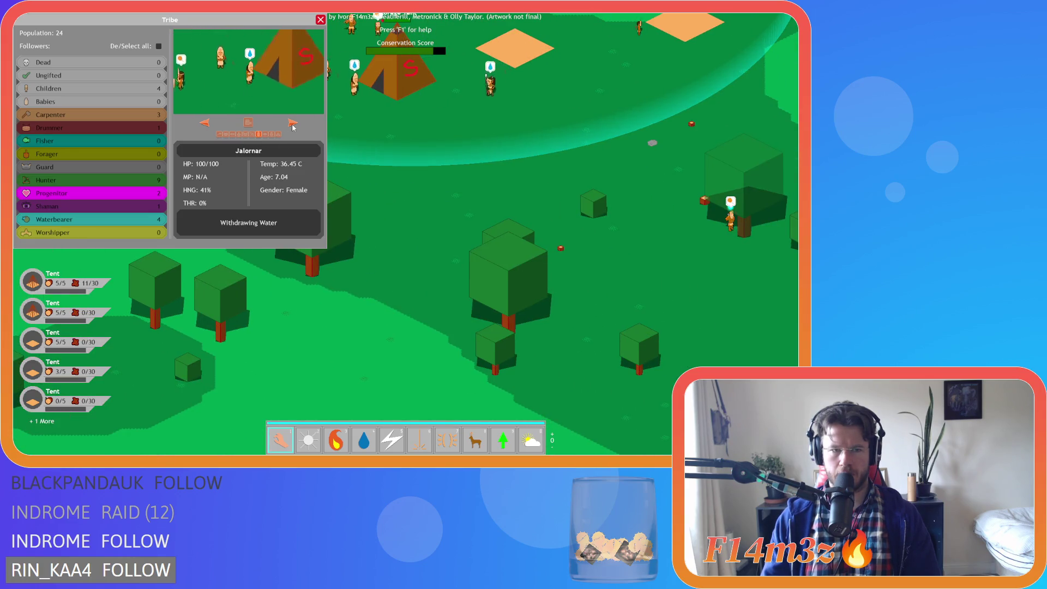
- Cycle to the next villager, centre on them and pan across the beach
{"action": "left_click", "coordinate": [293, 127]}
{"action": "left_click", "coordinate": [247, 123]}
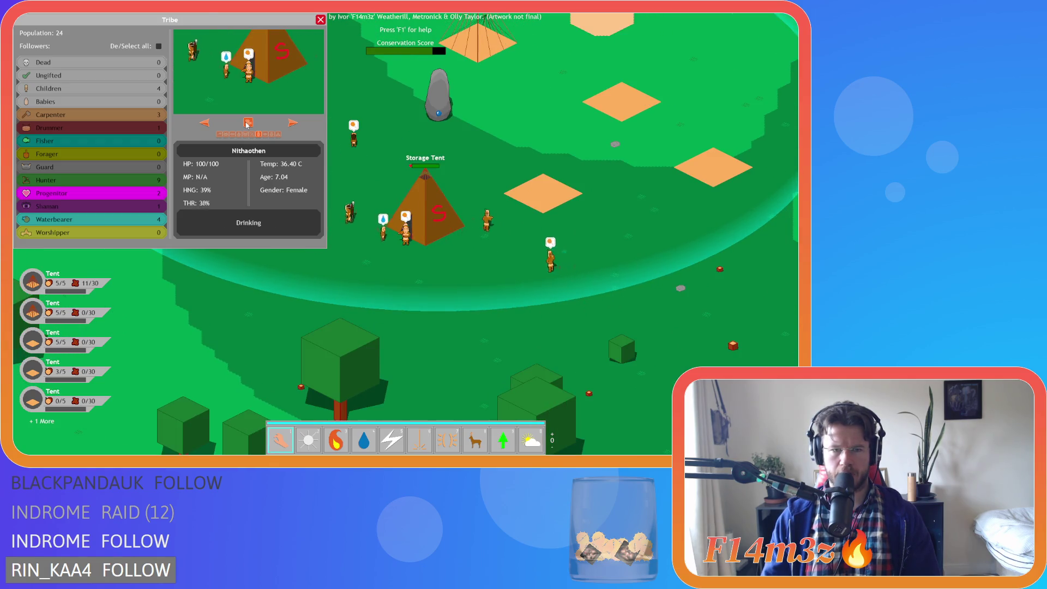
{"action": "mouse_move", "coordinate": [247, 124]}
{"action": "left_mouse_down"}
{"action": "mouse_move", "coordinate": [269, 131]}
{"action": "mouse_move", "coordinate": [263, 197]}
{"action": "mouse_move", "coordinate": [428, 197]}
{"action": "left_mouse_up"}
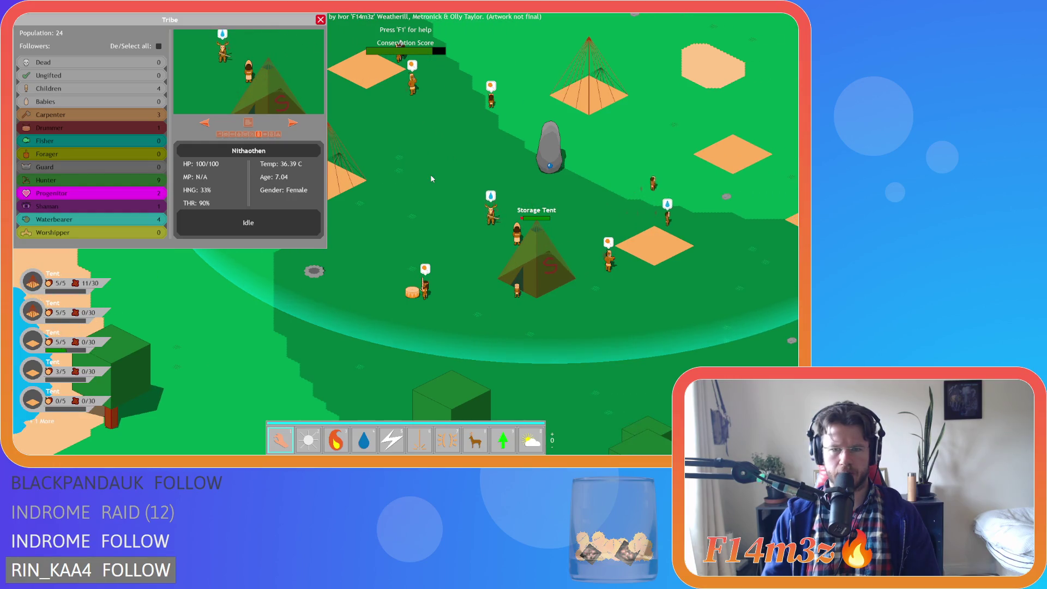
{"action": "key", "text": "Down"}
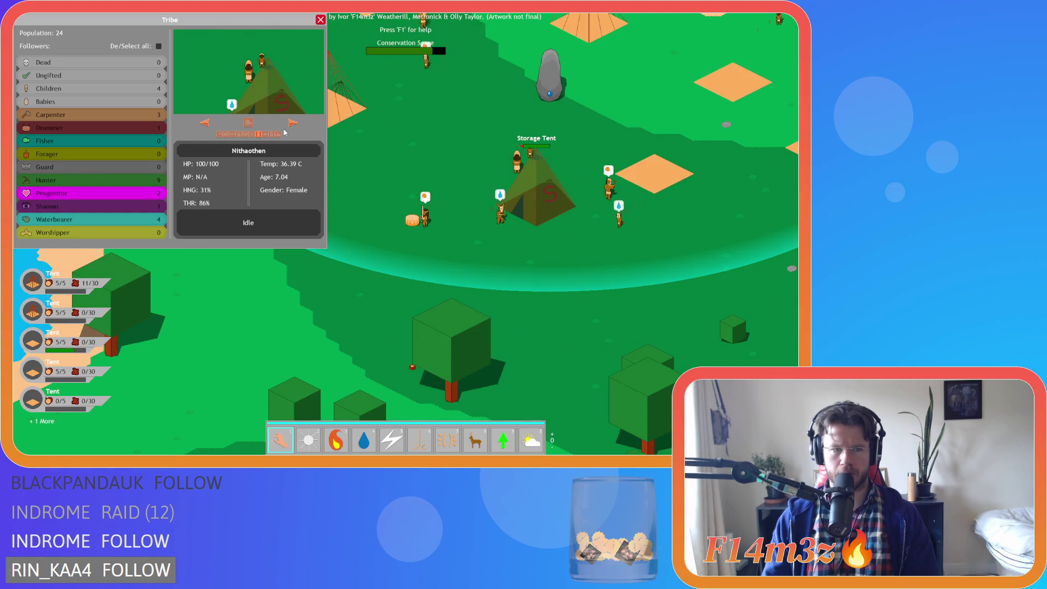
- Show the Carpenter building the tent and cycle through Zharinbeldar, Peldaknar and the other builders
{"action": "left_click", "coordinate": [139, 117]}
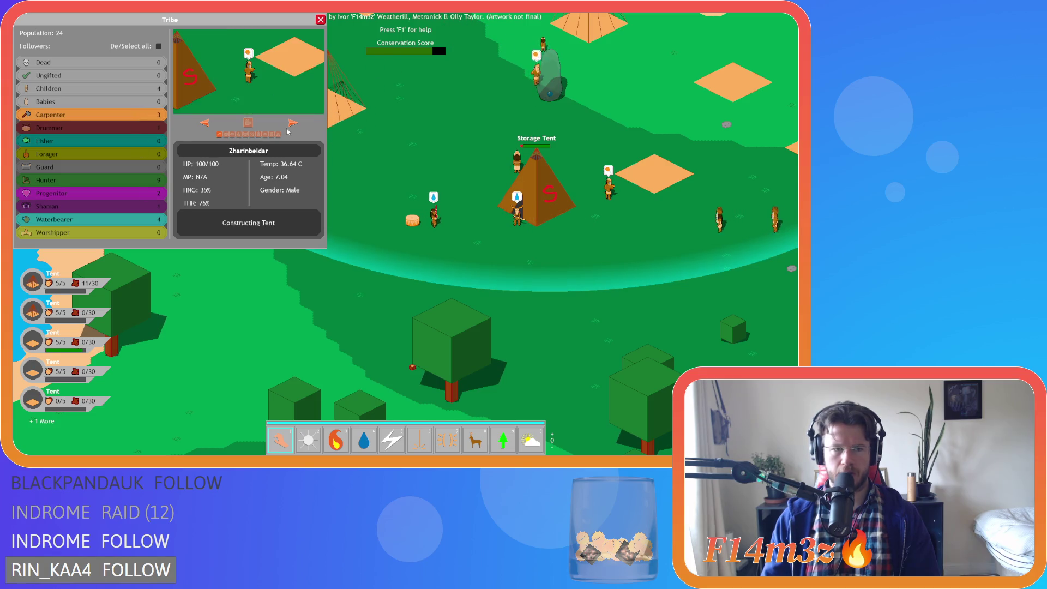
{"action": "left_click", "coordinate": [292, 123]}
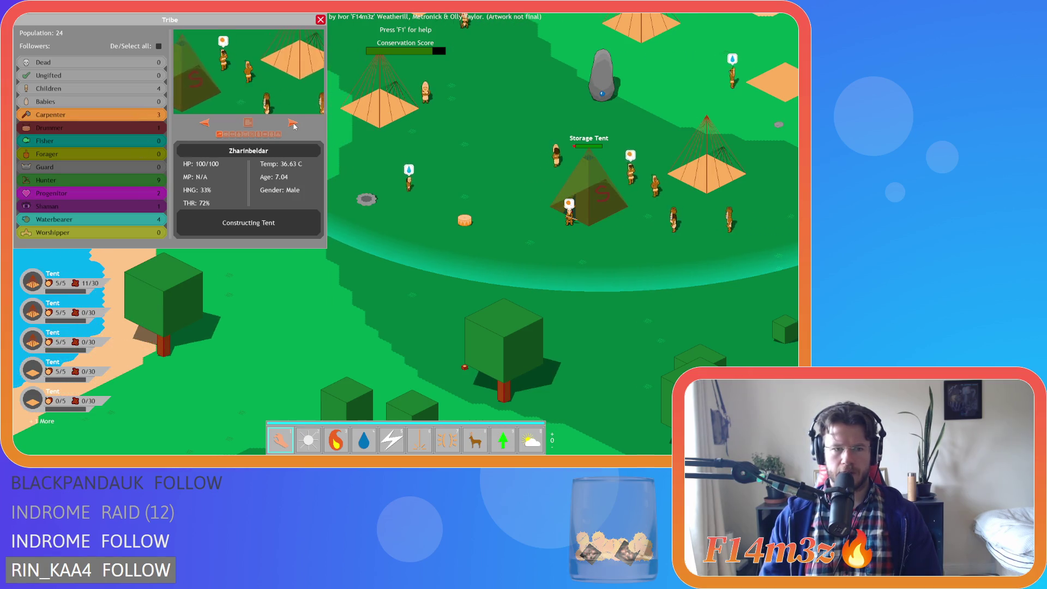
{"action": "left_click", "coordinate": [292, 123]}
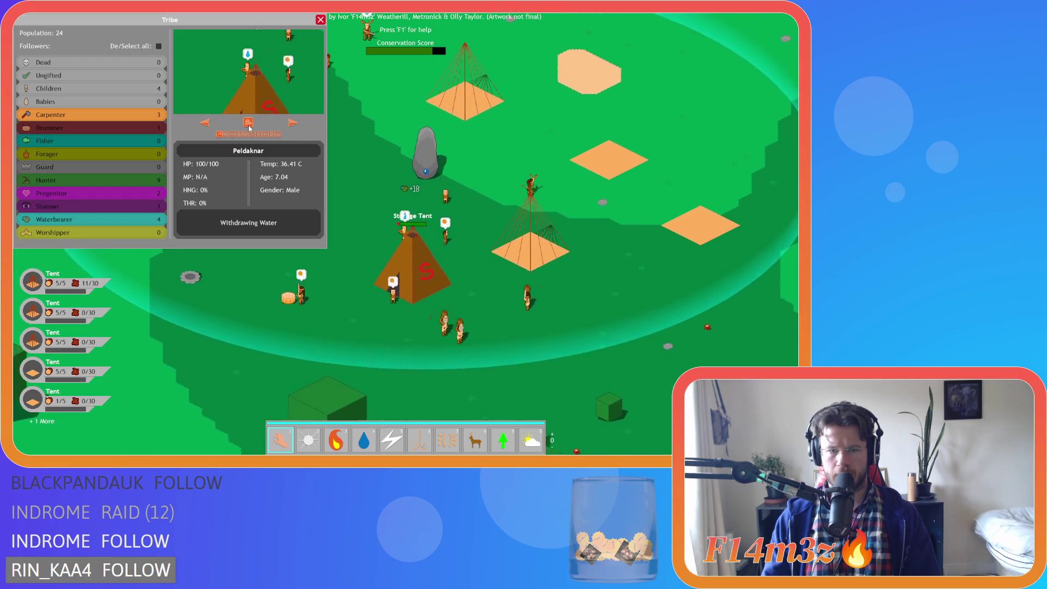
{"action": "left_click", "coordinate": [293, 124]}
{"action": "left_click", "coordinate": [293, 123]}
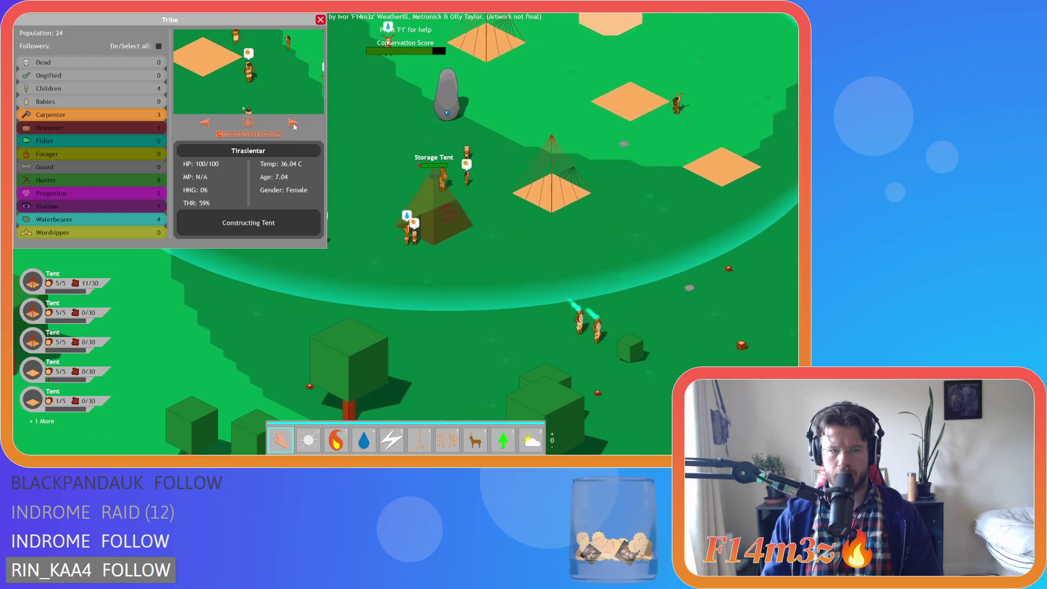
{"action": "left_click", "coordinate": [294, 124]}
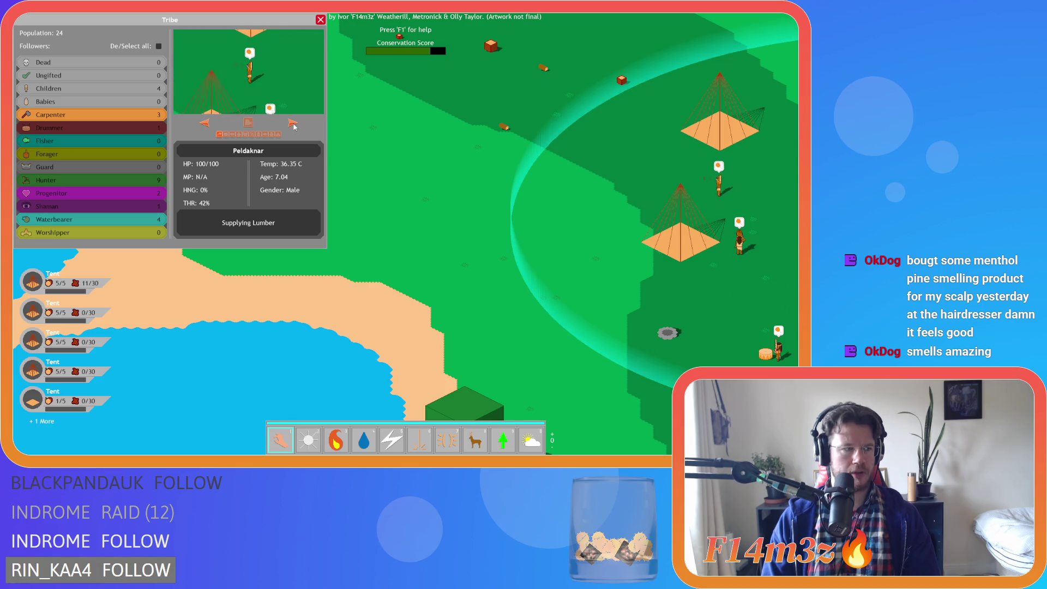
- Pan the map to centre the Storage Tent, then move toward the felling villager
{"action": "key", "text": "s"}
{"action": "key", "text": "d"}
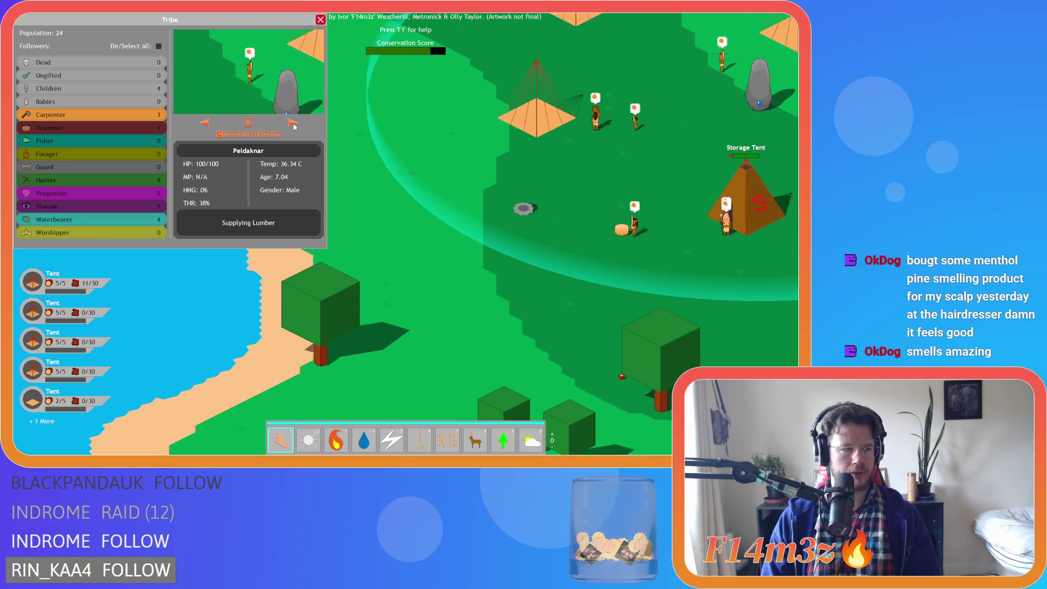
{"action": "key", "text": "d"}
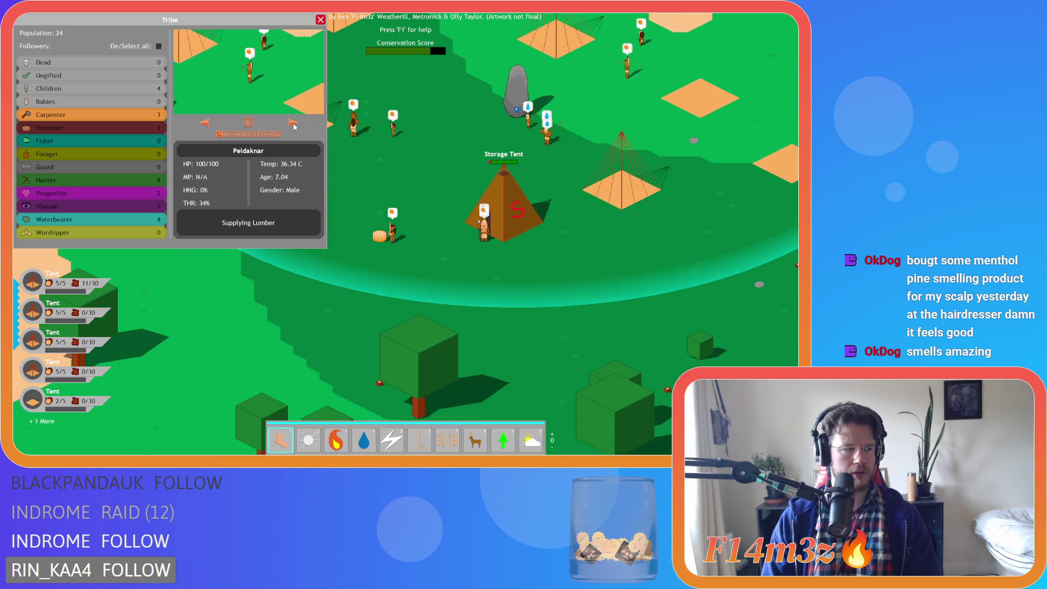
{"action": "key", "text": "w"}
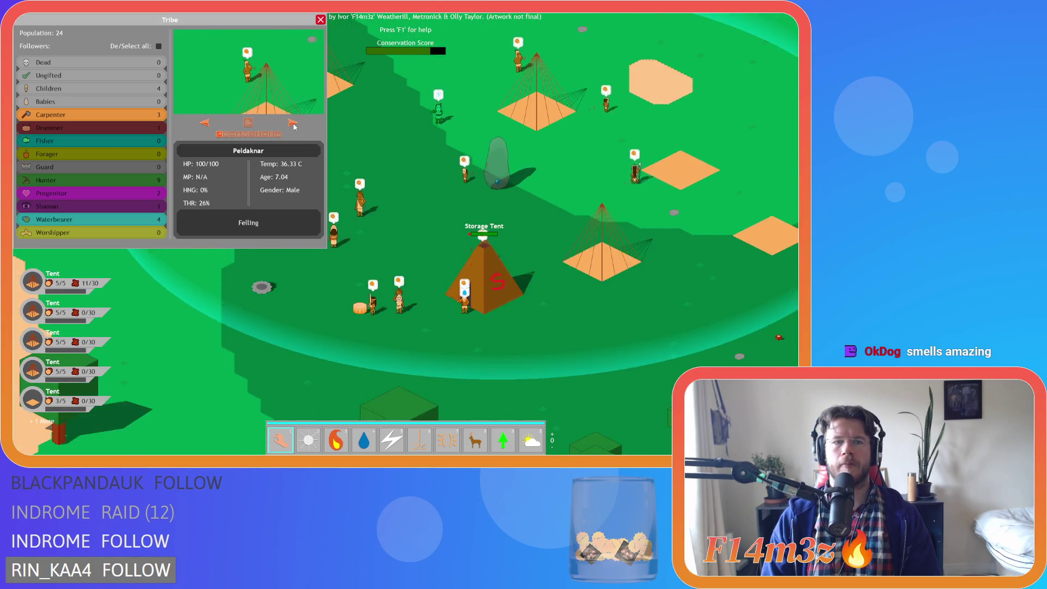
{"action": "key", "text": "s"}
{"action": "key", "text": "a"}
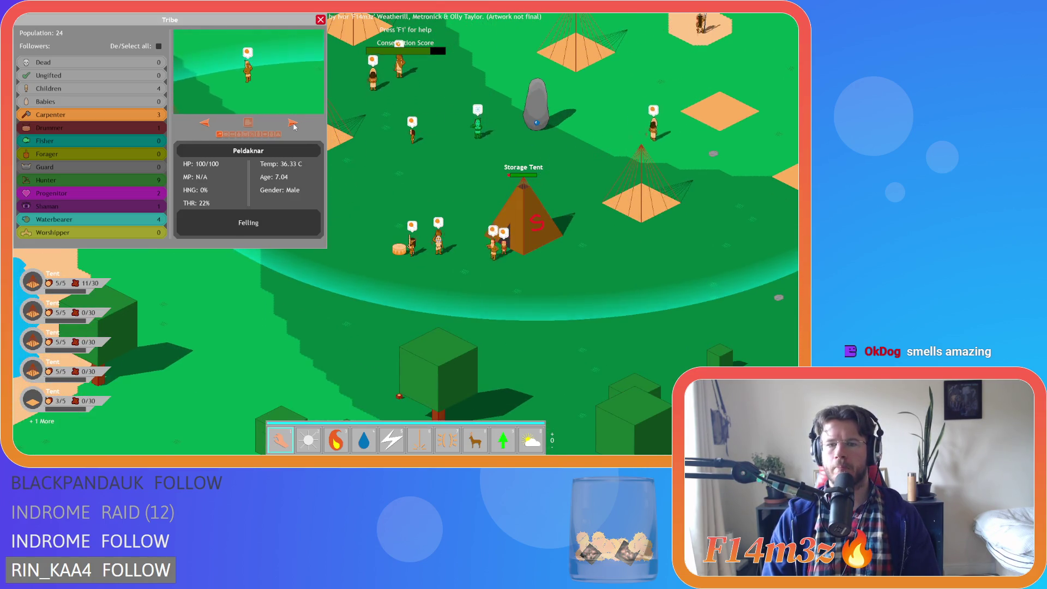
{"action": "key", "text": "s"}
{"action": "key", "text": "d"}
{"action": "key", "text": "w"}
{"action": "key", "text": "a"}
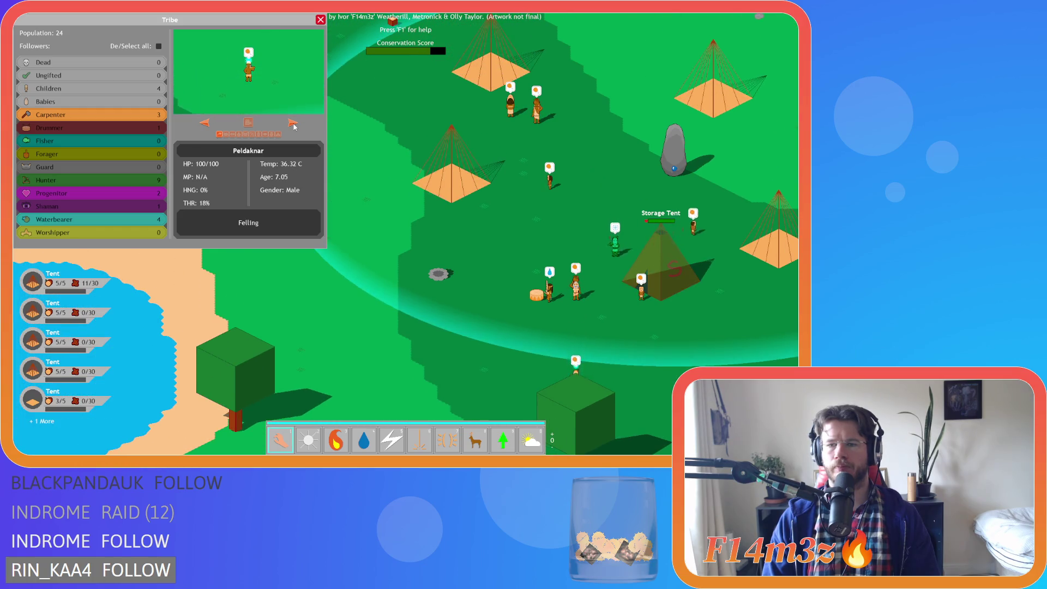
{"action": "key", "text": "s"}
{"action": "key", "text": "d"}
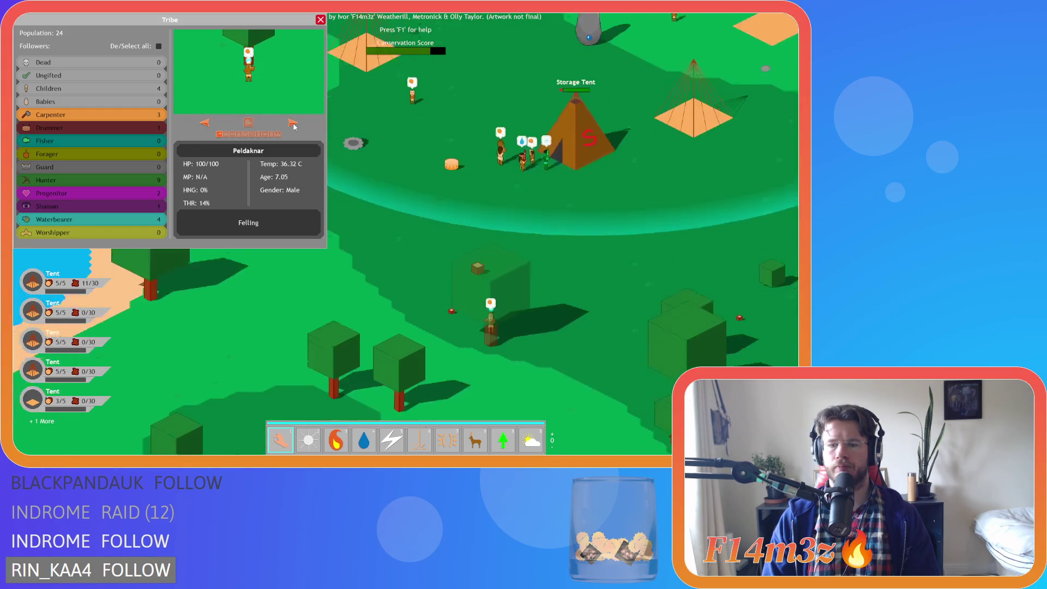
- Select villager Zharinbeldar, pan around the camp and close the Tribe panel
{"action": "left_click", "coordinate": [493, 298]}
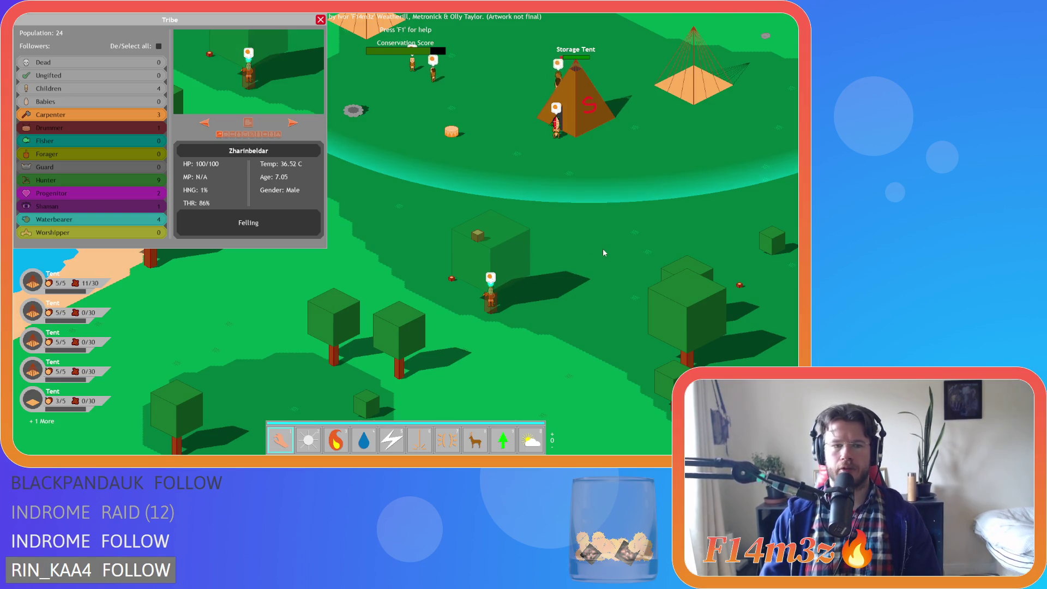
{"action": "key", "text": "s"}
{"action": "key", "text": "w"}
{"action": "key", "text": "a"}
{"action": "key", "text": "w"}
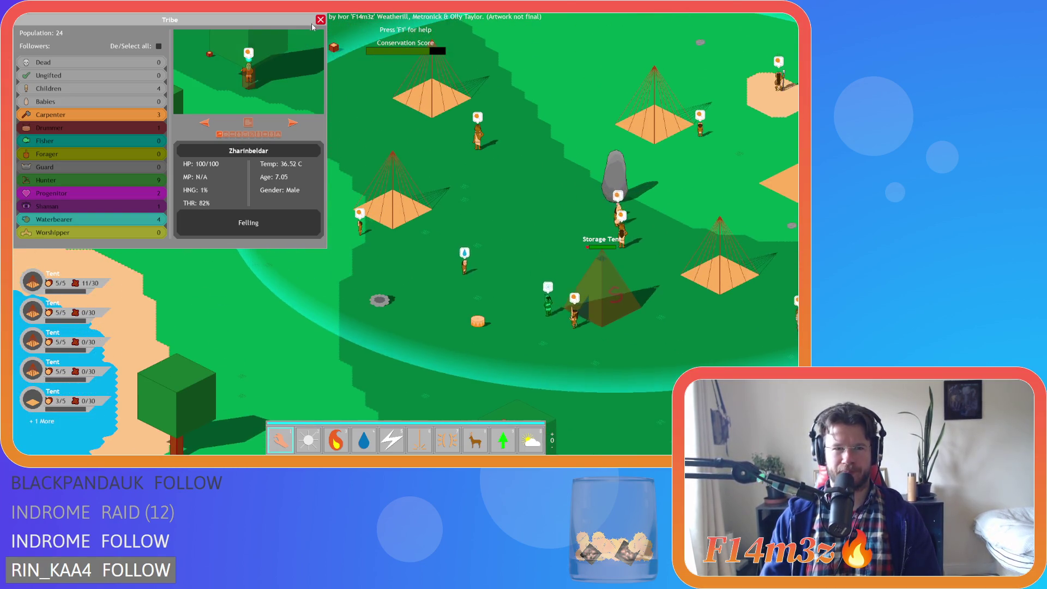
{"action": "left_click", "coordinate": [321, 20]}
{"action": "key", "text": "d"}
{"action": "key", "text": "s"}
- View villager Tiraslentar's details, then quit the test run with Escape and Y
{"action": "scroll", "coordinate": [557, 224], "scroll_direction": "down", "scroll_amount": 3}
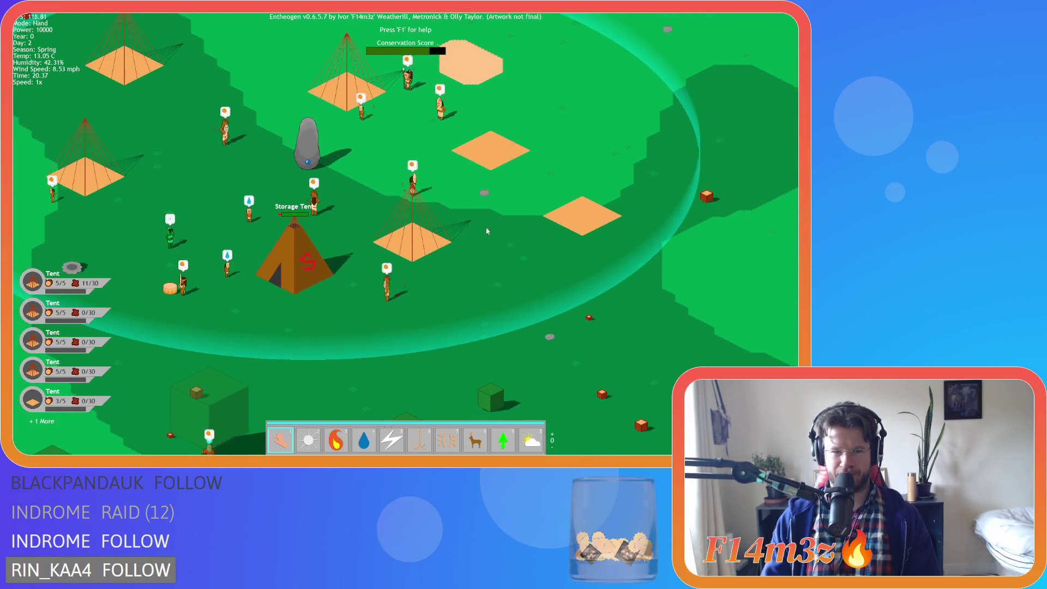
{"action": "scroll", "coordinate": [404, 236], "scroll_direction": "down", "scroll_amount": 5}
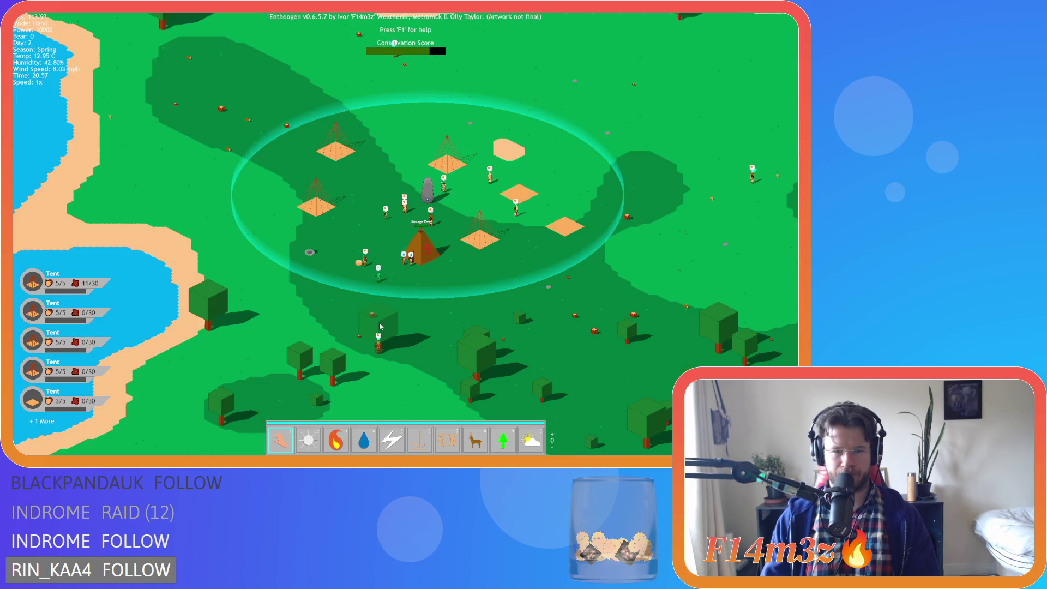
{"action": "left_click", "coordinate": [378, 341]}
{"action": "scroll", "coordinate": [380, 290], "scroll_direction": "up", "scroll_amount": 3}
{"action": "scroll", "coordinate": [380, 290], "scroll_direction": "down", "scroll_amount": 3}
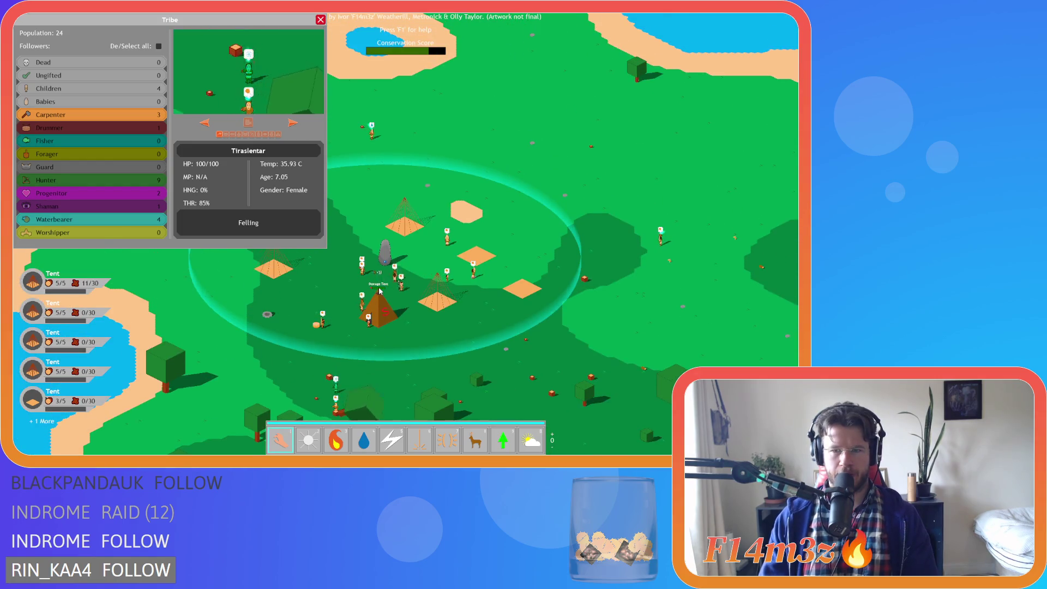
{"action": "key", "text": "Escape"}
{"action": "key", "text": "Escape"}
{"action": "key", "text": "y"}
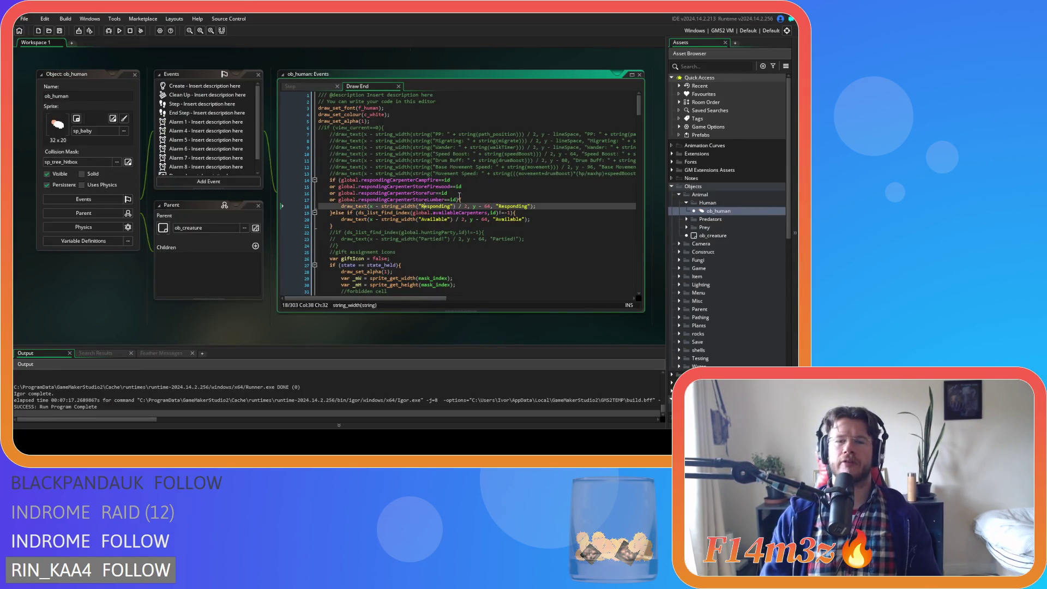
- Show ob_human's Step event and open sc_stateConditions at the carpenter lumber condition on line 14
{"action": "left_click", "coordinate": [299, 86]}
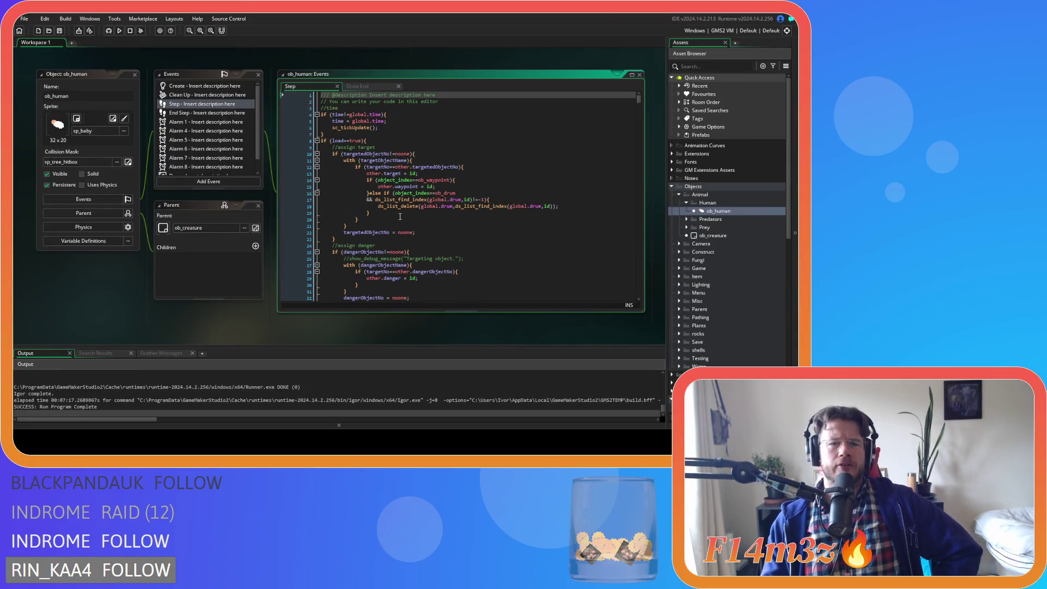
{"action": "scroll", "coordinate": [399, 216], "scroll_direction": "down", "scroll_amount": 15}
{"action": "scroll", "coordinate": [719, 267], "scroll_direction": "down", "scroll_amount": 8}
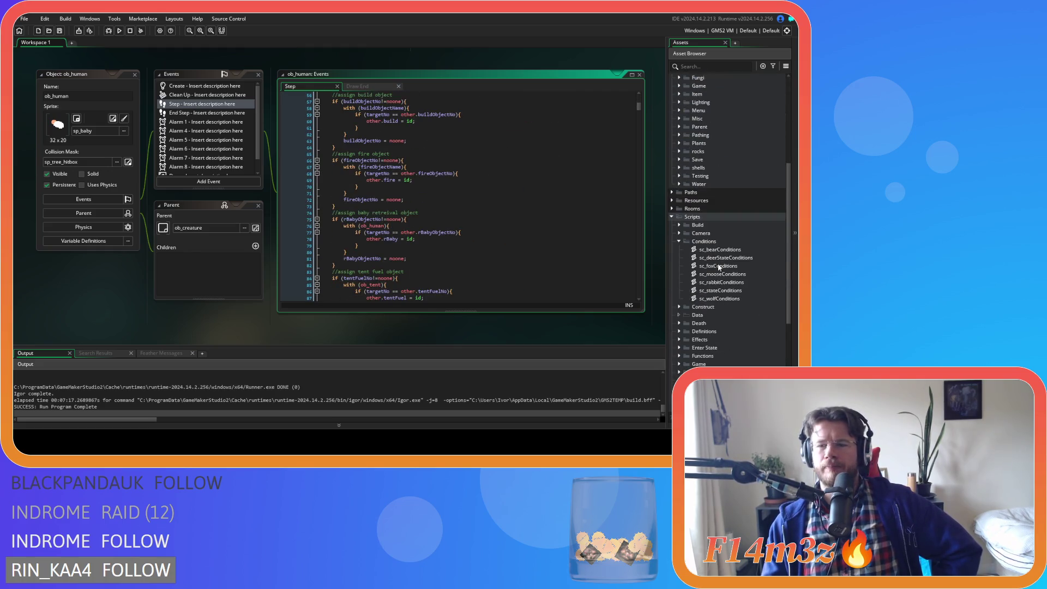
{"action": "double_click", "coordinate": [720, 290]}
{"action": "left_click", "coordinate": [304, 180]}
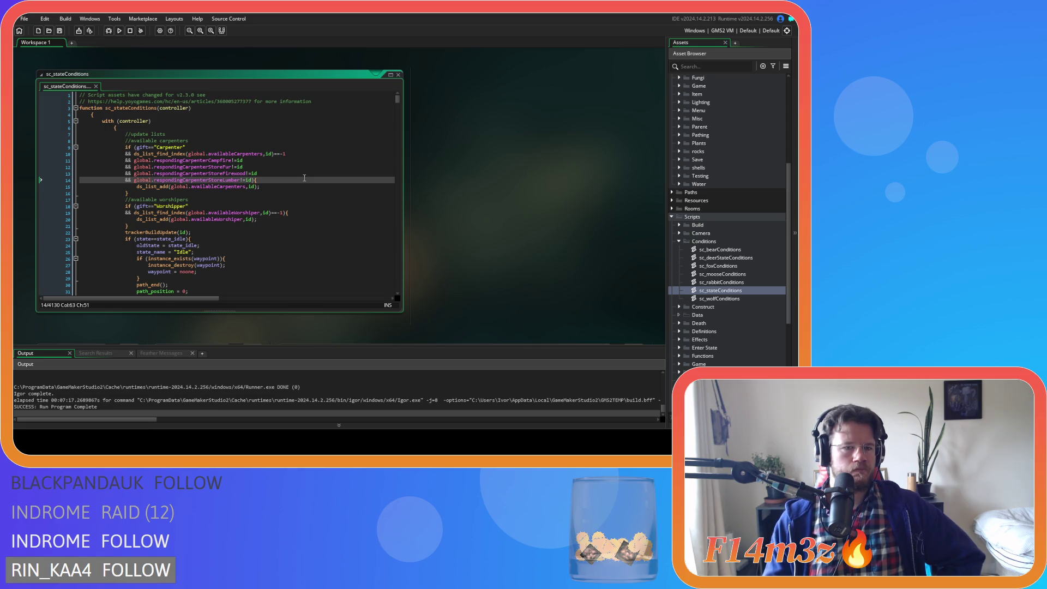
- Open the trackerBuildUpdate and trackerNearestCarpenterToCampfireUpdate scripts, then go back to the previous view
{"action": "scroll", "coordinate": [305, 178], "scroll_direction": "down", "scroll_amount": 4}
{"action": "middle_click", "coordinate": [146, 151]}
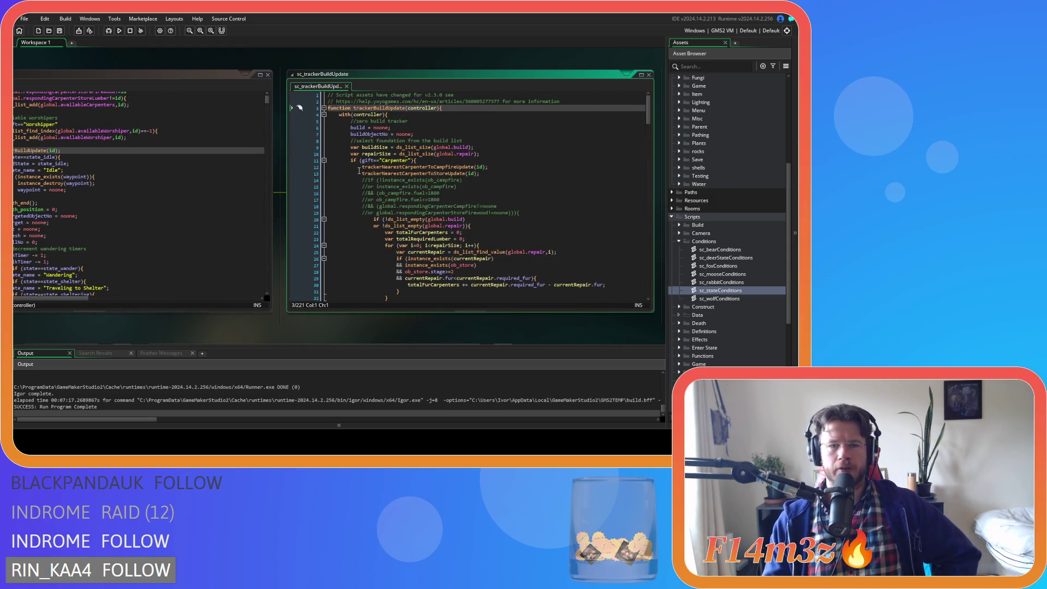
{"action": "middle_click", "coordinate": [427, 166]}
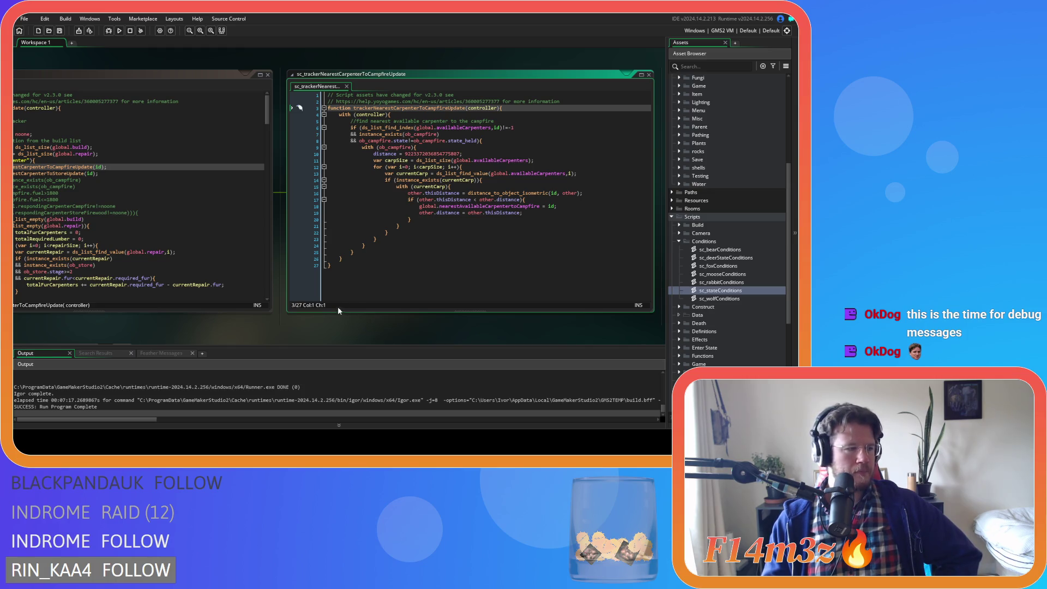
{"action": "left_click_drag", "start_coordinate": [373, 336], "coordinate": [288, 331]}
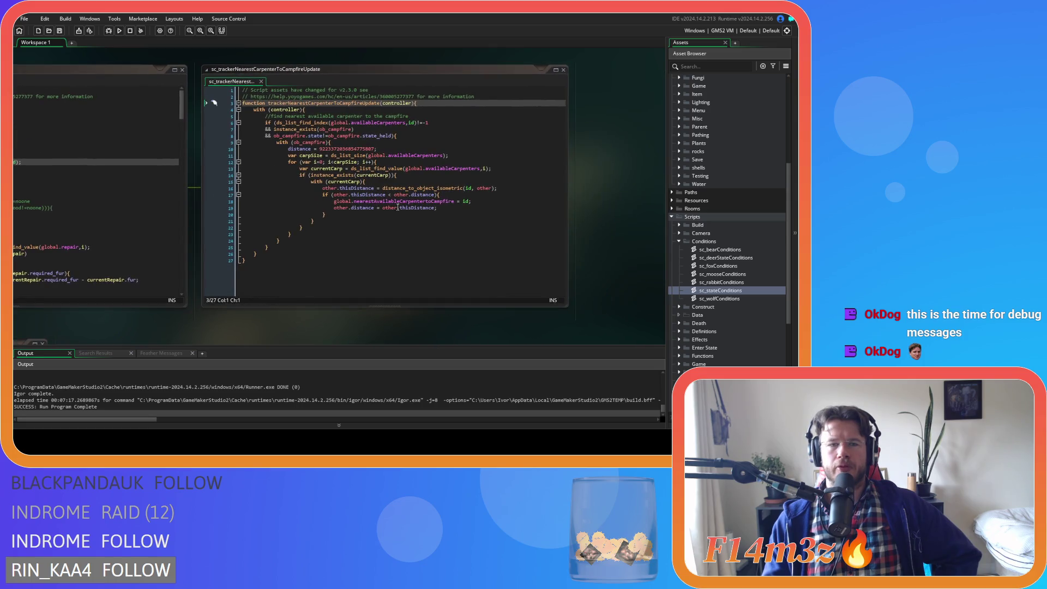
{"action": "left_click", "coordinate": [430, 159]}
{"action": "key", "text": "alt+Left"}
{"action": "key", "text": "alt+Left"}
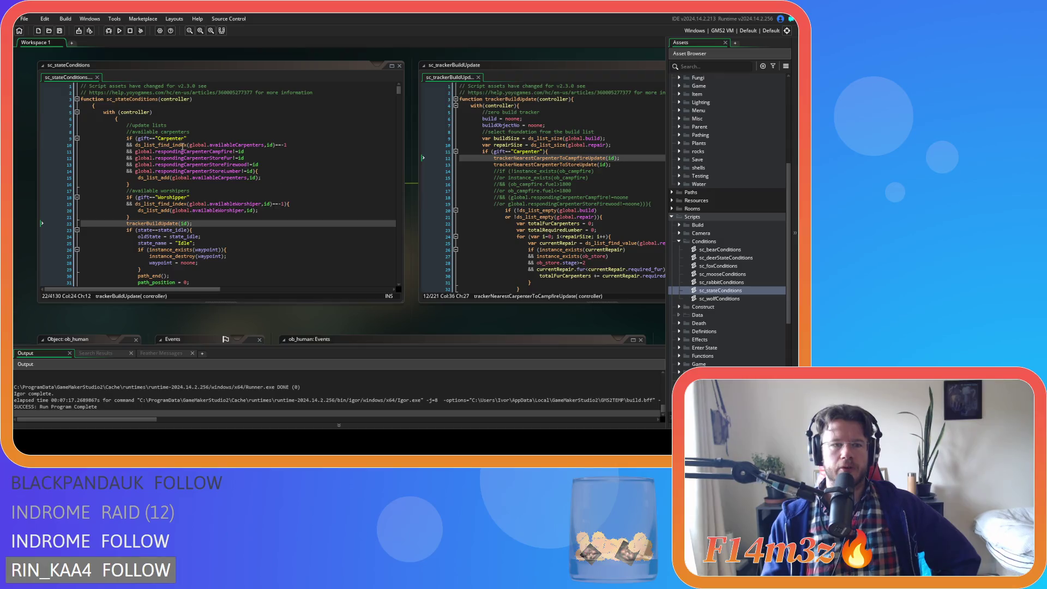
- Highlight the carpenter availability conditions on lines 11–13, then centre the campfire tracker script
{"action": "left_click_drag", "start_coordinate": [186, 152], "coordinate": [284, 173]}
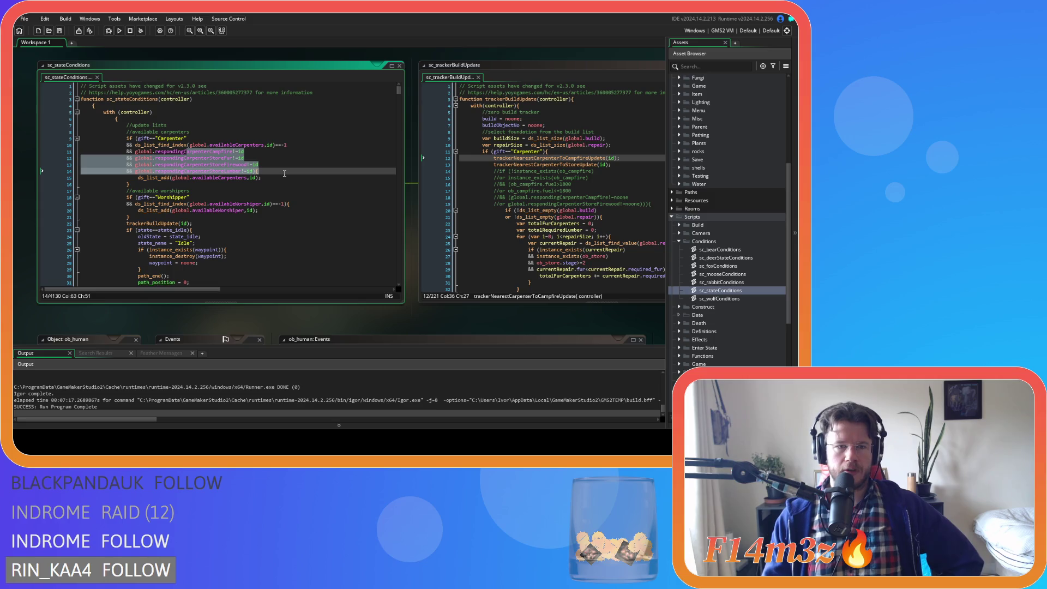
{"action": "left_click", "coordinate": [244, 180]}
{"action": "left_click_drag", "start_coordinate": [391, 318], "coordinate": [161, 305]}
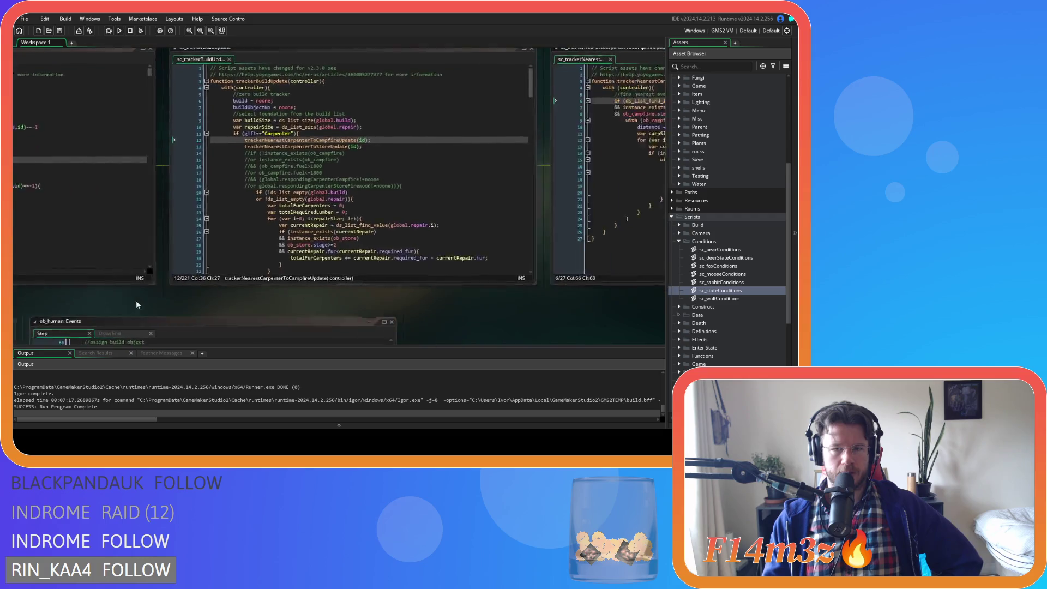
{"action": "mouse_move", "coordinate": [331, 299]}
{"action": "left_mouse_down"}
{"action": "mouse_move", "coordinate": [273, 319]}
{"action": "mouse_move", "coordinate": [122, 330]}
{"action": "left_mouse_up"}
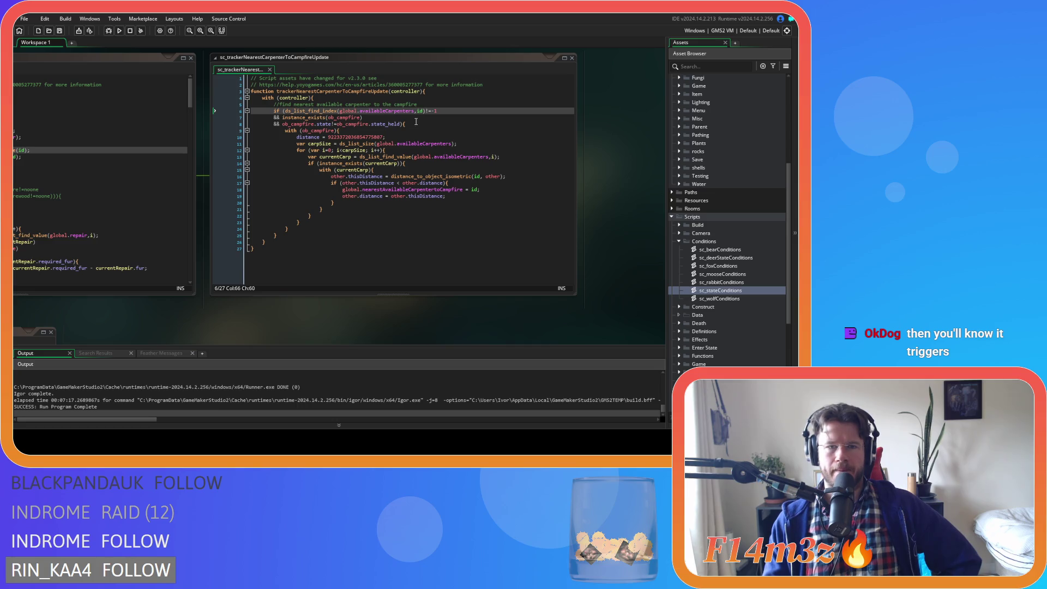
- Review the campfire tracker's available-carpenter, instance_exists and campfire state checks on lines 6–9
{"action": "left_click", "coordinate": [417, 111]}
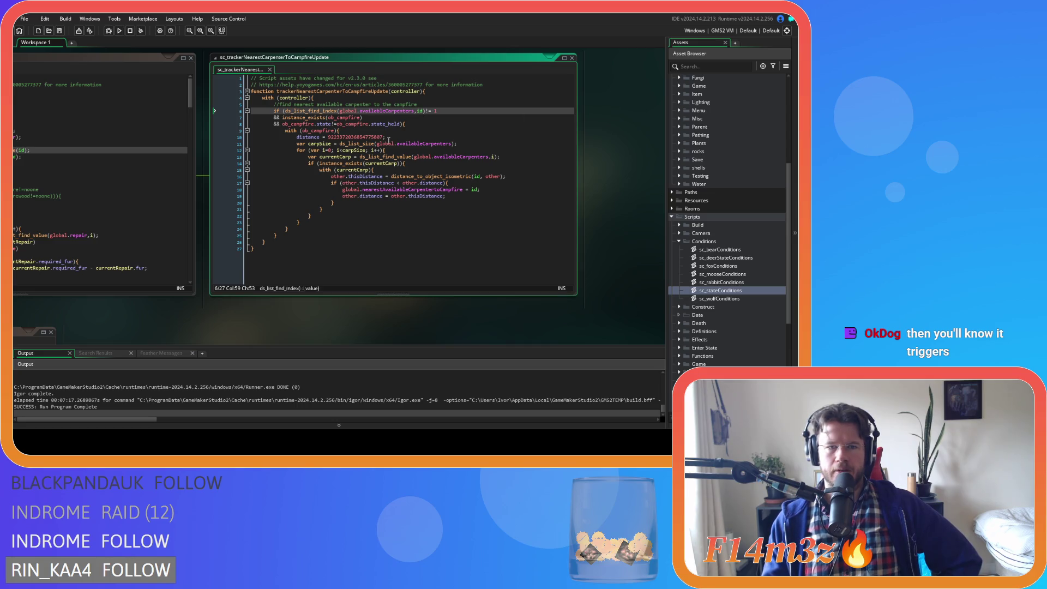
{"action": "left_click_drag", "start_coordinate": [385, 111], "coordinate": [452, 113]}
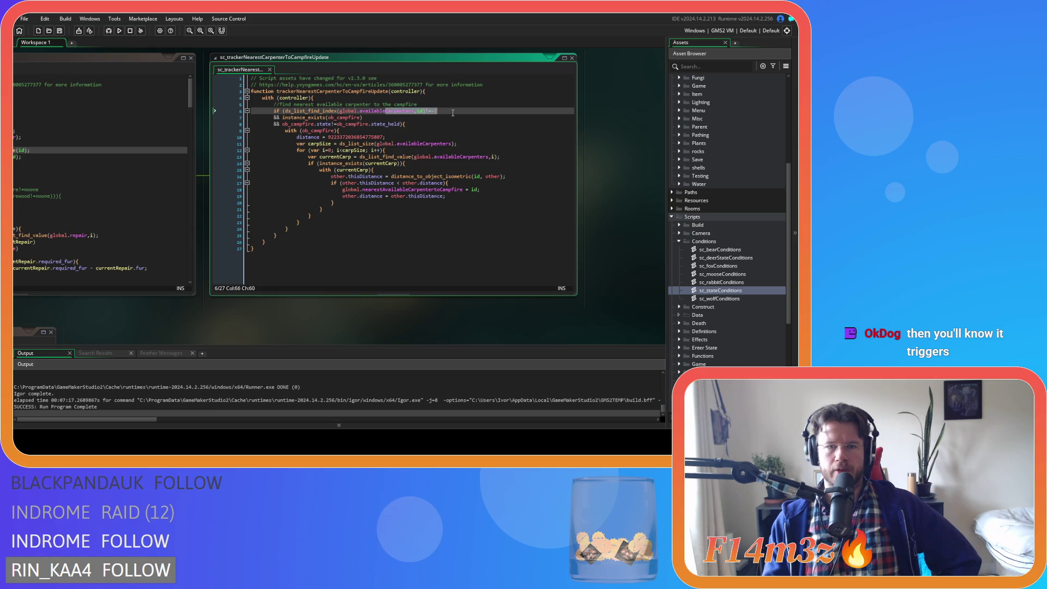
{"action": "left_click", "coordinate": [383, 117]}
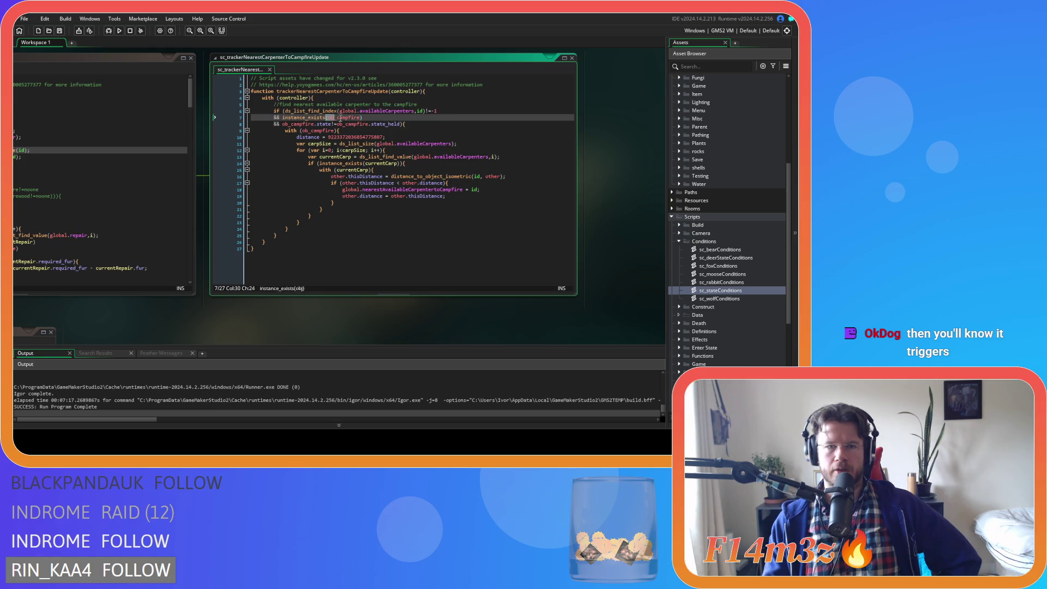
{"action": "left_click_drag", "start_coordinate": [316, 124], "coordinate": [392, 126]}
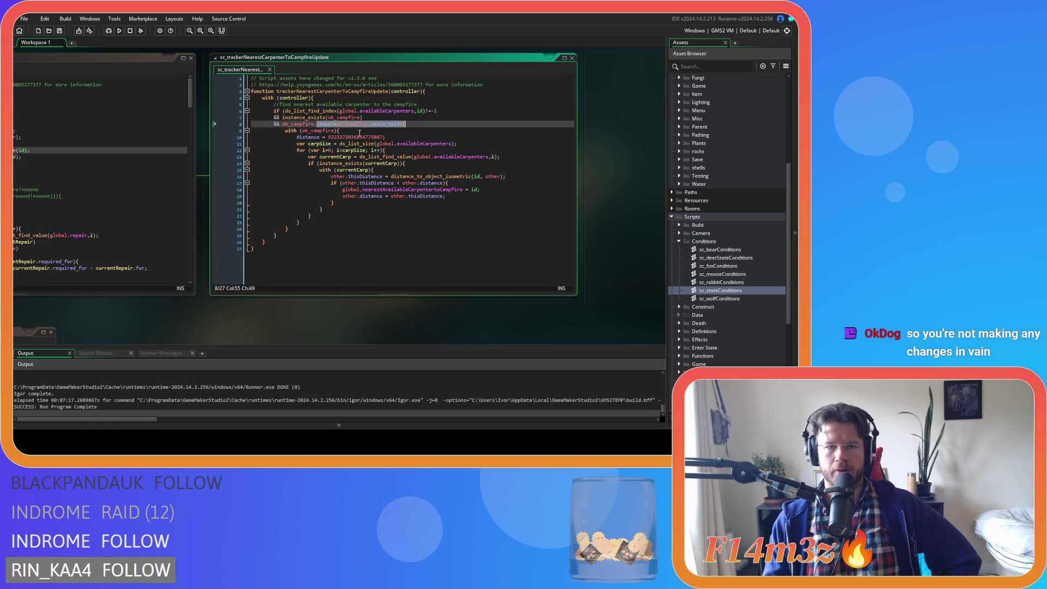
{"action": "left_click", "coordinate": [360, 131]}
{"action": "key", "text": "Left"}
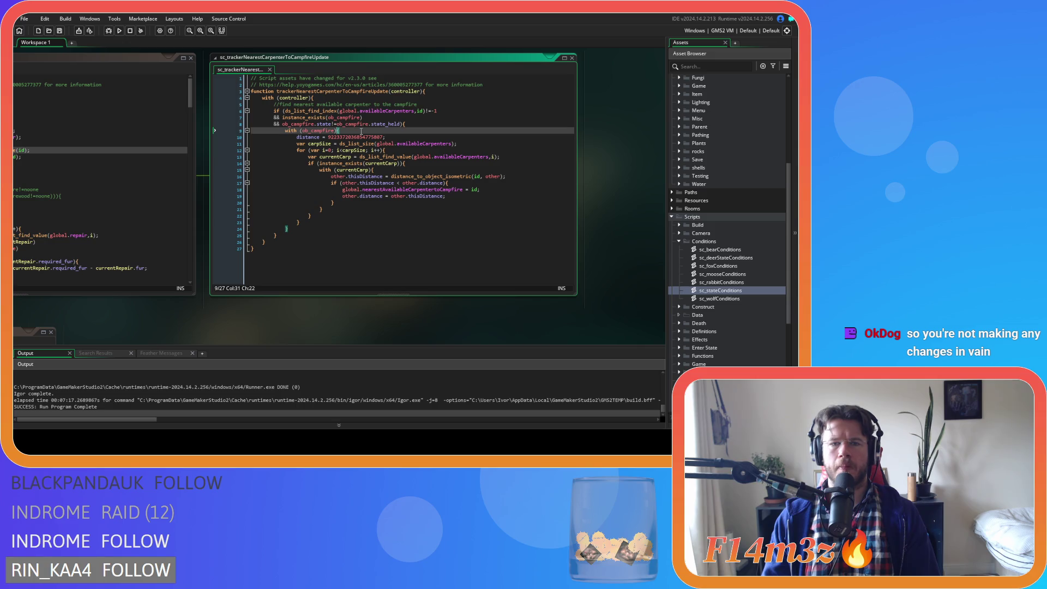
- Open trackerNearestCarpenterToStoreUpdate in a new Code tab
{"action": "mouse_move", "coordinate": [185, 332]}
{"action": "left_mouse_down"}
{"action": "mouse_move", "coordinate": [325, 330]}
{"action": "mouse_move", "coordinate": [229, 334]}
{"action": "left_mouse_up"}
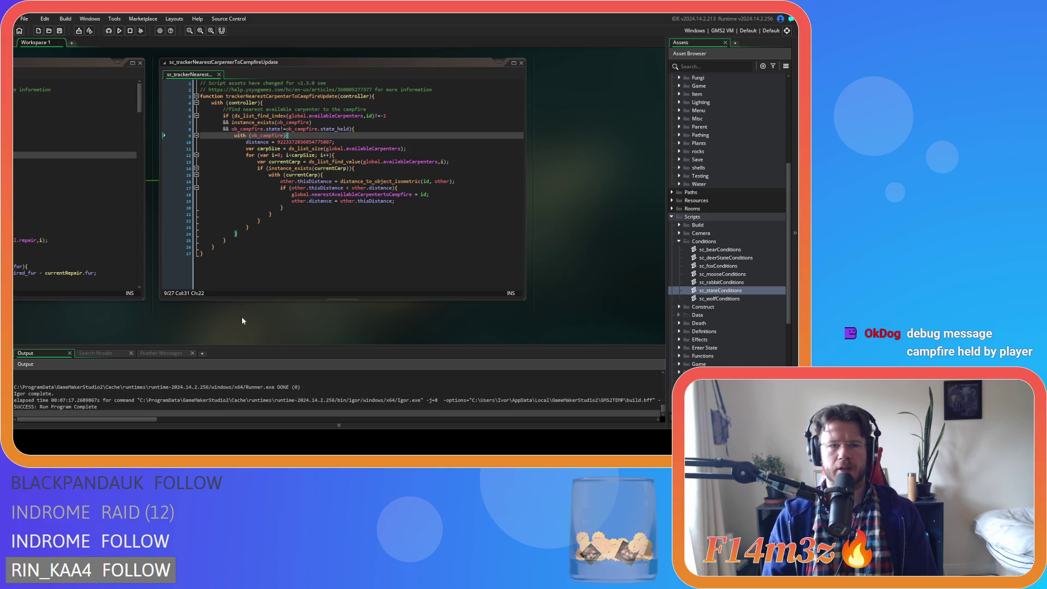
{"action": "mouse_move", "coordinate": [162, 334]}
{"action": "left_mouse_down"}
{"action": "mouse_move", "coordinate": [371, 335]}
{"action": "mouse_move", "coordinate": [142, 332]}
{"action": "mouse_move", "coordinate": [319, 332]}
{"action": "left_mouse_up"}
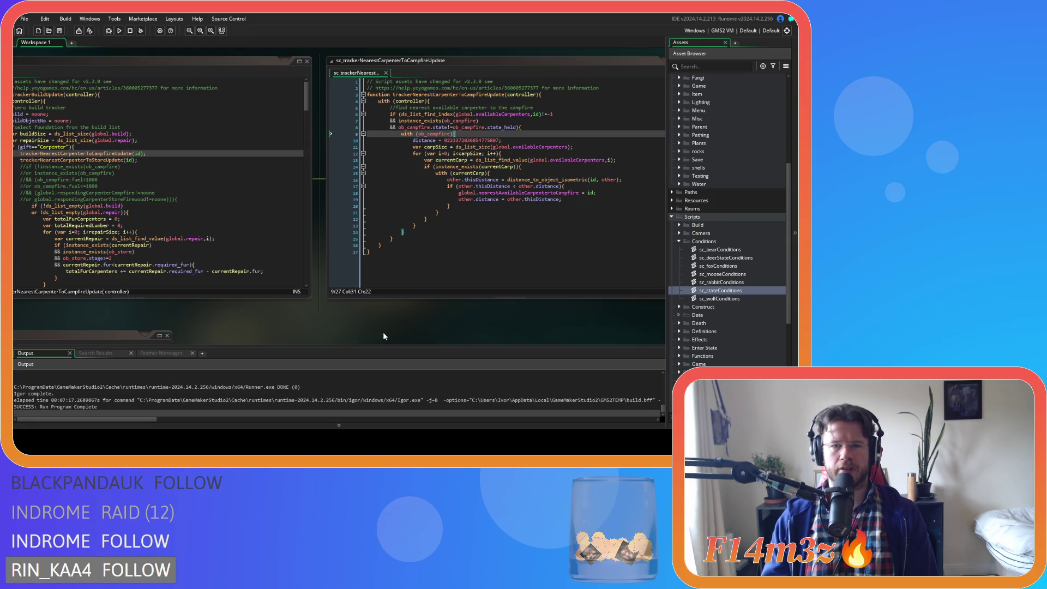
{"action": "middle_click", "coordinate": [77, 159]}
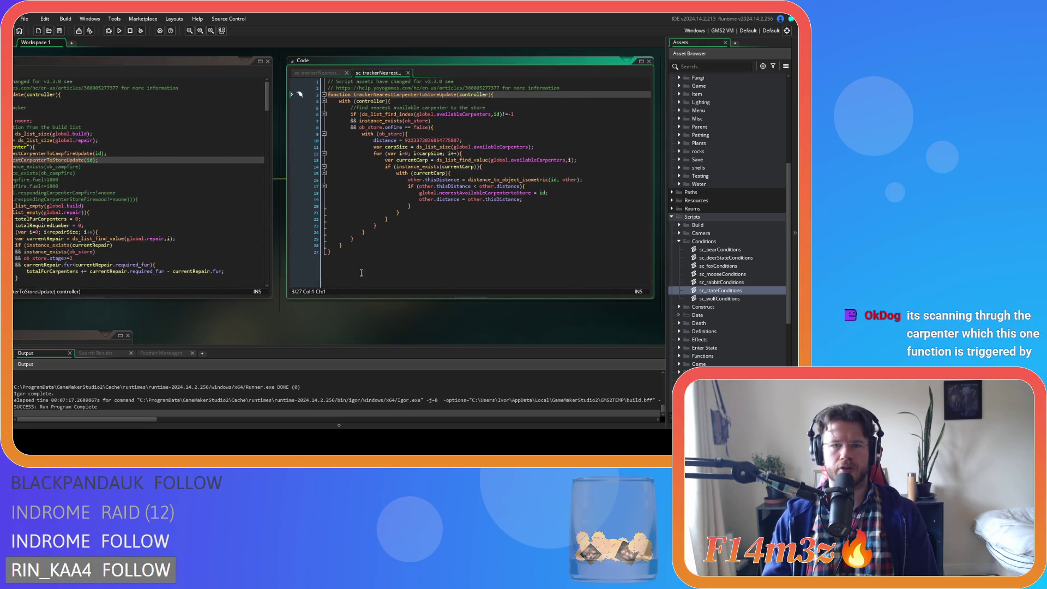
- Remove the spaces around == so line 8 reads ob_store.onFire==false
{"action": "left_click", "coordinate": [408, 128]}
{"action": "mouse_move", "coordinate": [429, 169]}
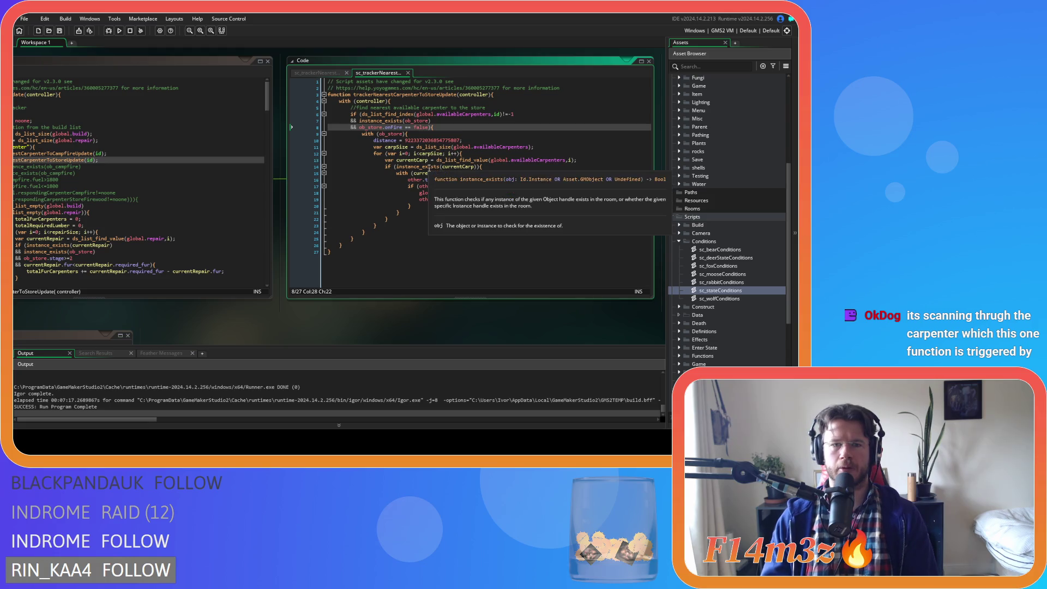
{"action": "key", "text": "BackSpace"}
{"action": "key", "text": "Delete"}
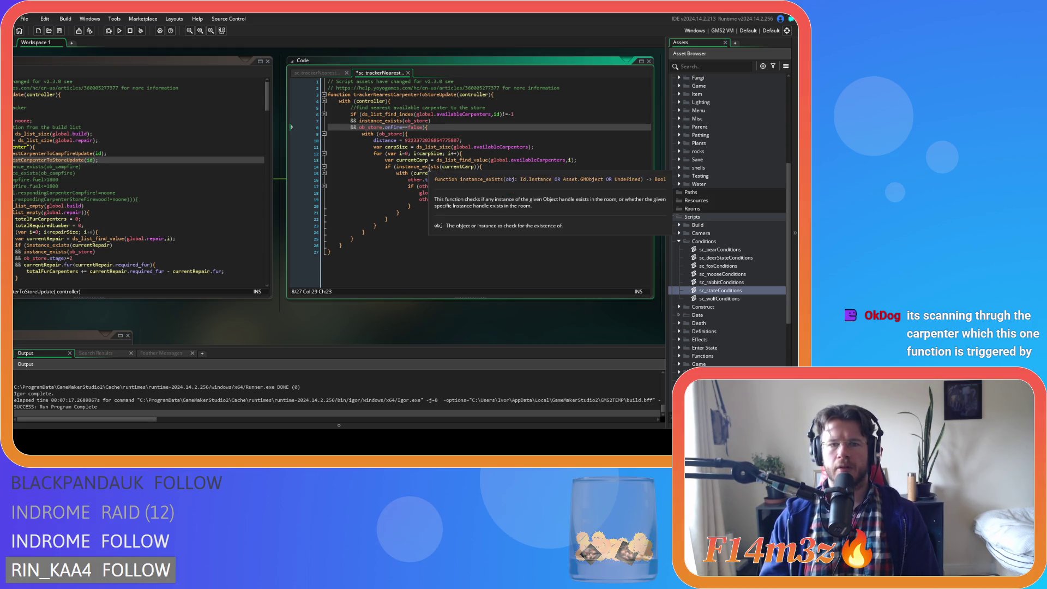
{"action": "left_click", "coordinate": [453, 121]}
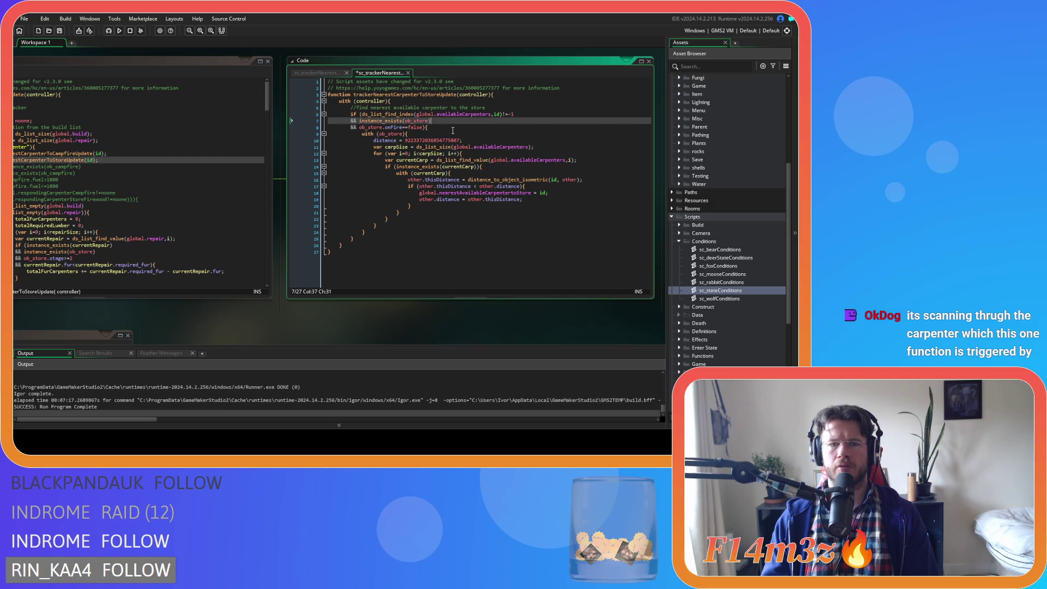
{"action": "left_click", "coordinate": [452, 130]}
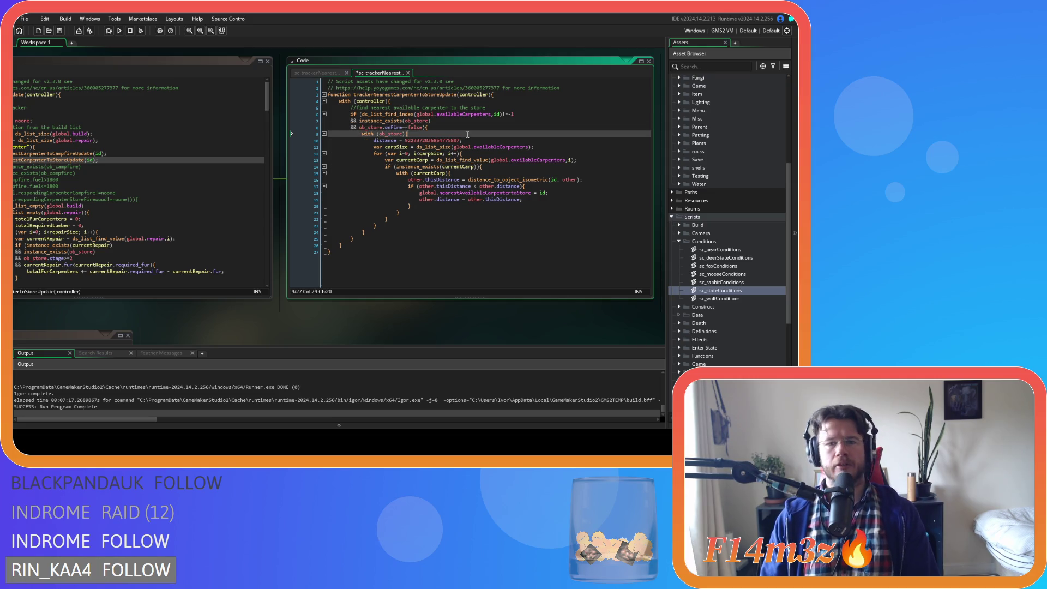
- Reopen the trackerNearestCarpenterToCampfireUpdate script in a new tab
{"action": "left_click", "coordinate": [462, 180]}
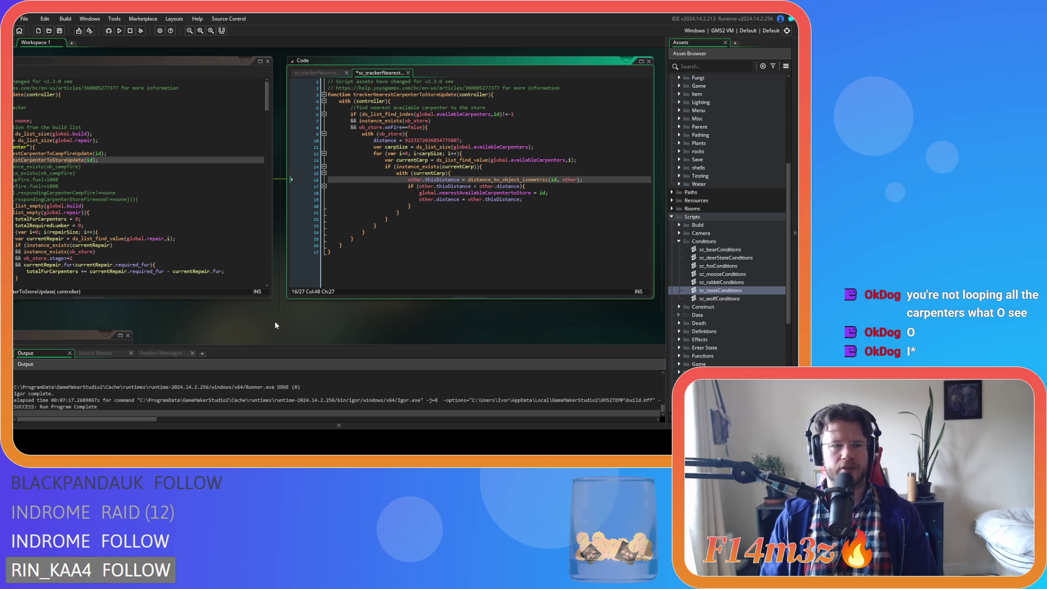
{"action": "mouse_move", "coordinate": [274, 320]}
{"action": "left_mouse_down"}
{"action": "mouse_move", "coordinate": [433, 336]}
{"action": "mouse_move", "coordinate": [490, 332]}
{"action": "mouse_move", "coordinate": [282, 322]}
{"action": "mouse_move", "coordinate": [498, 310]}
{"action": "left_mouse_up"}
{"action": "middle_click", "coordinate": [163, 143]}
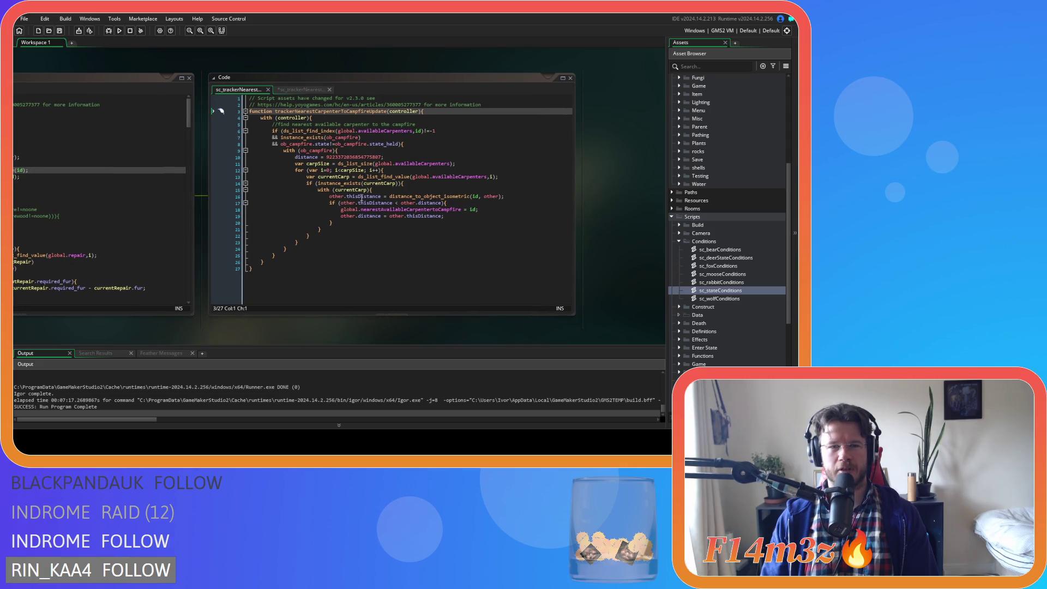
- Compare the campfire state check with the build tracker code
{"action": "left_click", "coordinate": [433, 152]}
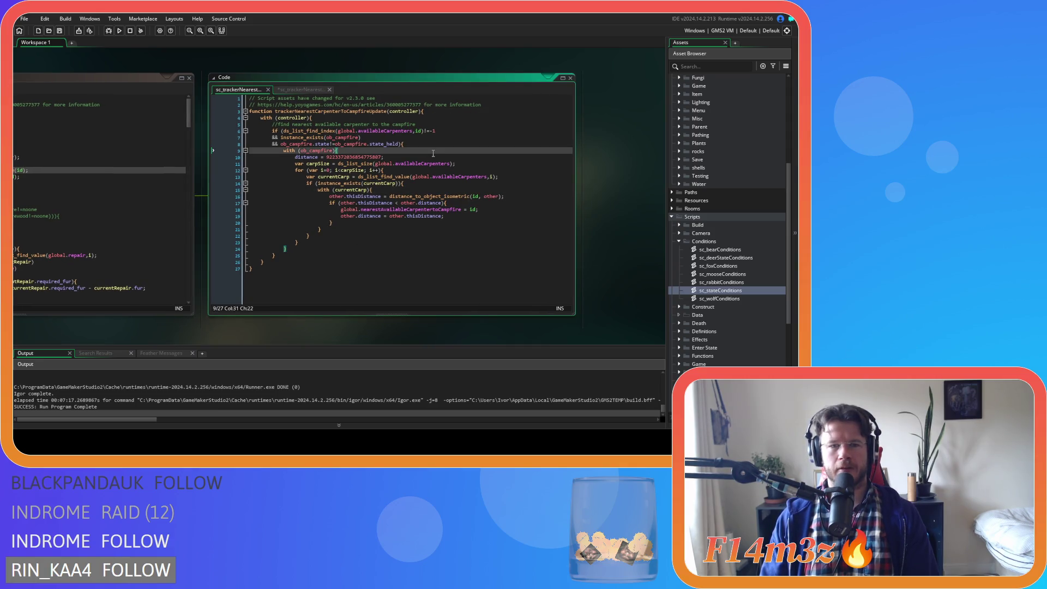
{"action": "left_click", "coordinate": [437, 141]}
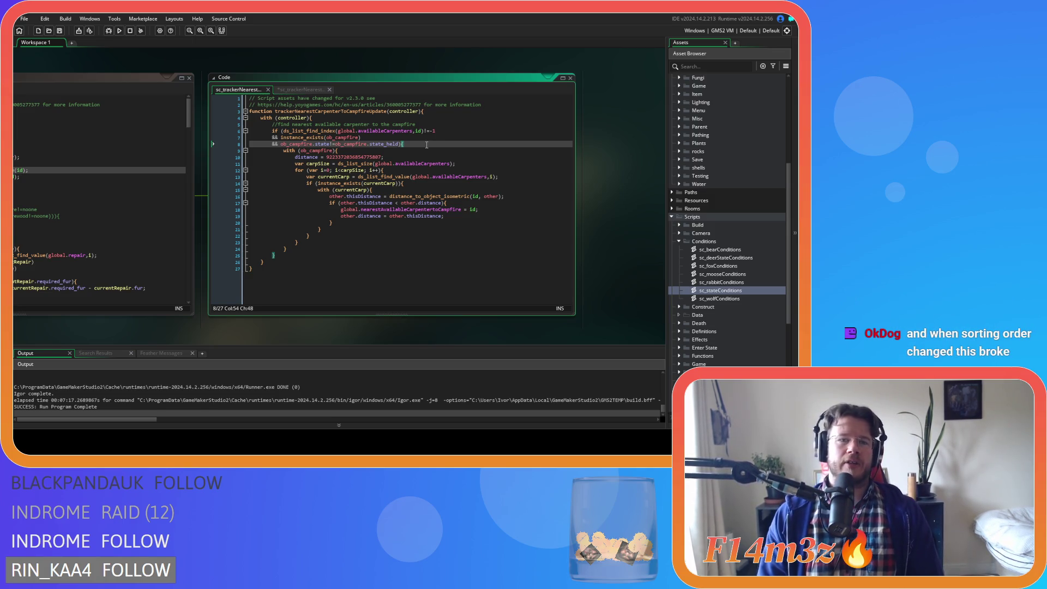
{"action": "left_click_drag", "start_coordinate": [153, 325], "coordinate": [322, 335]}
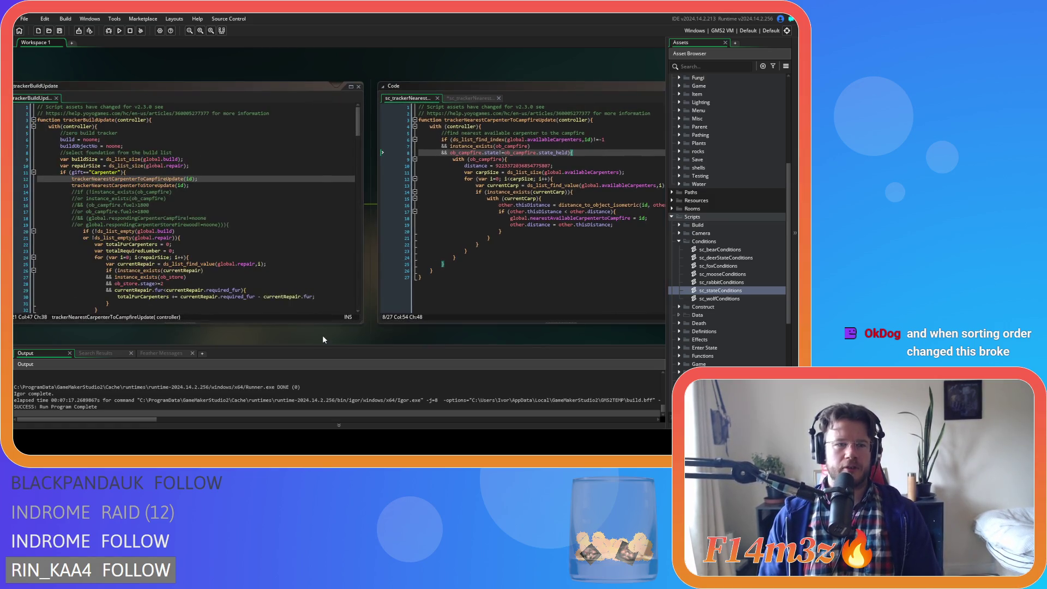
{"action": "mouse_move", "coordinate": [447, 351]}
{"action": "left_mouse_down"}
{"action": "mouse_move", "coordinate": [241, 330]}
{"action": "mouse_move", "coordinate": [251, 334]}
{"action": "left_mouse_up"}
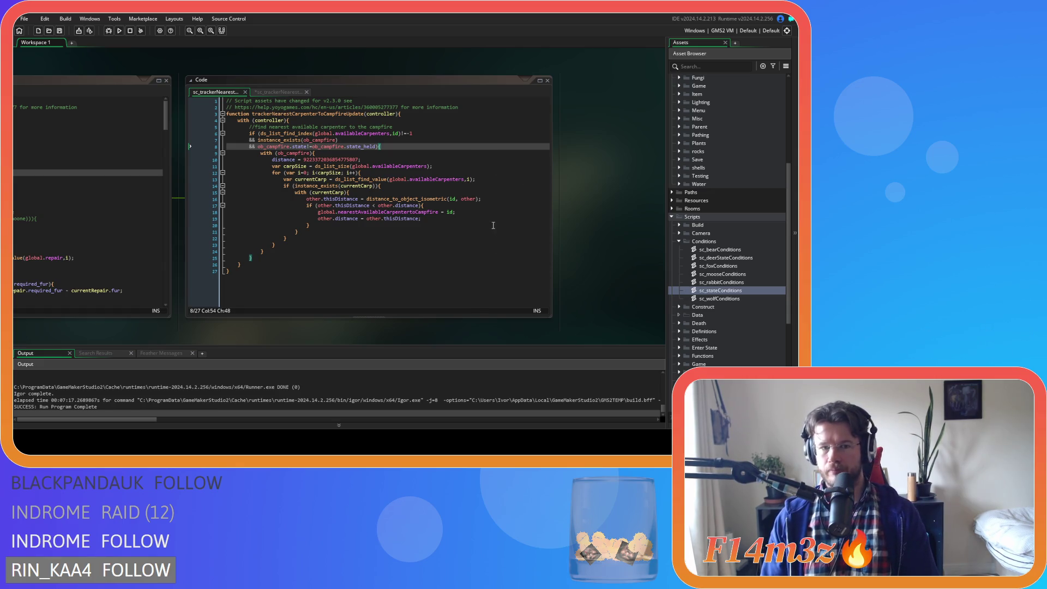
- Expand the Trackers scripts folder and open sc_trackersUpdate
{"action": "scroll", "coordinate": [737, 304], "scroll_direction": "down", "scroll_amount": 5}
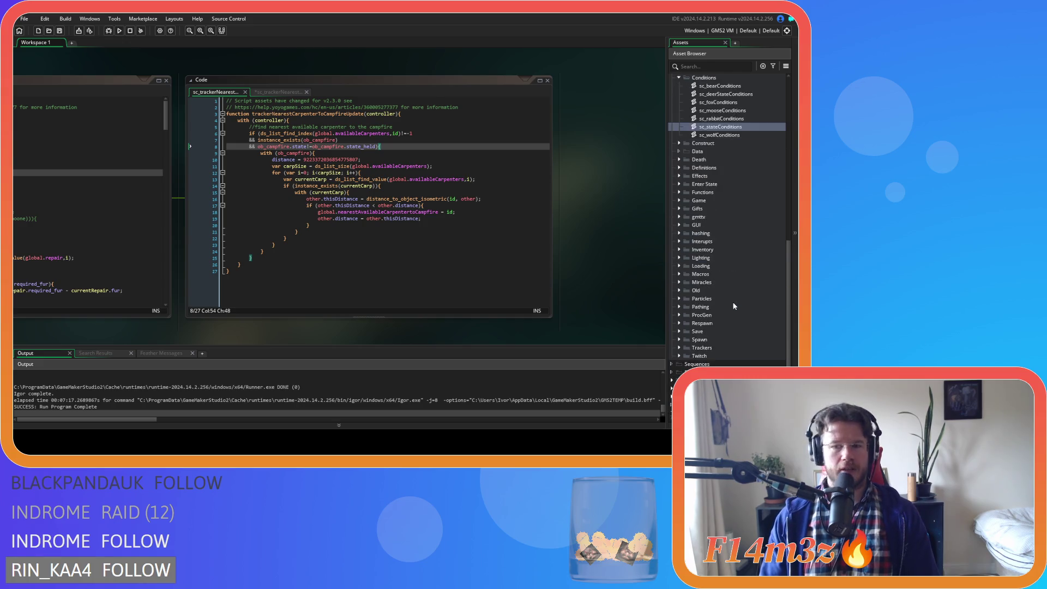
{"action": "left_click", "coordinate": [674, 377]}
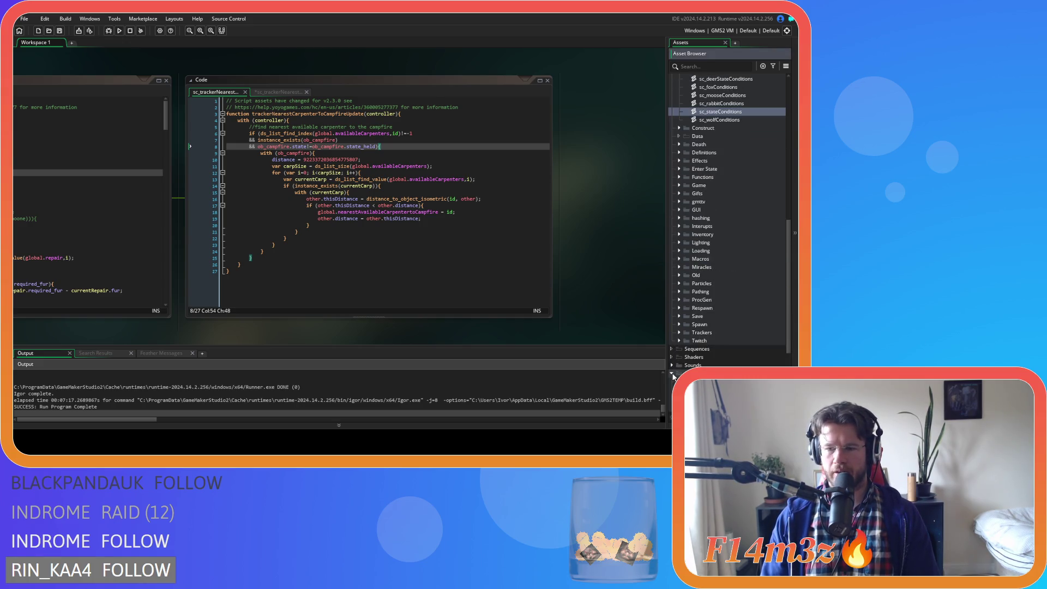
{"action": "left_click", "coordinate": [679, 332]}
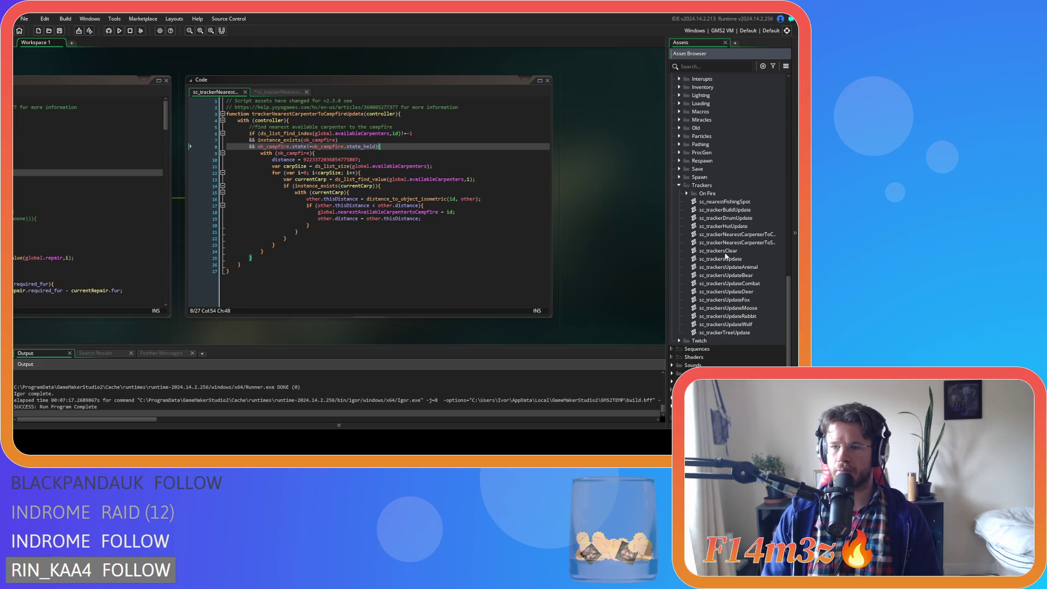
{"action": "double_click", "coordinate": [754, 257]}
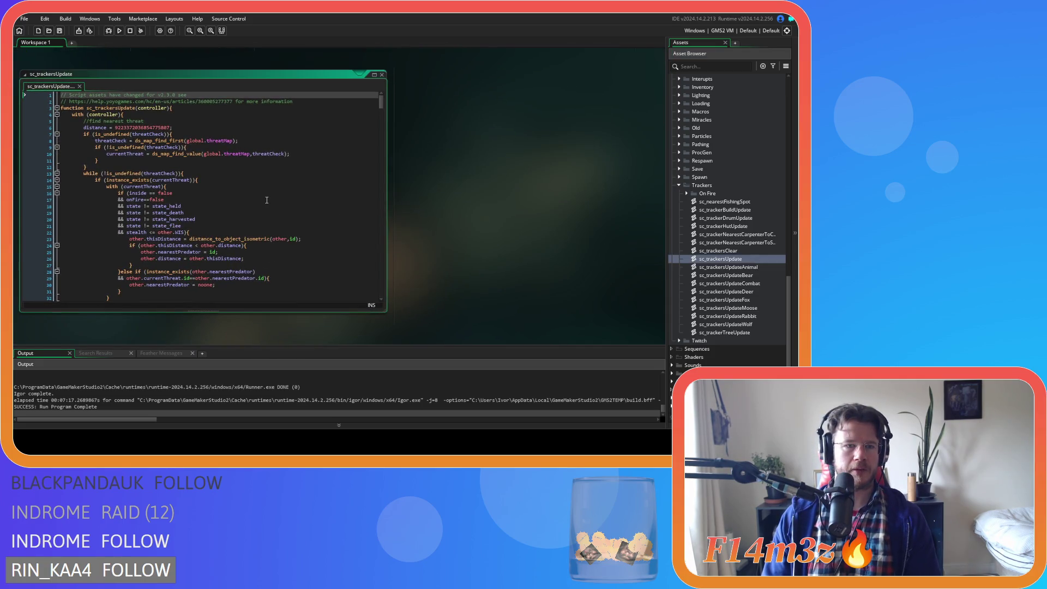
- Select the threat-finding lines 5–14 and scroll through sc_trackersUpdate
{"action": "left_click_drag", "start_coordinate": [83, 122], "coordinate": [213, 182]}
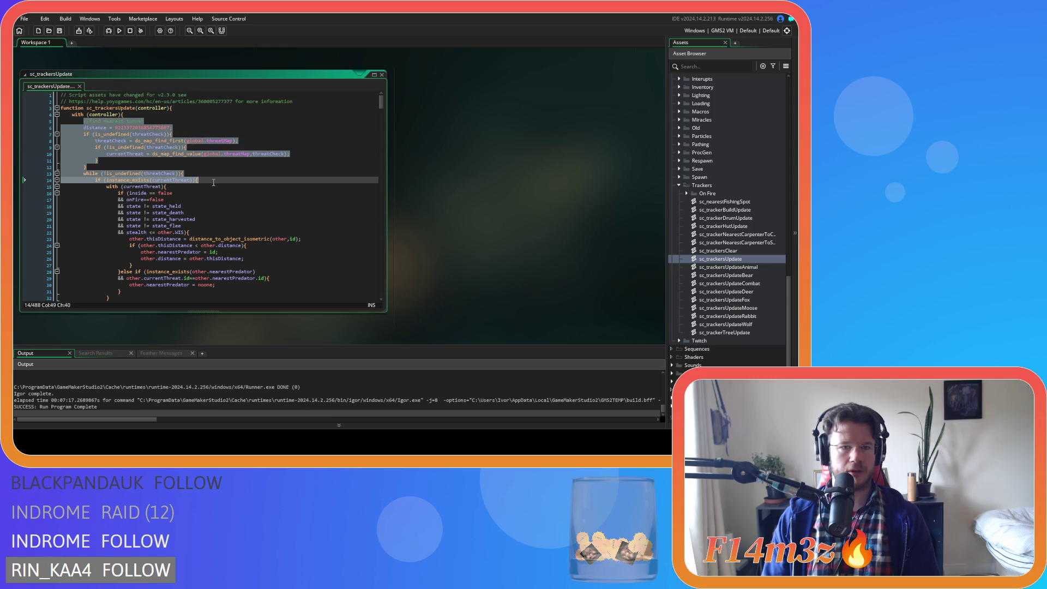
{"action": "scroll", "coordinate": [210, 181], "scroll_direction": "down", "scroll_amount": 7}
{"action": "scroll", "coordinate": [208, 181], "scroll_direction": "down", "scroll_amount": 13}
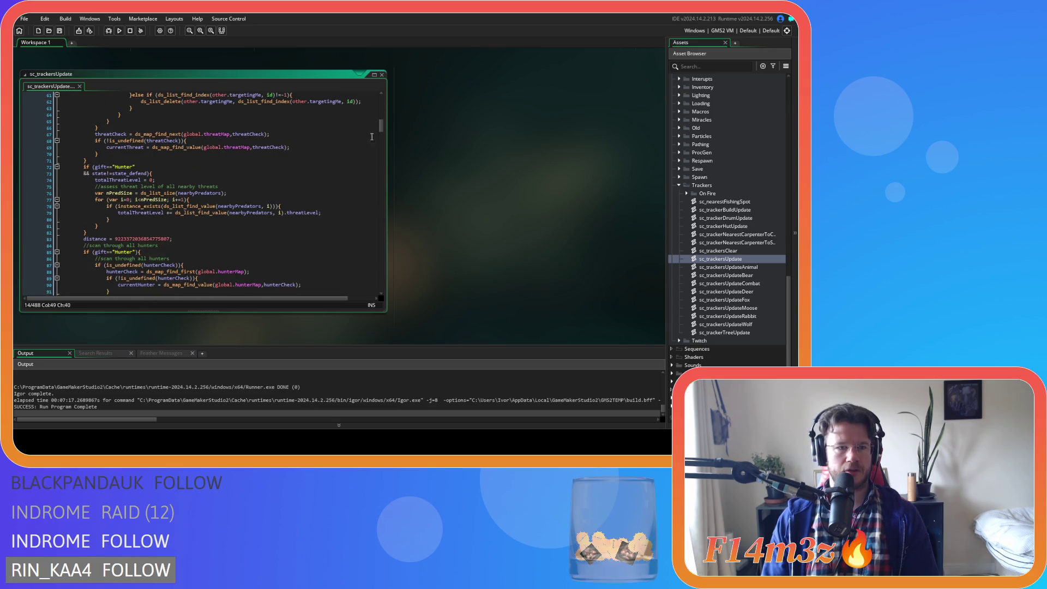
{"action": "mouse_move", "coordinate": [380, 125]}
{"action": "left_mouse_down"}
{"action": "mouse_move", "coordinate": [397, 197]}
{"action": "mouse_move", "coordinate": [392, 186]}
{"action": "left_mouse_up"}
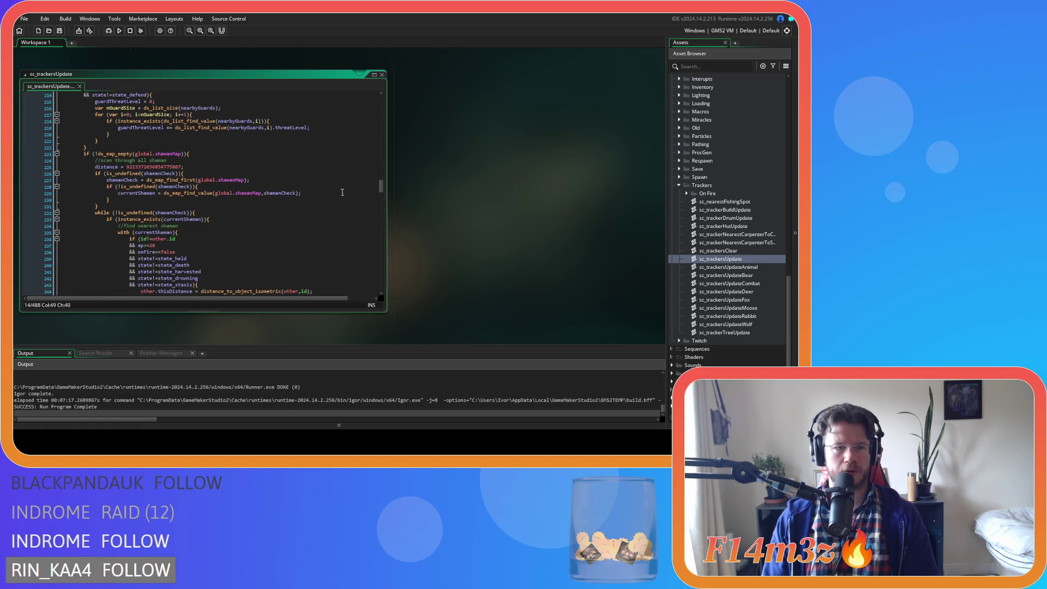
- Copy the shamanMap search block on lines 223–231
{"action": "scroll", "coordinate": [355, 193], "scroll_direction": "down", "scroll_amount": 2}
{"action": "left_click_drag", "start_coordinate": [108, 175], "coordinate": [78, 122]}
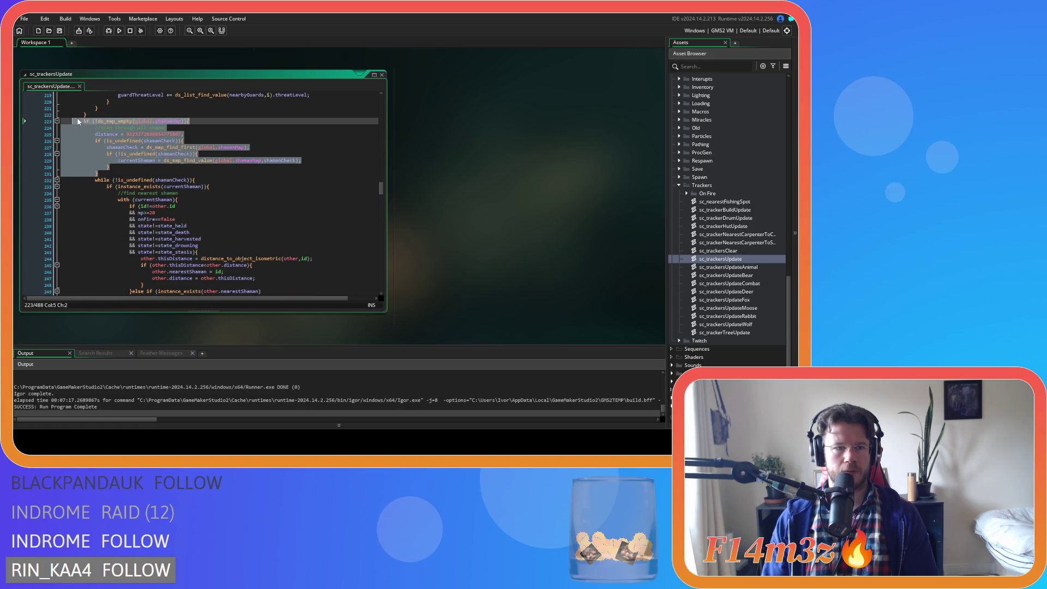
{"action": "right_click", "coordinate": [131, 145]}
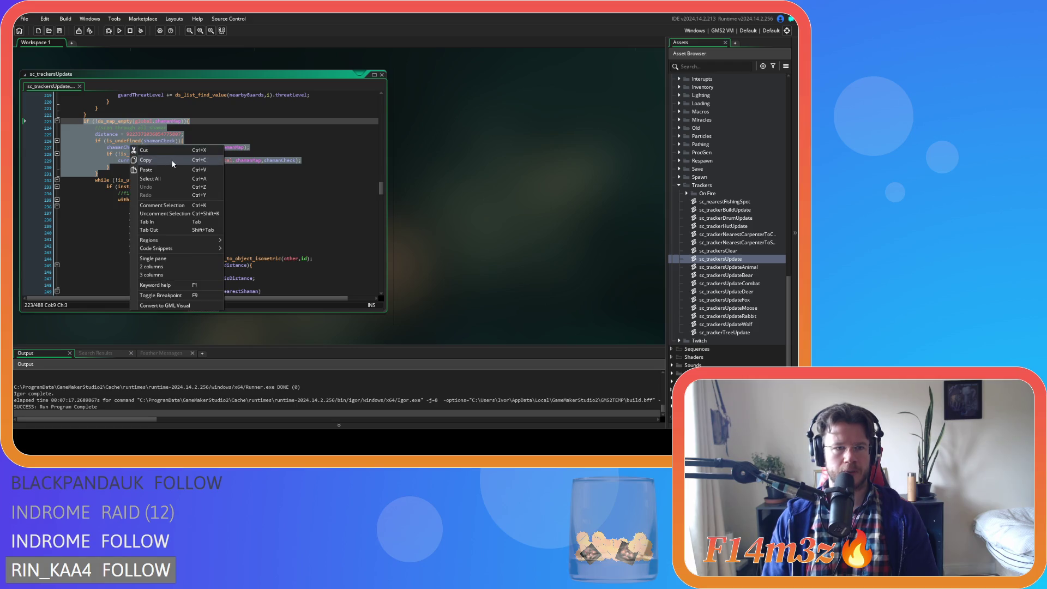
{"action": "left_click", "coordinate": [171, 159]}
{"action": "scroll", "coordinate": [465, 222], "scroll_direction": "up", "scroll_amount": 10}
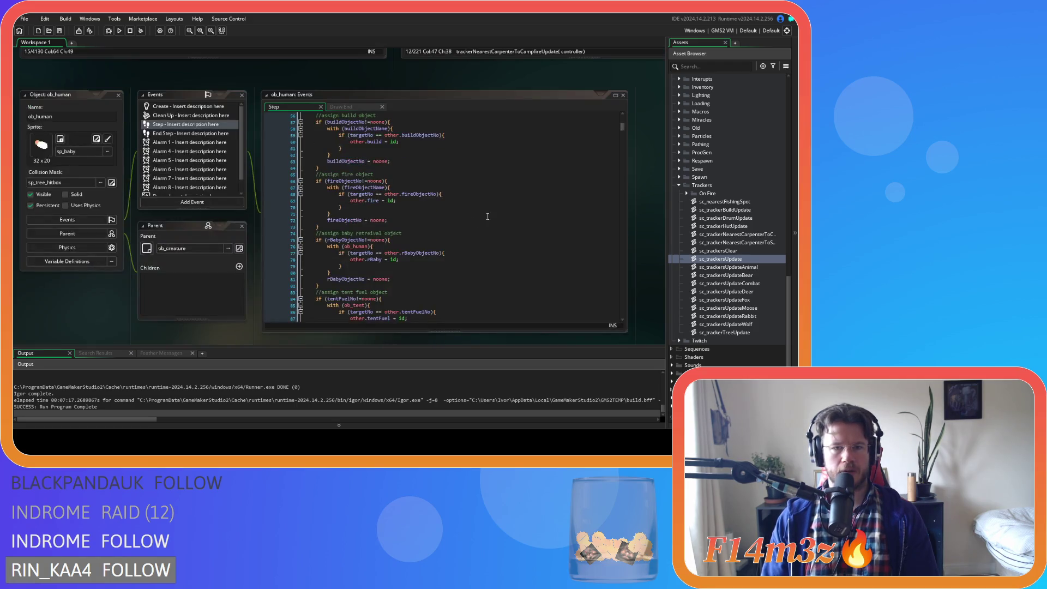
- Paste the copied shamanMap lookup block on a new line below the campfire comment
{"action": "scroll", "coordinate": [395, 76], "scroll_direction": "up", "scroll_amount": 5}
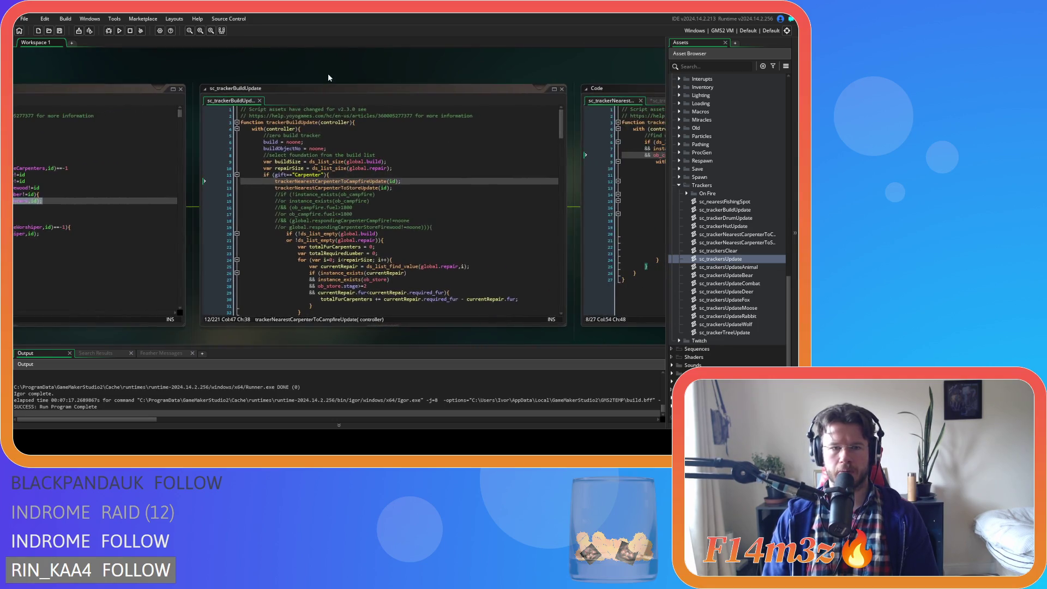
{"action": "left_click_drag", "start_coordinate": [551, 63], "coordinate": [522, 61]}
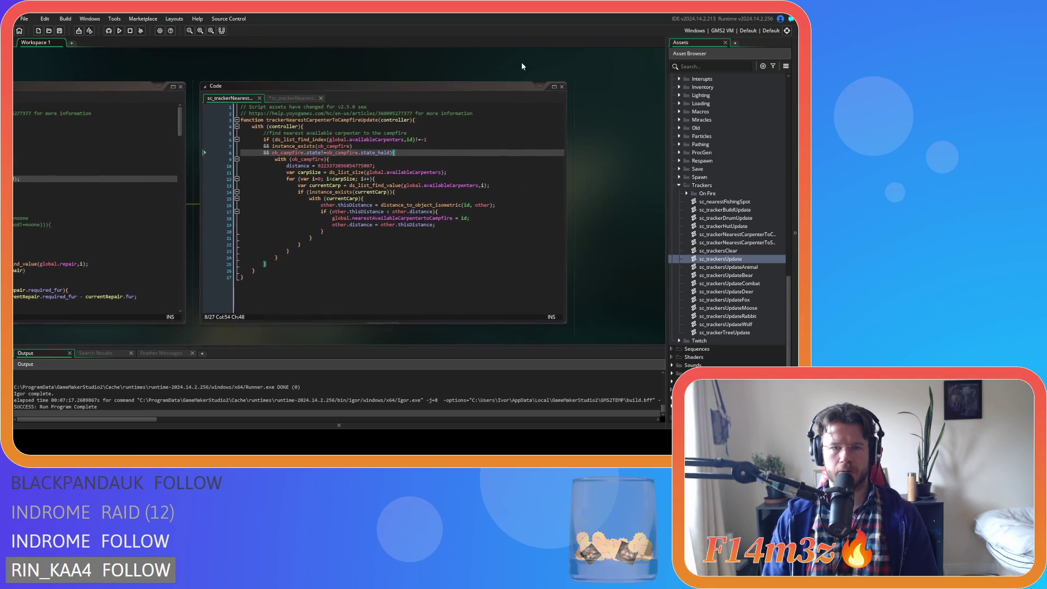
{"action": "left_click", "coordinate": [420, 129]}
{"action": "key", "text": "Return"}
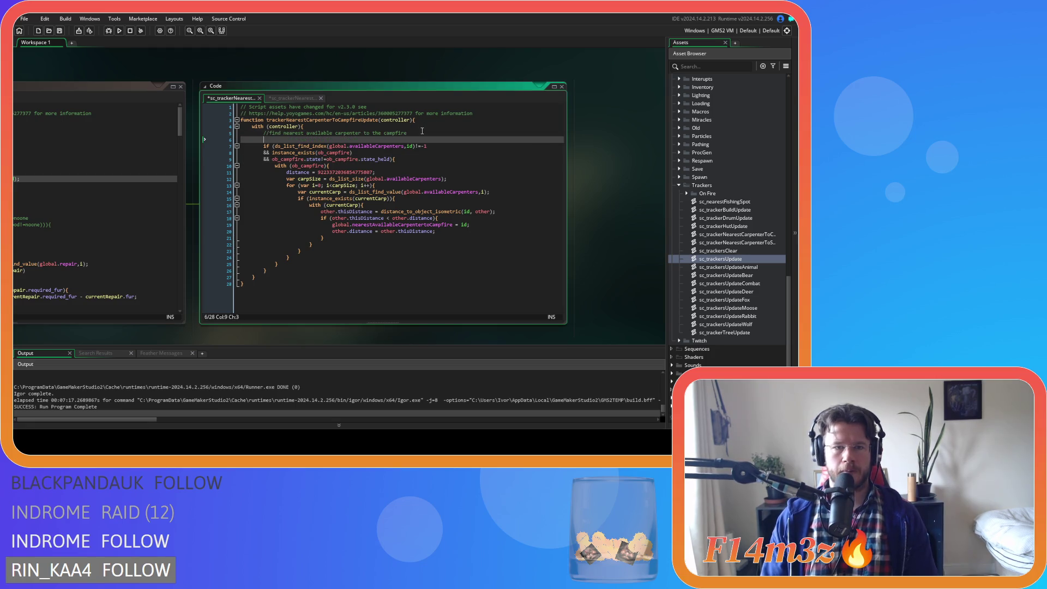
{"action": "key", "text": "ctrl+v"}
{"action": "left_click_drag", "start_coordinate": [278, 192], "coordinate": [240, 147]}
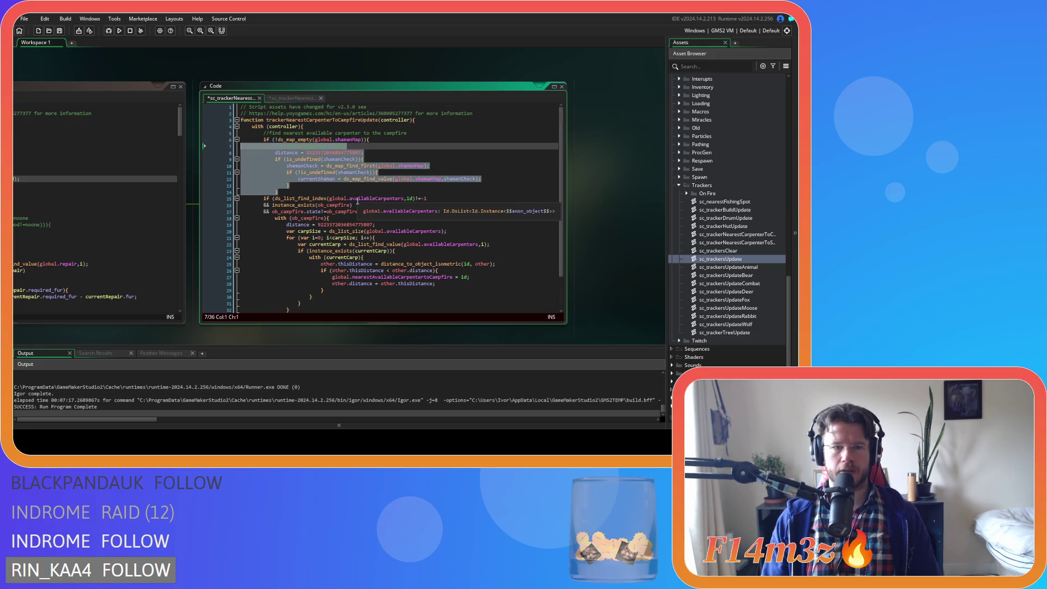
- Indent the campfire carpenter search code one level beneath the shamanMap block
{"action": "scroll", "coordinate": [357, 202], "scroll_direction": "down", "scroll_amount": 1}
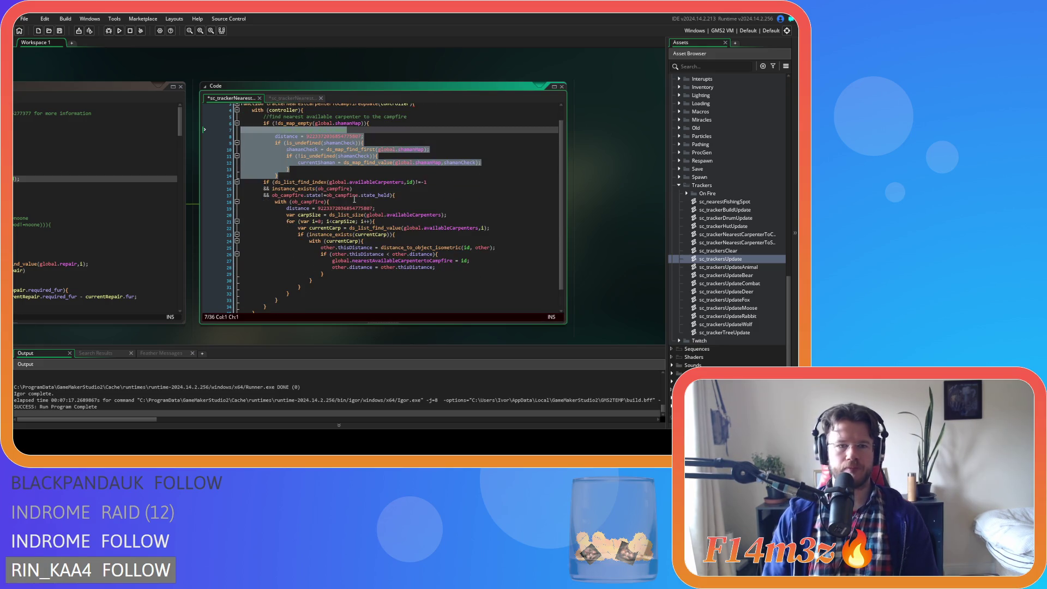
{"action": "scroll", "coordinate": [357, 202], "scroll_direction": "down", "scroll_amount": 1}
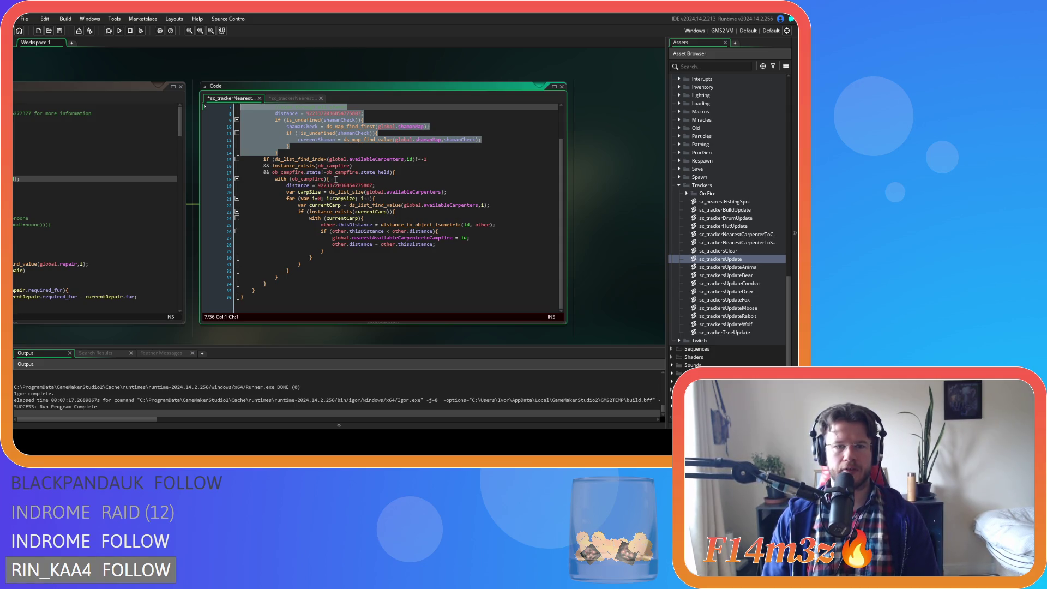
{"action": "mouse_move", "coordinate": [186, 336]}
{"action": "left_mouse_down"}
{"action": "mouse_move", "coordinate": [285, 325]}
{"action": "mouse_move", "coordinate": [227, 318]}
{"action": "left_mouse_up"}
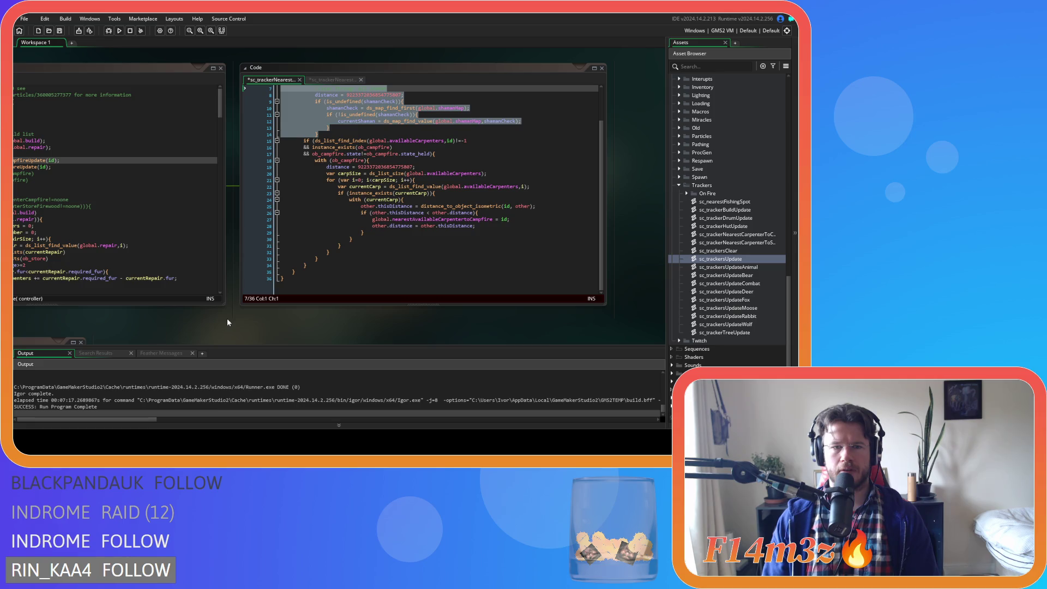
{"action": "scroll", "coordinate": [227, 319], "scroll_direction": "up", "scroll_amount": 1}
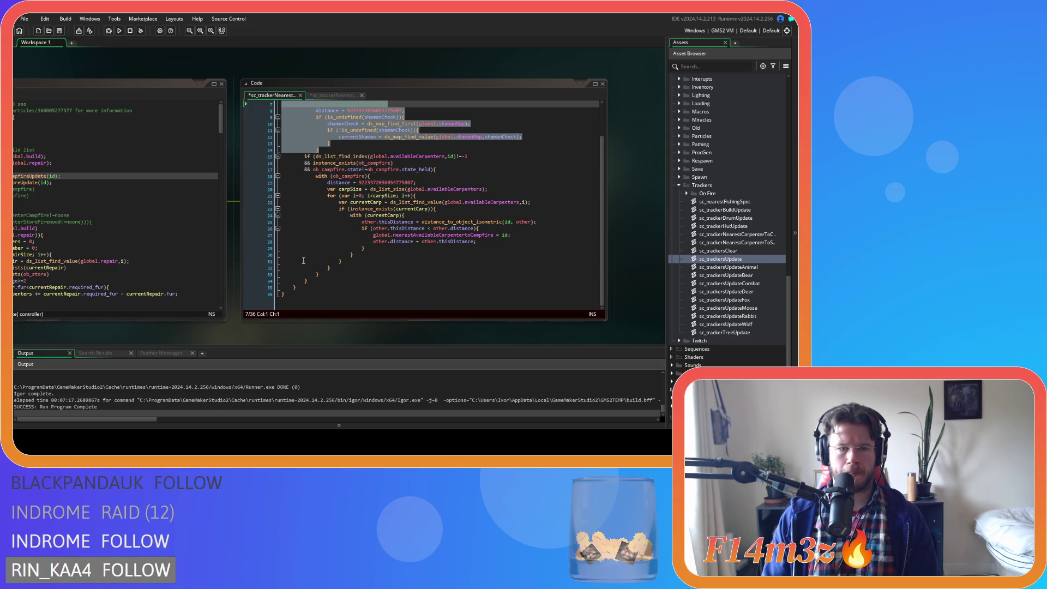
{"action": "left_click_drag", "start_coordinate": [321, 280], "coordinate": [297, 155]}
{"action": "key", "text": "Tab"}
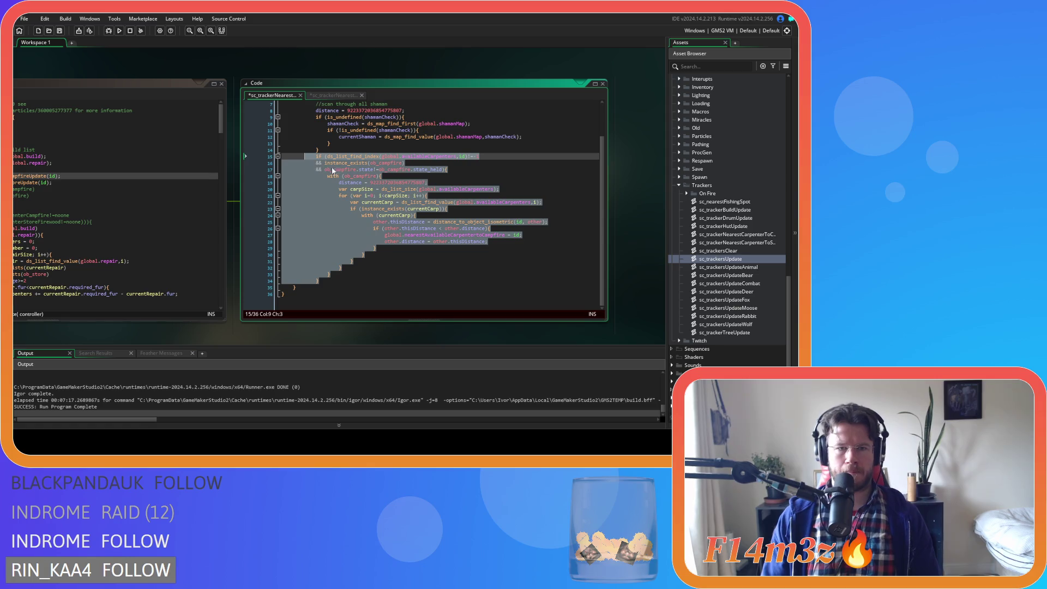
- Add an outdented blank line after line 34 of the campfire tracker
{"action": "scroll", "coordinate": [374, 240], "scroll_direction": "up", "scroll_amount": 2}
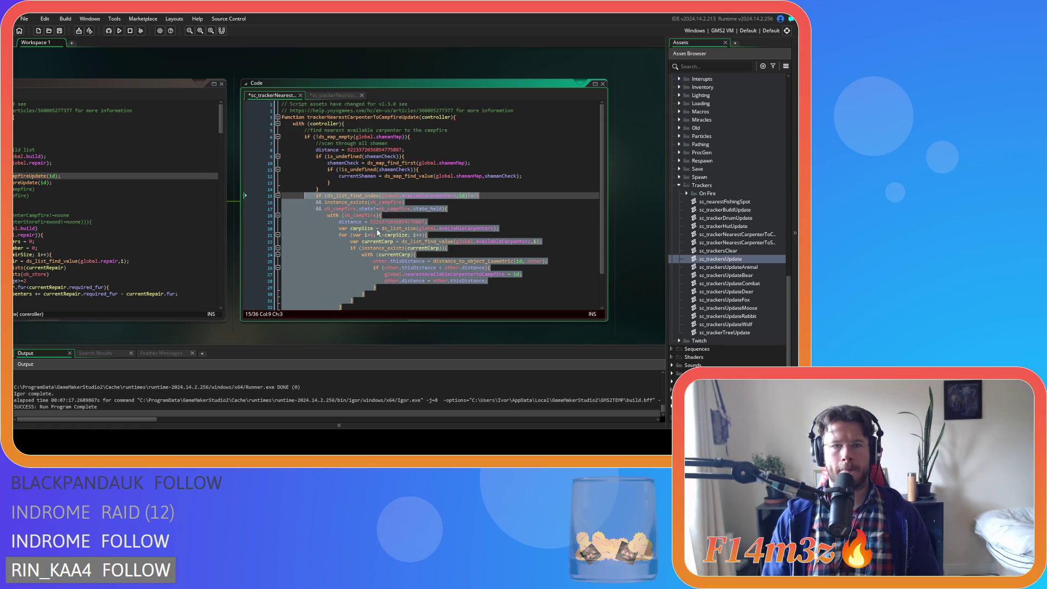
{"action": "left_click", "coordinate": [386, 136]}
{"action": "scroll", "coordinate": [385, 137], "scroll_direction": "down", "scroll_amount": 1}
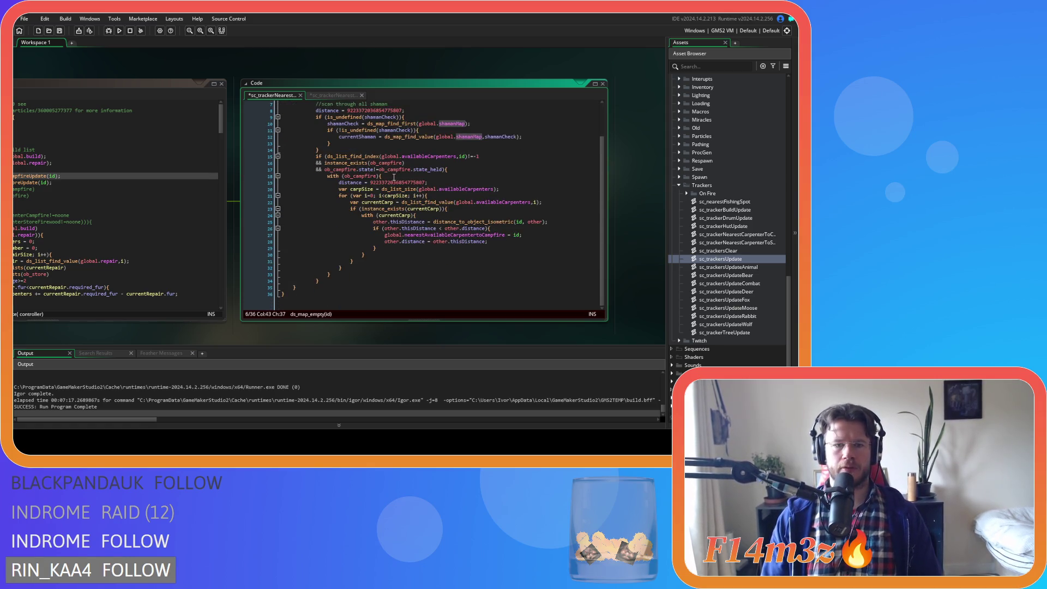
{"action": "scroll", "coordinate": [327, 262], "scroll_direction": "down", "scroll_amount": 1}
{"action": "left_click", "coordinate": [322, 280]}
{"action": "key", "text": "Return"}
{"action": "key", "text": "BackSpace"}
- Replace shamanMap with carpenterMap on lines 6, 10 and 12
{"action": "scroll", "coordinate": [322, 280], "scroll_direction": "up", "scroll_amount": 2}
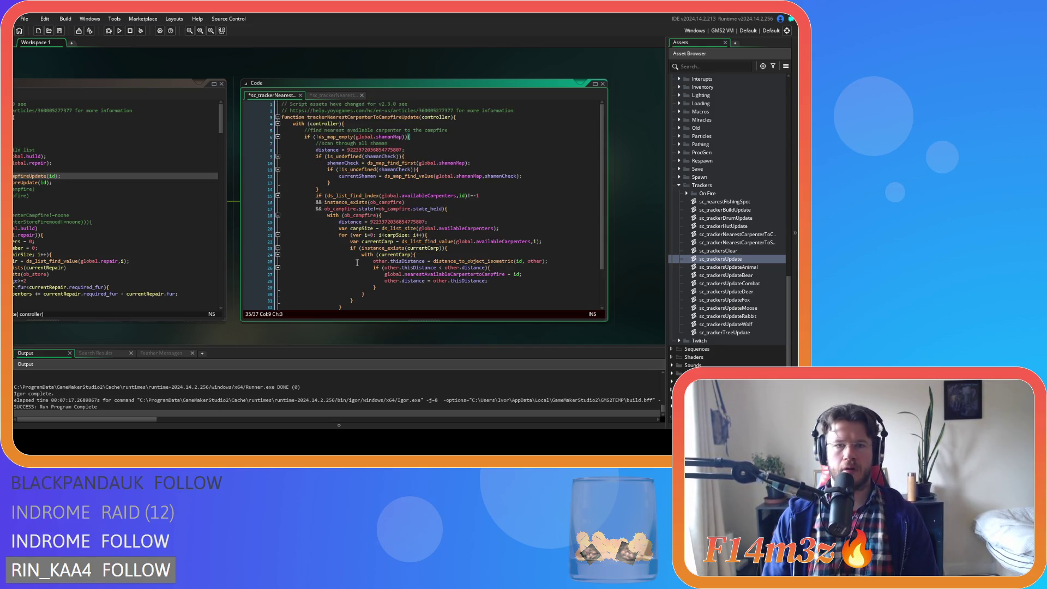
{"action": "double_click", "coordinate": [389, 136]}
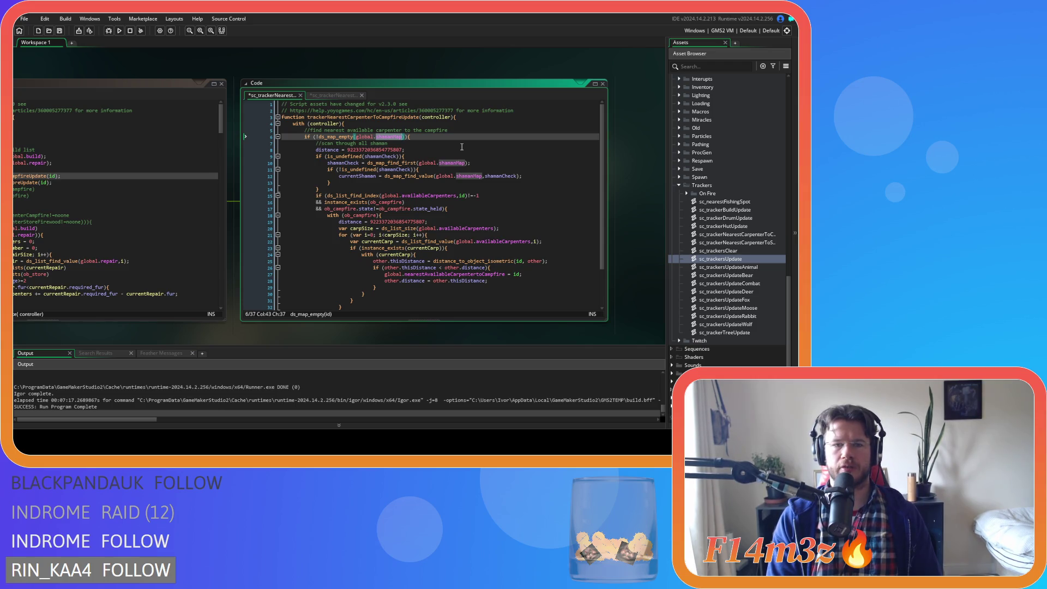
{"action": "scroll", "coordinate": [155, 331], "scroll_direction": "down", "scroll_amount": 3}
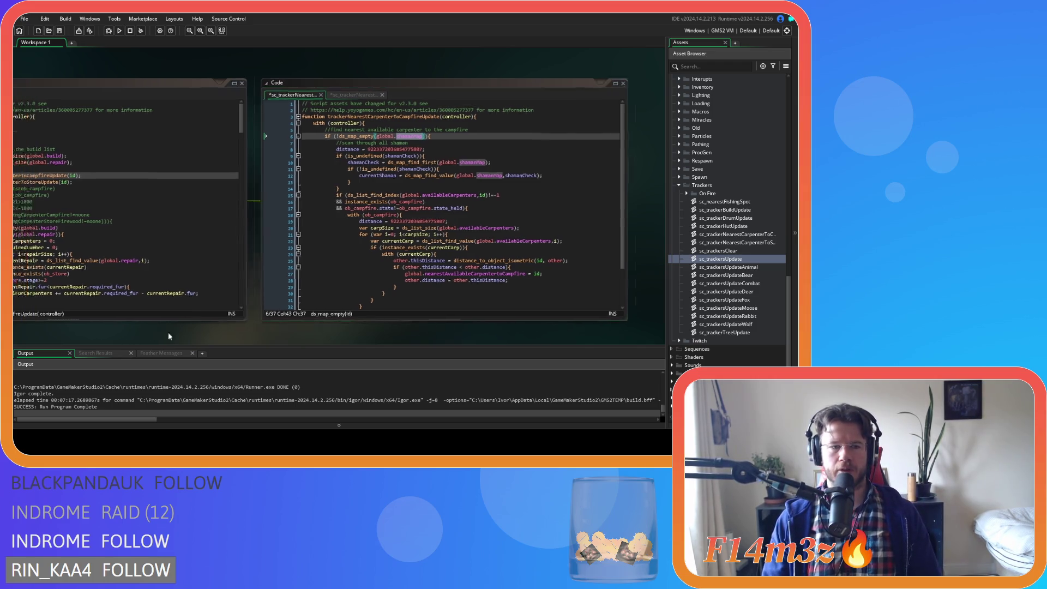
{"action": "scroll", "coordinate": [133, 314], "scroll_direction": "up", "scroll_amount": 2}
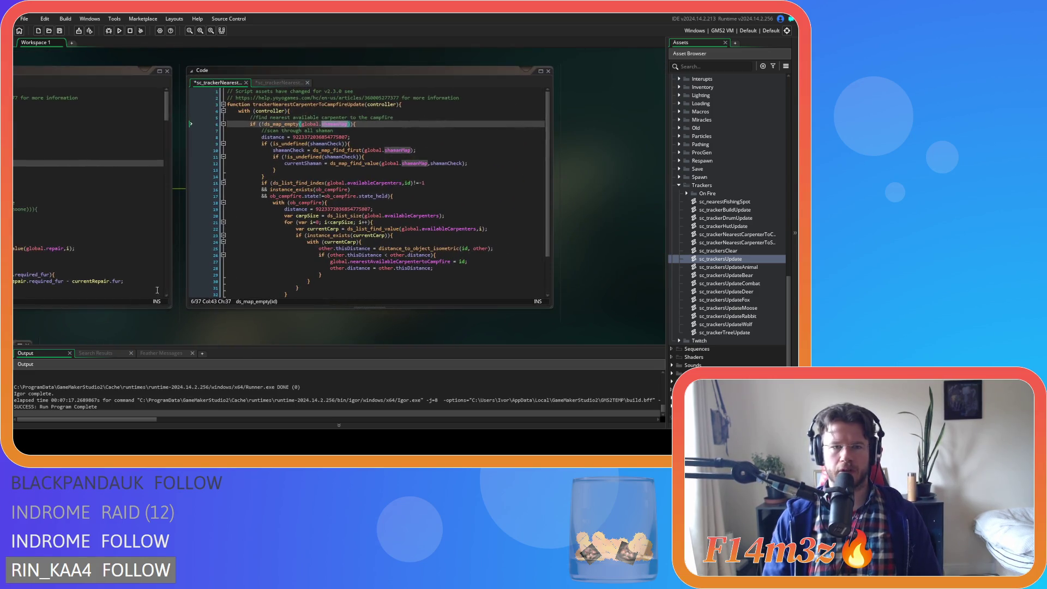
{"action": "mouse_move", "coordinate": [411, 148]}
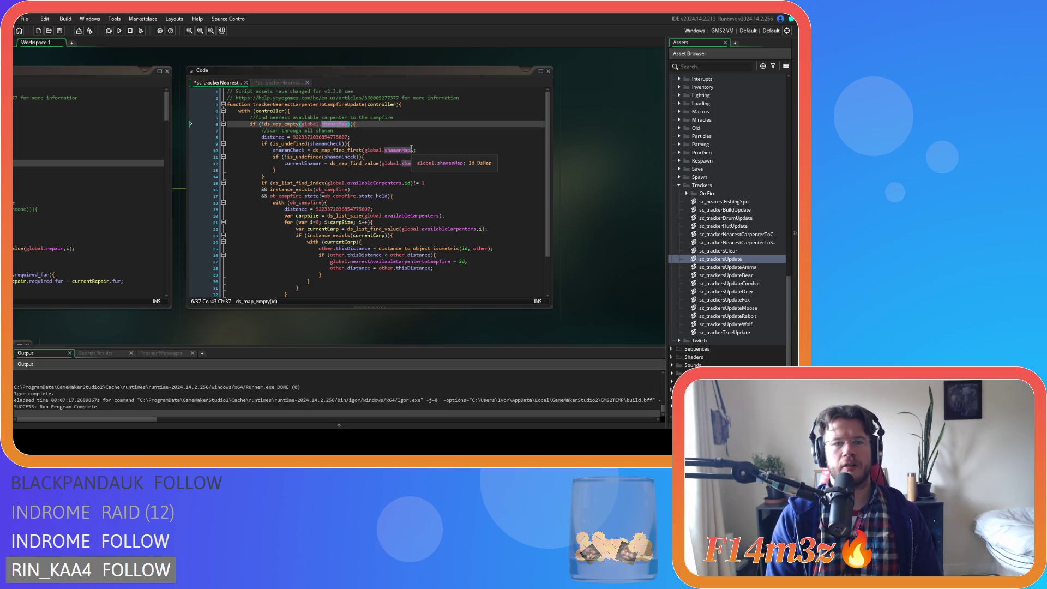
{"action": "double_click", "coordinate": [335, 124]}
{"action": "type", "text": "carpenterMap"}
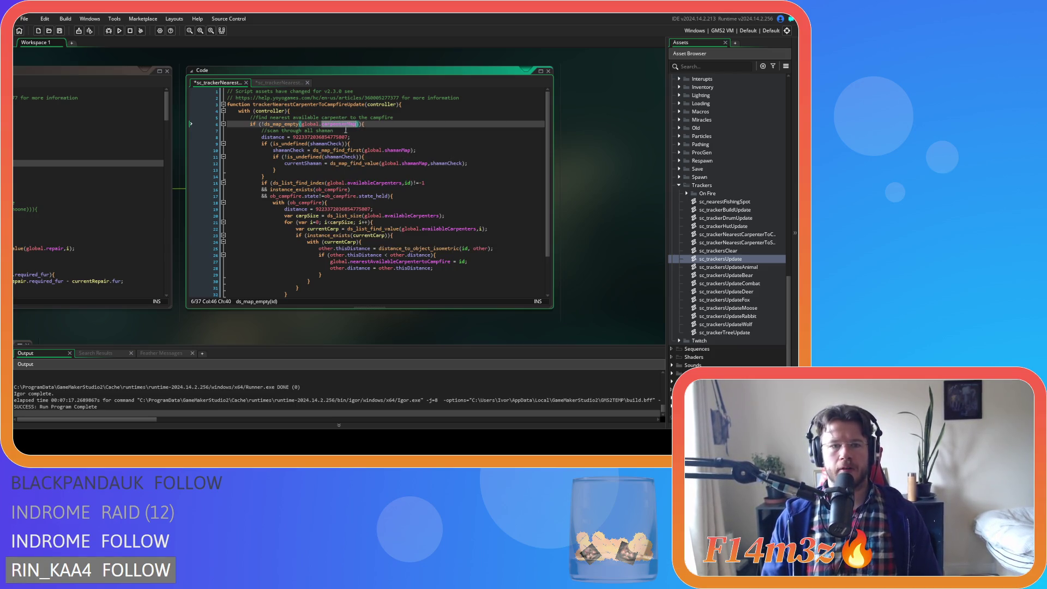
{"action": "double_click", "coordinate": [397, 150]}
{"action": "type", "text": "carpenterMap"}
{"action": "double_click", "coordinate": [416, 163]}
{"action": "type", "text": "carpenterMap"}
- Delete the duplicate distance line and declare var distance and var thisDistance at the top
{"action": "left_click", "coordinate": [261, 137]}
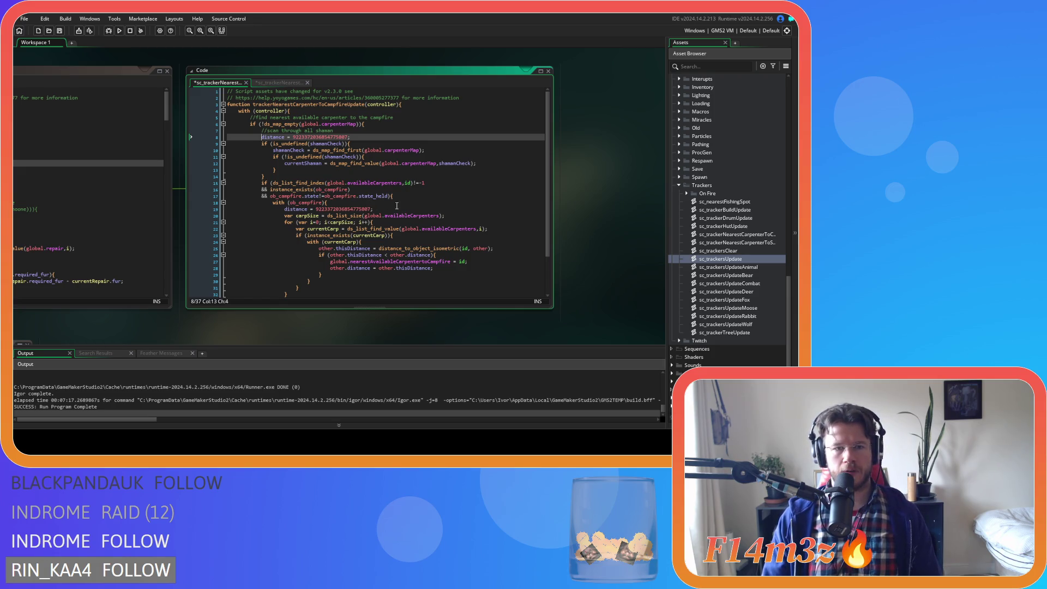
{"action": "left_click_drag", "start_coordinate": [392, 207], "coordinate": [194, 212]}
{"action": "key", "text": "BackSpace"}
{"action": "key", "text": "BackSpace"}
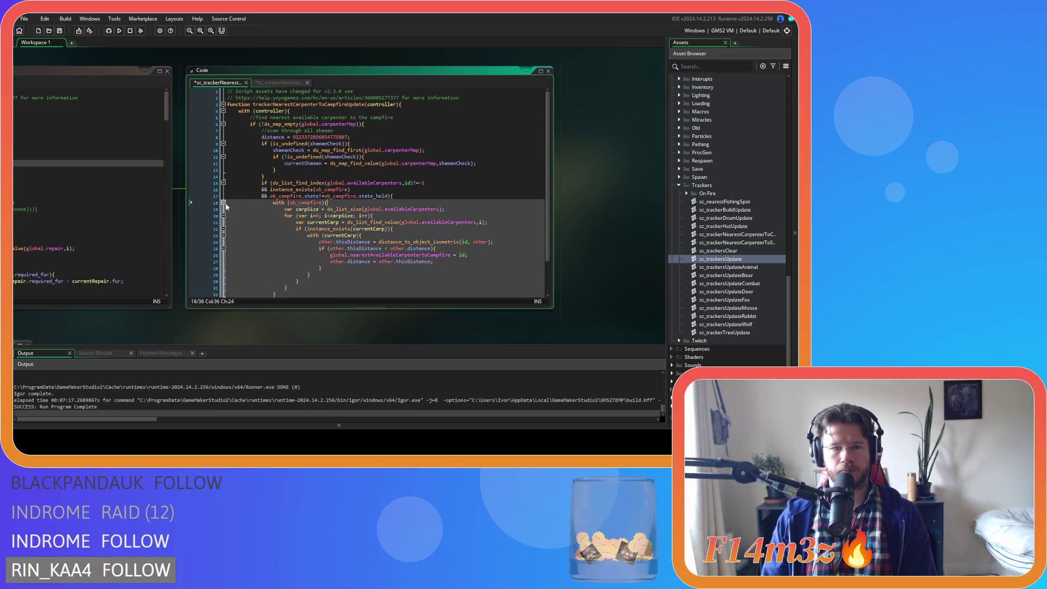
{"action": "left_click", "coordinate": [260, 137]}
{"action": "type", "text": "var r"}
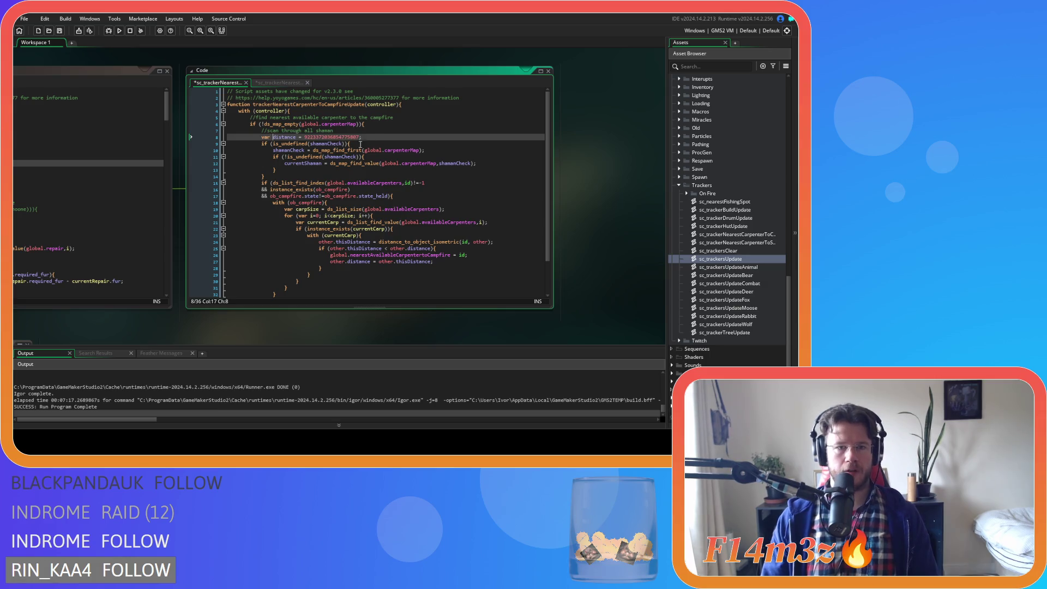
{"action": "key", "text": "Return"}
{"action": "type", "text": "var this"}
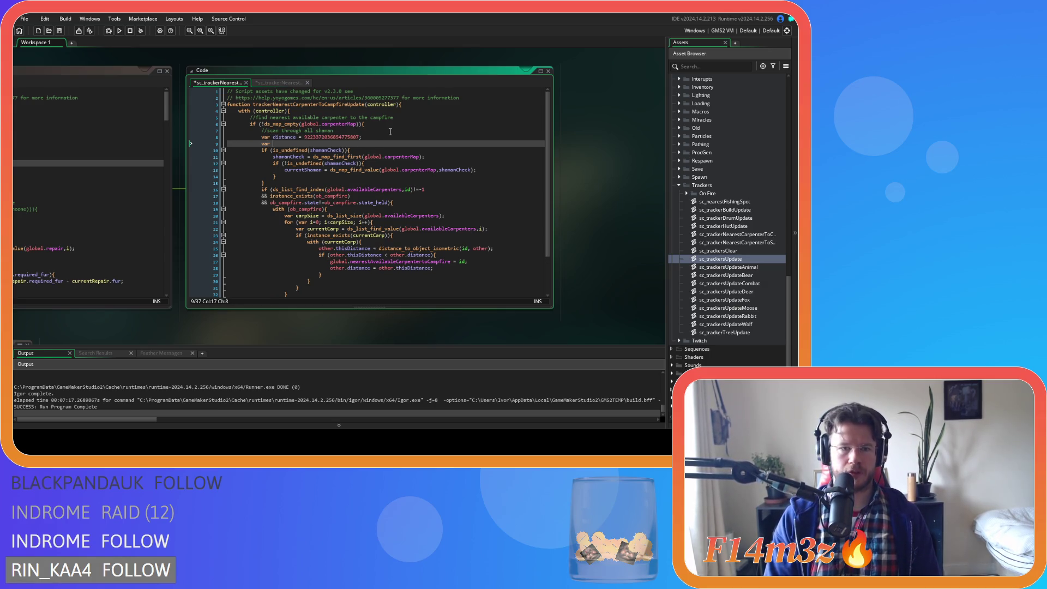
{"action": "key", "text": "BackSpace"}
{"action": "type", "text": "Distance ="}
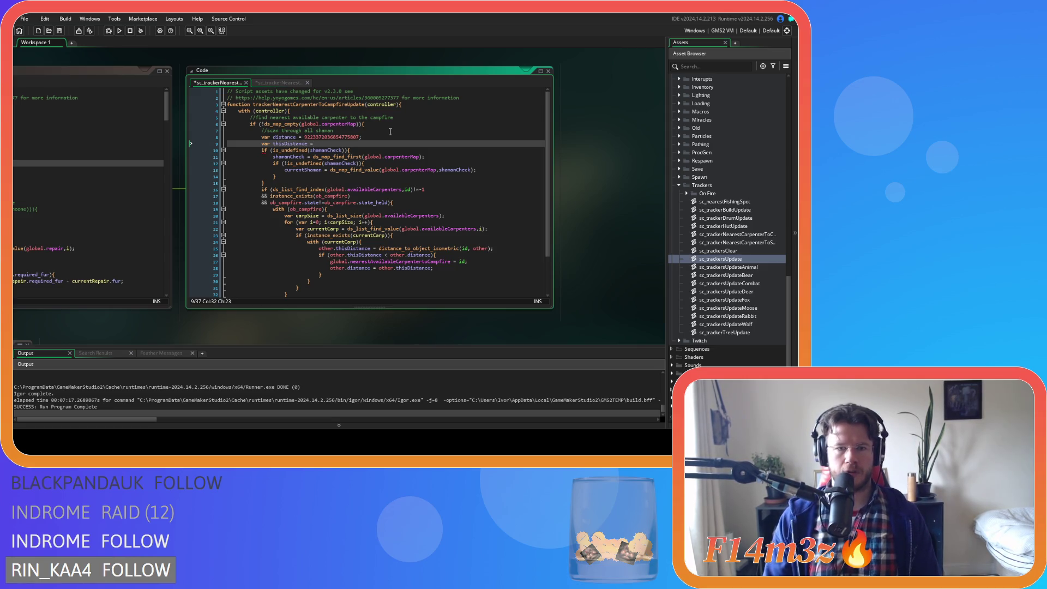
- End the thisDistance = 0 declaration with a semicolon and save the script
{"action": "left_click_drag", "start_coordinate": [368, 316], "coordinate": [427, 306]}
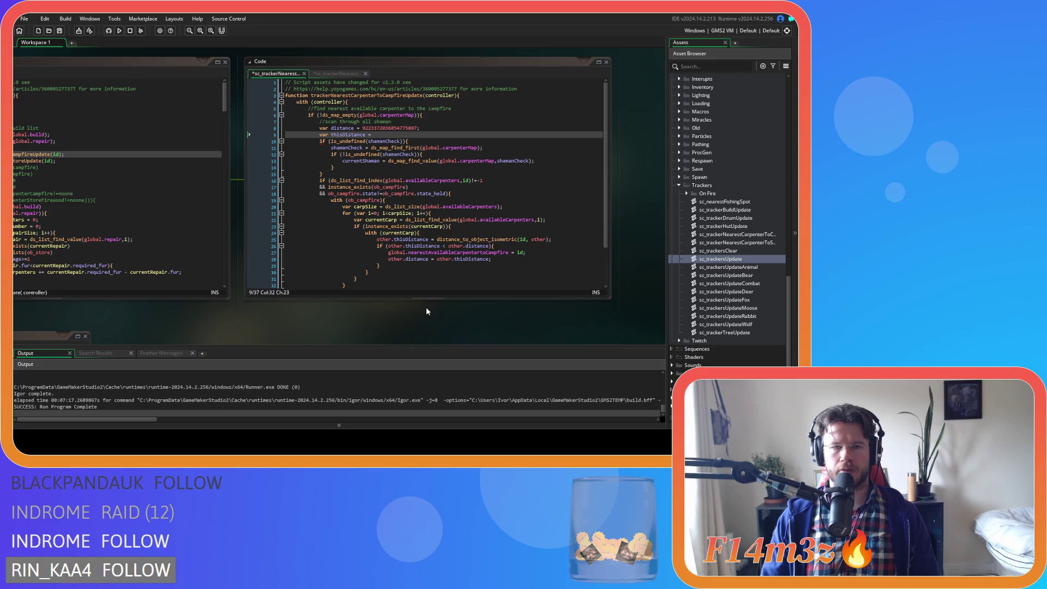
{"action": "left_click", "coordinate": [394, 135]}
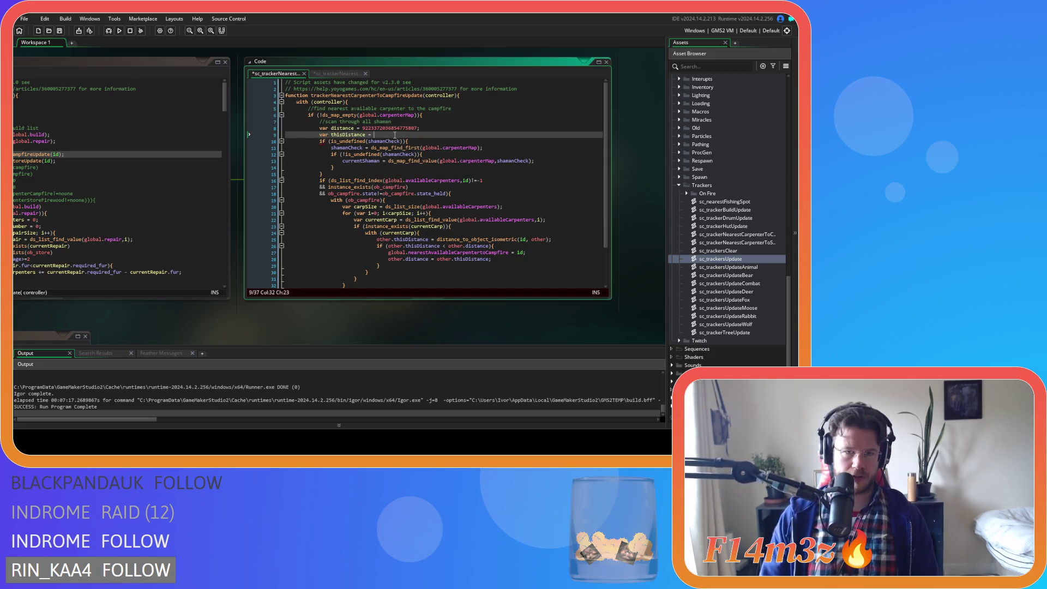
{"action": "type", "text": "9;"}
{"action": "key", "text": "ctrl+s"}
{"action": "scroll", "coordinate": [408, 215], "scroll_direction": "down", "scroll_amount": 2}
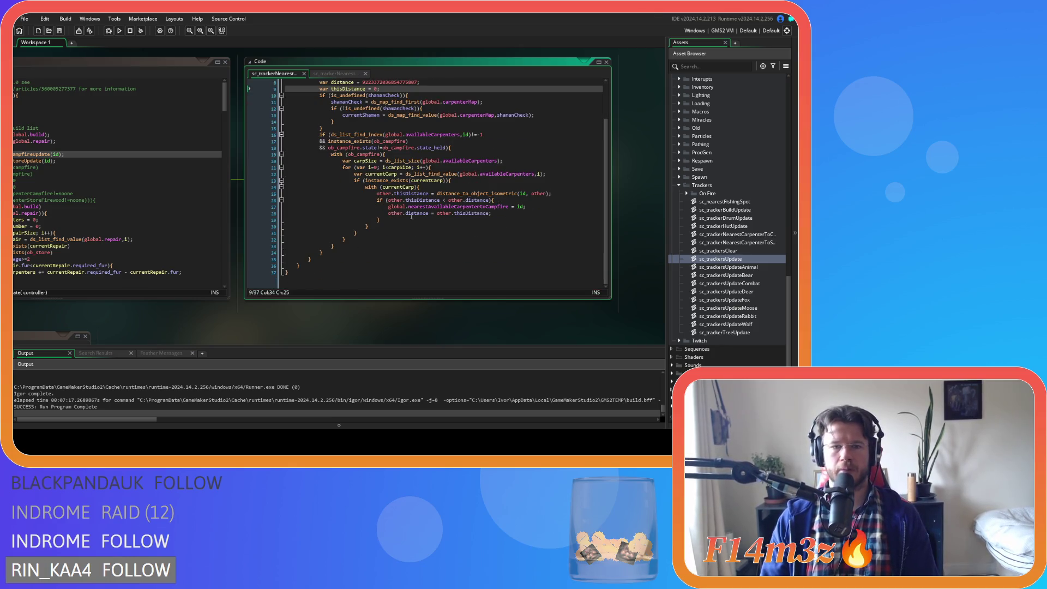
{"action": "scroll", "coordinate": [408, 215], "scroll_direction": "up", "scroll_amount": 2}
{"action": "scroll", "coordinate": [428, 229], "scroll_direction": "down", "scroll_amount": 2}
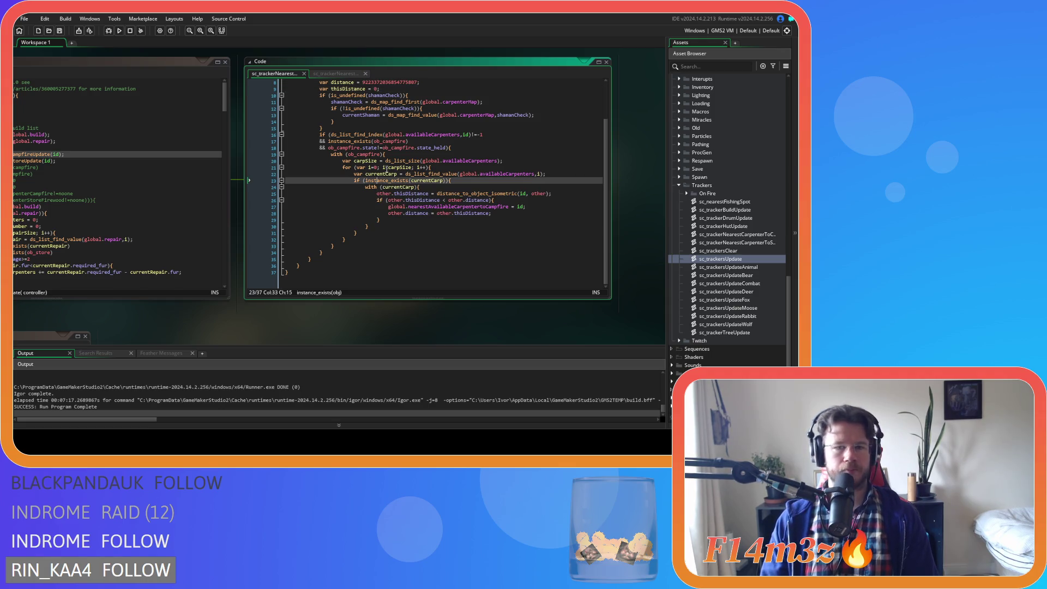
{"action": "scroll", "coordinate": [455, 134], "scroll_direction": "up", "scroll_amount": 2}
- Bring the trackerBuildUpdate editor into view and go to line 16
{"action": "key", "text": "Up"}
{"action": "key", "text": "Up"}
{"action": "key", "text": "Up"}
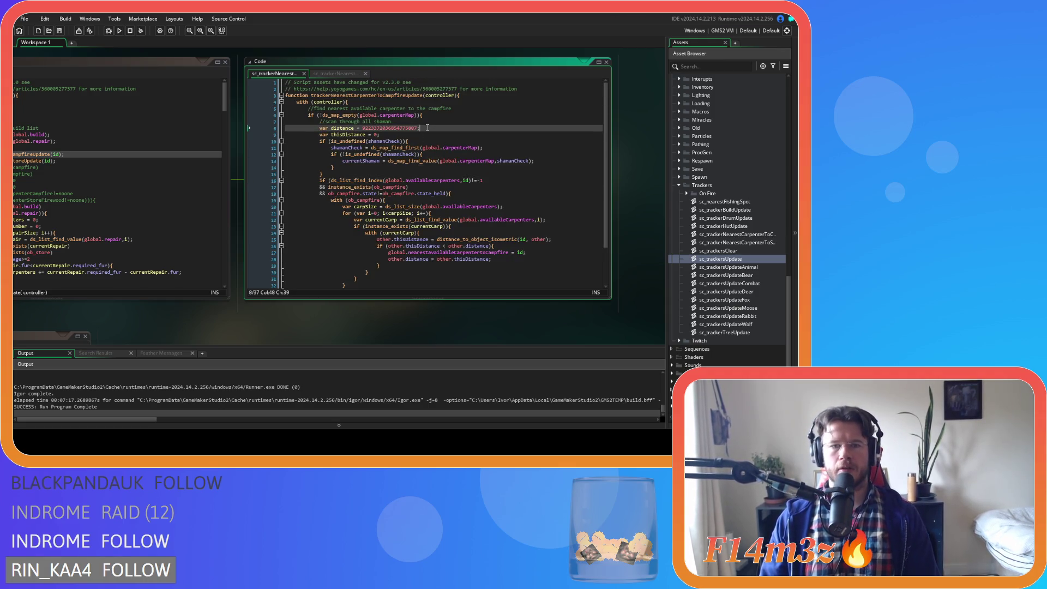
{"action": "key", "text": "End"}
{"action": "scroll", "coordinate": [439, 154], "scroll_direction": "down", "scroll_amount": 2}
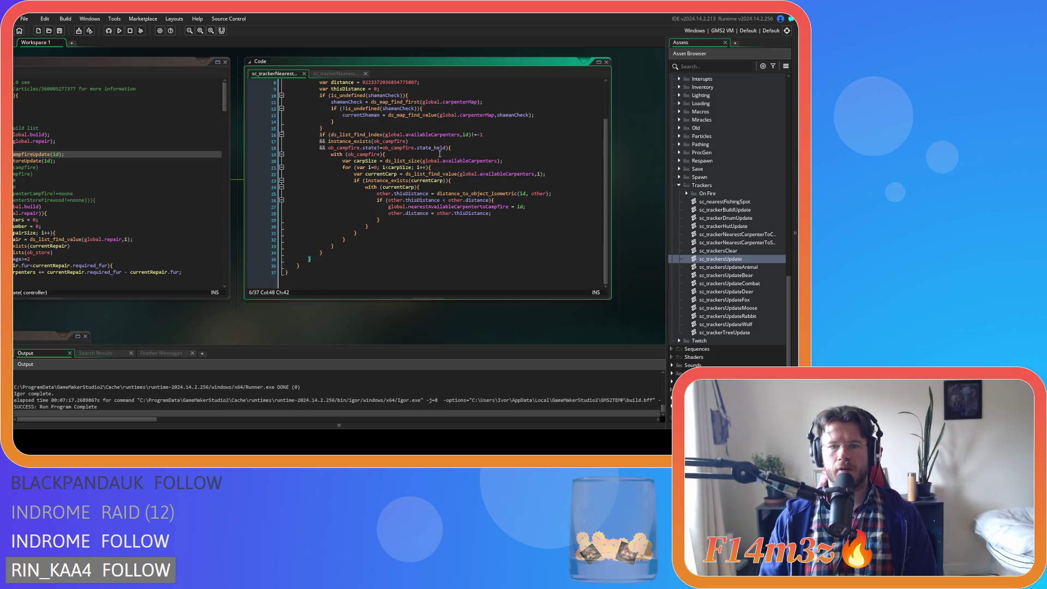
{"action": "left_click_drag", "start_coordinate": [250, 336], "coordinate": [498, 299]}
{"action": "left_click", "coordinate": [322, 148]}
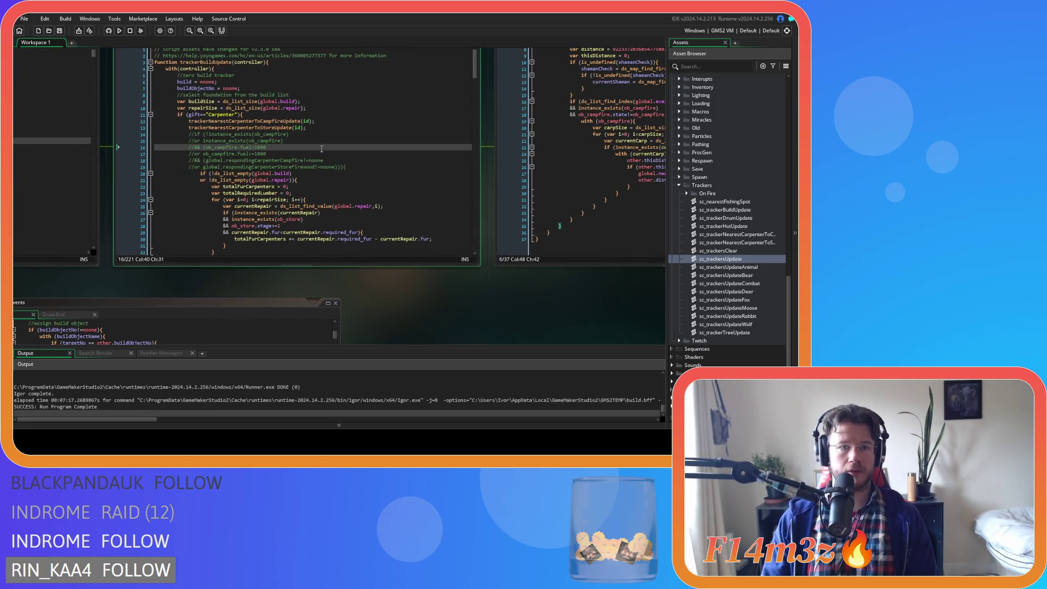
- Open sc_trackersUpdate and copy its while-loop header lines
{"action": "mouse_move", "coordinate": [356, 319]}
{"action": "left_mouse_down"}
{"action": "mouse_move", "coordinate": [516, 104]}
{"action": "mouse_move", "coordinate": [484, 114]}
{"action": "left_mouse_up"}
{"action": "double_click", "coordinate": [734, 260]}
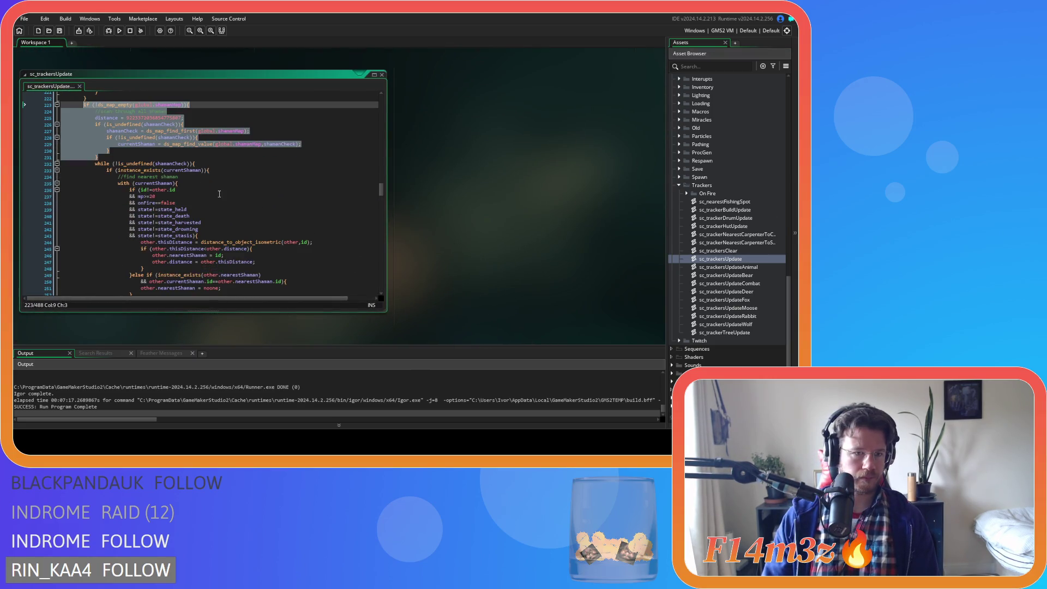
{"action": "left_click_drag", "start_coordinate": [209, 170], "coordinate": [95, 163]}
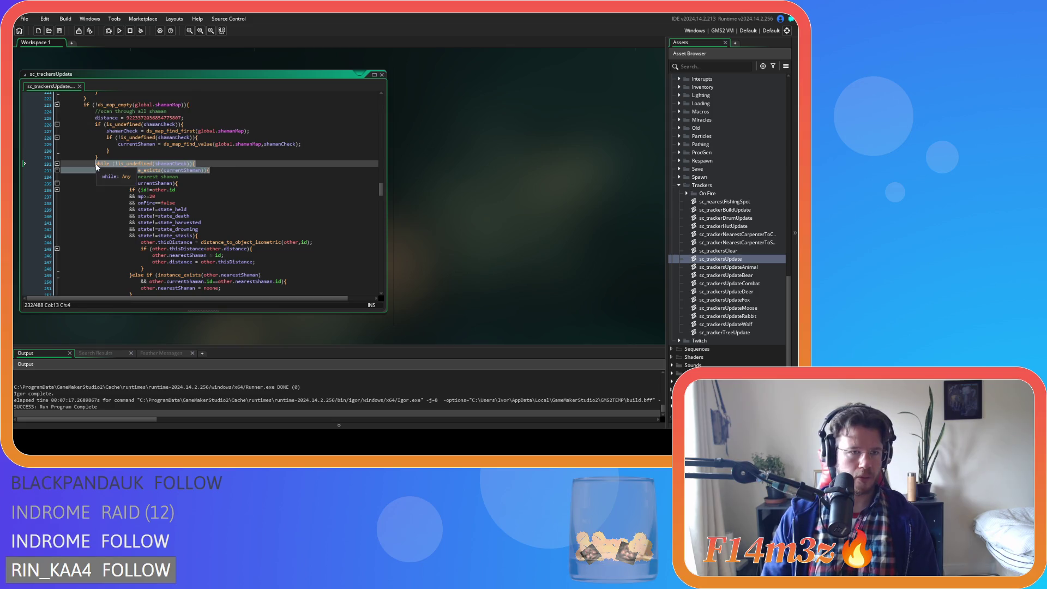
{"action": "right_click", "coordinate": [135, 170]}
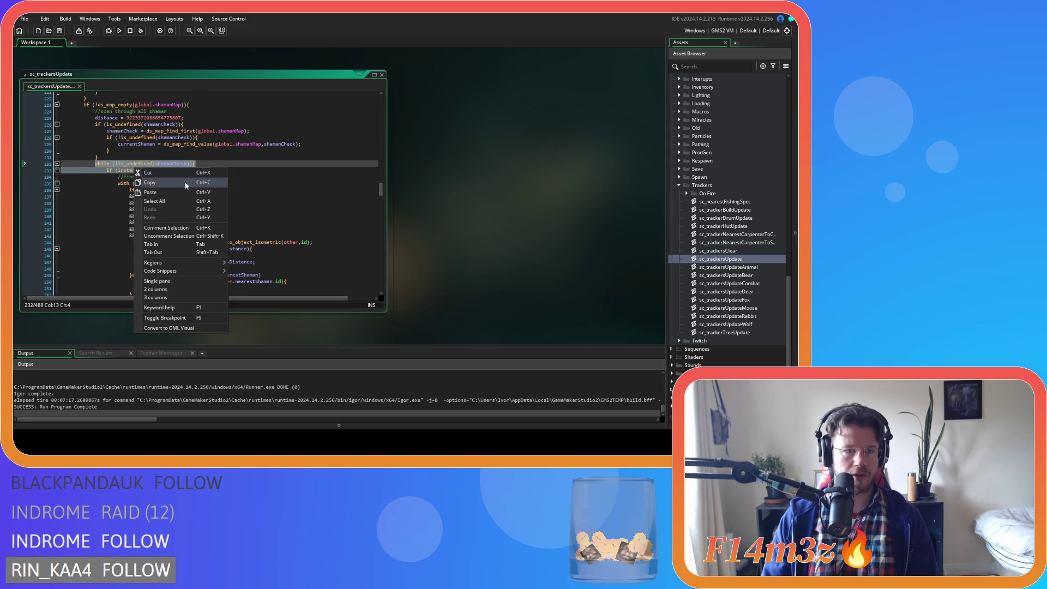
{"action": "left_click", "coordinate": [185, 181]}
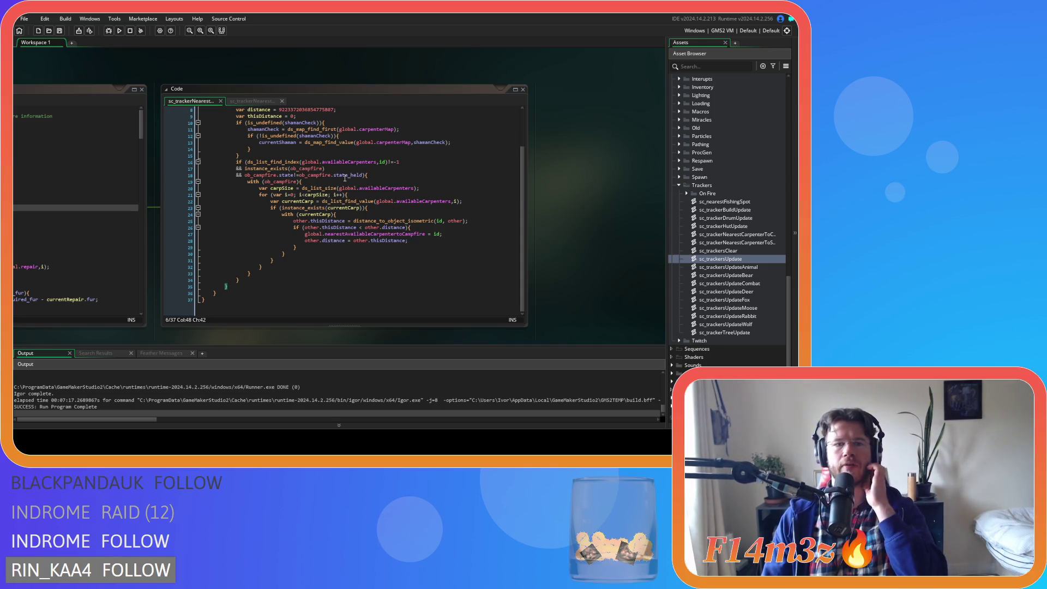
- Undo the recent campfire tracker edits, restoring the shorter 27-line version
{"action": "left_click_drag", "start_coordinate": [303, 182], "coordinate": [276, 186]}
{"action": "left_click", "coordinate": [252, 185]}
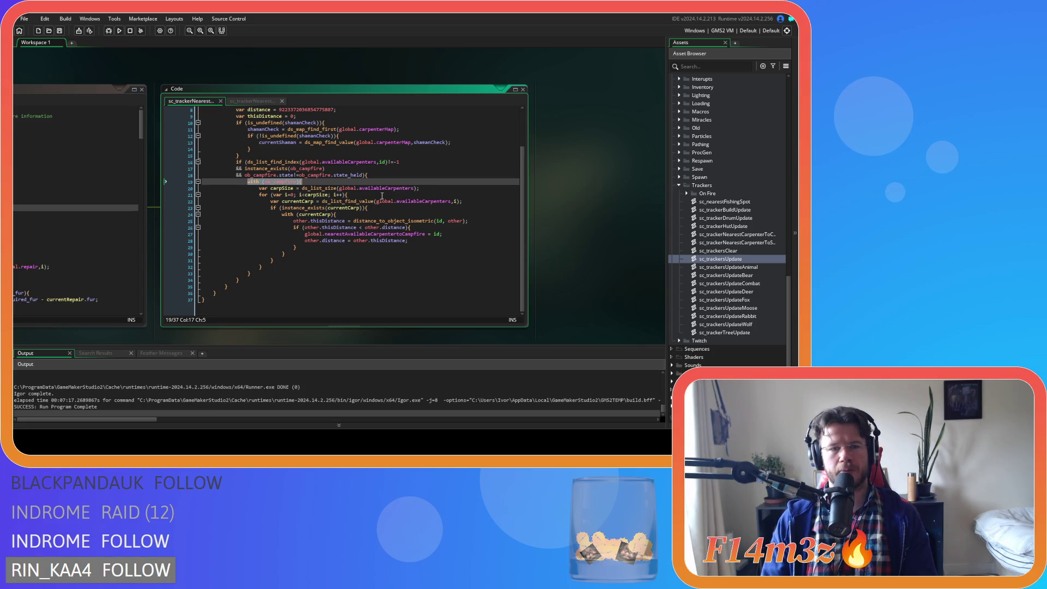
{"action": "mouse_move", "coordinate": [390, 186]}
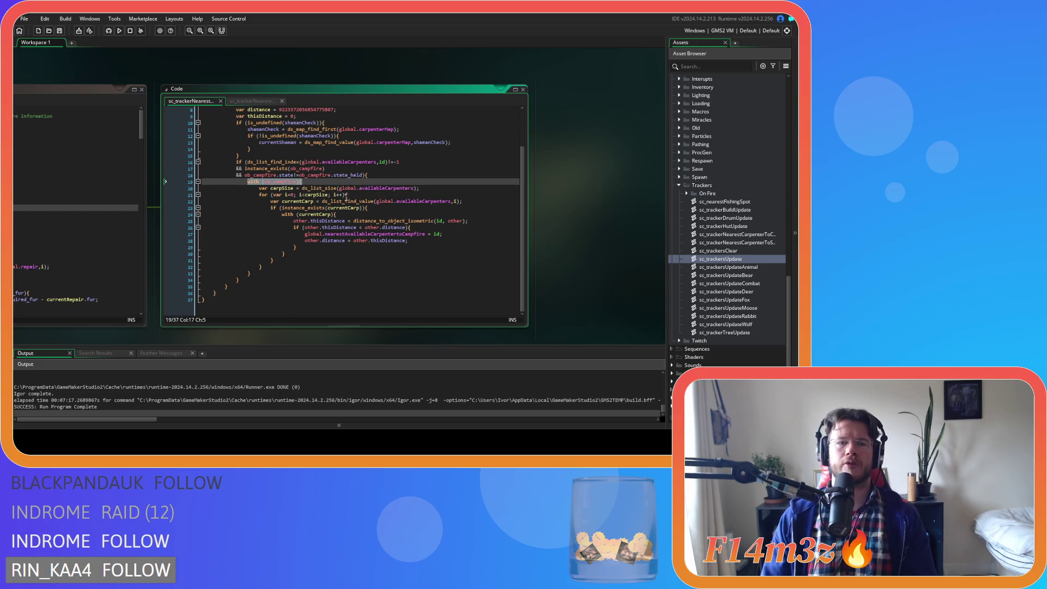
{"action": "left_click", "coordinate": [444, 180]}
{"action": "key", "text": "ctrl+z"}
{"action": "key", "text": "ctrl+z"}
{"action": "key", "text": "ctrl+z"}
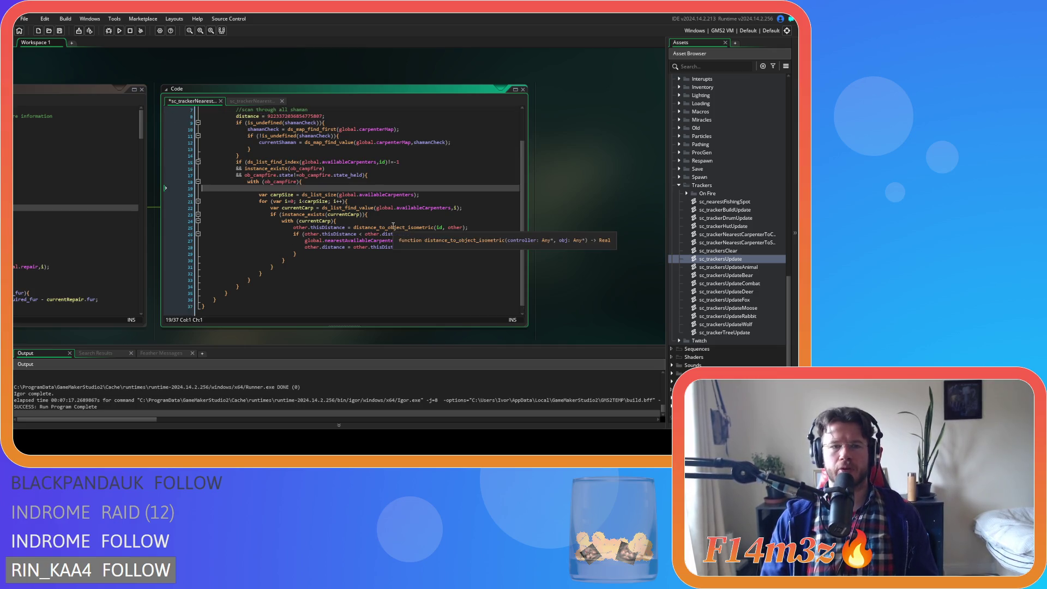
{"action": "key", "text": "ctrl+z"}
{"action": "key", "text": "ctrl+z"}
{"action": "key", "text": "ctrl+z"}
{"action": "key", "text": "ctrl+z"}
{"action": "key", "text": "ctrl+z"}
{"action": "key", "text": "ctrl+z"}
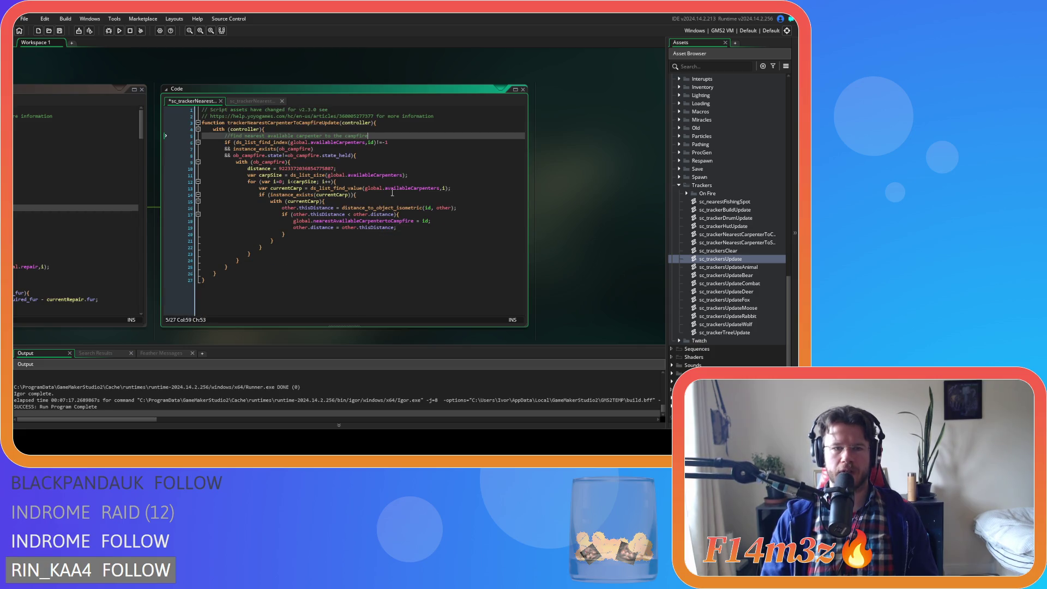
- Check the brace structure and the campfire state_held condition on lines 8–14
{"action": "left_click", "coordinate": [424, 174]}
{"action": "left_click", "coordinate": [345, 182]}
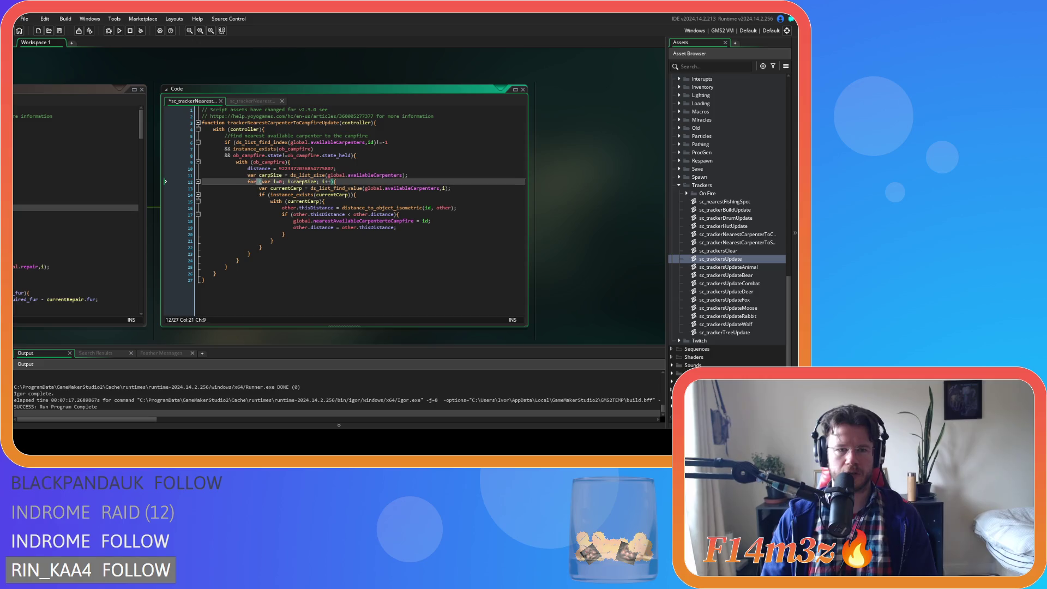
{"action": "left_click", "coordinate": [393, 195]}
{"action": "key", "text": "Left"}
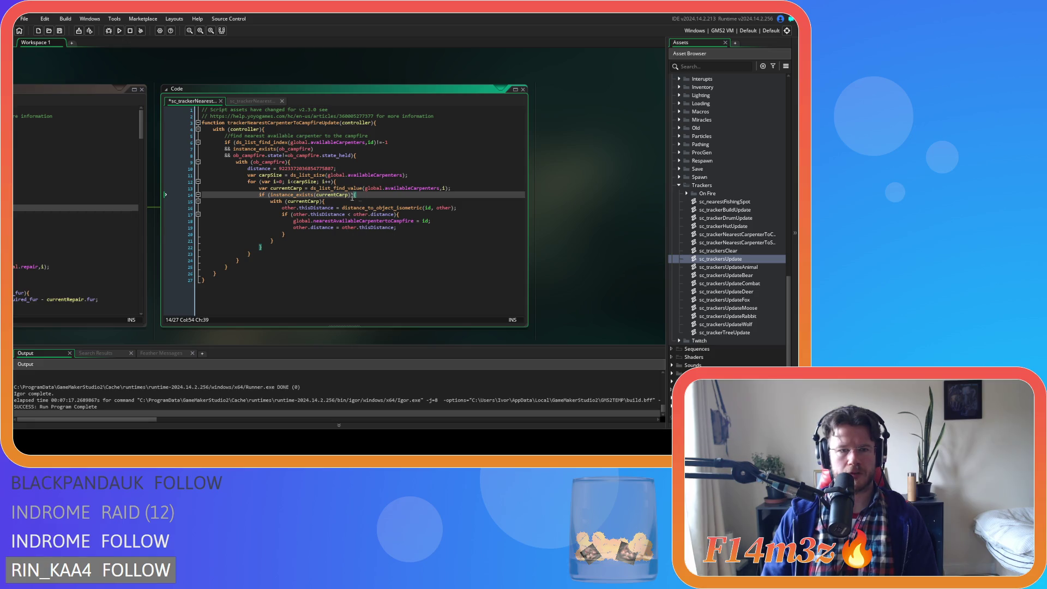
{"action": "left_click", "coordinate": [309, 163]}
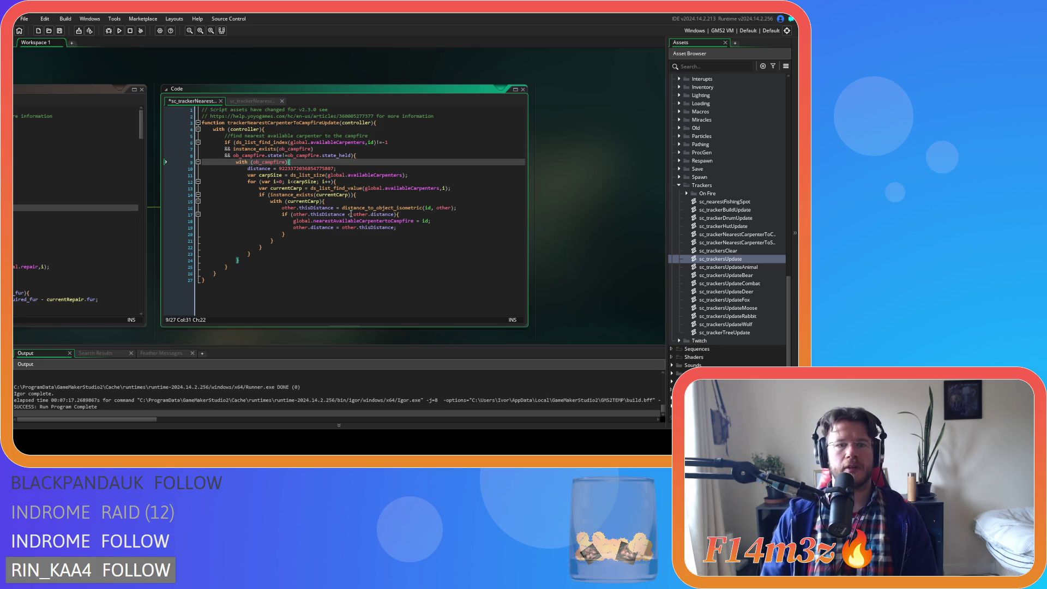
{"action": "left_click", "coordinate": [369, 159]}
{"action": "left_click", "coordinate": [373, 155]}
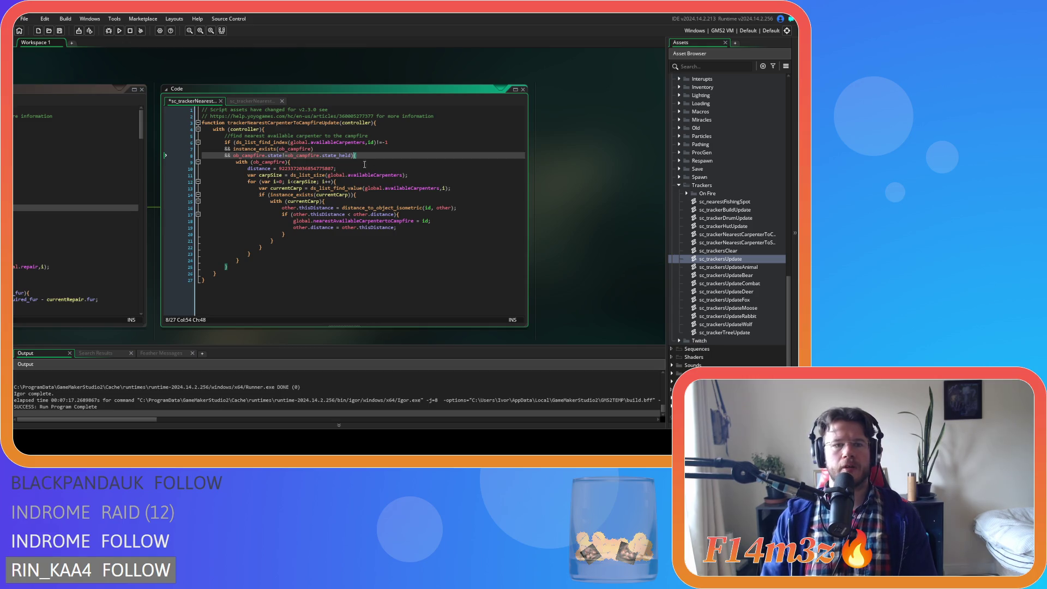
- Review the membership check, starting distance, carpSize count, carpenter lookup and instance_exists check
{"action": "left_click", "coordinate": [401, 144]}
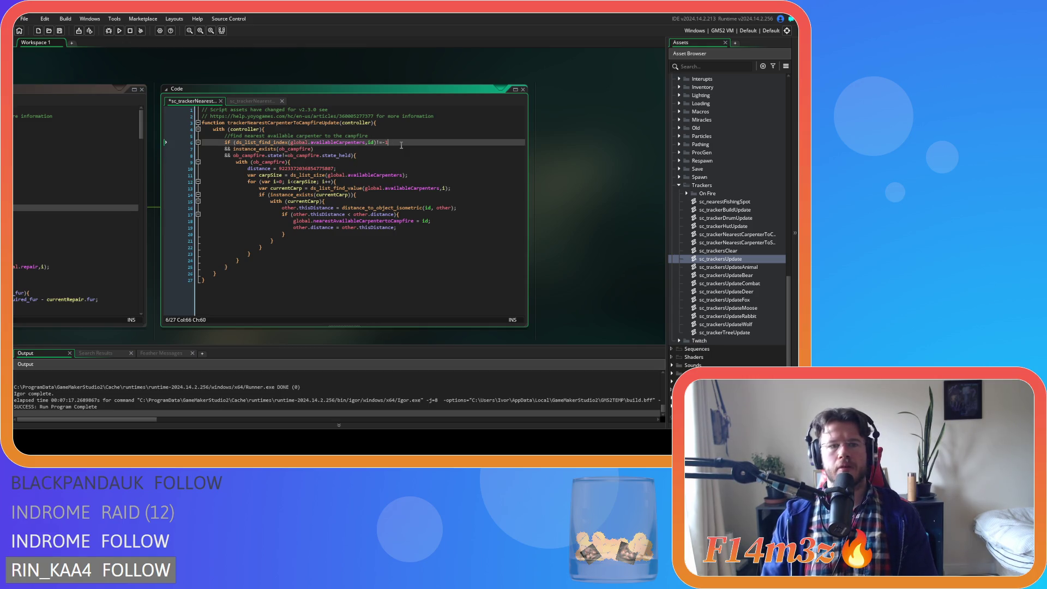
{"action": "left_click", "coordinate": [276, 149]}
{"action": "left_click", "coordinate": [338, 156]}
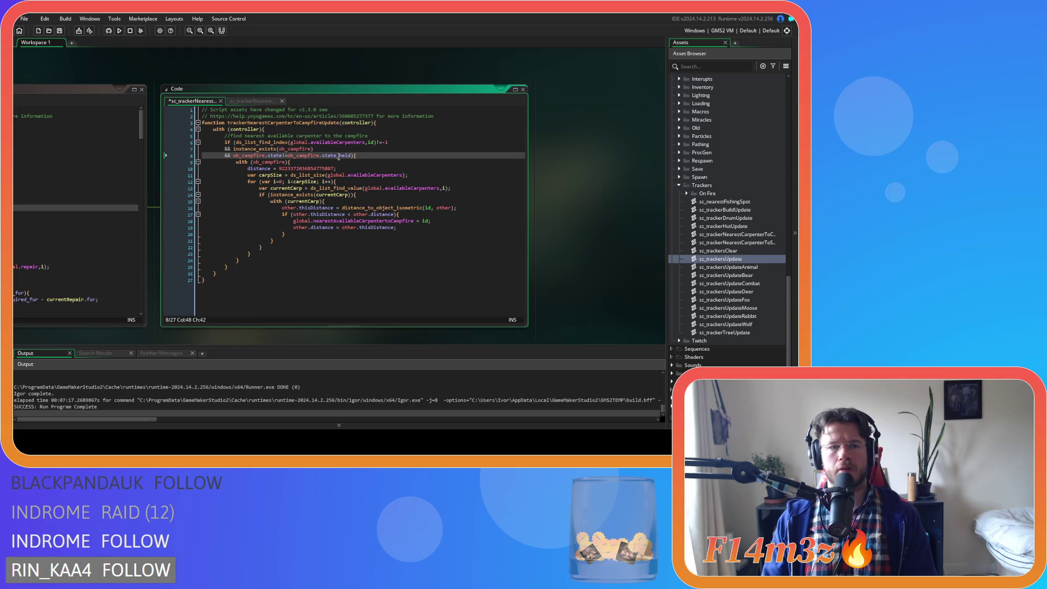
{"action": "left_click", "coordinate": [339, 163]}
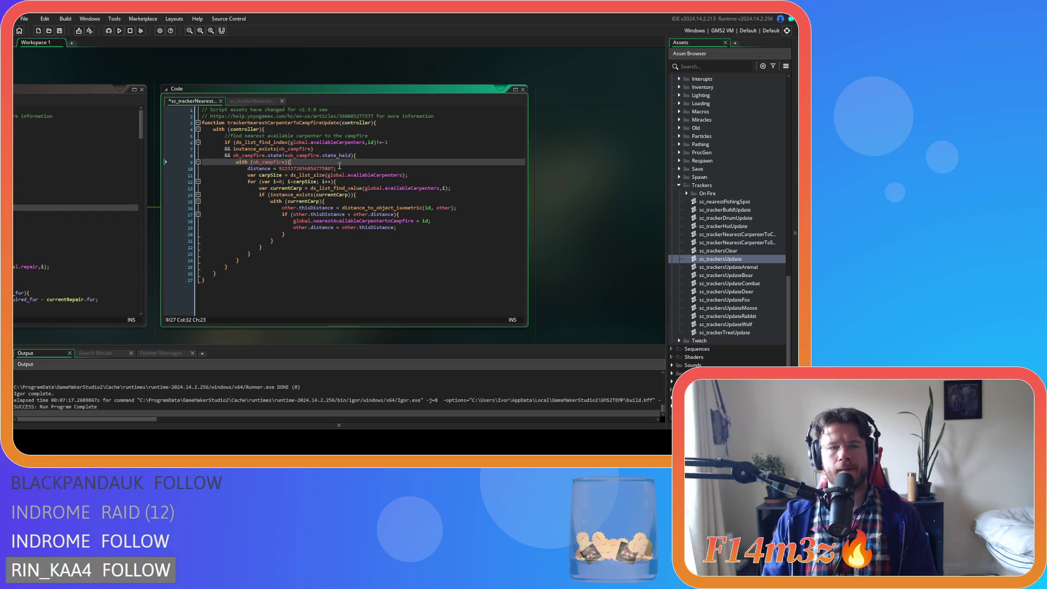
{"action": "left_click", "coordinate": [370, 169]}
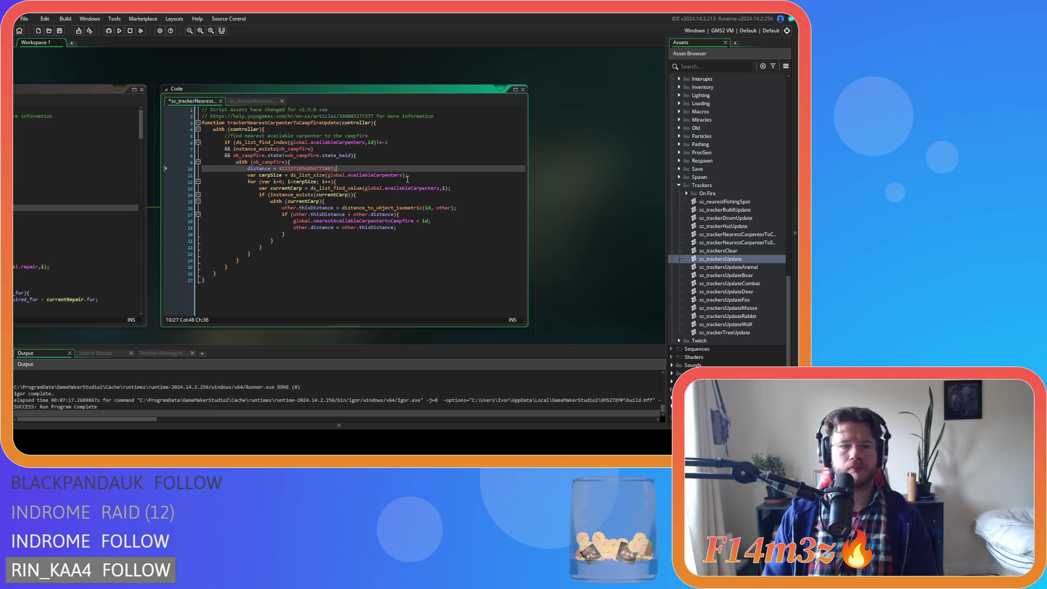
{"action": "left_click", "coordinate": [430, 174]}
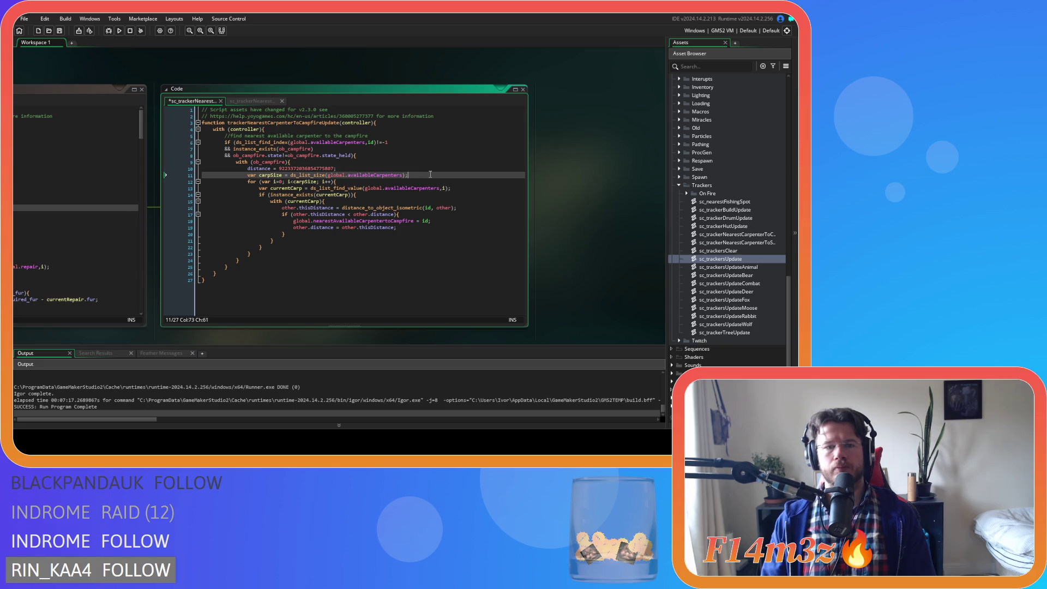
{"action": "left_click", "coordinate": [397, 188]}
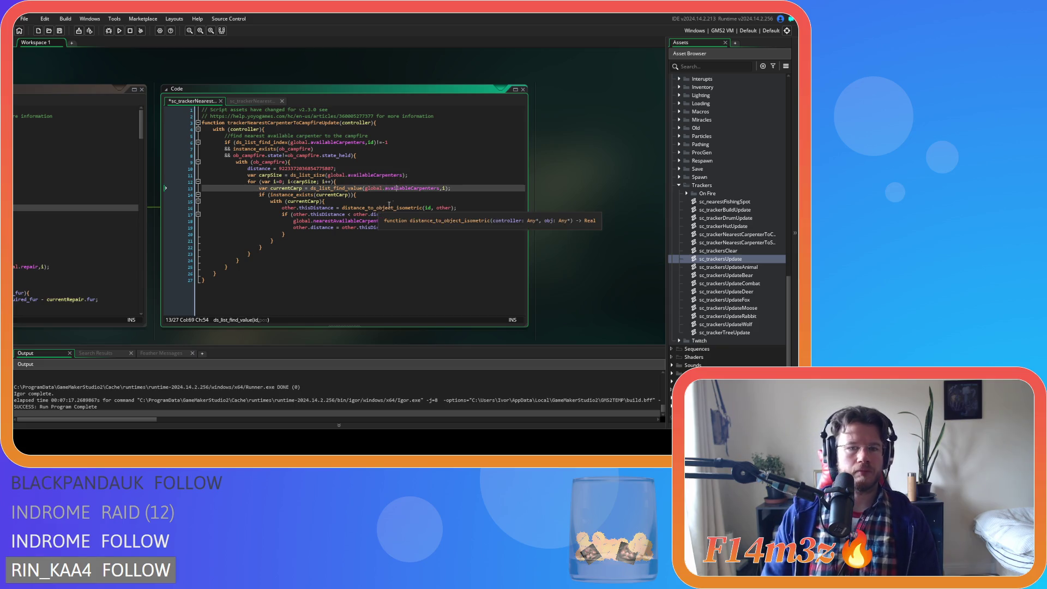
{"action": "left_click", "coordinate": [380, 196]}
- Remove the extra space before other in the line 16 distance calculation
{"action": "scroll", "coordinate": [382, 208], "scroll_direction": "down", "scroll_amount": 1}
{"action": "key", "text": "Down"}
{"action": "left_click", "coordinate": [433, 192]}
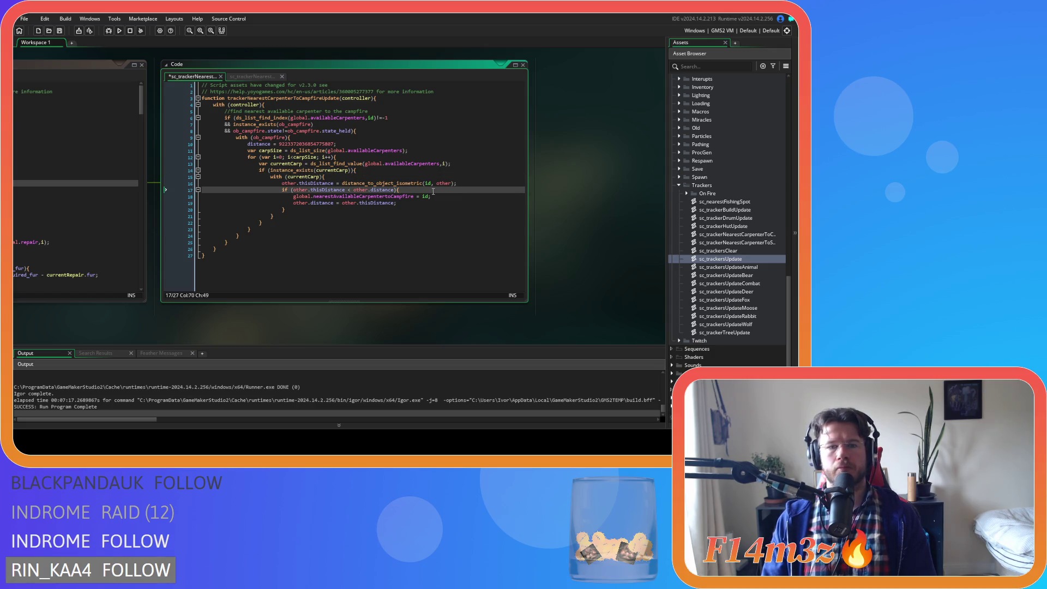
{"action": "left_click", "coordinate": [436, 184]}
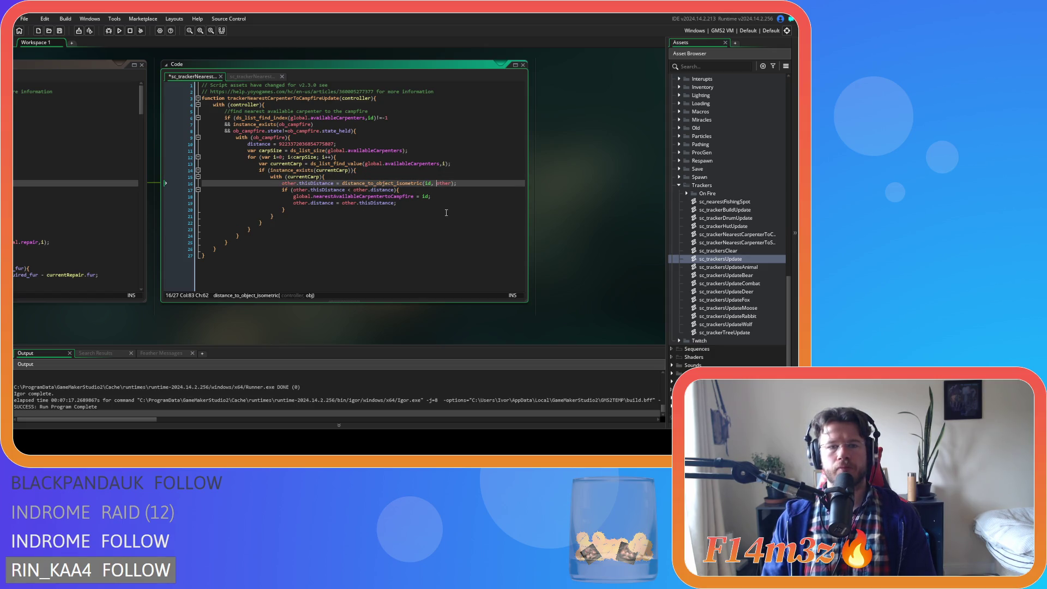
{"action": "key", "text": "BackSpace"}
- Recheck the distance comparison, availableCarpenters reference, starting distance and membership check
{"action": "scroll", "coordinate": [434, 211], "scroll_direction": "up", "scroll_amount": 1}
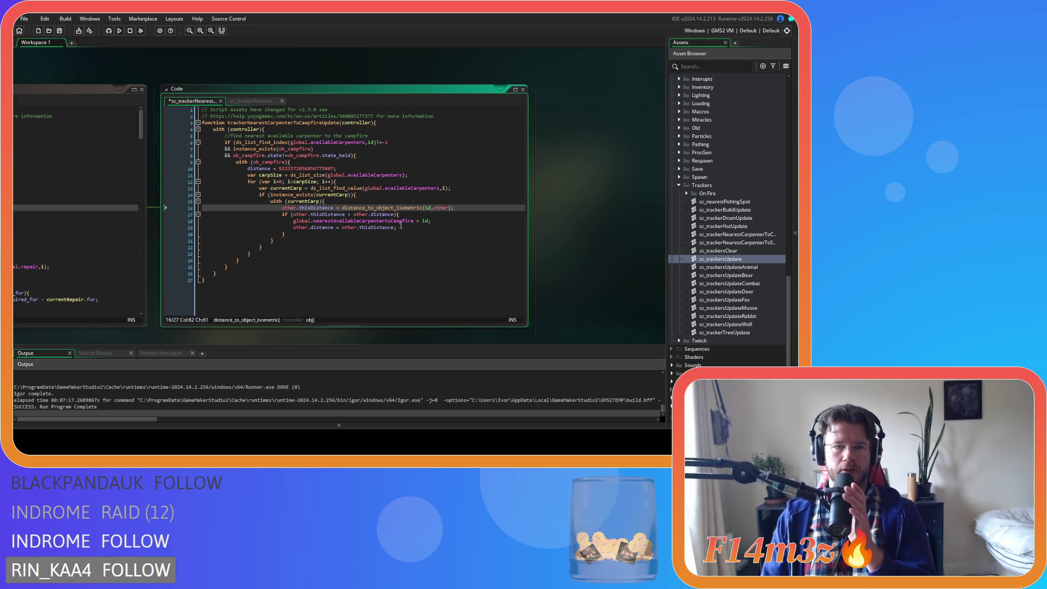
{"action": "left_click", "coordinate": [347, 215]}
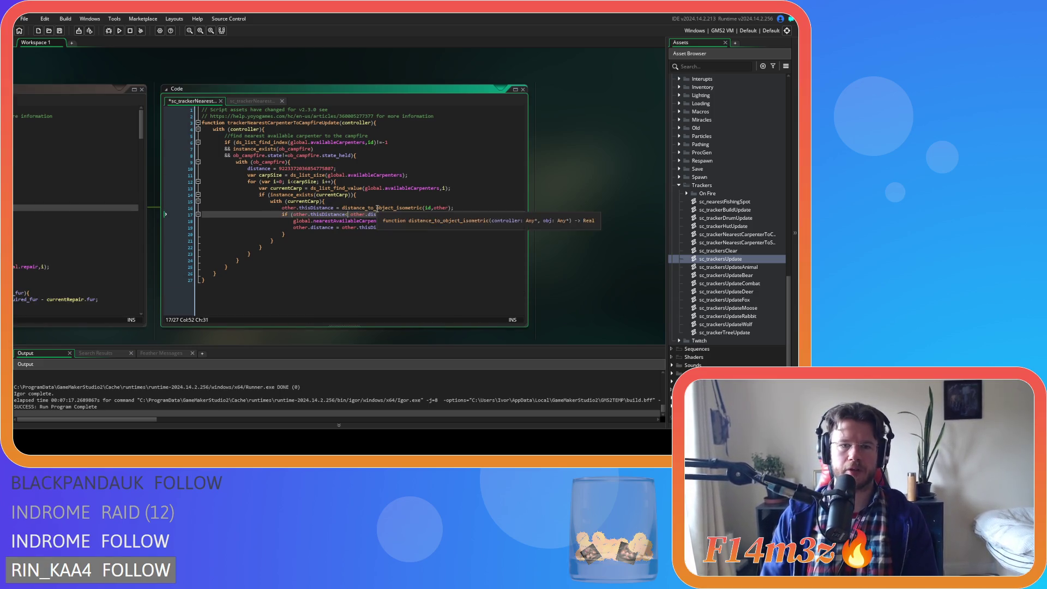
{"action": "left_click_drag", "start_coordinate": [363, 188], "coordinate": [431, 188]}
{"action": "left_click", "coordinate": [473, 187]}
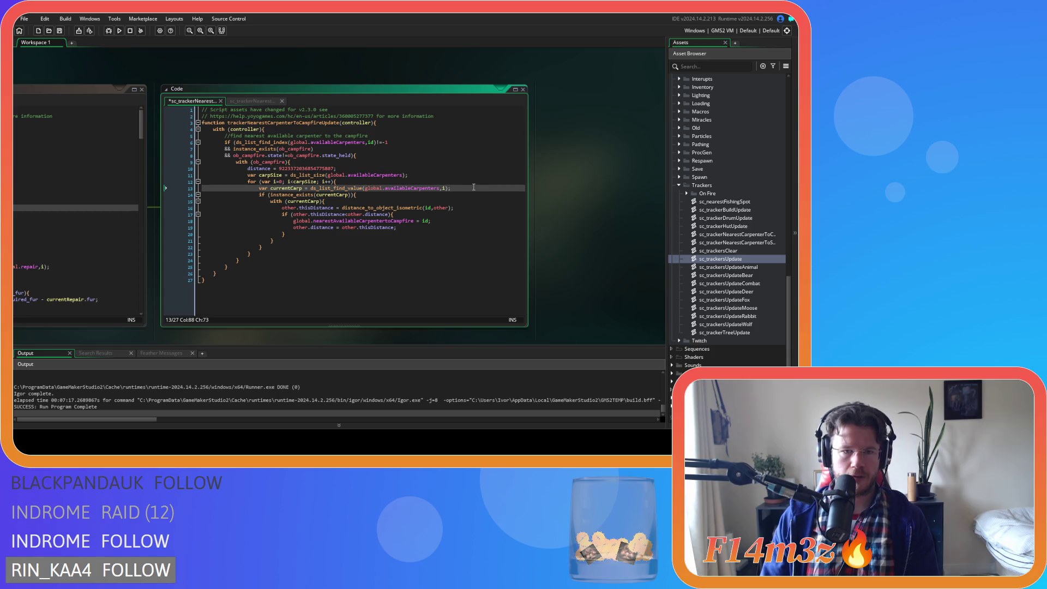
{"action": "left_click", "coordinate": [397, 166]}
{"action": "left_click", "coordinate": [397, 163]}
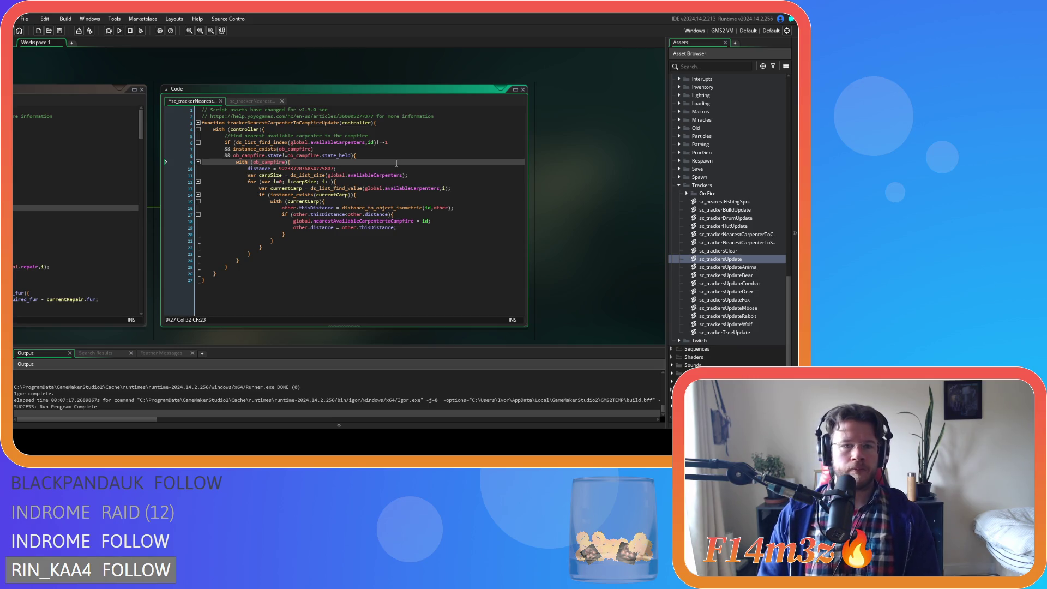
{"action": "left_click", "coordinate": [401, 143]}
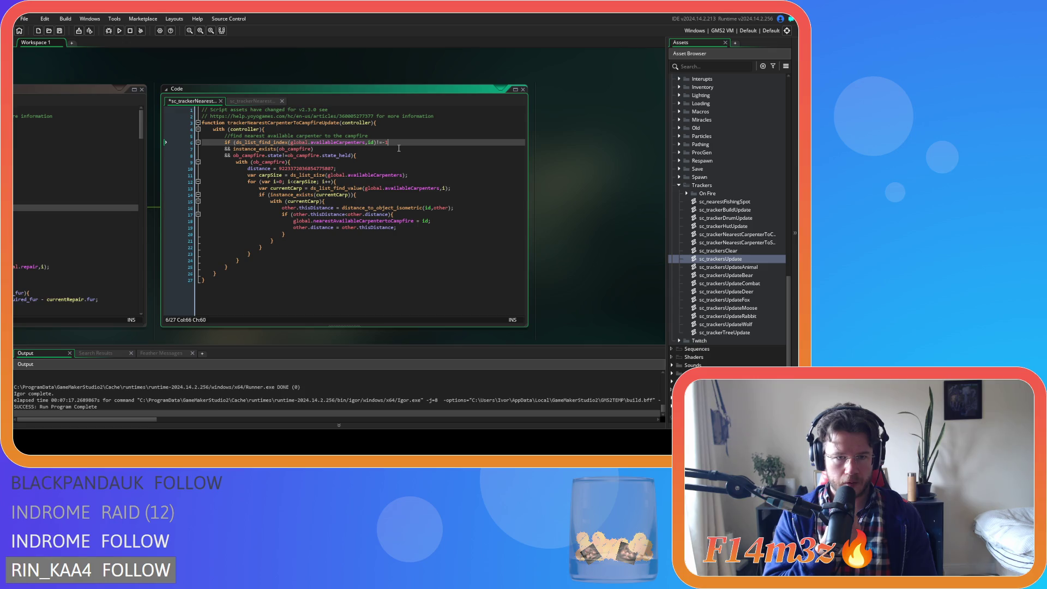
- Delete the instance_exists(currentCarp) line and its brace, outdent the with block, and save
{"action": "left_click", "coordinate": [367, 194]}
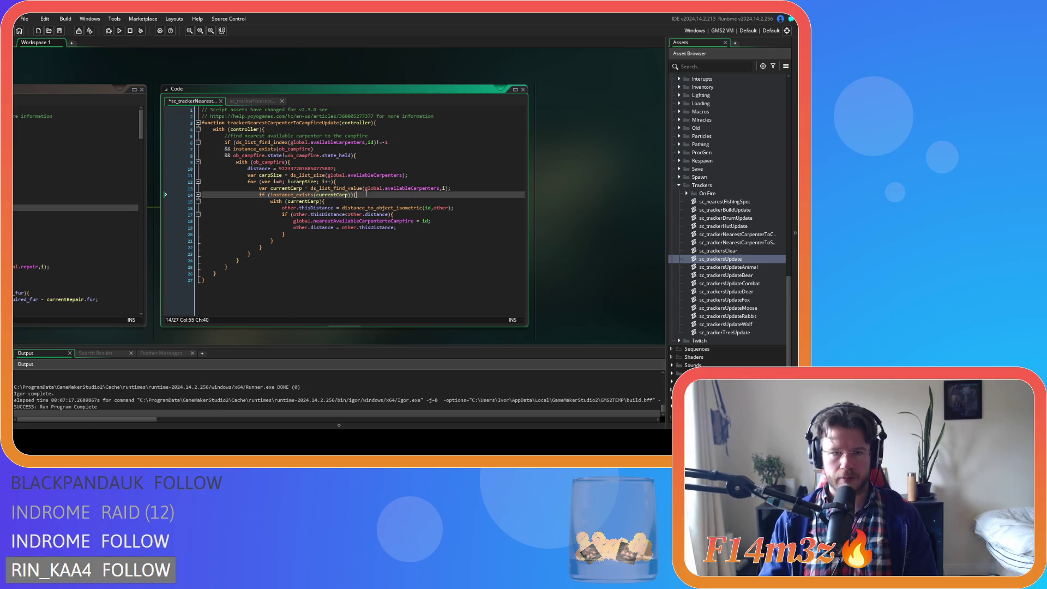
{"action": "left_click_drag", "start_coordinate": [364, 195], "coordinate": [159, 196]}
{"action": "key", "text": "BackSpace"}
{"action": "key", "text": "BackSpace"}
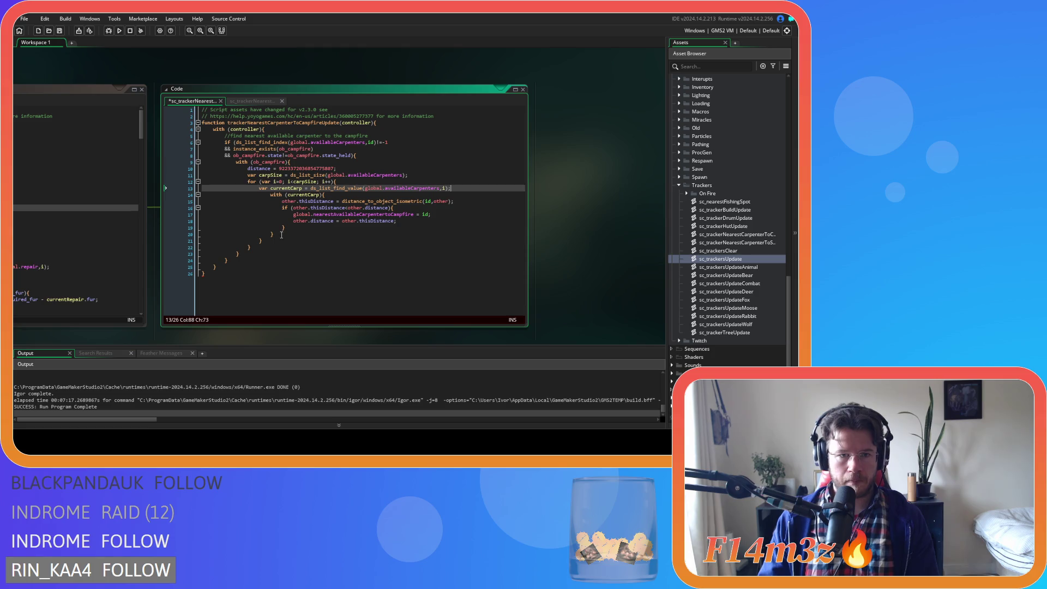
{"action": "left_click", "coordinate": [281, 235]}
{"action": "key", "text": "shift+Down"}
{"action": "key", "text": "BackSpace"}
{"action": "mouse_move", "coordinate": [281, 235]}
{"action": "left_mouse_down"}
{"action": "mouse_move", "coordinate": [284, 214]}
{"action": "mouse_move", "coordinate": [396, 197]}
{"action": "left_mouse_up"}
{"action": "key", "text": "shift+Tab"}
{"action": "key", "text": "ctrl+s"}
- Inspect the line 15 distance calculation, highlighting every use of id and other
{"action": "left_click", "coordinate": [397, 194]}
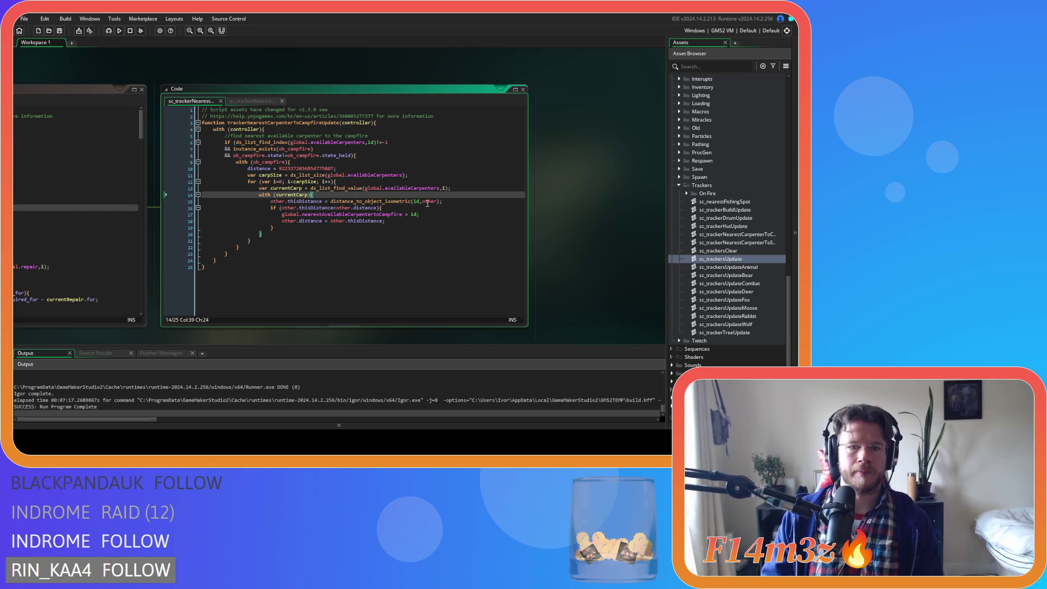
{"action": "left_click", "coordinate": [463, 201]}
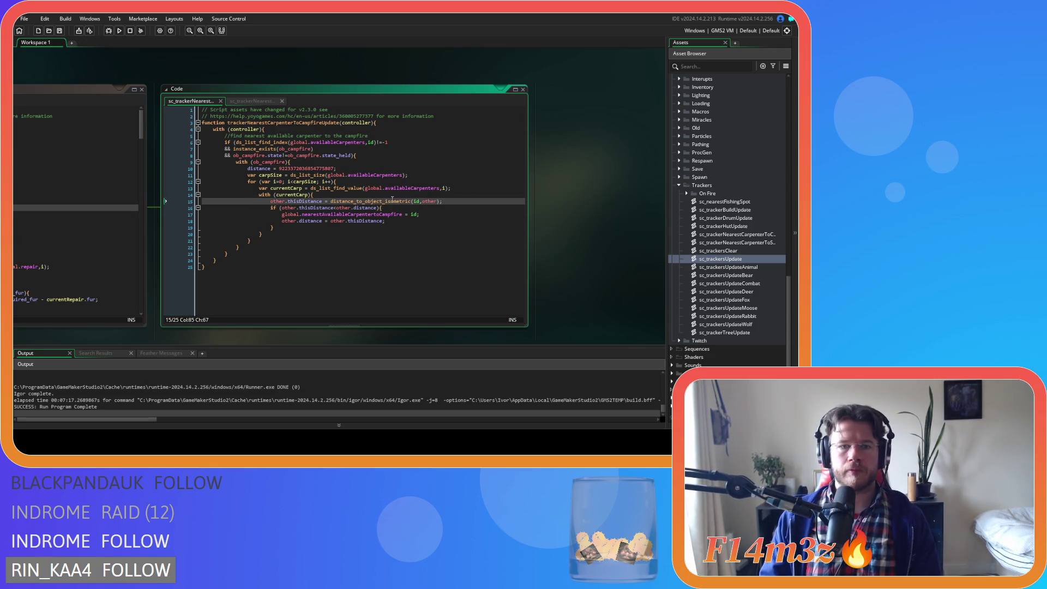
{"action": "left_click", "coordinate": [418, 201]}
{"action": "key", "text": "Right"}
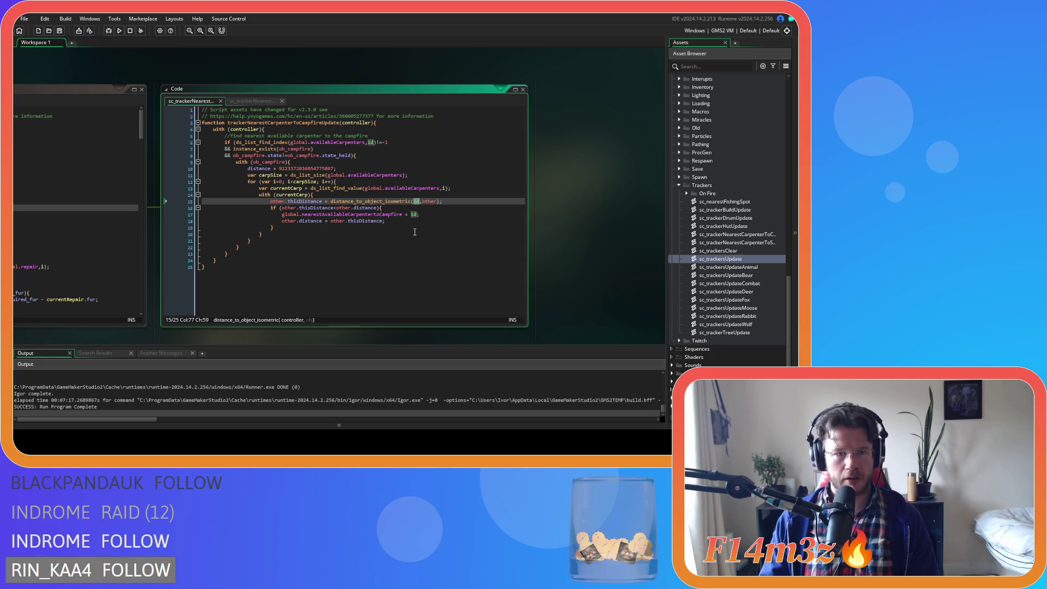
{"action": "left_click", "coordinate": [427, 201]}
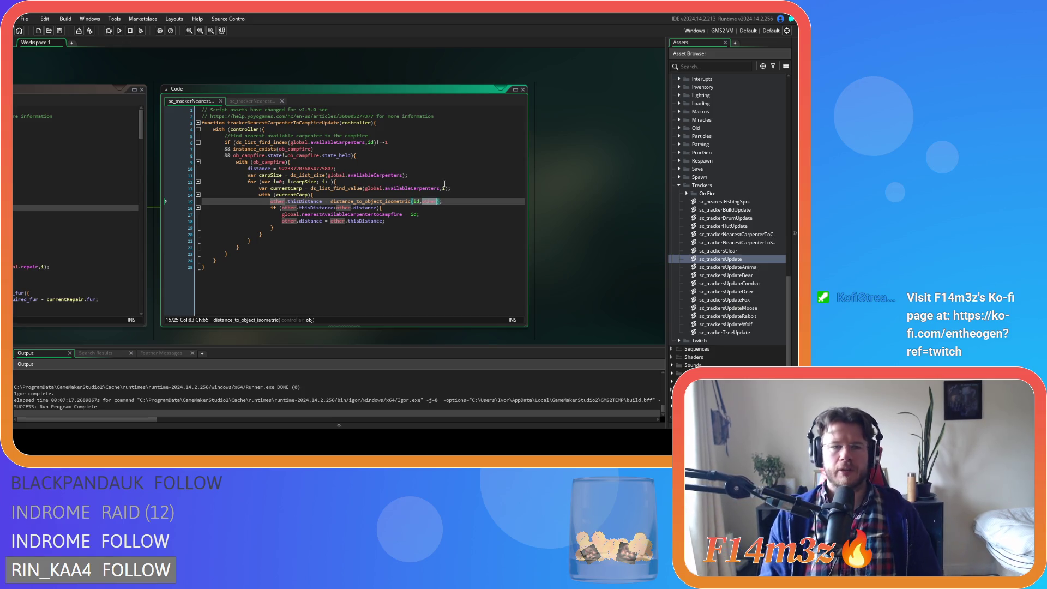
- In sc_trackerNearestCarpenterToStoreUpdate, delete the instance_exists(currentCarp) line and its closing brace
{"action": "left_click", "coordinate": [250, 241]}
{"action": "scroll", "coordinate": [192, 225], "scroll_direction": "left", "scroll_amount": 5}
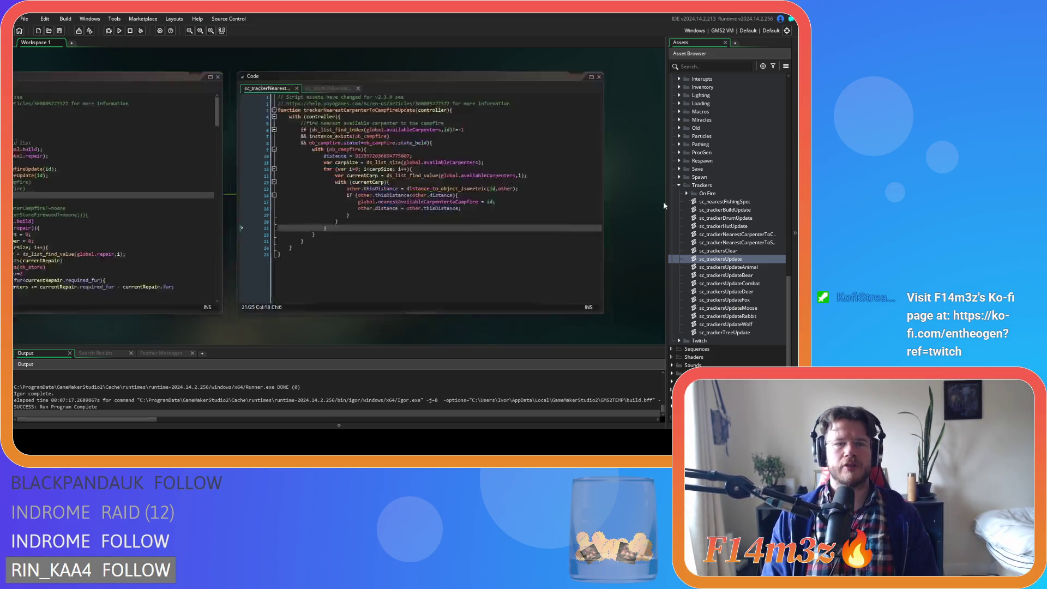
{"action": "middle_click", "coordinate": [98, 168]}
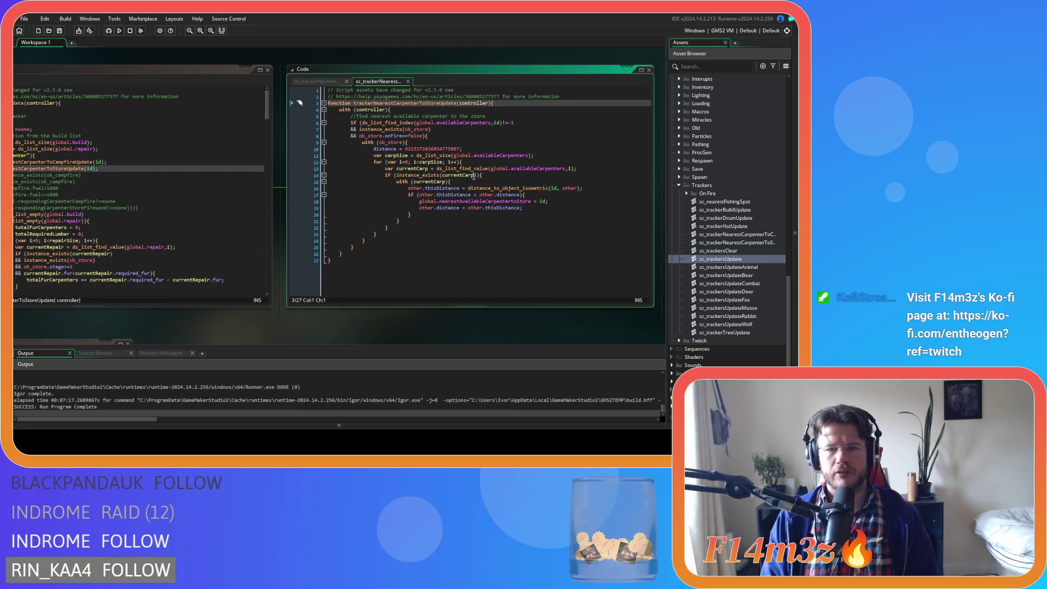
{"action": "left_click", "coordinate": [490, 173]}
{"action": "key", "text": "Left"}
{"action": "left_click", "coordinate": [396, 226]}
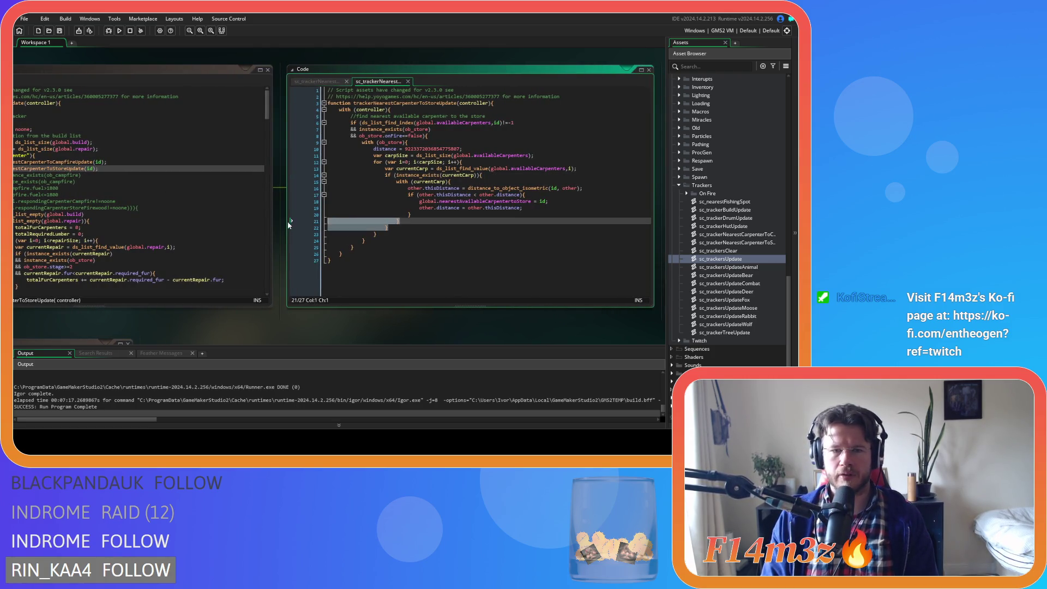
{"action": "key", "text": "shift+Delete"}
{"action": "left_click_drag", "start_coordinate": [483, 175], "coordinate": [337, 182]}
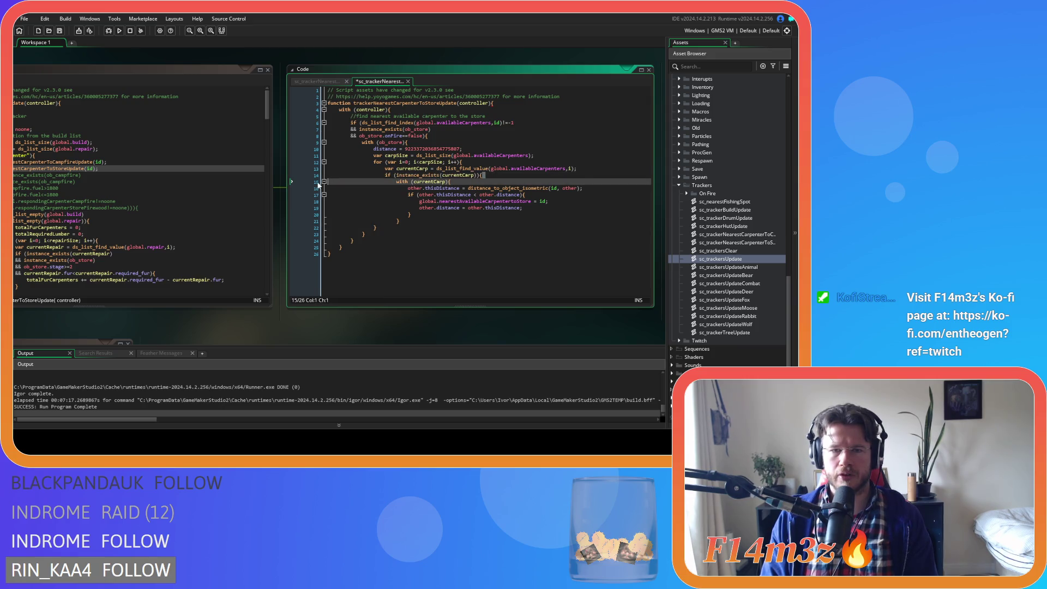
{"action": "key", "text": "Delete"}
- Outdent the with (currentCarp) block one level and save the store tracker
{"action": "left_click_drag", "start_coordinate": [400, 215], "coordinate": [308, 182]}
{"action": "key", "text": "shift+Tab"}
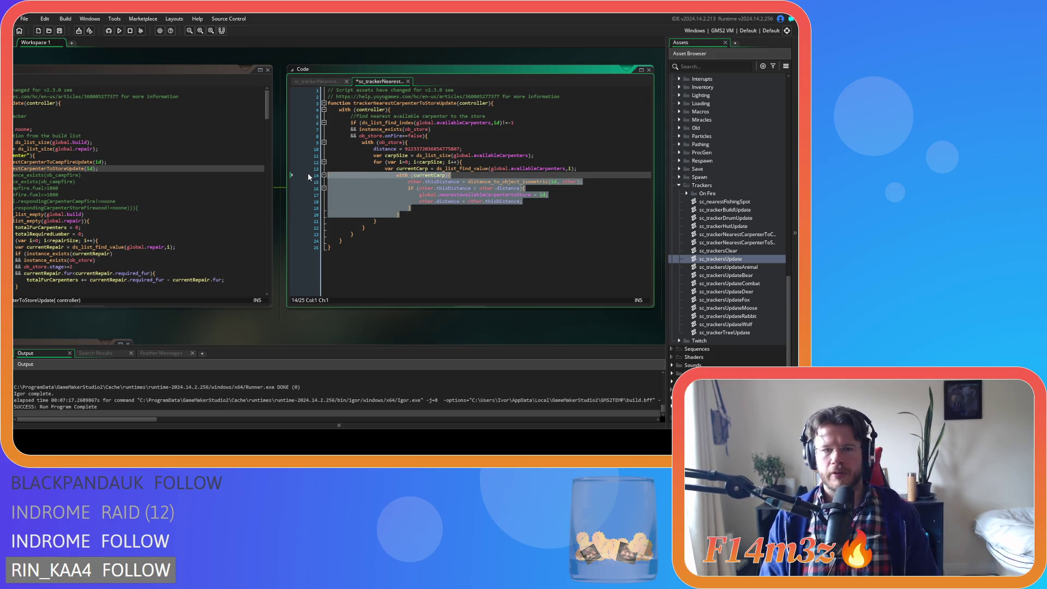
{"action": "left_click", "coordinate": [446, 202]}
{"action": "key", "text": "ctrl+s"}
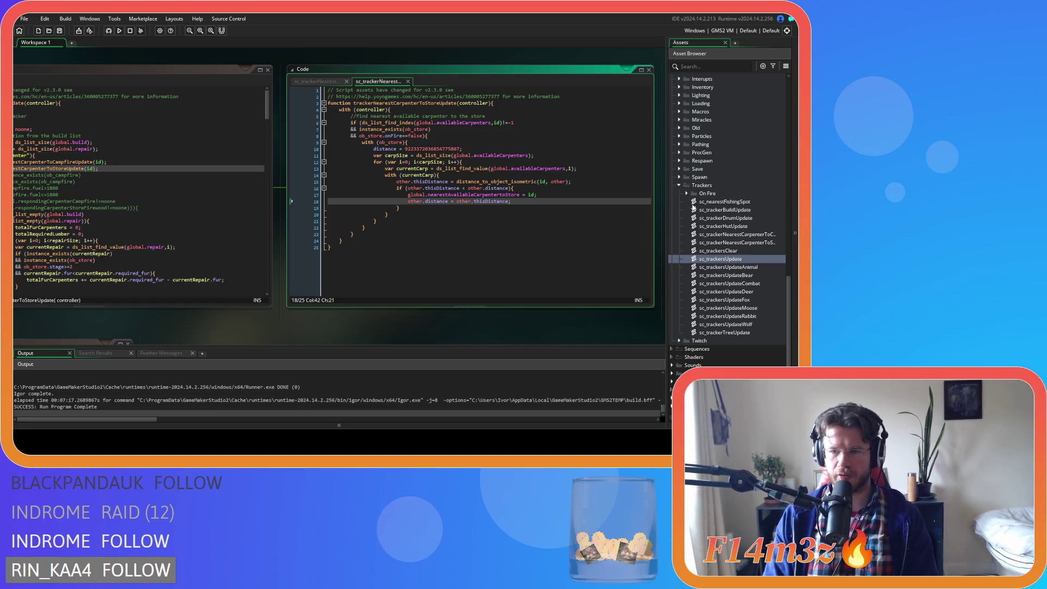
{"action": "scroll", "coordinate": [698, 188], "scroll_direction": "up", "scroll_amount": 3}
{"action": "scroll", "coordinate": [703, 196], "scroll_direction": "up", "scroll_amount": 5}
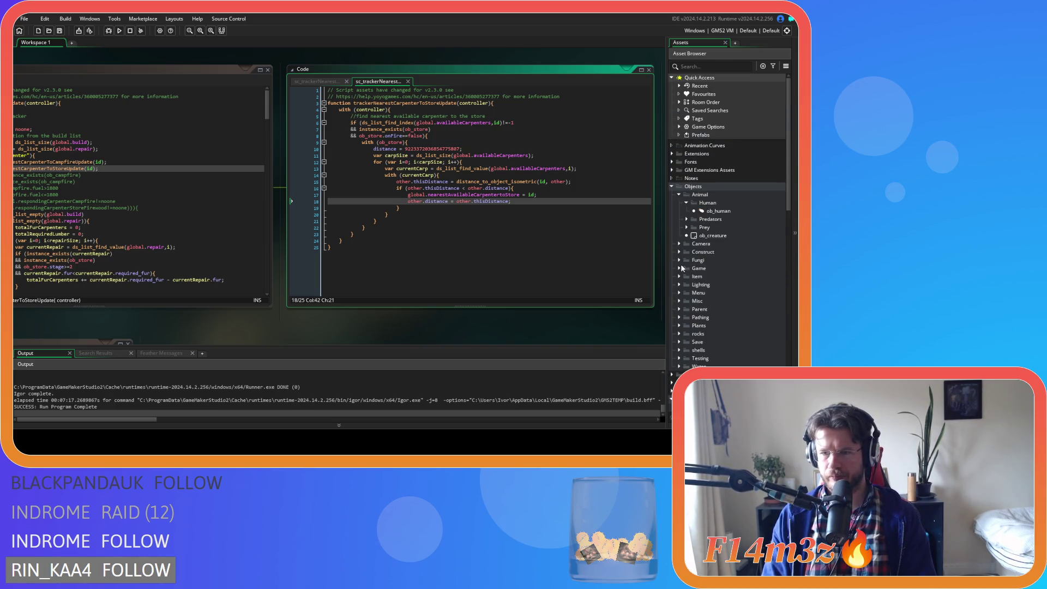
- Uncomment lines 5–7 of ob_campfire's Draw event and build with F5
{"action": "left_click", "coordinate": [680, 268]}
{"action": "left_click", "coordinate": [679, 252]}
{"action": "double_click", "coordinate": [714, 260]}
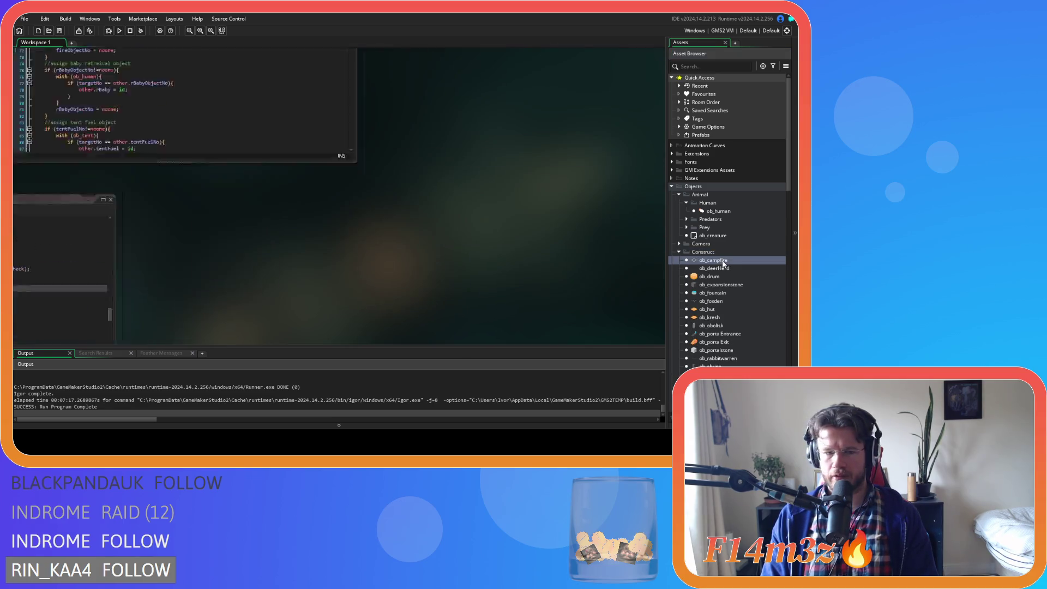
{"action": "left_click", "coordinate": [181, 118]}
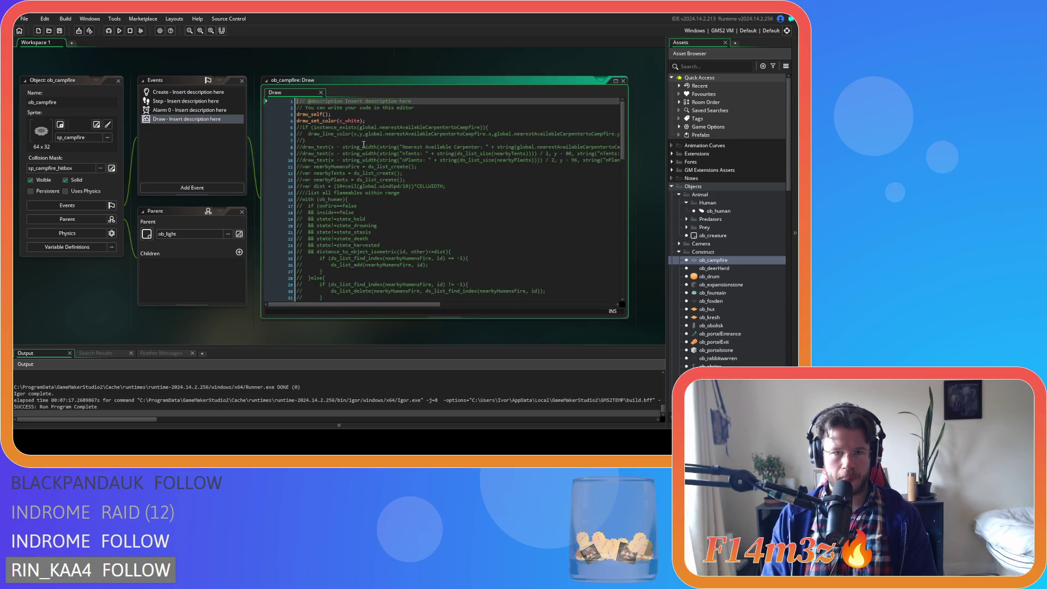
{"action": "left_click_drag", "start_coordinate": [324, 141], "coordinate": [267, 125]}
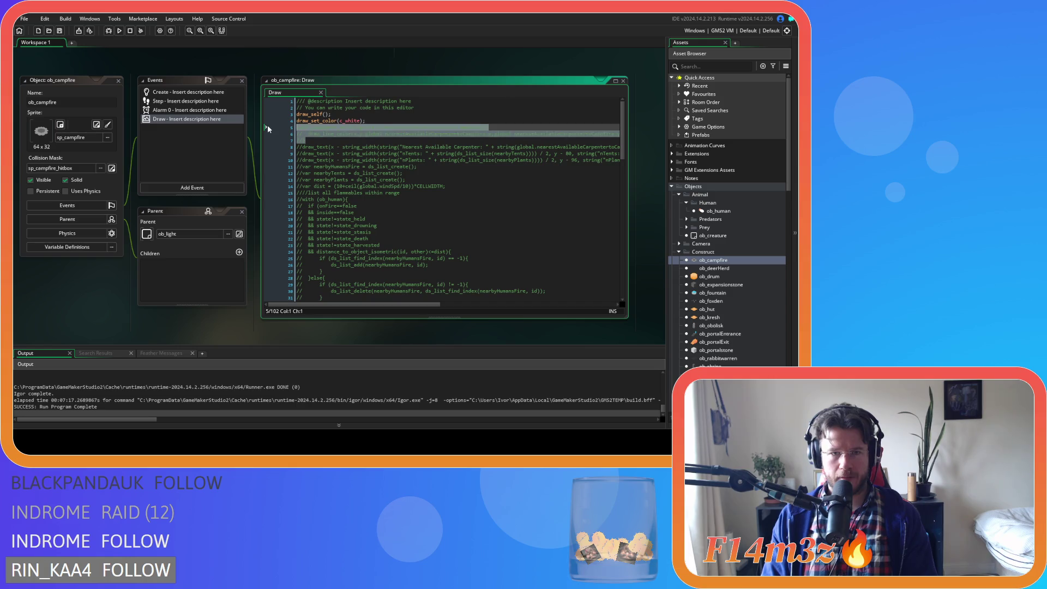
{"action": "key", "text": "ctrl+shift+k"}
{"action": "left_click", "coordinate": [483, 138]}
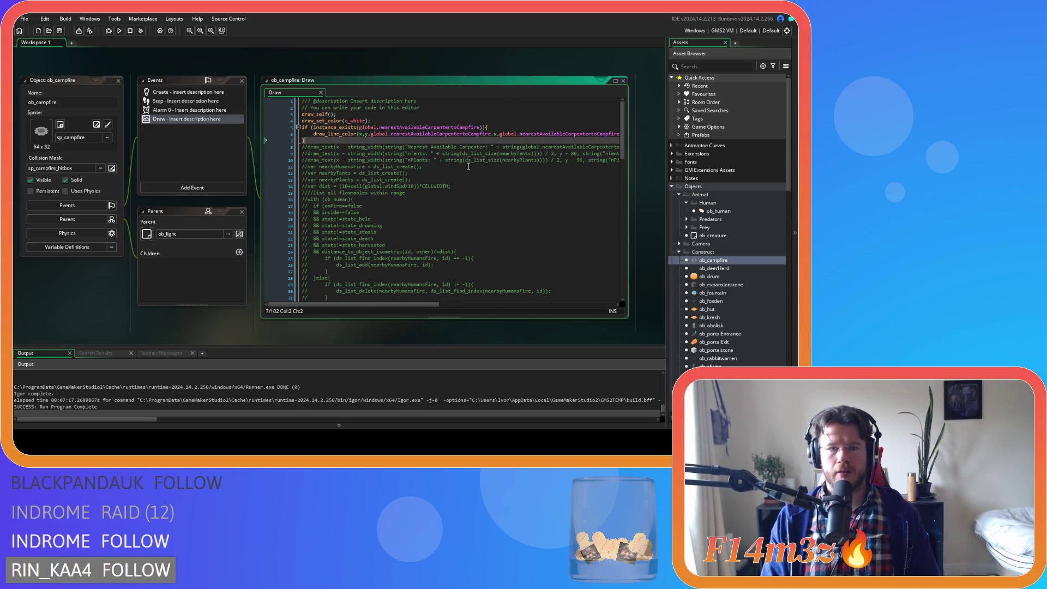
{"action": "mouse_move", "coordinate": [371, 302]}
{"action": "left_mouse_down"}
{"action": "mouse_move", "coordinate": [556, 306]}
{"action": "mouse_move", "coordinate": [394, 305]}
{"action": "mouse_move", "coordinate": [453, 308]}
{"action": "left_mouse_up"}
{"action": "key", "text": "F5"}
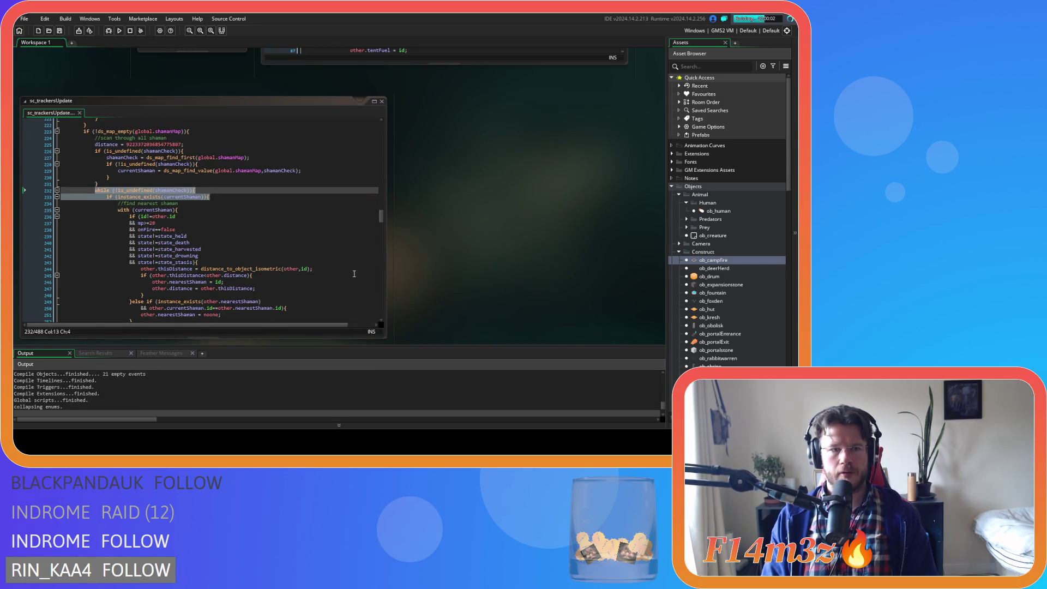
- Scroll up through the ob_human Step event code while the test build compiles
{"action": "scroll", "coordinate": [461, 268], "scroll_direction": "up", "scroll_amount": 3}
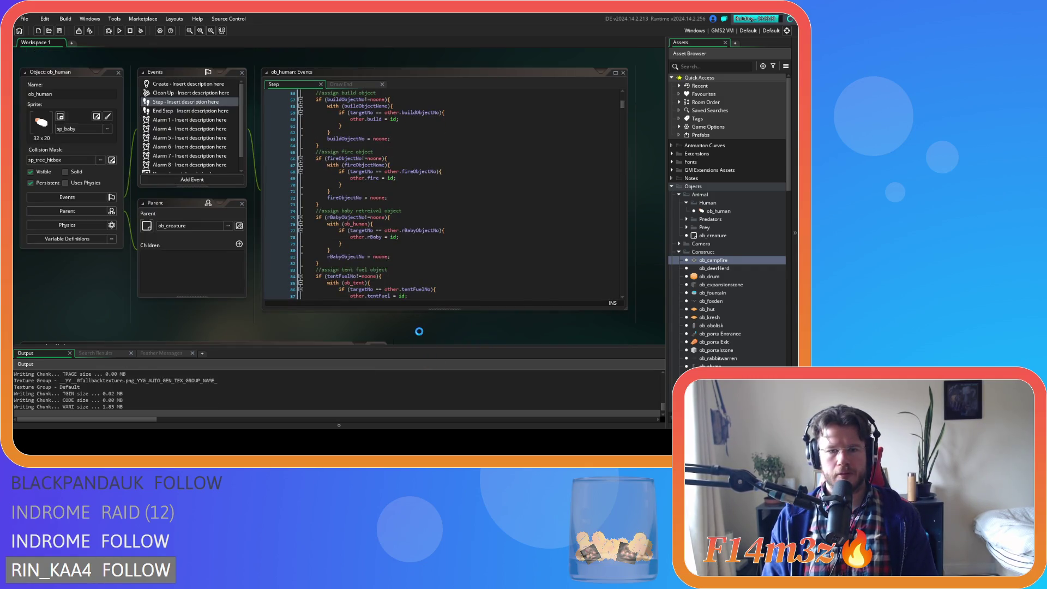
{"action": "scroll", "coordinate": [419, 331], "scroll_direction": "up", "scroll_amount": 6}
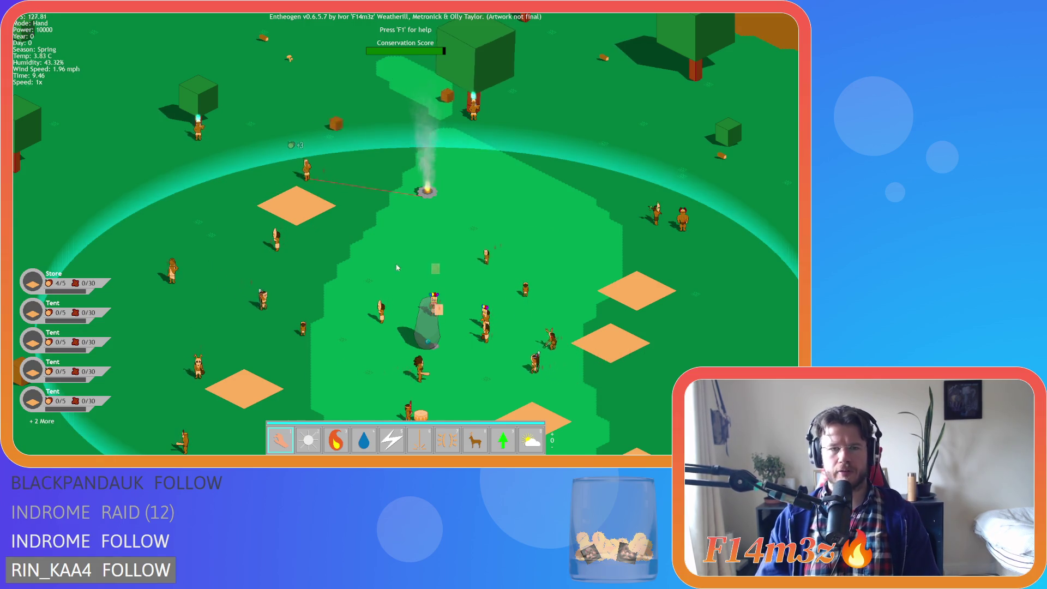
- Open the tribe overview and deselect all follower roles
{"action": "key", "text": "s"}
{"action": "key", "text": "t"}
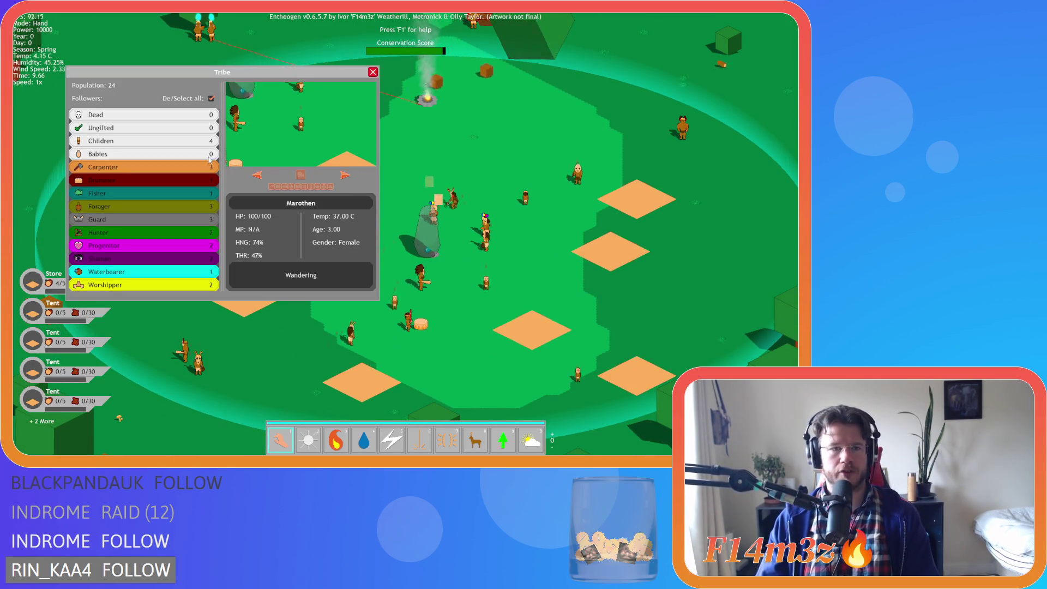
{"action": "left_click", "coordinate": [211, 98]}
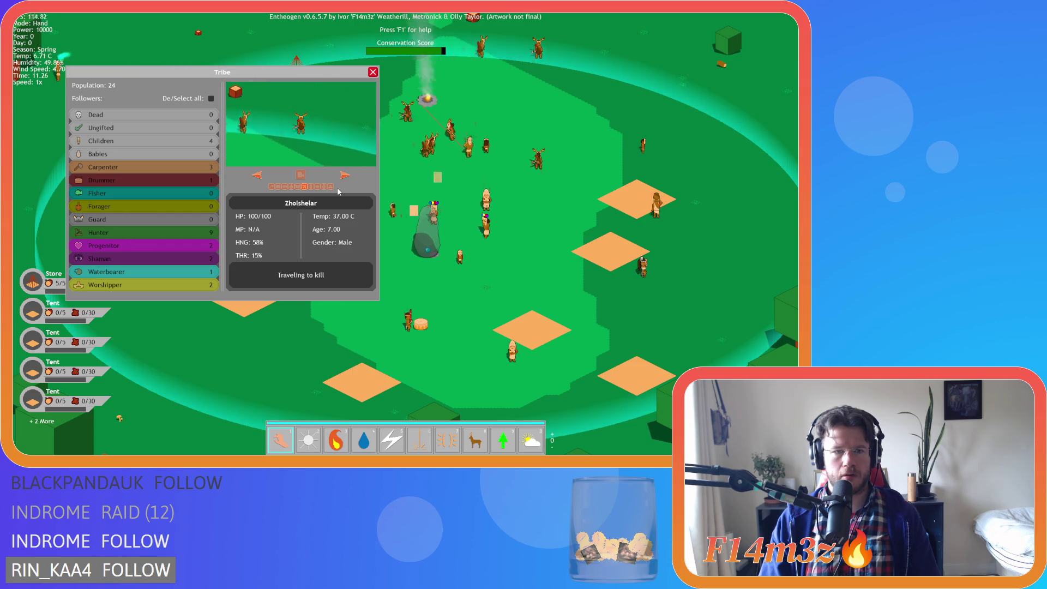
- Survey the village while briefly running the game at 8x, then back at 1x
{"action": "left_click_drag", "start_coordinate": [339, 192], "coordinate": [351, 190]}
{"action": "scroll", "coordinate": [352, 189], "scroll_direction": "down", "scroll_amount": 10}
{"action": "scroll", "coordinate": [338, 250], "scroll_direction": "up", "scroll_amount": 8}
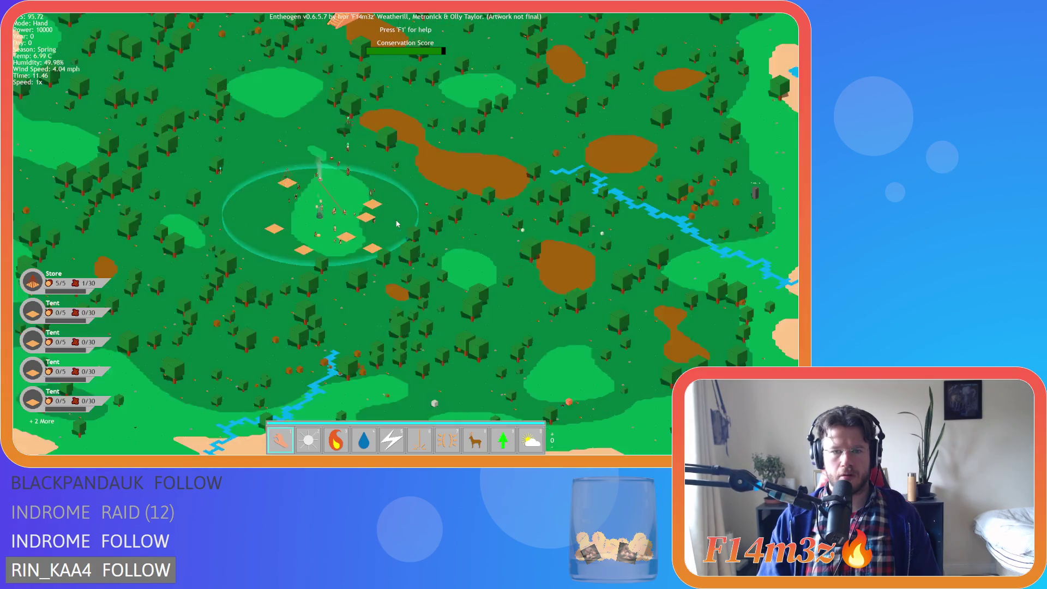
{"action": "scroll", "coordinate": [338, 250], "scroll_direction": "up", "scroll_amount": 3}
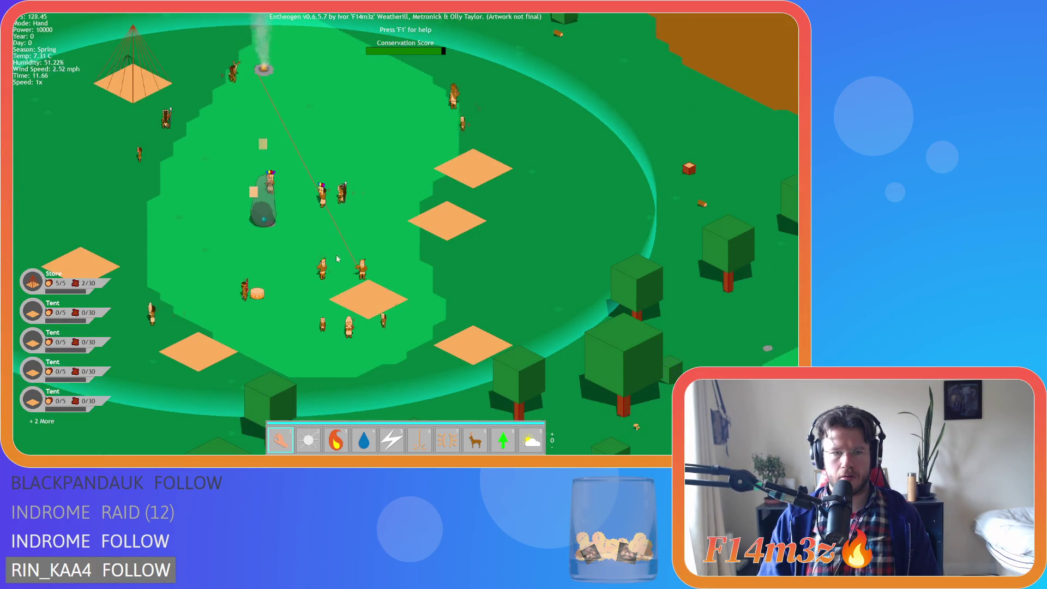
{"action": "scroll", "coordinate": [322, 203], "scroll_direction": "down", "scroll_amount": 5}
{"action": "scroll", "coordinate": [467, 233], "scroll_direction": "up", "scroll_amount": 4}
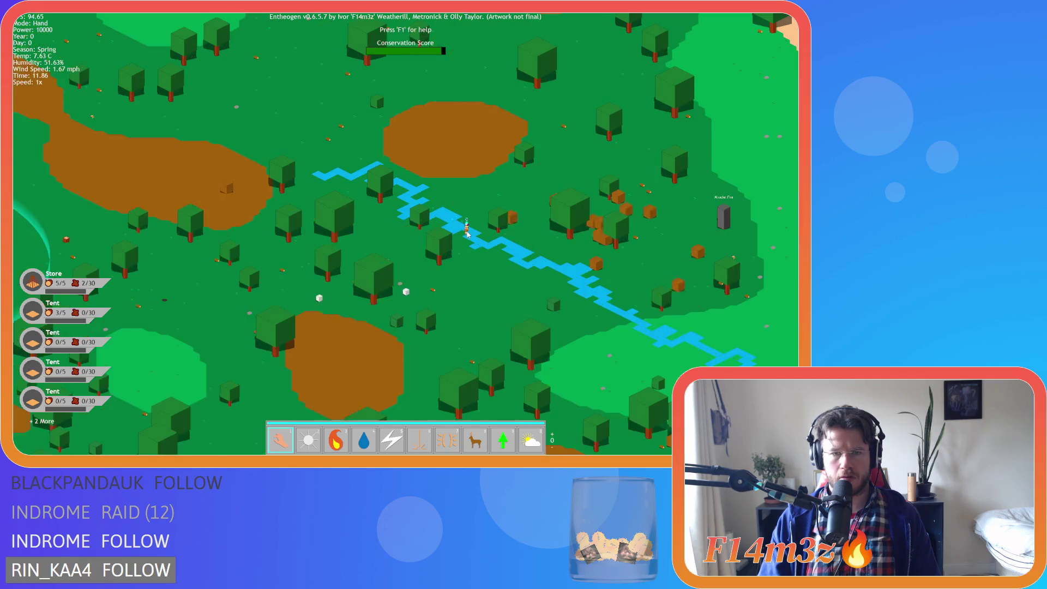
{"action": "scroll", "coordinate": [463, 236], "scroll_direction": "down", "scroll_amount": 5}
{"action": "scroll", "coordinate": [409, 254], "scroll_direction": "up", "scroll_amount": 6}
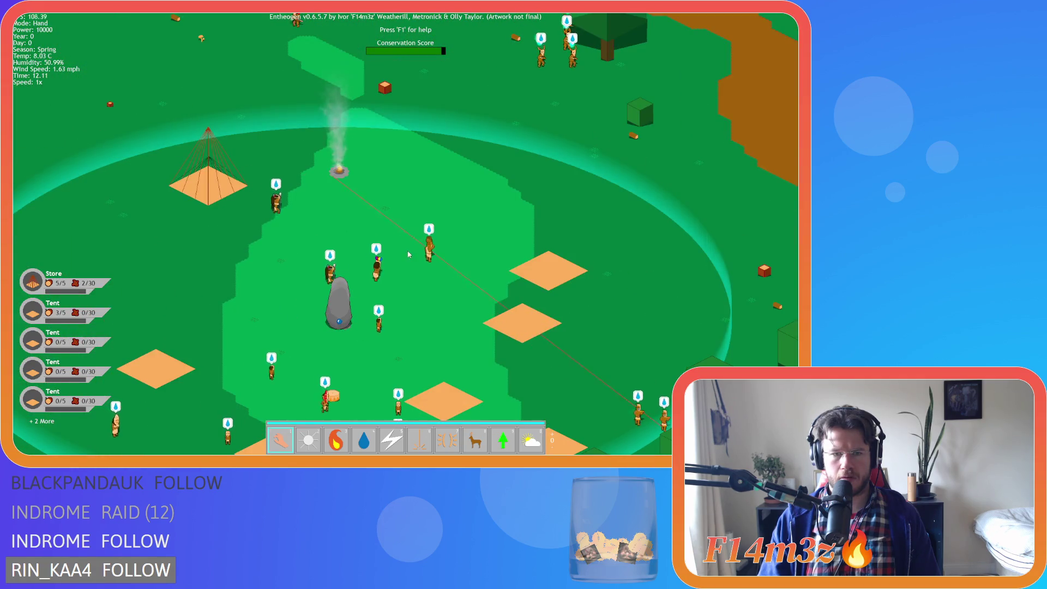
{"action": "scroll", "coordinate": [409, 255], "scroll_direction": "down", "scroll_amount": 4}
{"action": "scroll", "coordinate": [390, 250], "scroll_direction": "up", "scroll_amount": 4}
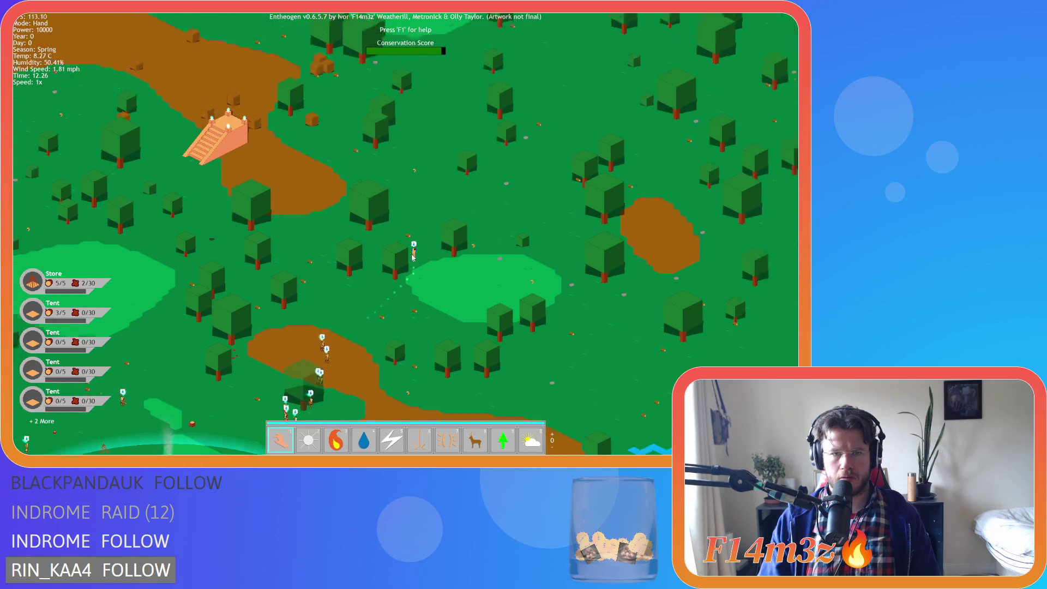
{"action": "scroll", "coordinate": [389, 251], "scroll_direction": "down", "scroll_amount": 4}
{"action": "scroll", "coordinate": [389, 252], "scroll_direction": "up", "scroll_amount": 5}
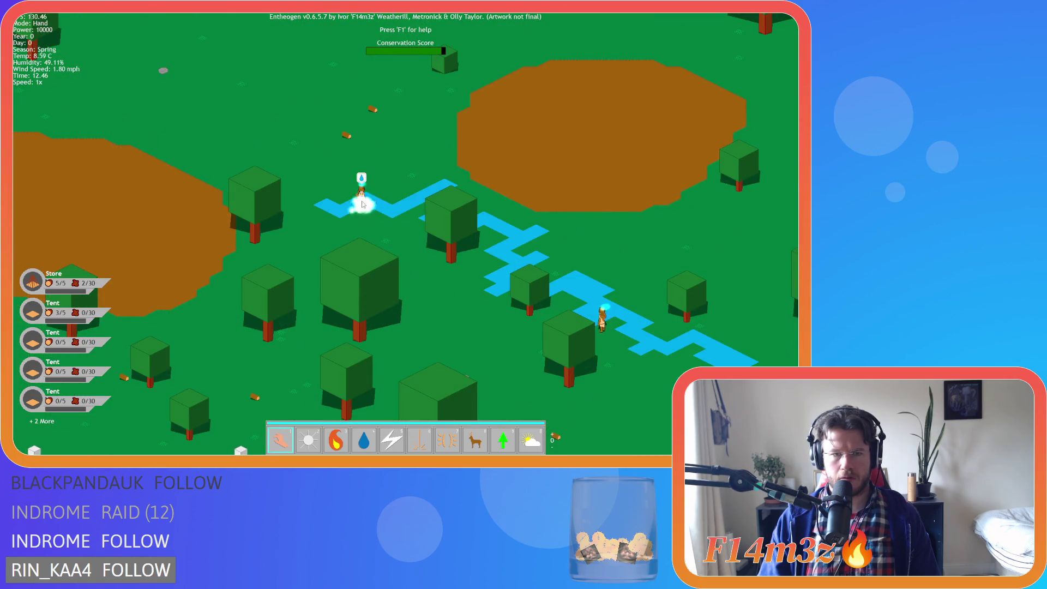
{"action": "scroll", "coordinate": [362, 205], "scroll_direction": "down", "scroll_amount": 4}
{"action": "scroll", "coordinate": [309, 223], "scroll_direction": "up", "scroll_amount": 5}
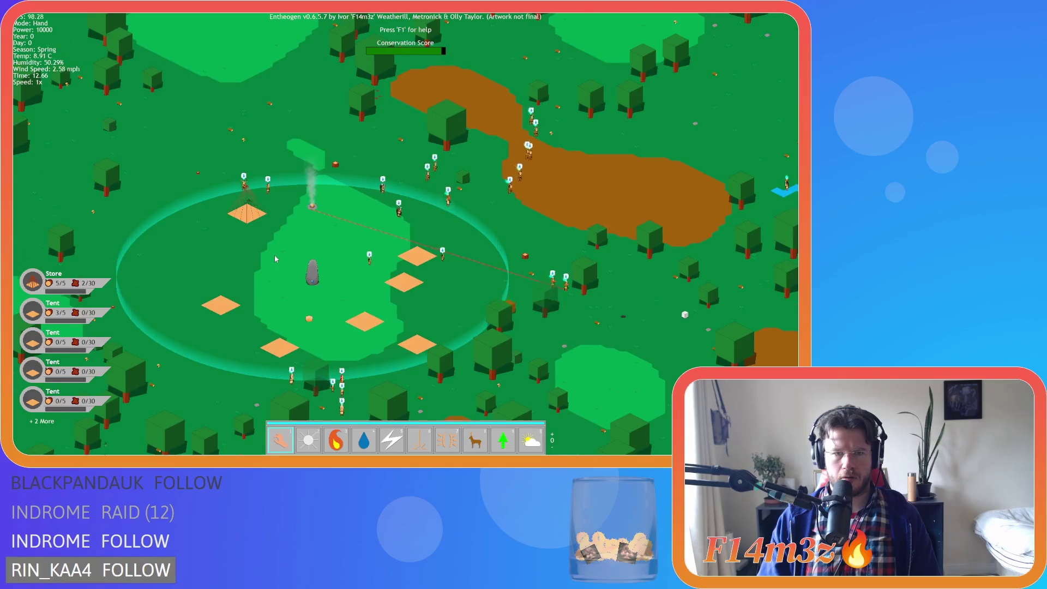
{"action": "scroll", "coordinate": [274, 258], "scroll_direction": "up", "scroll_amount": 2}
{"action": "scroll", "coordinate": [275, 258], "scroll_direction": "down", "scroll_amount": 4}
{"action": "scroll", "coordinate": [275, 258], "scroll_direction": "up", "scroll_amount": 2}
{"action": "key", "text": "plus"}
{"action": "key", "text": "plus"}
{"action": "key", "text": "plus"}
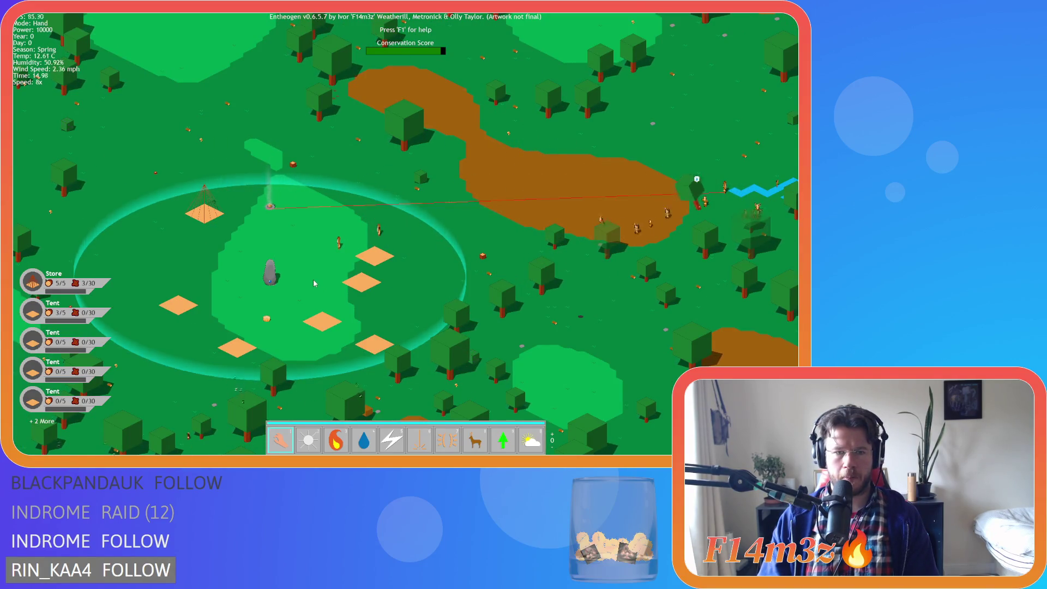
{"action": "key", "text": "minus"}
{"action": "key", "text": "minus"}
{"action": "key", "text": "minus"}
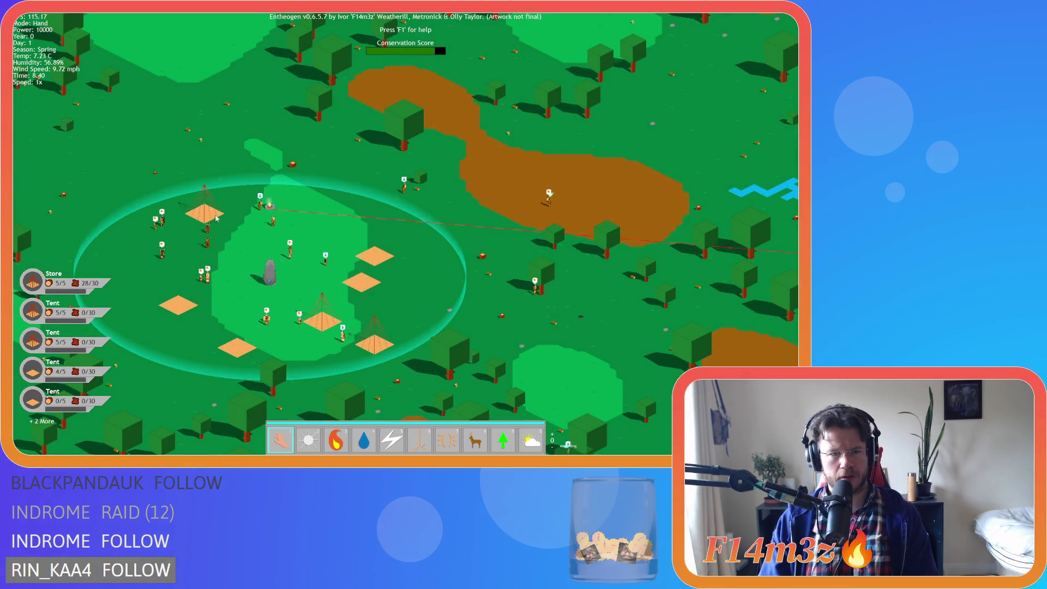
- Alternate the speed between 1x, 2x and 8x until the Store becomes a Storage Tent
{"action": "scroll", "coordinate": [214, 215], "scroll_direction": "up", "scroll_amount": 3}
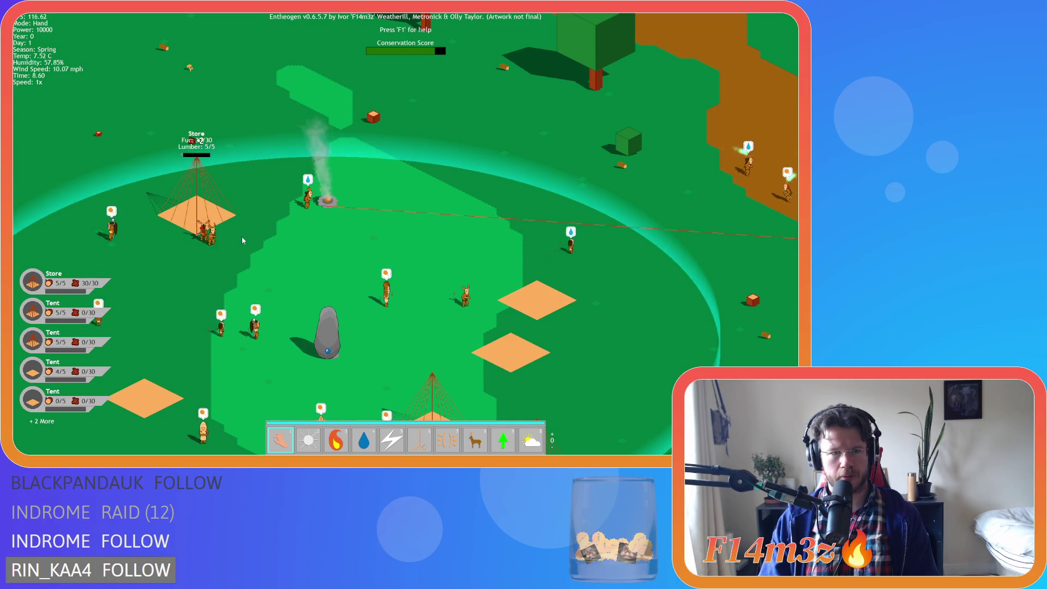
{"action": "scroll", "coordinate": [245, 242], "scroll_direction": "down", "scroll_amount": 3}
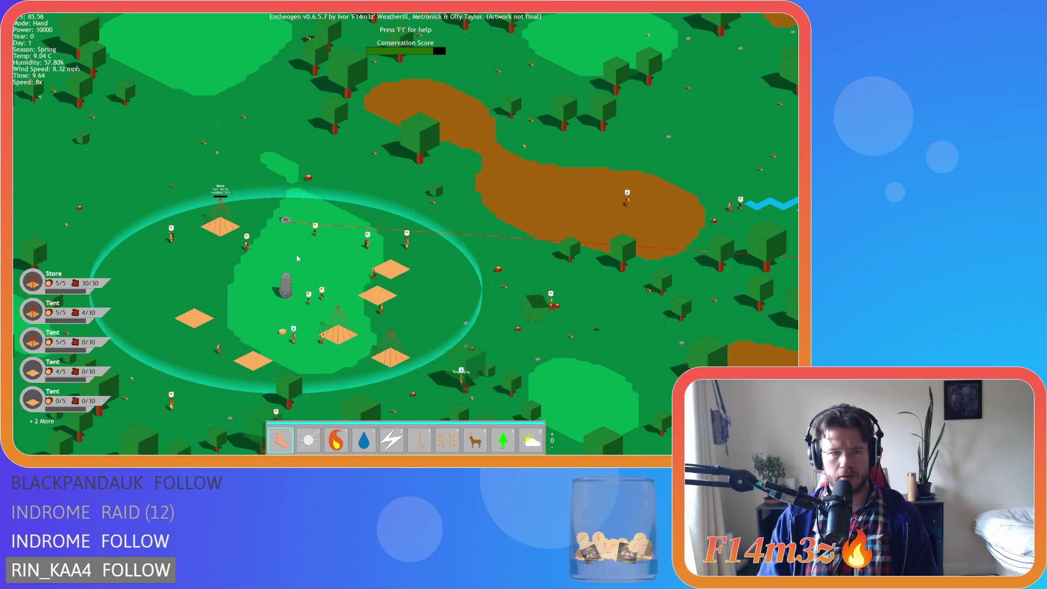
{"action": "key", "text": "minus"}
{"action": "key", "text": "minus"}
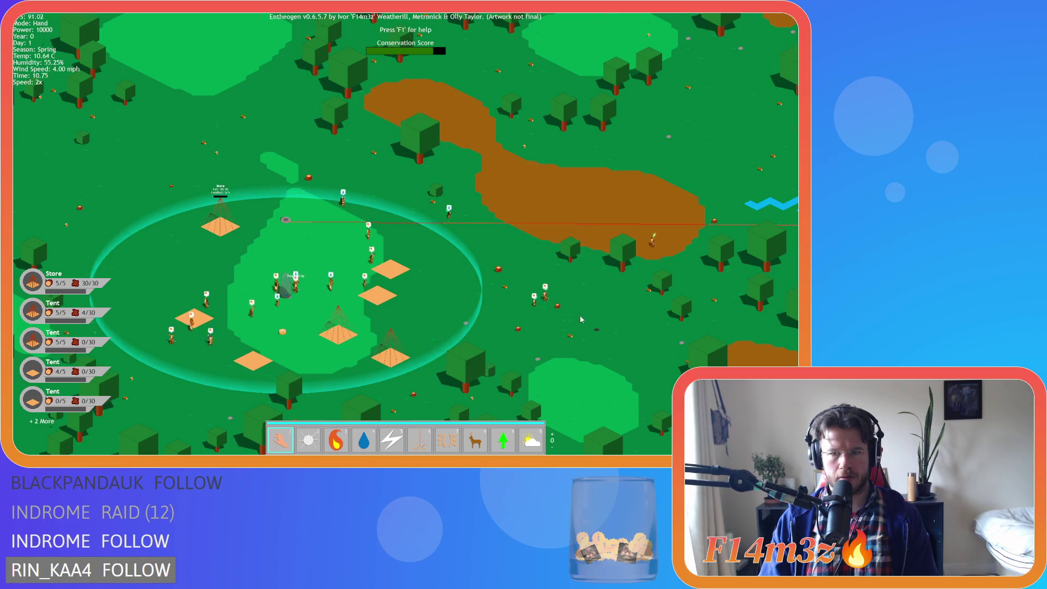
{"action": "scroll", "coordinate": [592, 320], "scroll_direction": "down", "scroll_amount": 3}
{"action": "scroll", "coordinate": [501, 313], "scroll_direction": "up", "scroll_amount": 3}
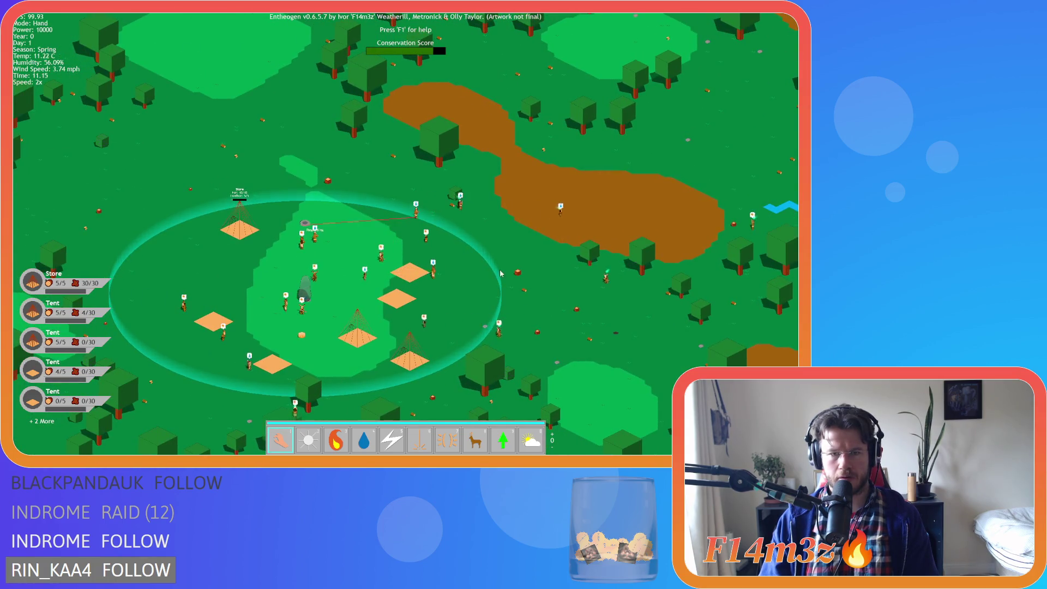
{"action": "key", "text": "plus"}
{"action": "key", "text": "plus"}
{"action": "scroll", "coordinate": [335, 224], "scroll_direction": "up", "scroll_amount": 3}
{"action": "scroll", "coordinate": [336, 227], "scroll_direction": "down", "scroll_amount": 3}
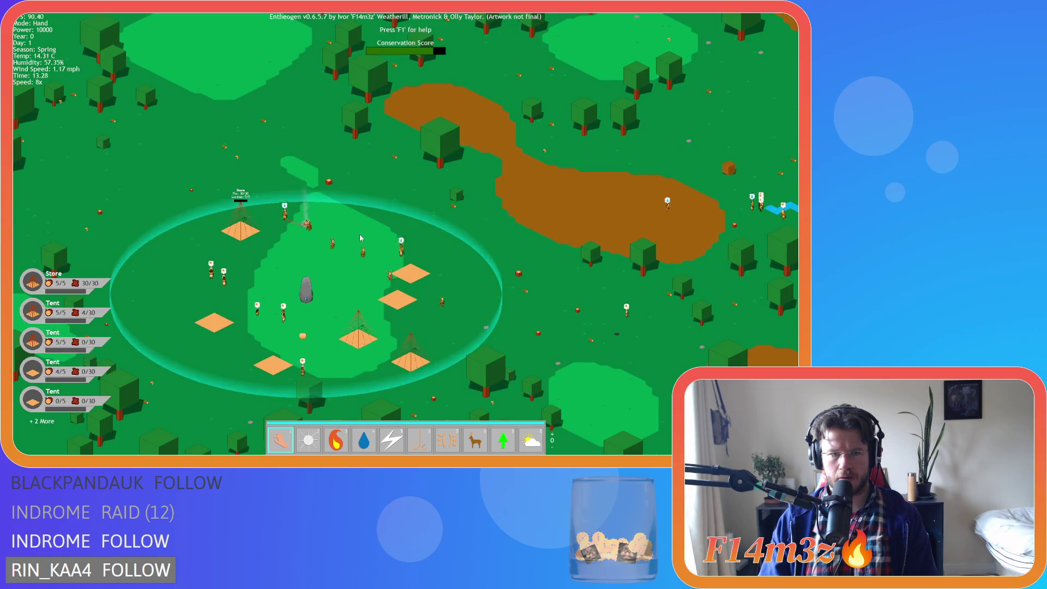
{"action": "key", "text": "minus"}
{"action": "key", "text": "minus"}
{"action": "key", "text": "minus"}
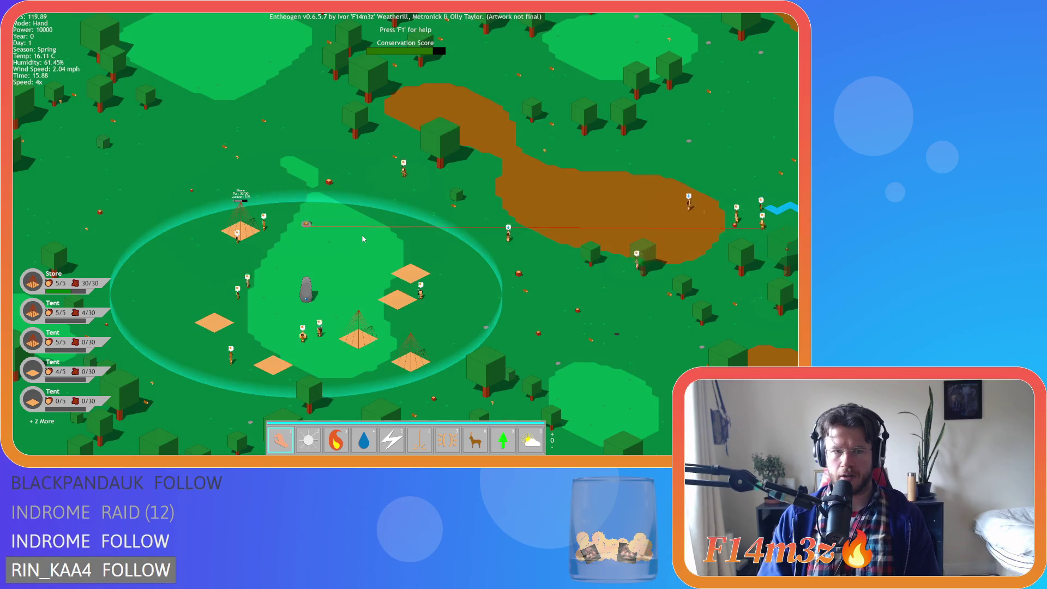
{"action": "key", "text": "plus"}
{"action": "key", "text": "plus"}
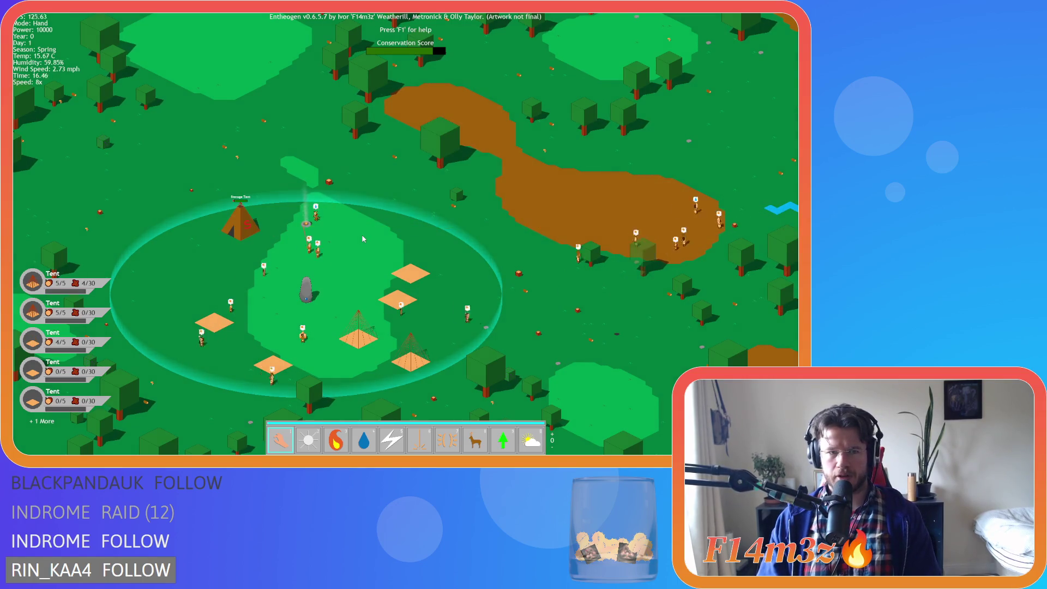
- Zoom over the camp while stepping the speed through 4x, 2x, 8x and back to 1x
{"action": "scroll", "coordinate": [363, 238], "scroll_direction": "up", "scroll_amount": 5}
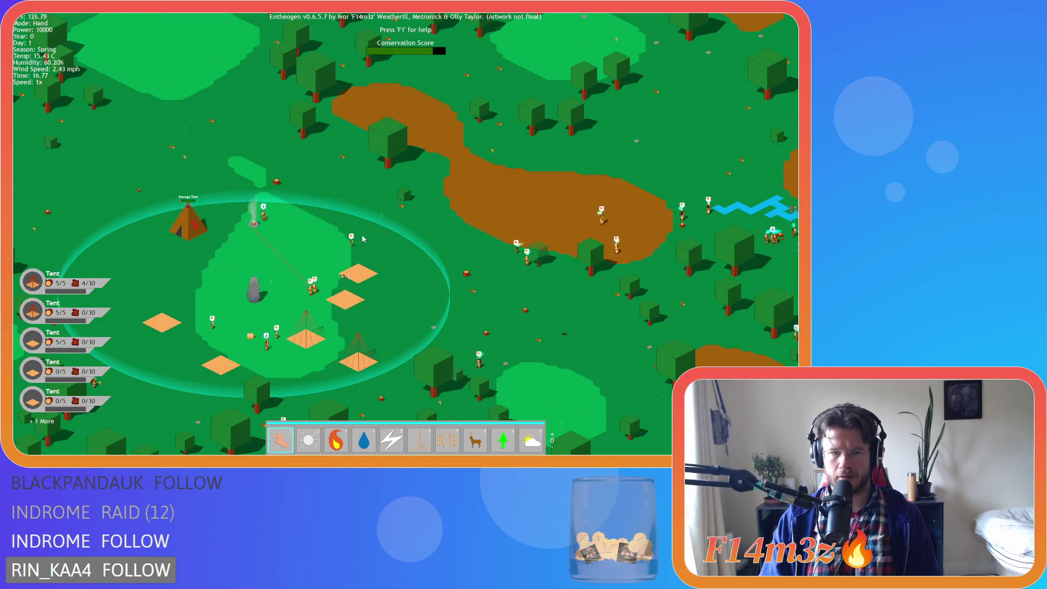
{"action": "scroll", "coordinate": [362, 238], "scroll_direction": "down", "scroll_amount": 5}
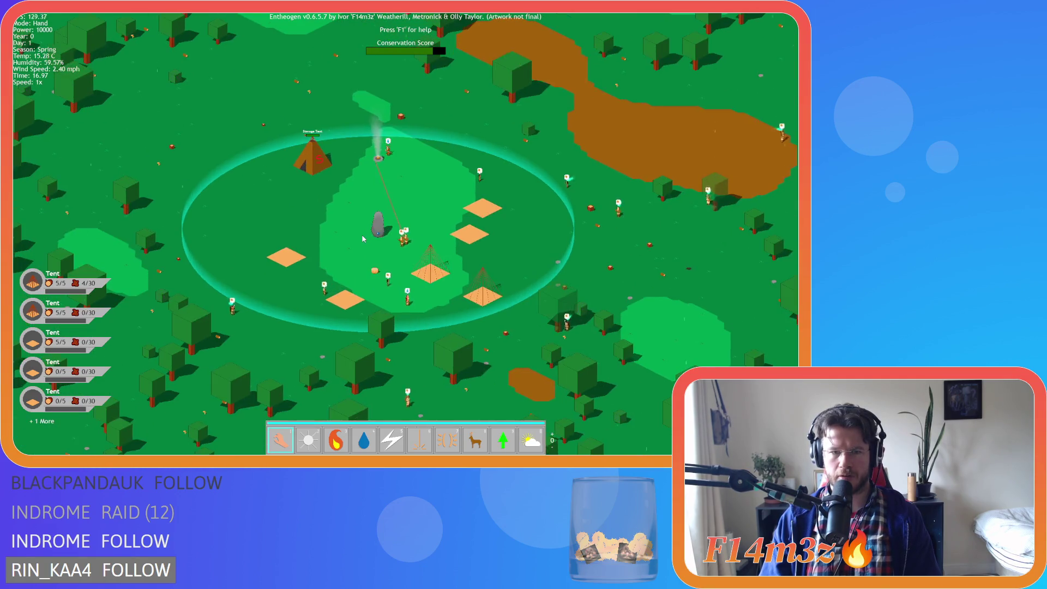
{"action": "scroll", "coordinate": [363, 238], "scroll_direction": "up", "scroll_amount": 5}
{"action": "key", "text": "plus"}
{"action": "key", "text": "plus"}
{"action": "key", "text": "minus"}
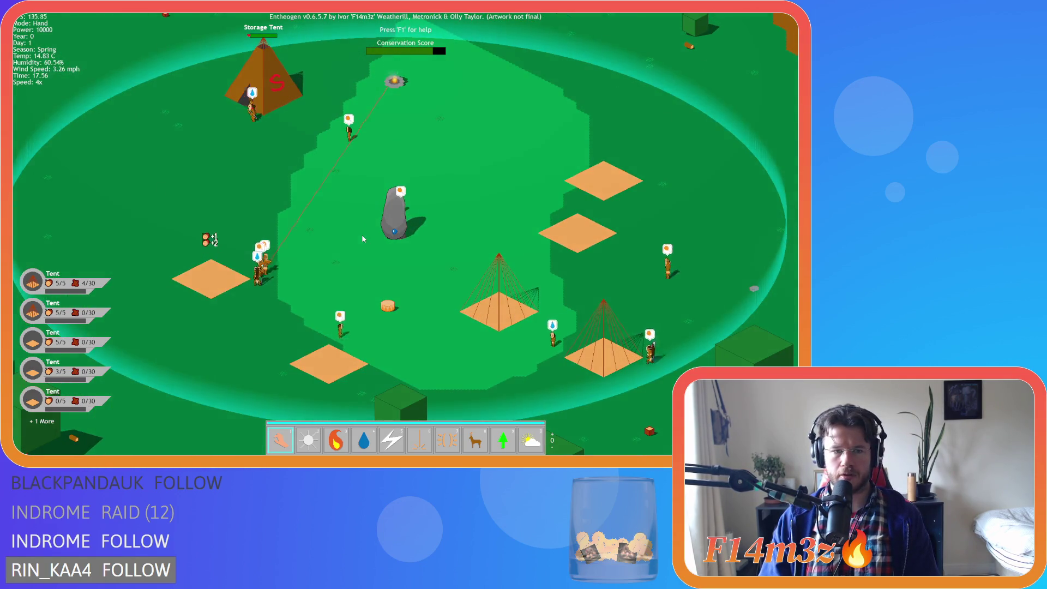
{"action": "scroll", "coordinate": [467, 163], "scroll_direction": "down", "scroll_amount": 5}
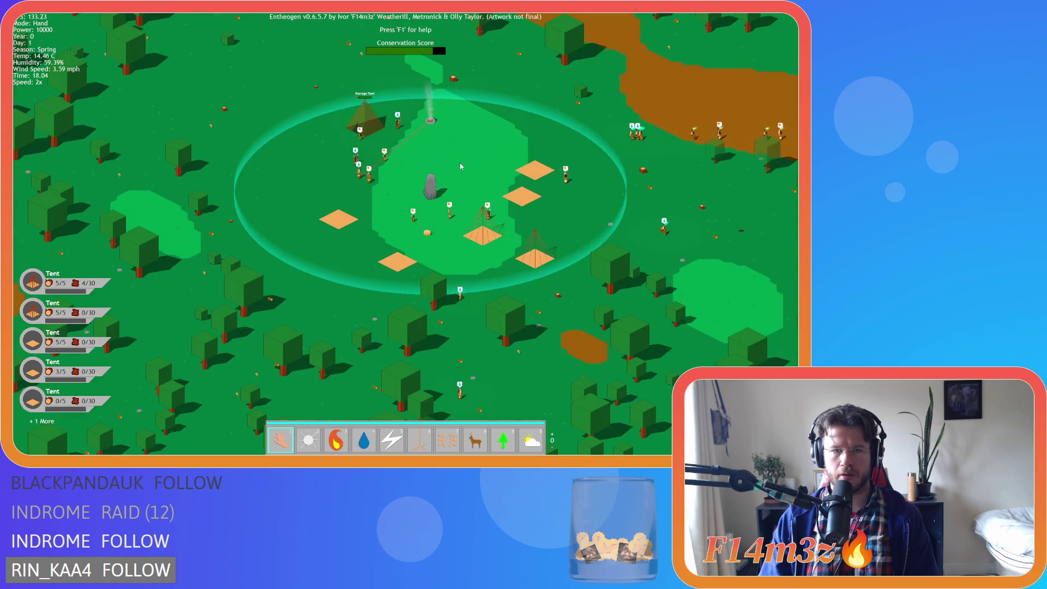
{"action": "scroll", "coordinate": [436, 178], "scroll_direction": "up", "scroll_amount": 5}
{"action": "key", "text": "plus"}
{"action": "key", "text": "plus"}
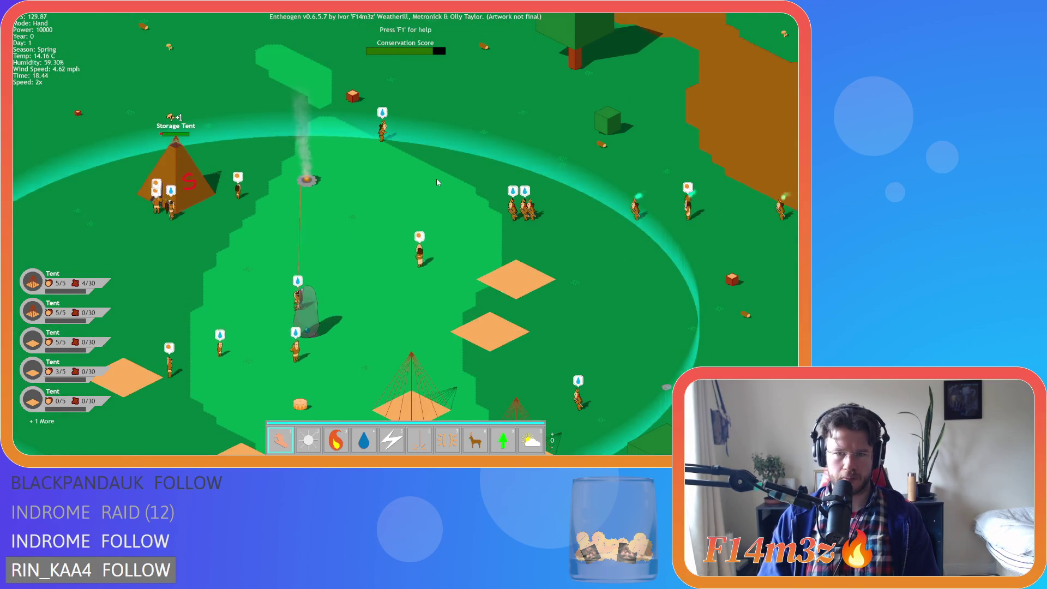
{"action": "scroll", "coordinate": [437, 182], "scroll_direction": "down", "scroll_amount": 3}
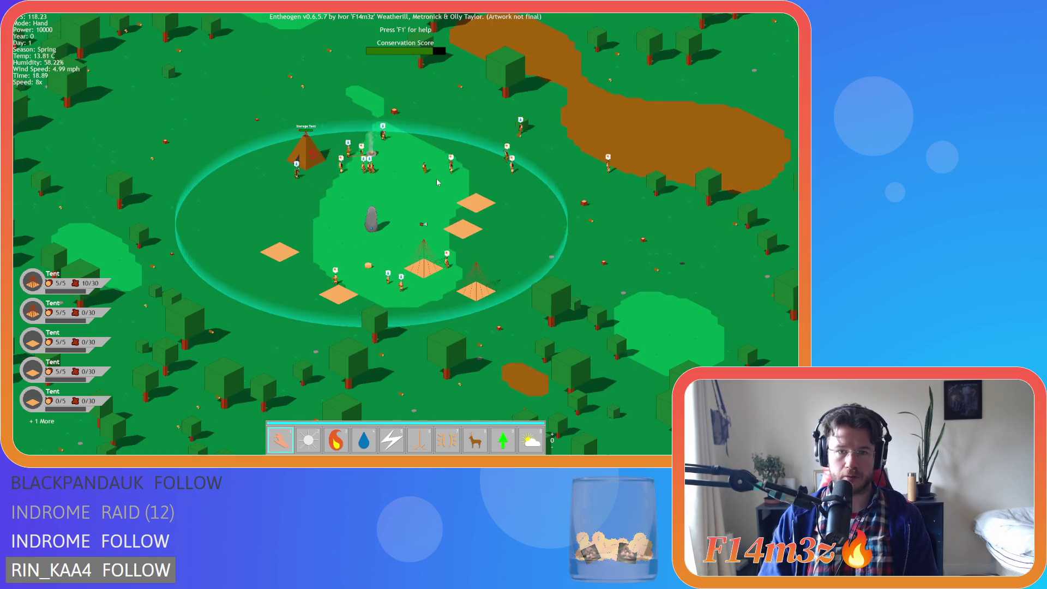
{"action": "key", "text": "minus"}
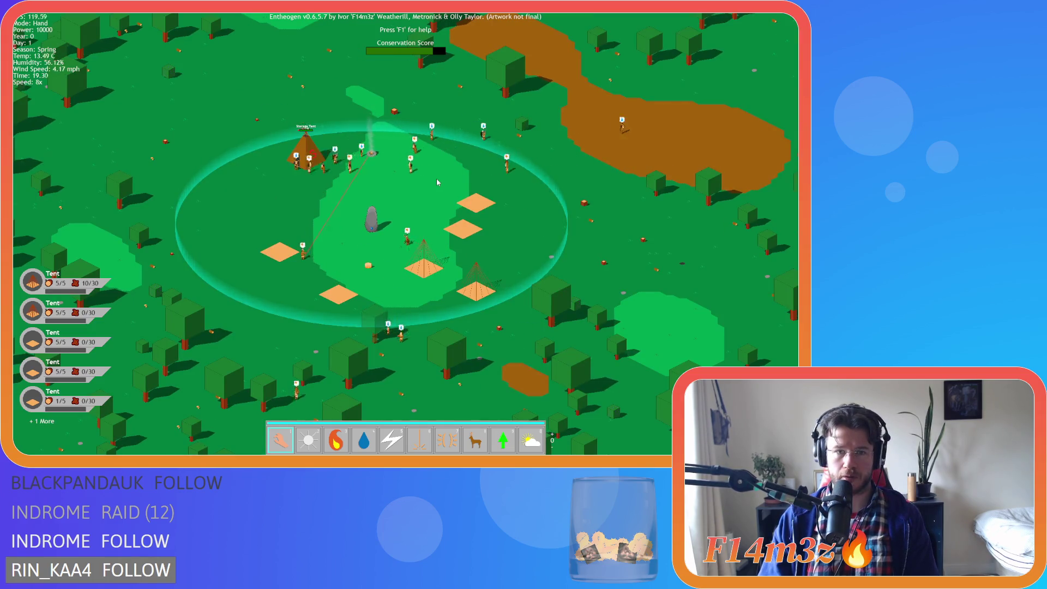
{"action": "key", "text": "minus"}
{"action": "key", "text": "minus"}
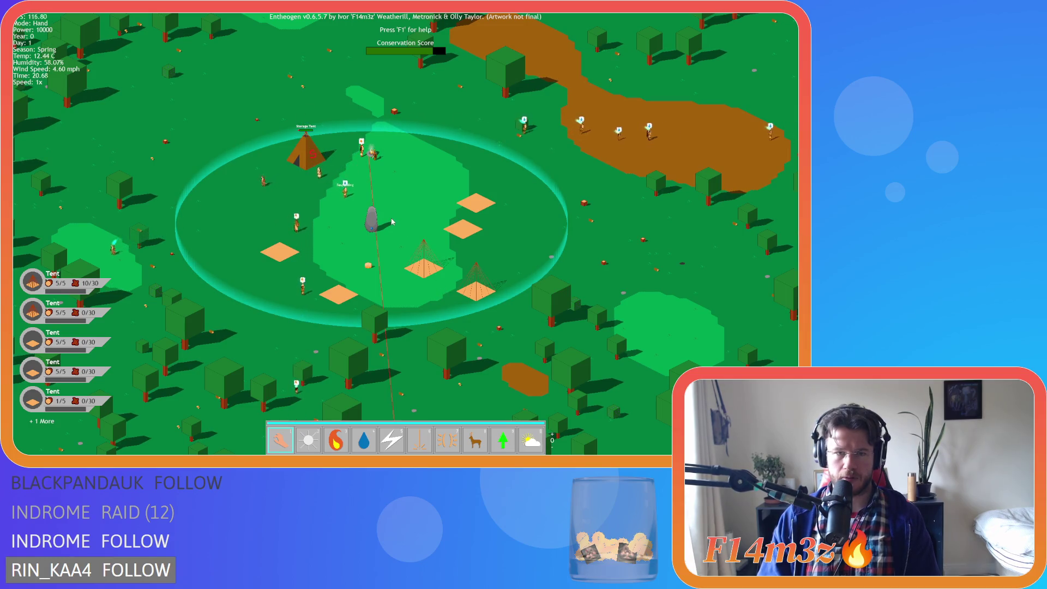
- Pan the map around and back over the camp at normal speed
{"action": "key", "text": "s"}
{"action": "key", "text": "d"}
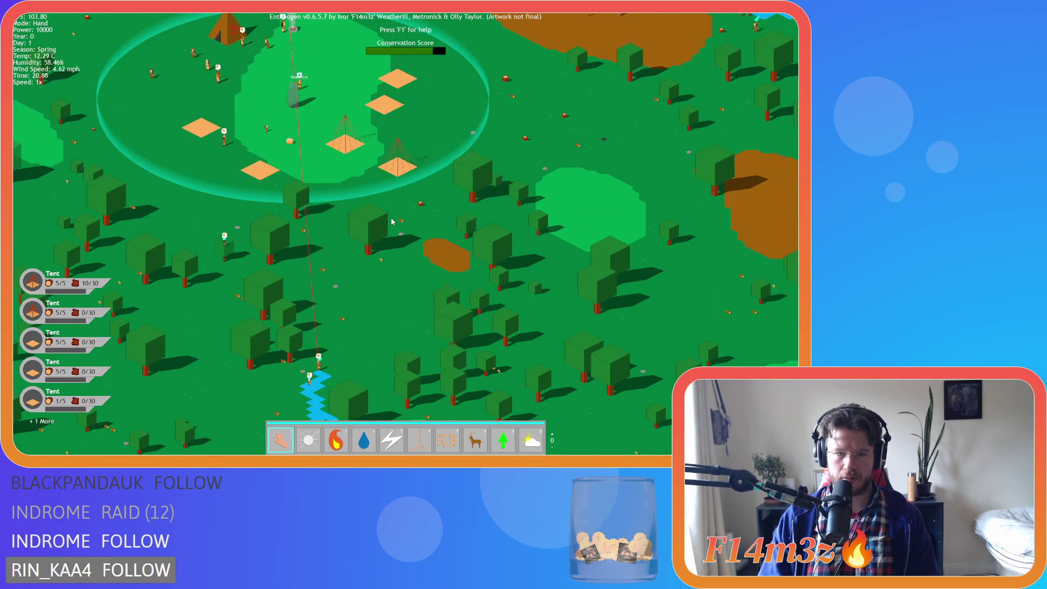
{"action": "key", "text": "w"}
{"action": "key", "text": "a"}
{"action": "key", "text": "w"}
{"action": "key", "text": "d"}
{"action": "key", "text": "s"}
{"action": "key", "text": "a"}
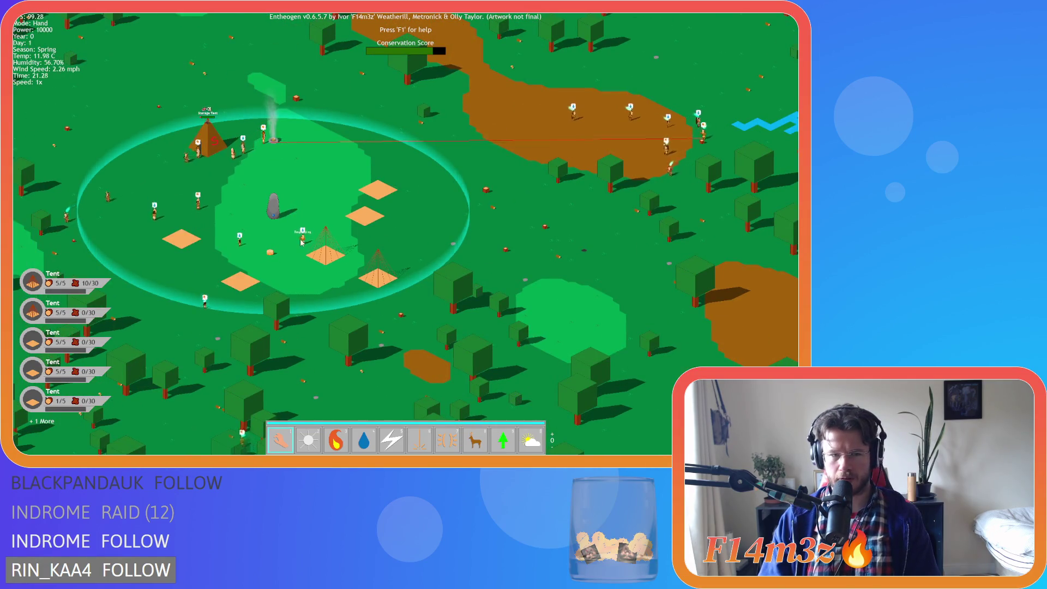
{"action": "key", "text": "a"}
{"action": "key", "text": "w"}
{"action": "key", "text": "a"}
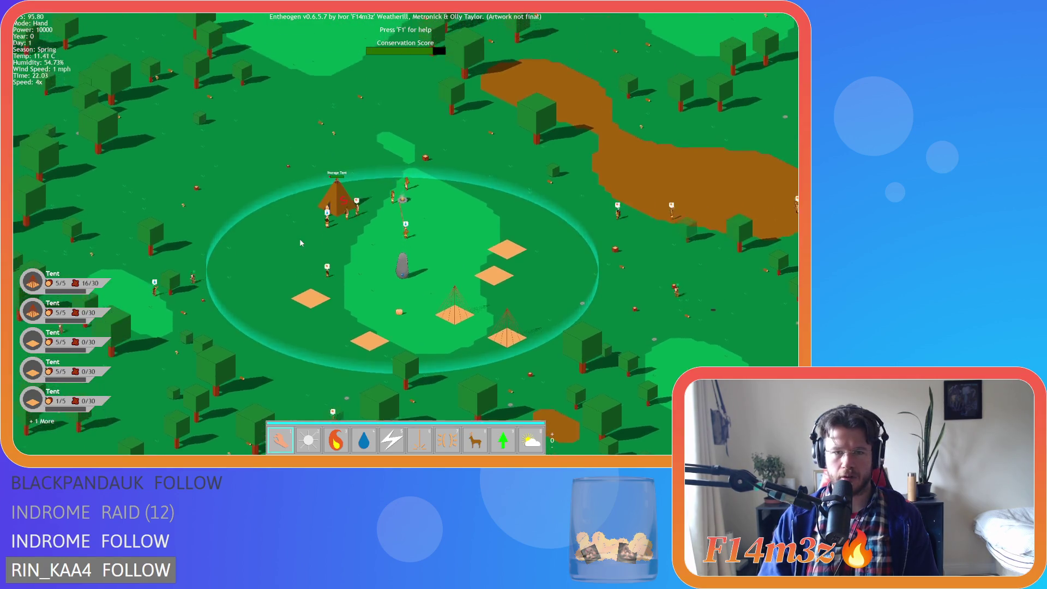
{"action": "scroll", "coordinate": [378, 229], "scroll_direction": "up", "scroll_amount": 3}
{"action": "key", "text": "w"}
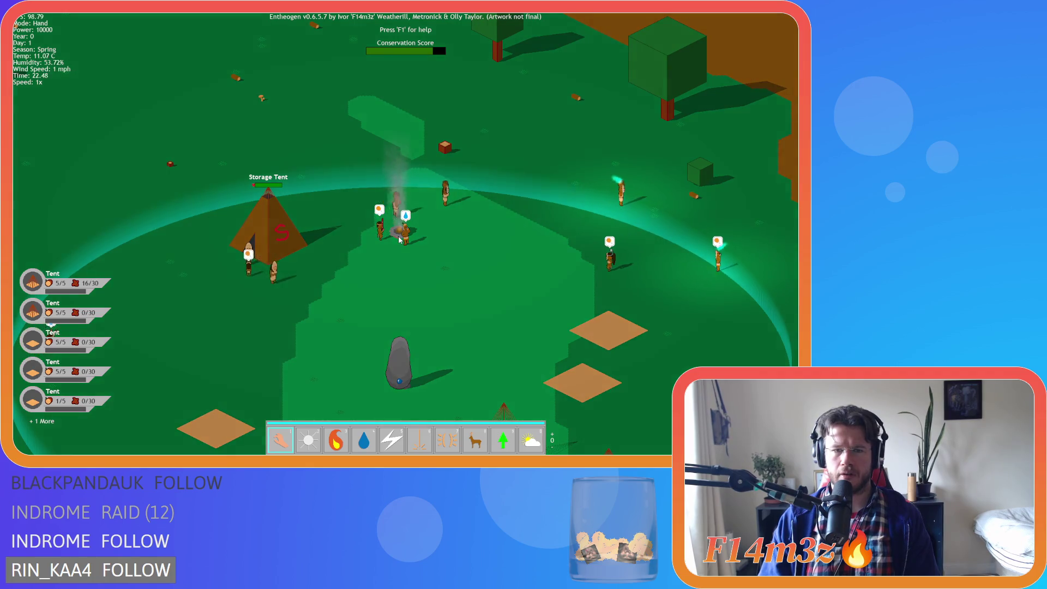
- Inspect the villager at the campfire, then run the game at 4x
{"action": "left_click", "coordinate": [410, 245]}
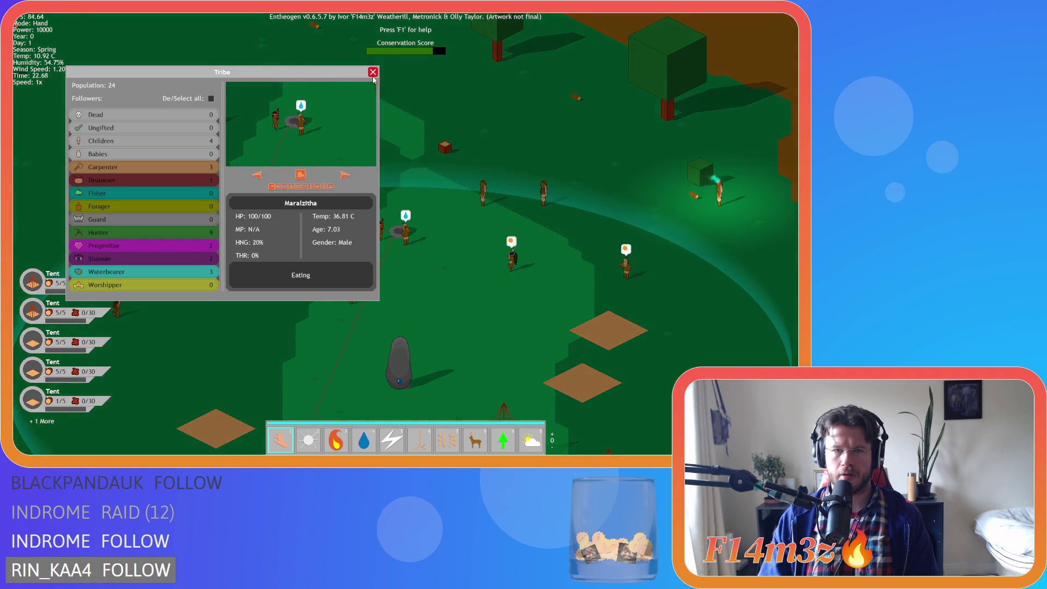
{"action": "key", "text": "Escape"}
{"action": "scroll", "coordinate": [359, 136], "scroll_direction": "down", "scroll_amount": 2}
{"action": "key", "text": "w"}
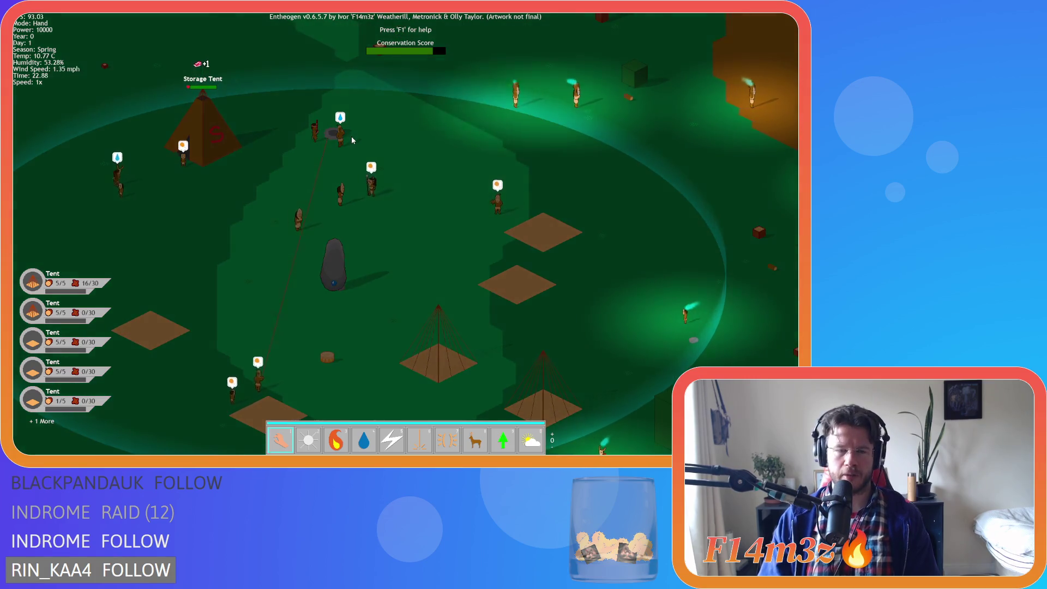
{"action": "key", "text": "plus"}
{"action": "key", "text": "plus"}
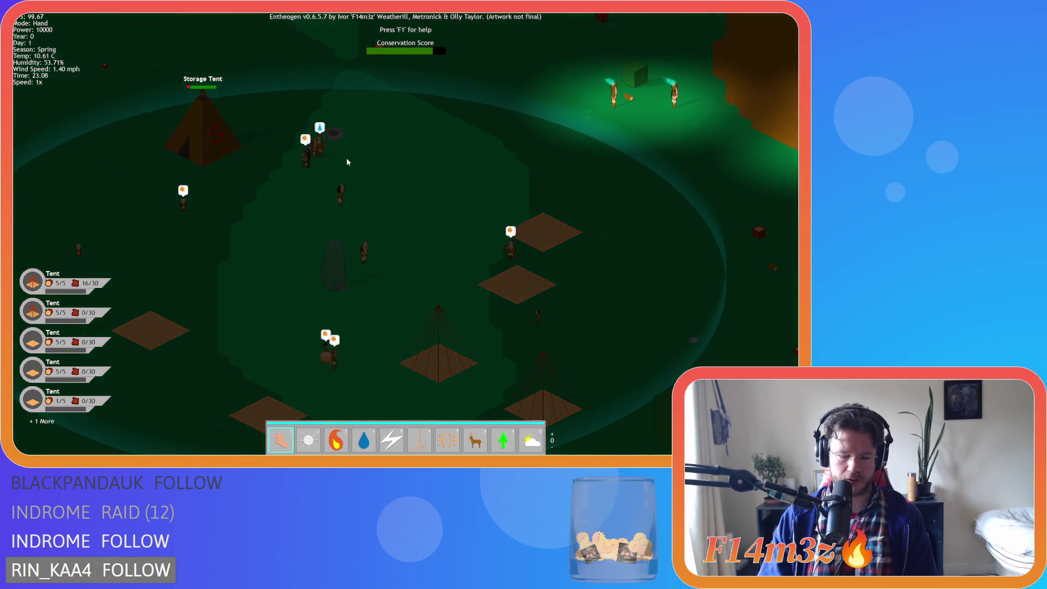
- Let the tribe live into Day 2, switching speed between 1x, 2x and 8x
{"action": "key", "text": "minus"}
{"action": "key", "text": "minus"}
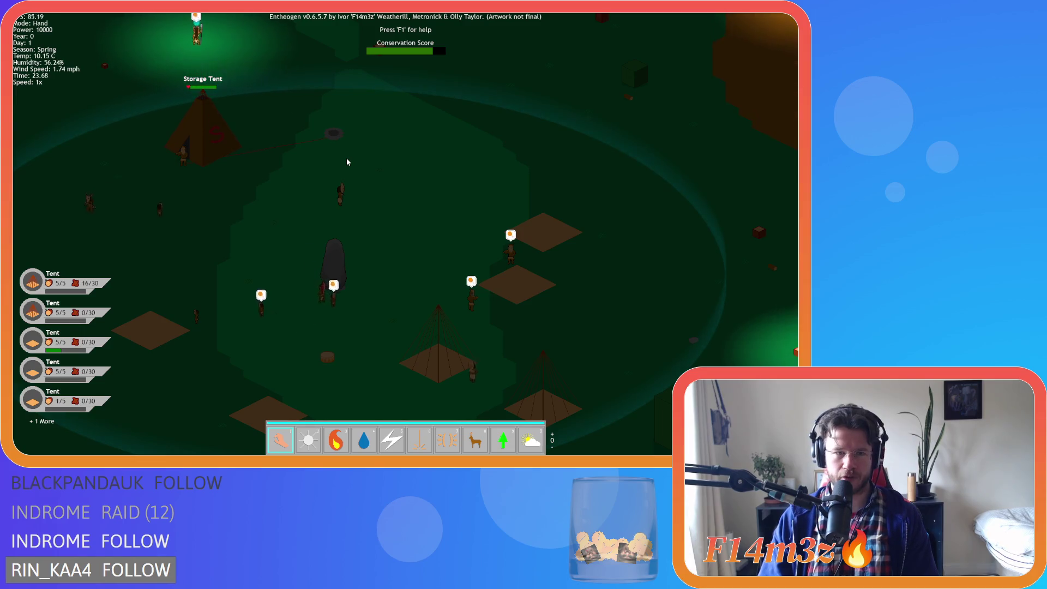
{"action": "scroll", "coordinate": [361, 179], "scroll_direction": "down", "scroll_amount": 5}
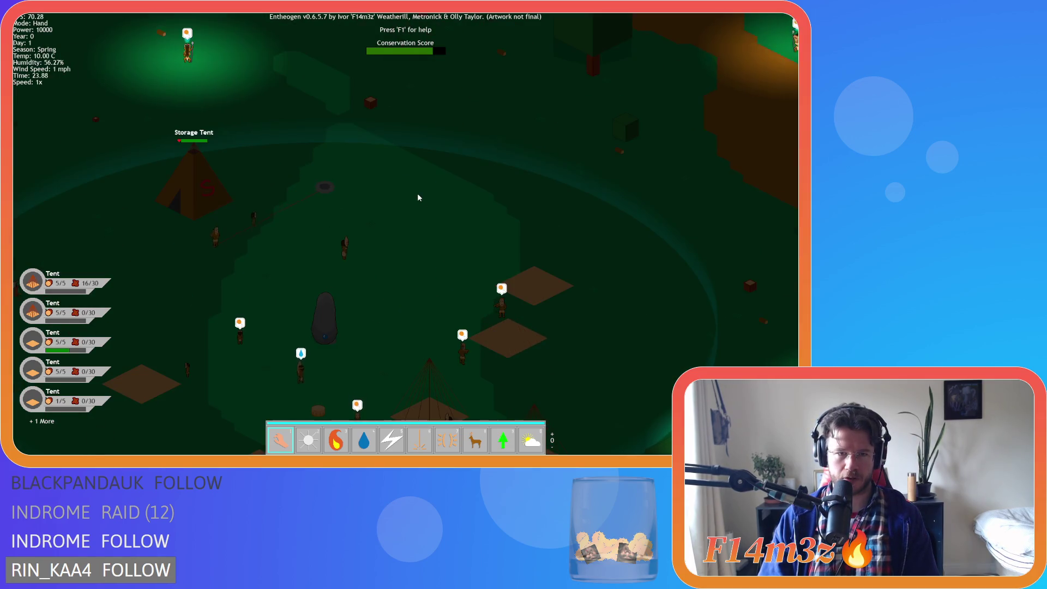
{"action": "key", "text": "plus"}
{"action": "key", "text": "plus"}
{"action": "key", "text": "plus"}
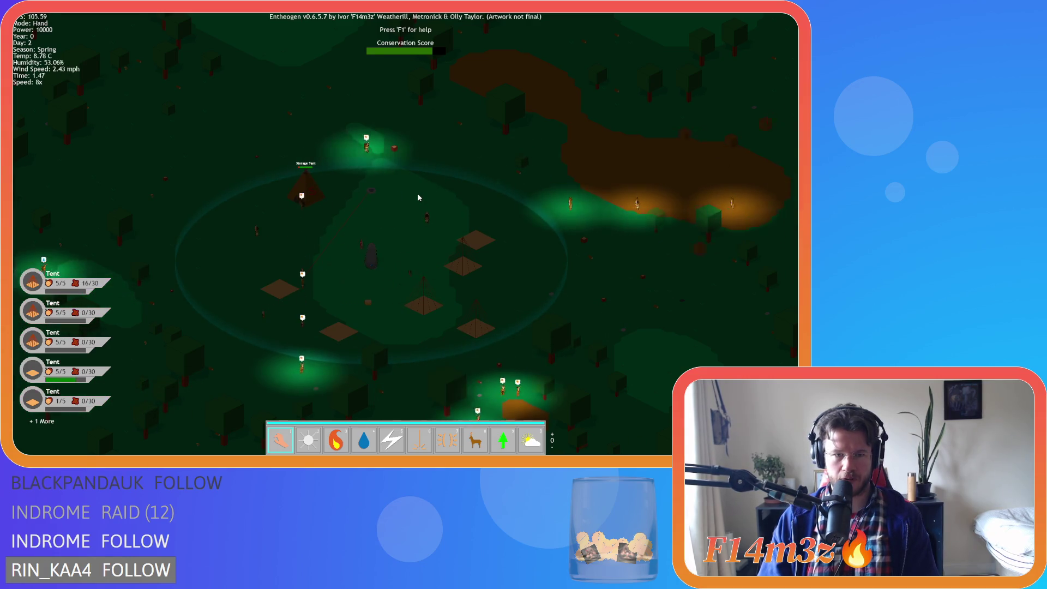
{"action": "key", "text": "minus"}
{"action": "key", "text": "minus"}
{"action": "key", "text": "minus"}
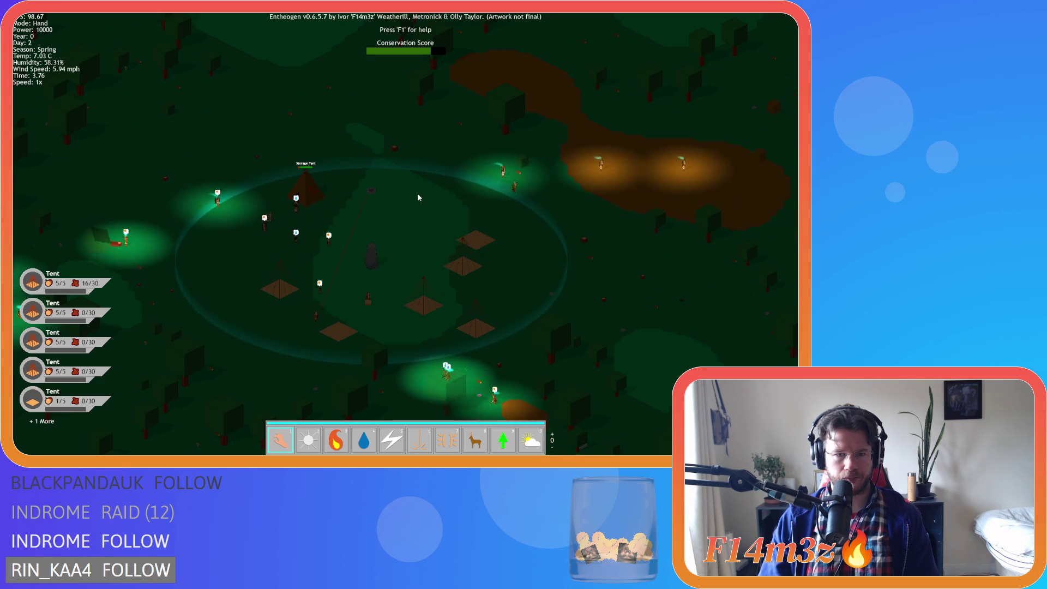
{"action": "key", "text": "plus"}
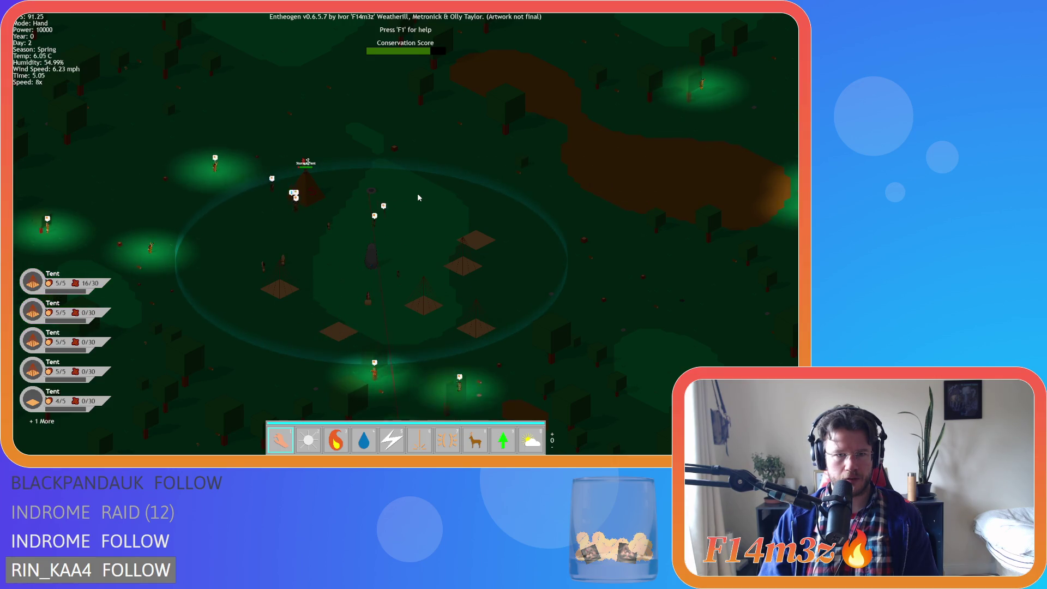
{"action": "key", "text": "minus"}
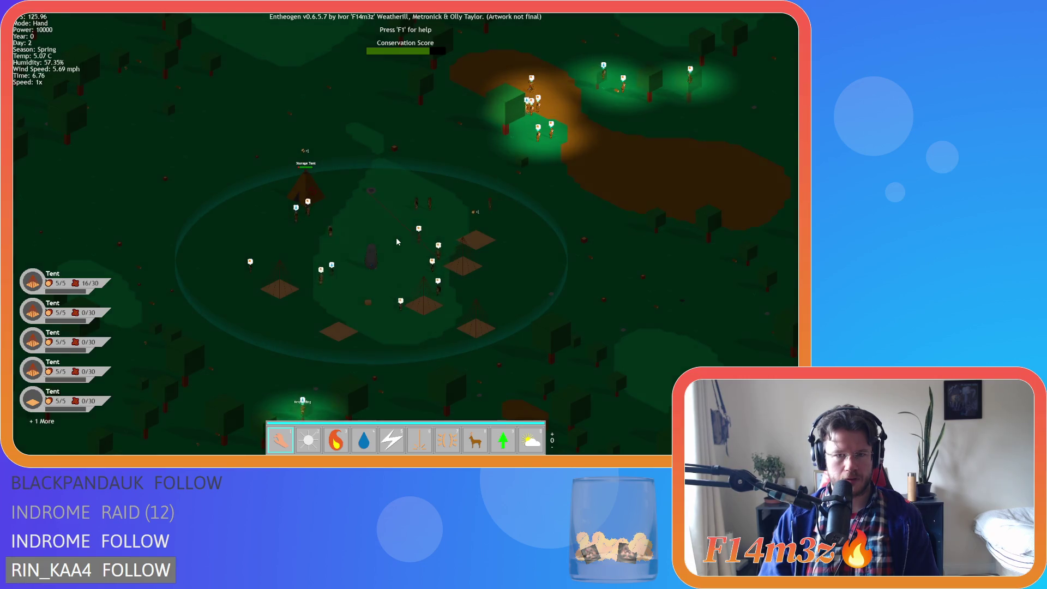
{"action": "key", "text": "plus"}
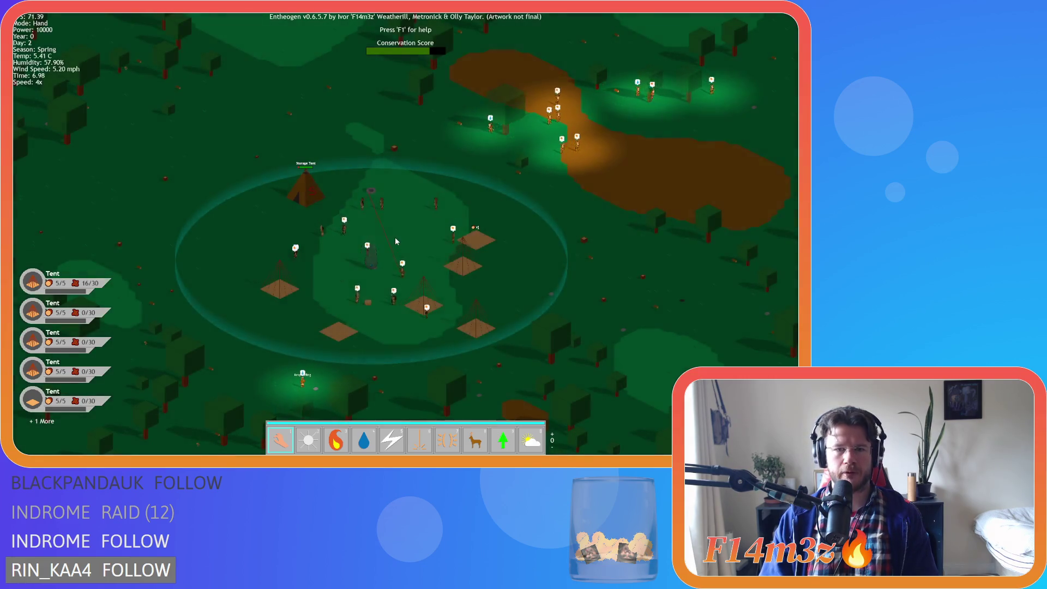
{"action": "key", "text": "minus"}
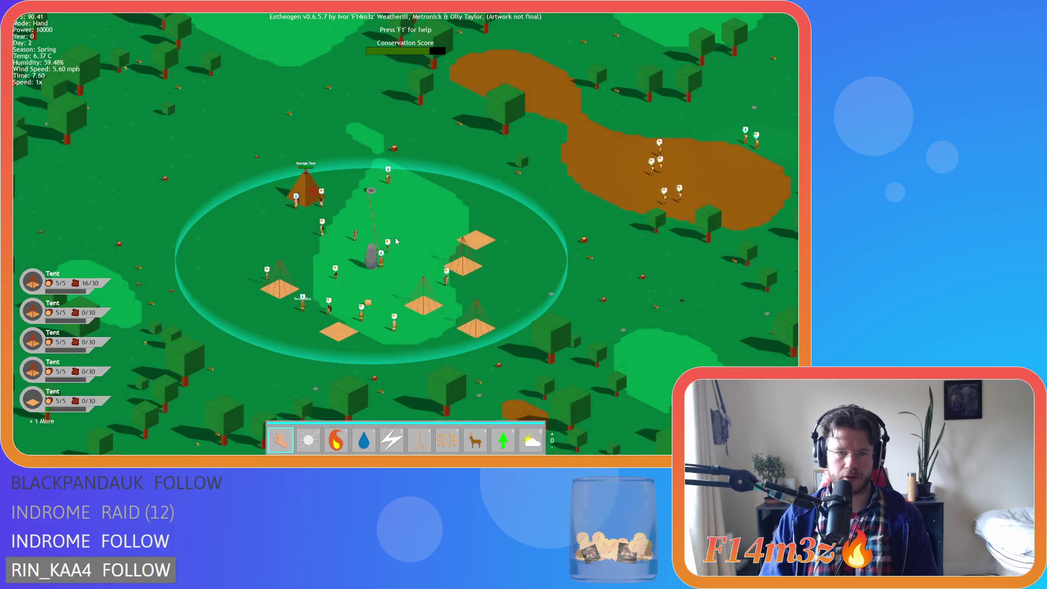
{"action": "key", "text": "s"}
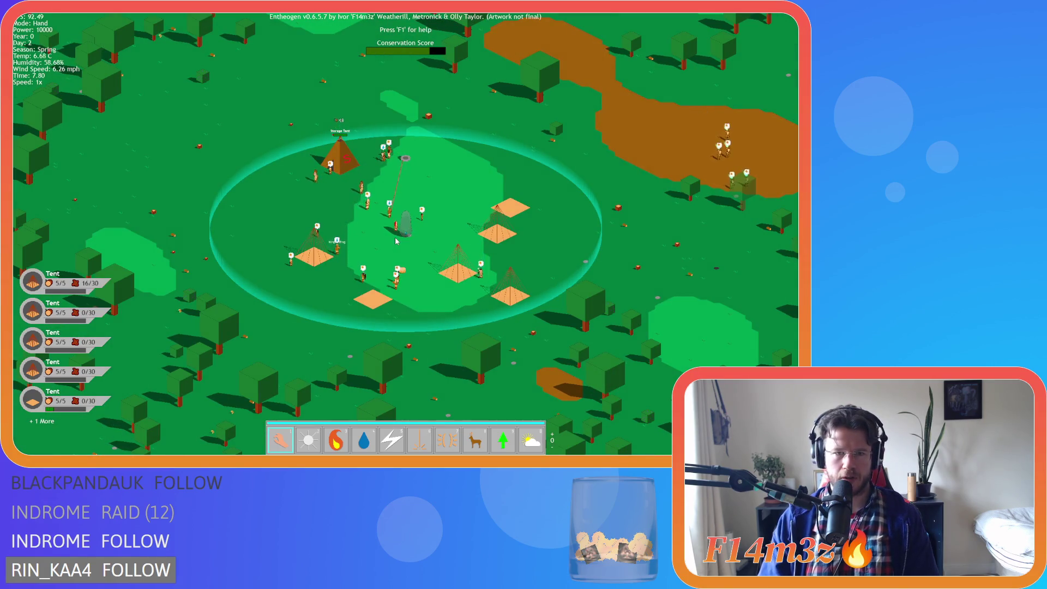
{"action": "scroll", "coordinate": [396, 241], "scroll_direction": "up", "scroll_amount": 3}
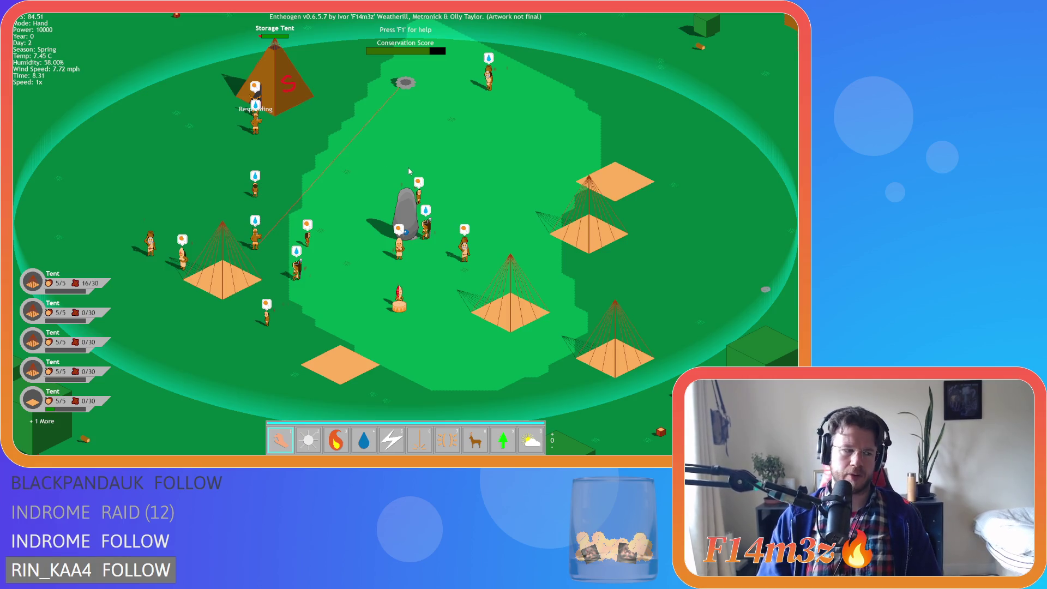
- Quicksave the game with F5 and request to quit
{"action": "key", "text": "F5"}
{"action": "scroll", "coordinate": [381, 181], "scroll_direction": "down", "scroll_amount": 3}
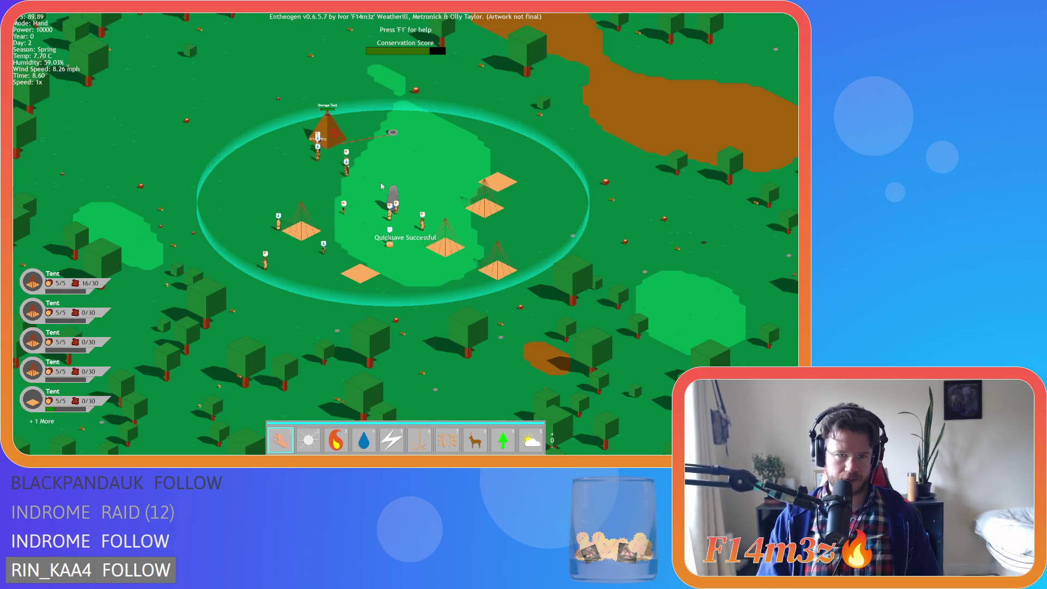
{"action": "key", "text": "Escape"}
- Confirm quitting, then open sc_trackerNearestCarpenterToStoreUpdate from ob_human's Step code
{"action": "key", "text": "y"}
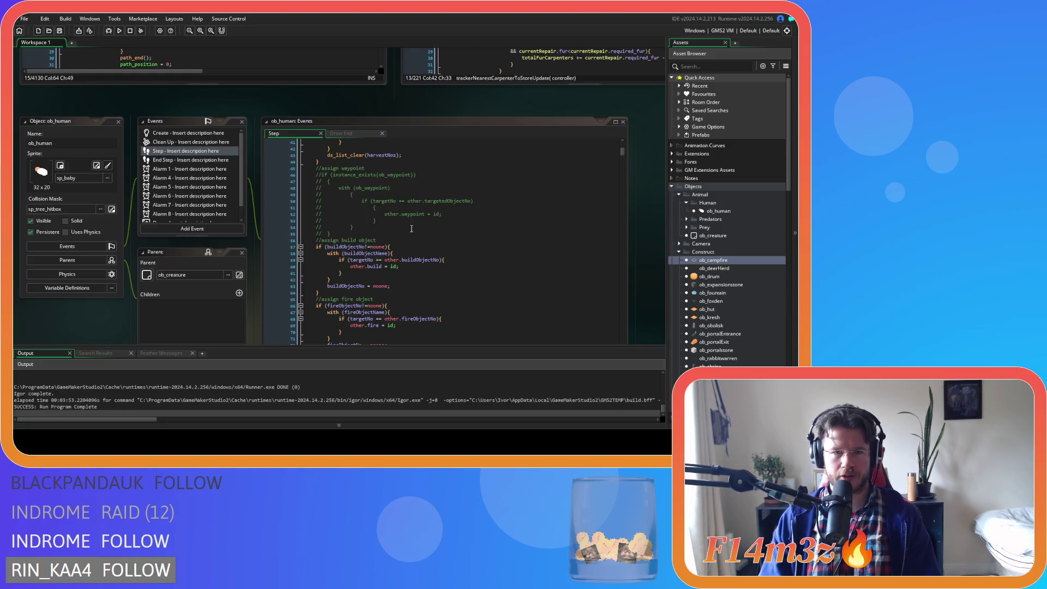
{"action": "left_click", "coordinate": [411, 228]}
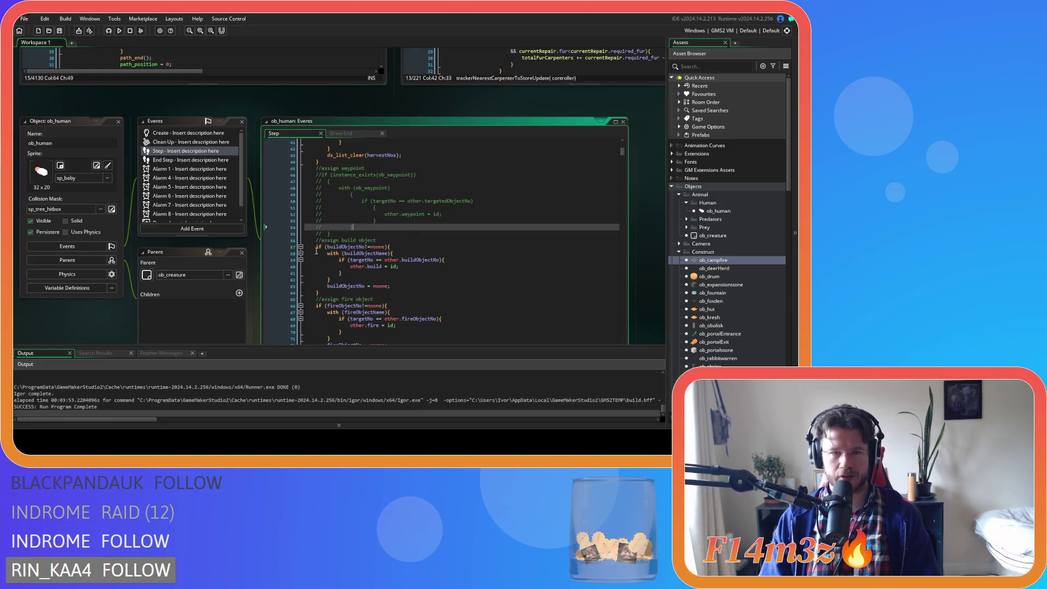
{"action": "scroll", "coordinate": [441, 227], "scroll_direction": "up", "scroll_amount": 3}
{"action": "scroll", "coordinate": [276, 220], "scroll_direction": "up", "scroll_amount": 3}
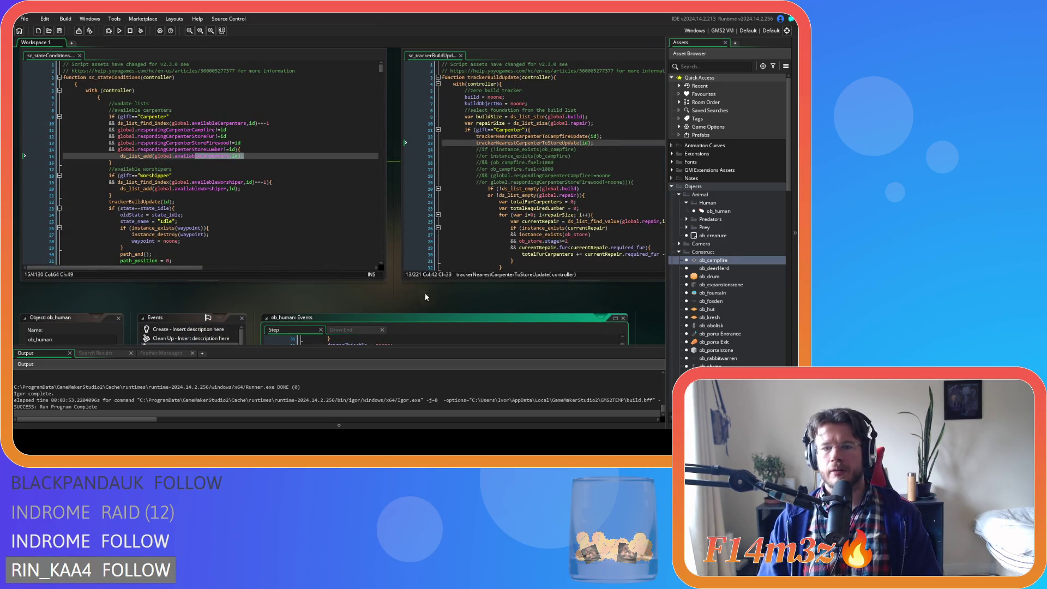
{"action": "key", "text": "F12"}
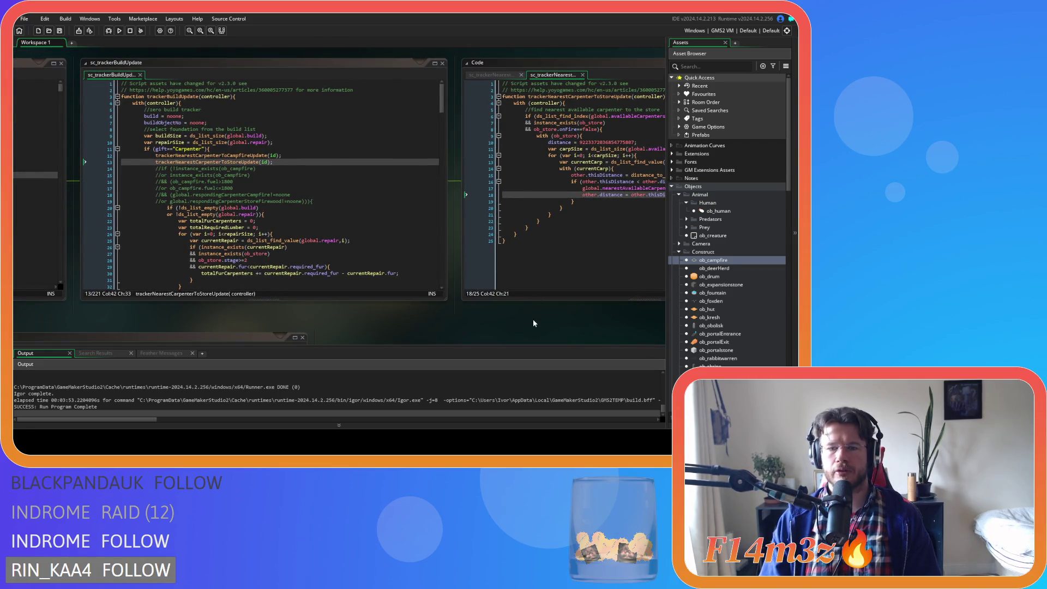
- Close the sc_trackerBuildUpdate and sc_trackersUpdate script windows
{"action": "mouse_move", "coordinate": [489, 60]}
{"action": "left_mouse_down"}
{"action": "mouse_move", "coordinate": [218, 63]}
{"action": "mouse_move", "coordinate": [628, 67]}
{"action": "left_mouse_up"}
{"action": "left_click", "coordinate": [649, 56]}
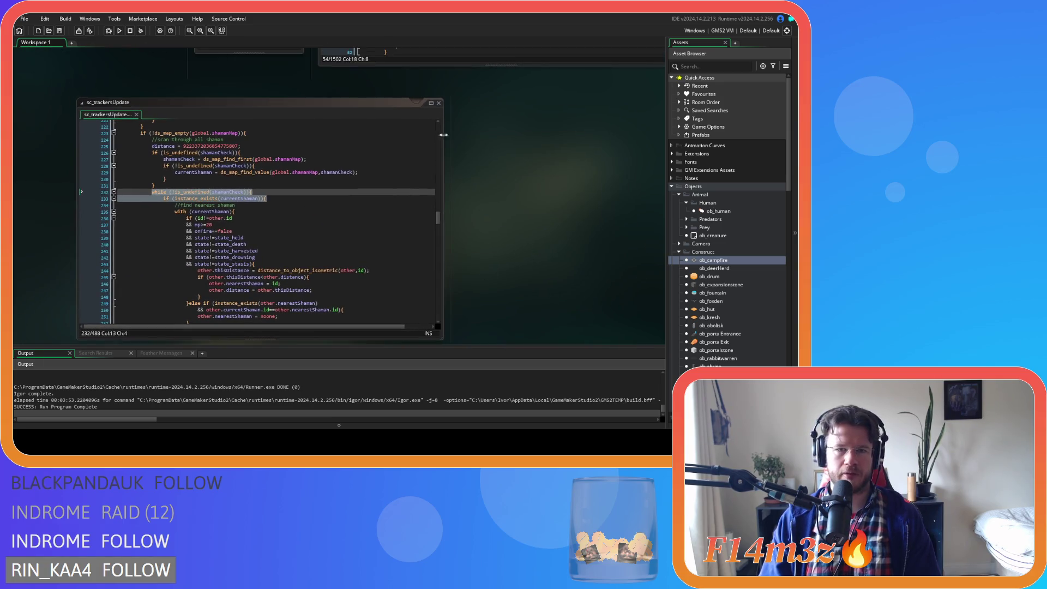
{"action": "left_click", "coordinate": [439, 104]}
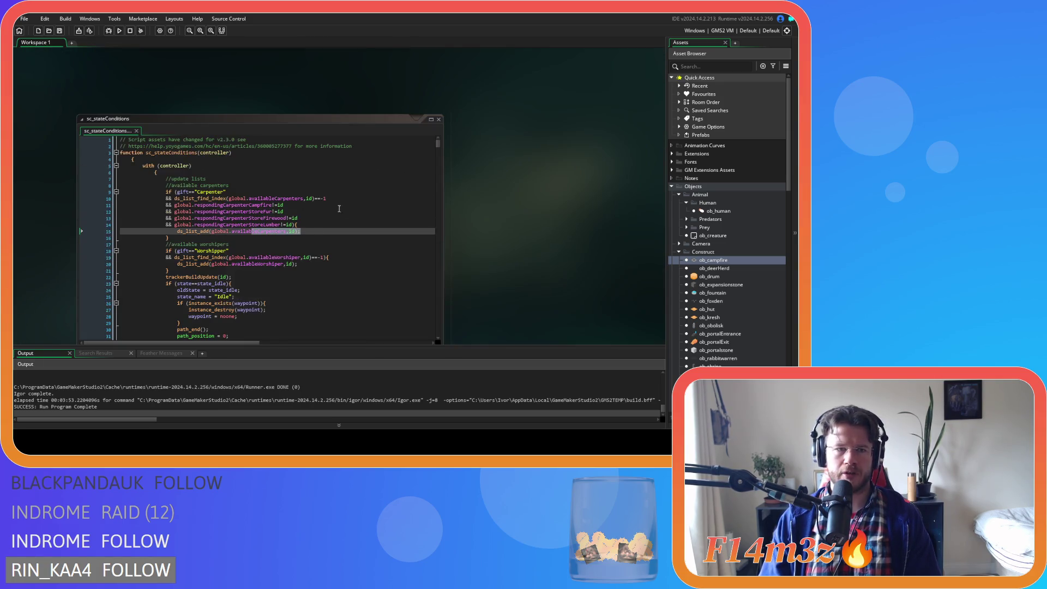
- Review the carpenter conditions in sc_stateConditions, down to the campfire check at line 1471
{"action": "key", "text": "Down"}
{"action": "key", "text": "Down"}
{"action": "left_click_drag", "start_coordinate": [439, 65], "coordinate": [435, 137]}
{"action": "scroll", "coordinate": [349, 216], "scroll_direction": "down", "scroll_amount": 8}
{"action": "scroll", "coordinate": [349, 217], "scroll_direction": "down", "scroll_amount": 6}
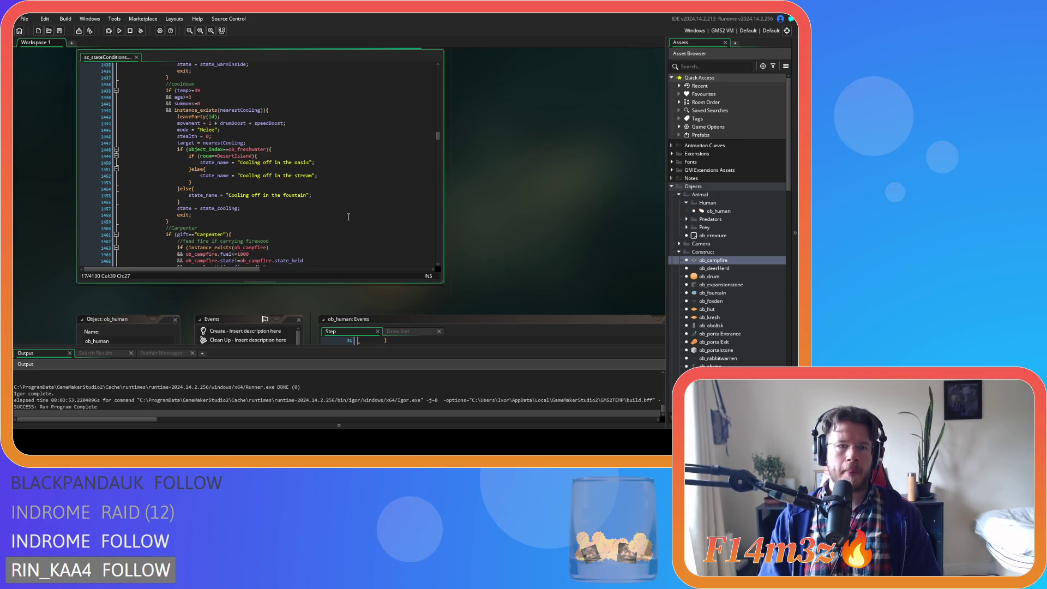
{"action": "scroll", "coordinate": [348, 217], "scroll_direction": "down", "scroll_amount": 8}
{"action": "scroll", "coordinate": [349, 217], "scroll_direction": "up", "scroll_amount": 1}
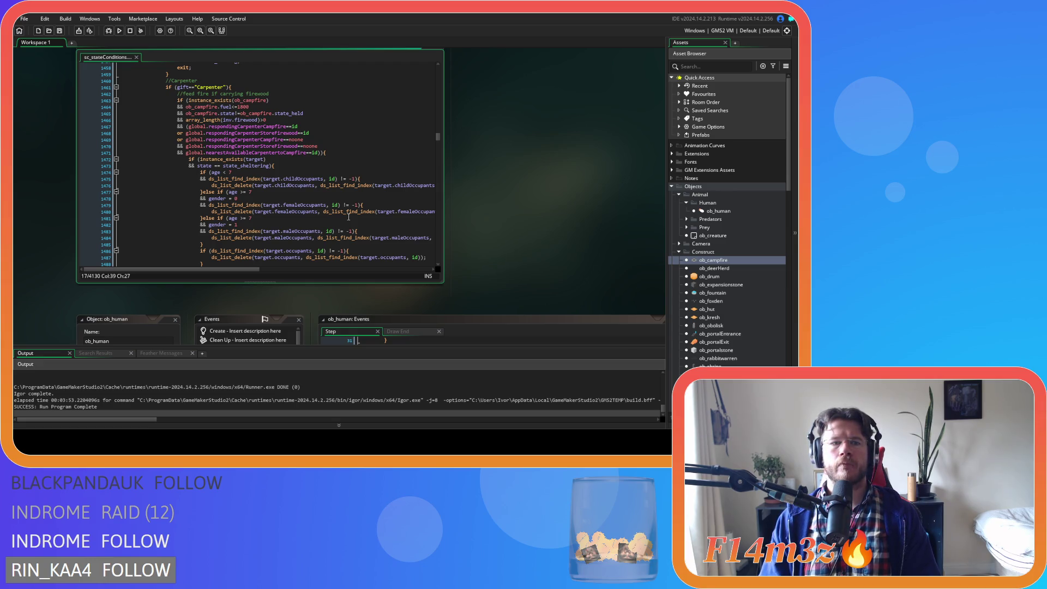
{"action": "left_click", "coordinate": [360, 154]}
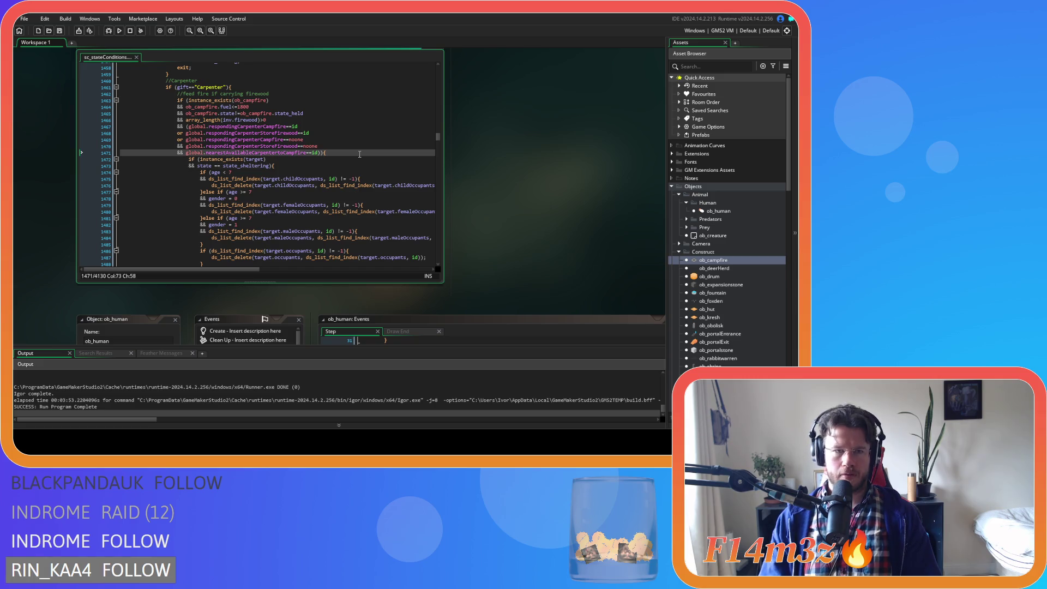
{"action": "scroll", "coordinate": [357, 156], "scroll_direction": "down", "scroll_amount": 15}
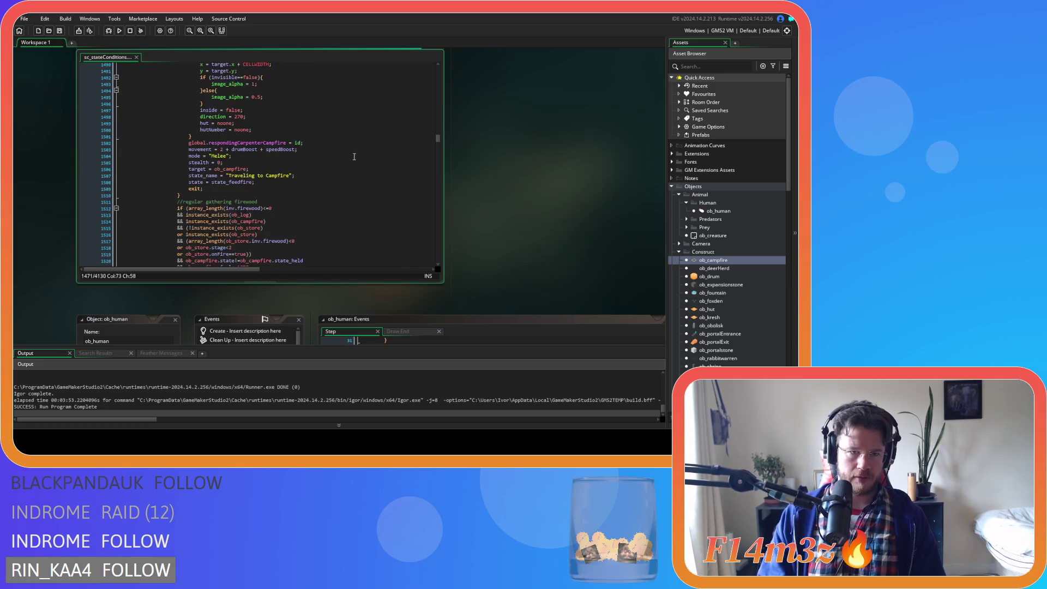